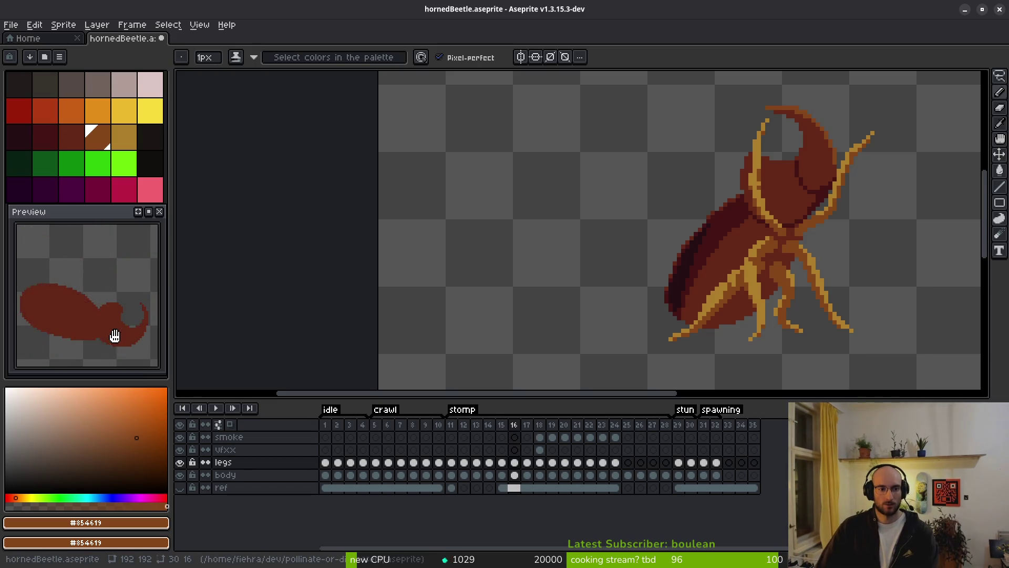
Step back and forth through the stomp frames, stopping on the big smoke-cloud frame 22
scroll(741, 295, down, 3)
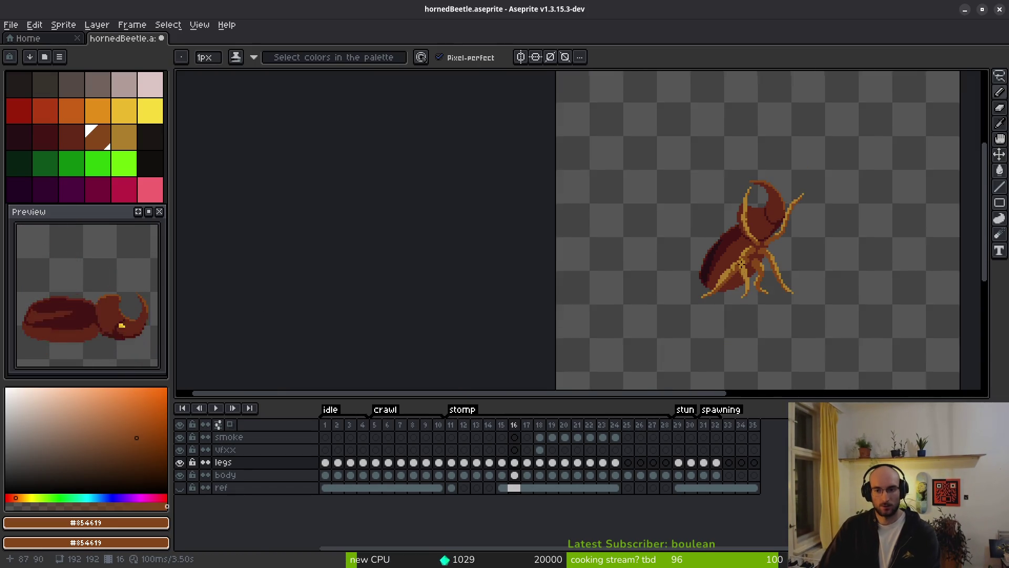
key(comma)
key(comma)
key(period)
key(period)
key(period)
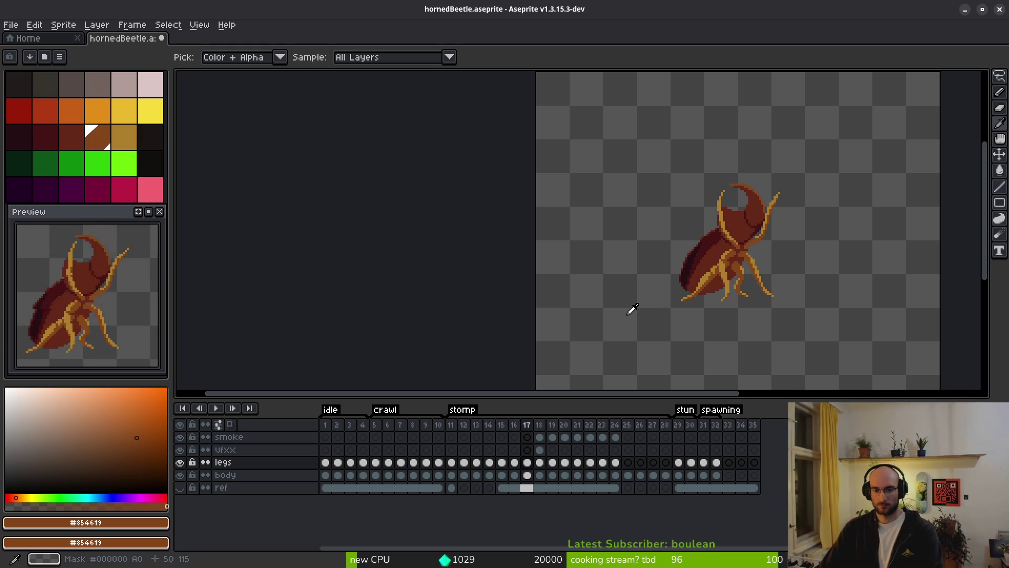
key(period)
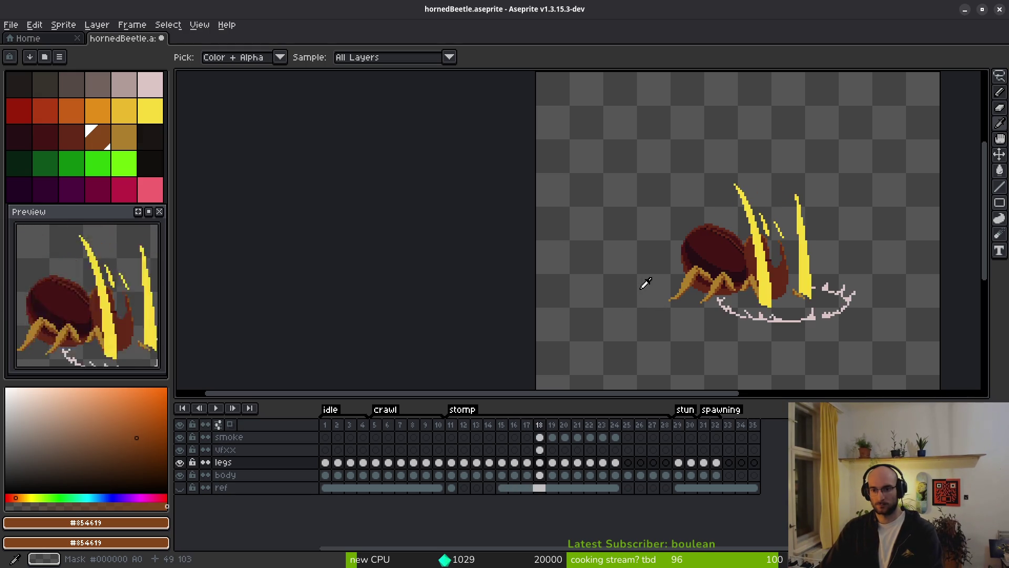
key(comma)
key(comma)
key(comma)
key(Return)
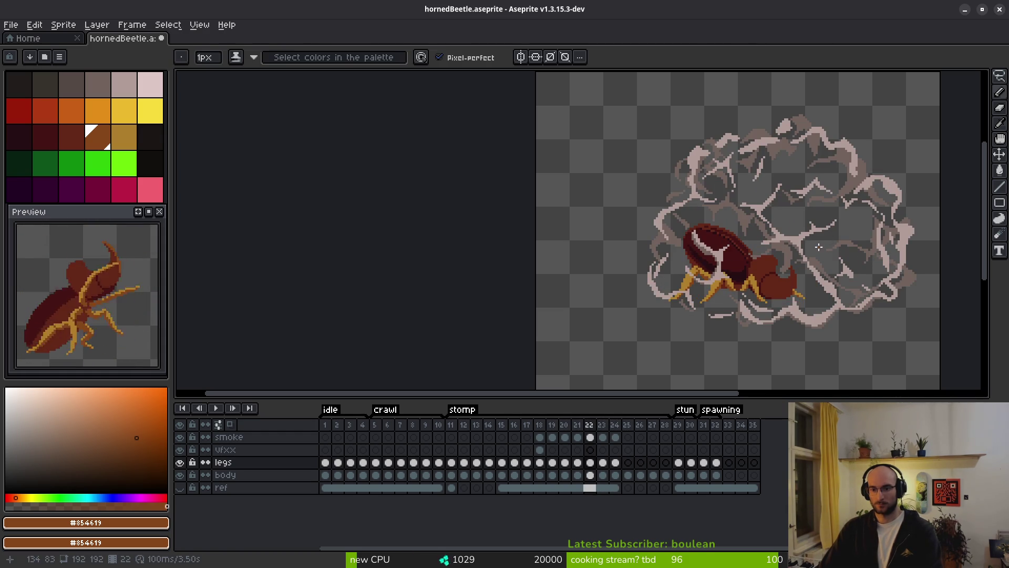
key(b)
scroll(762, 260, up, 2)
Select the body cel on frame 21 and hide the smoke and legs layers
key(i)
click(564, 475)
click(576, 476)
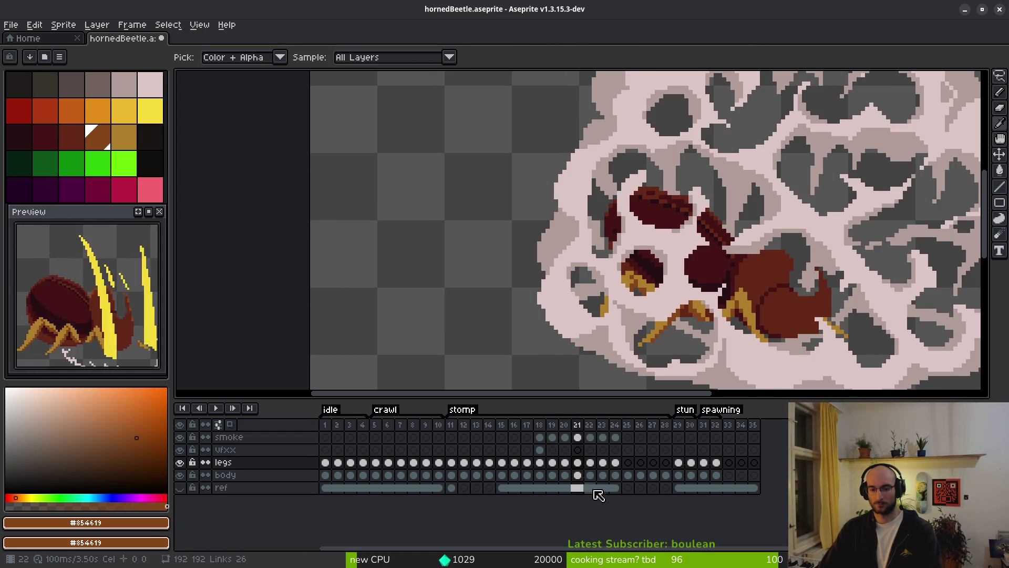
click(578, 475)
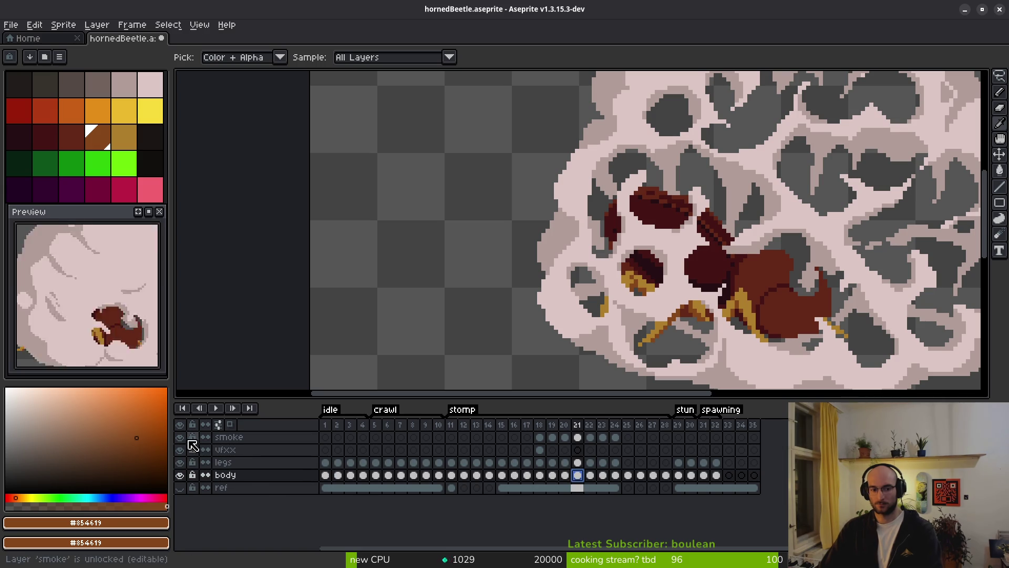
click(183, 440)
click(180, 462)
Lasso the horn, nudge it down one pixel, and sample dark red #431414 for patching
key(shift+w)
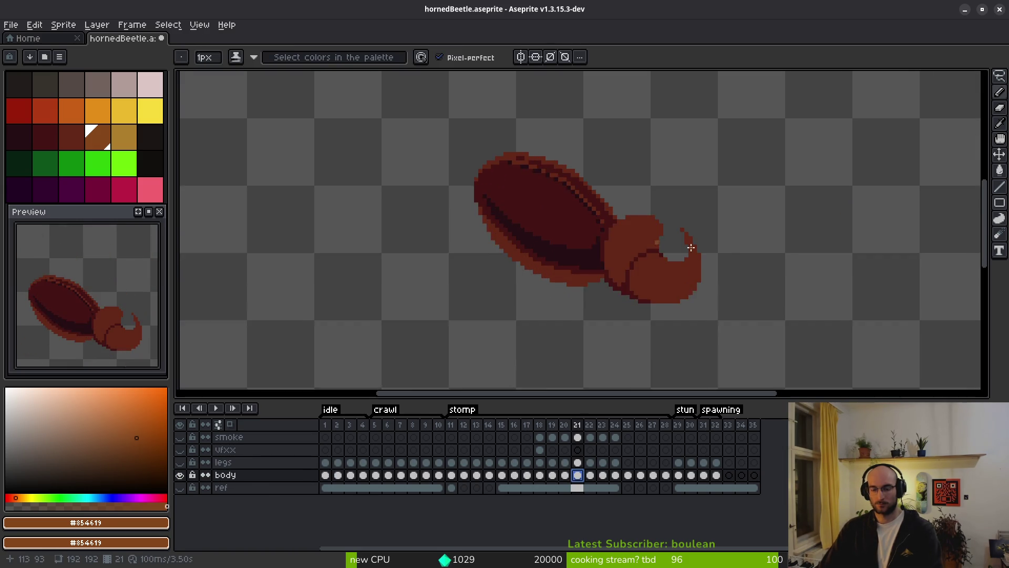
scroll(645, 181, up, 3)
scroll(631, 158, up, 1)
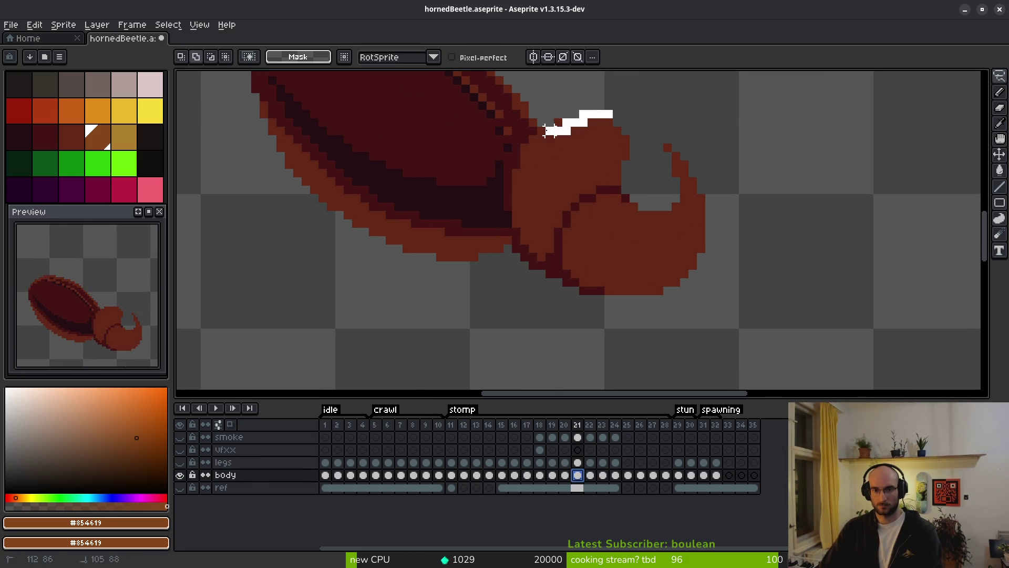
mouse_move(515, 231)
mouse_down()
mouse_move(694, 288)
mouse_move(624, 94)
mouse_move(605, 105)
mouse_up()
drag(558, 134, 582, 92)
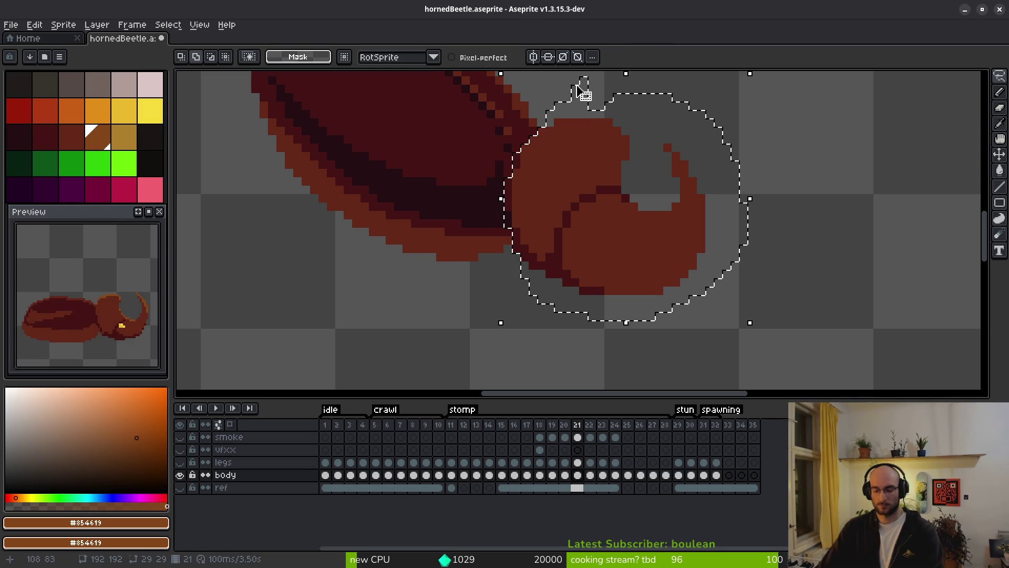
key(Down)
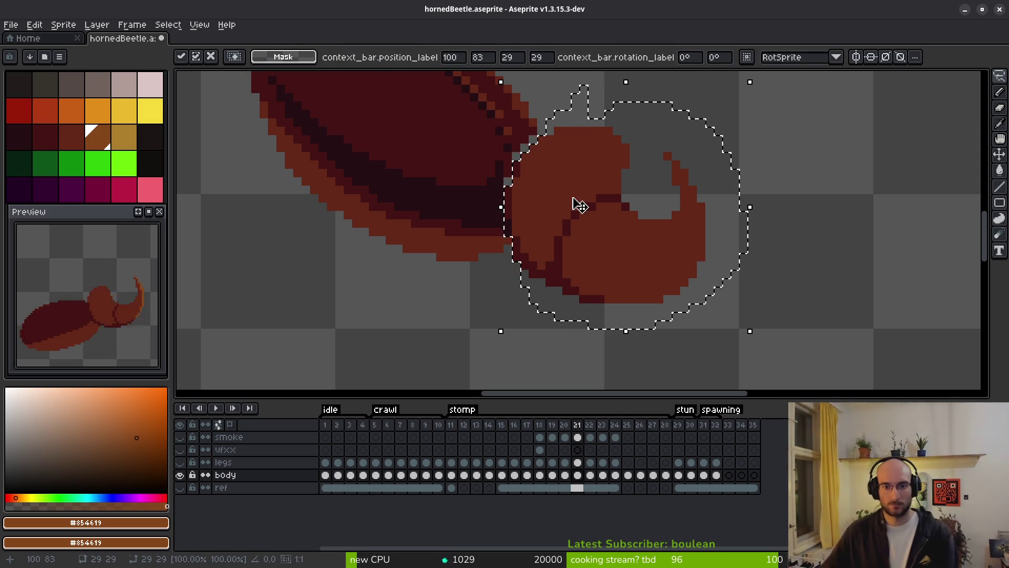
key(ctrl+d)
scroll(581, 226, up, 3)
key(b)
alt+click(561, 158)
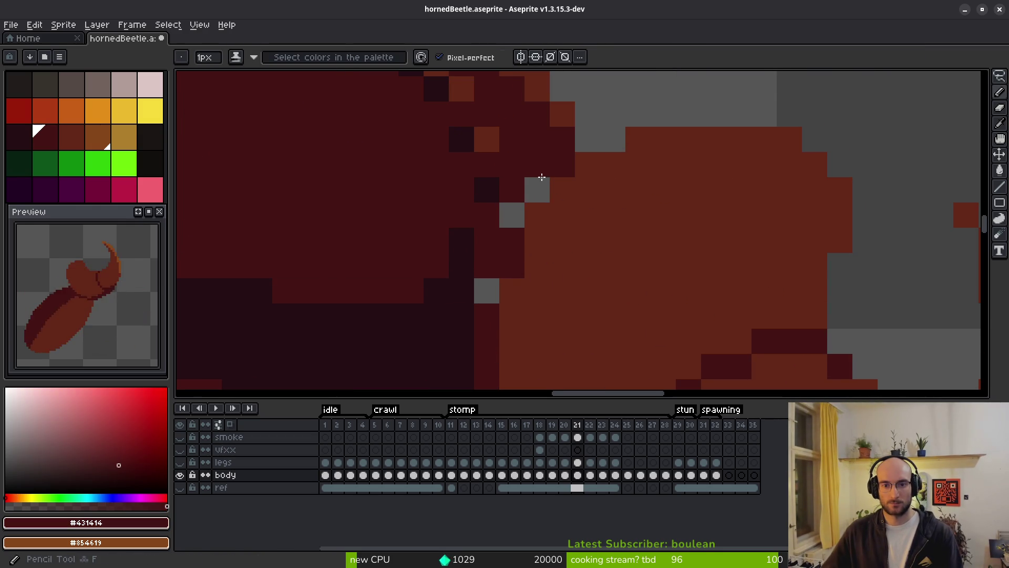
Paint dark red #431414 pixels where the horn meets the body on frame 21
drag(538, 179, 513, 216)
scroll(492, 284, down, 3)
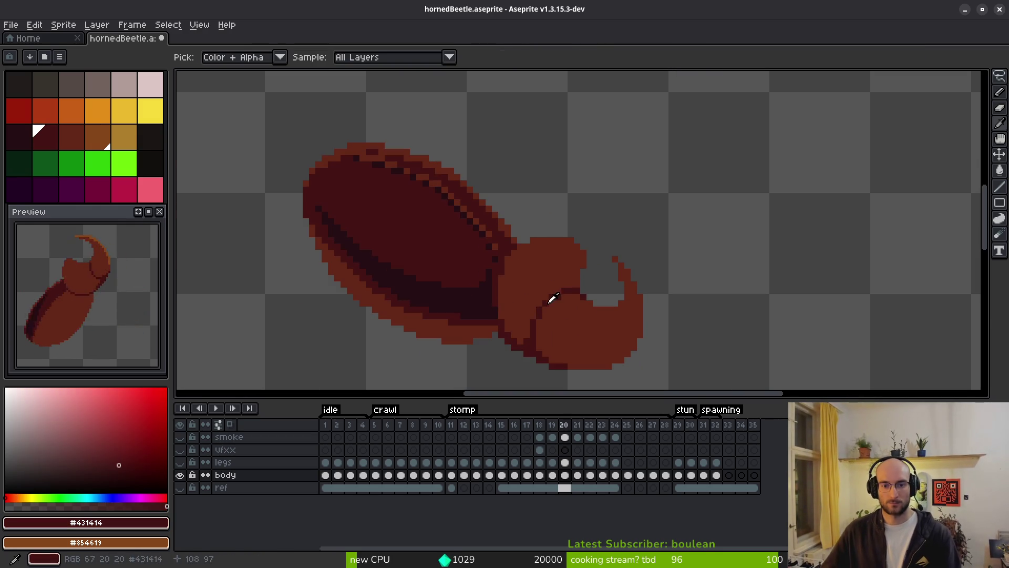
drag(480, 268, 541, 268)
On frame 22, lasso the beetle's shell and rotate it about -4 degrees
key(i)
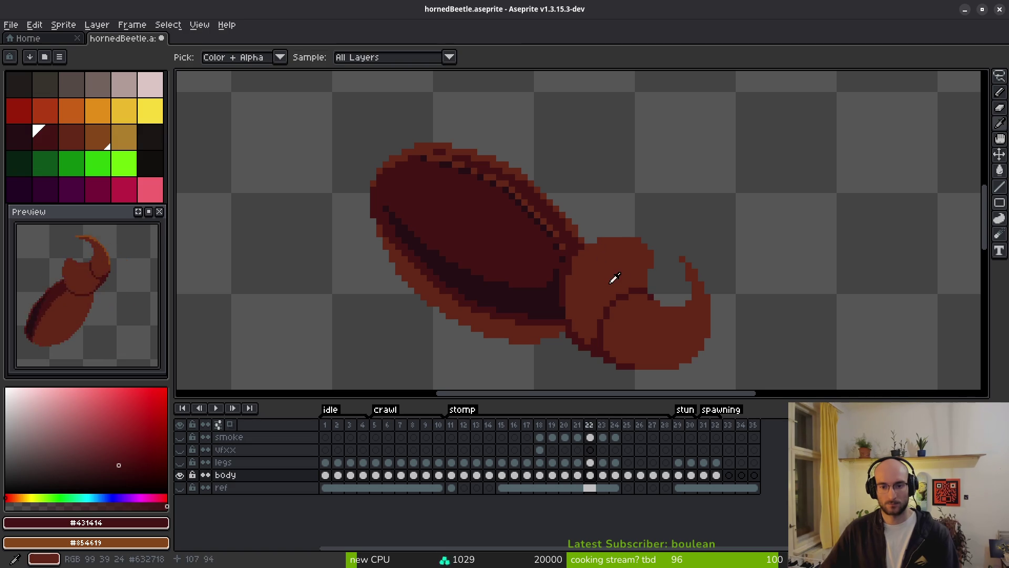
click(589, 474)
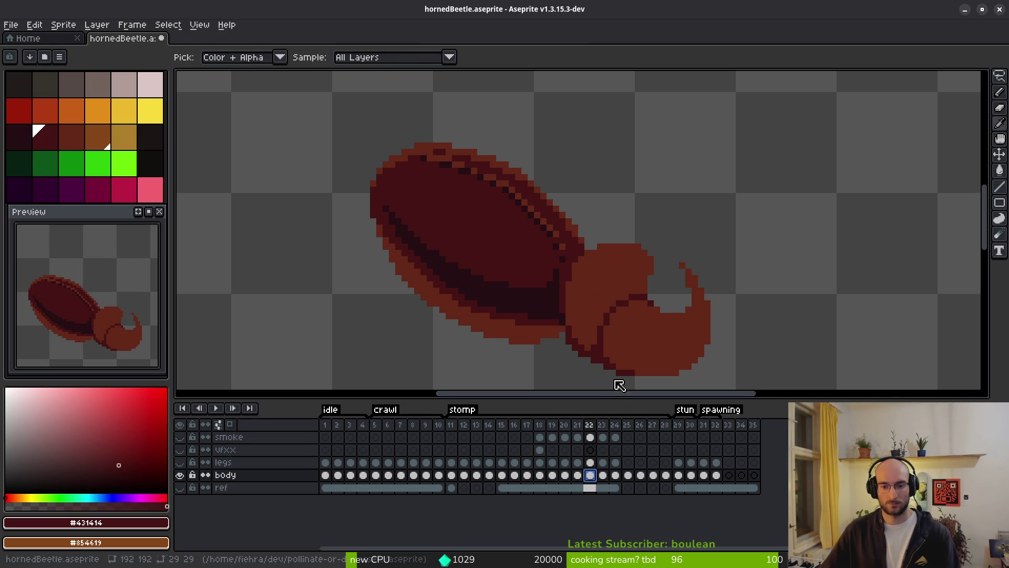
key(shift+w)
drag(535, 246, 554, 217)
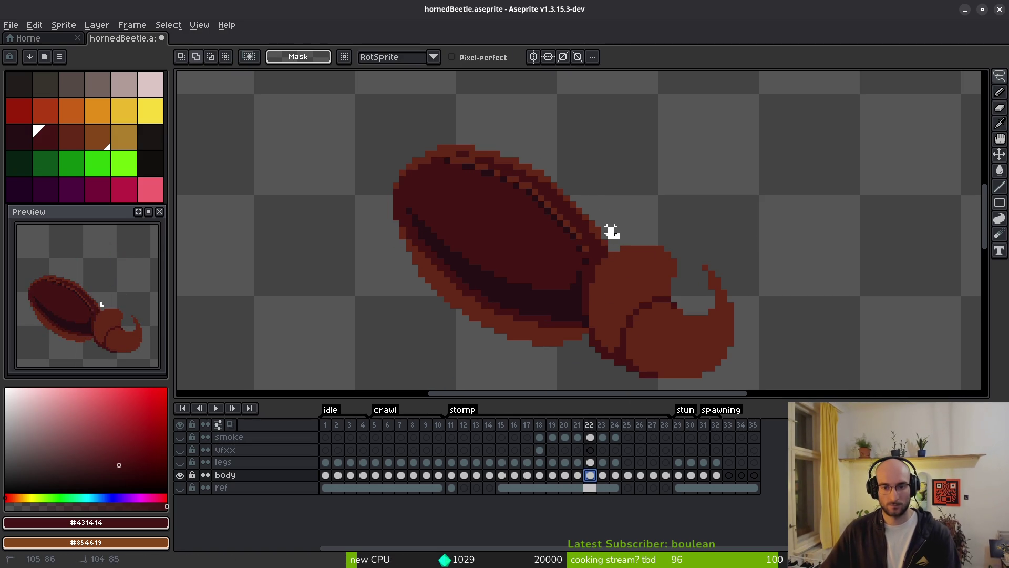
drag(617, 236, 450, 134)
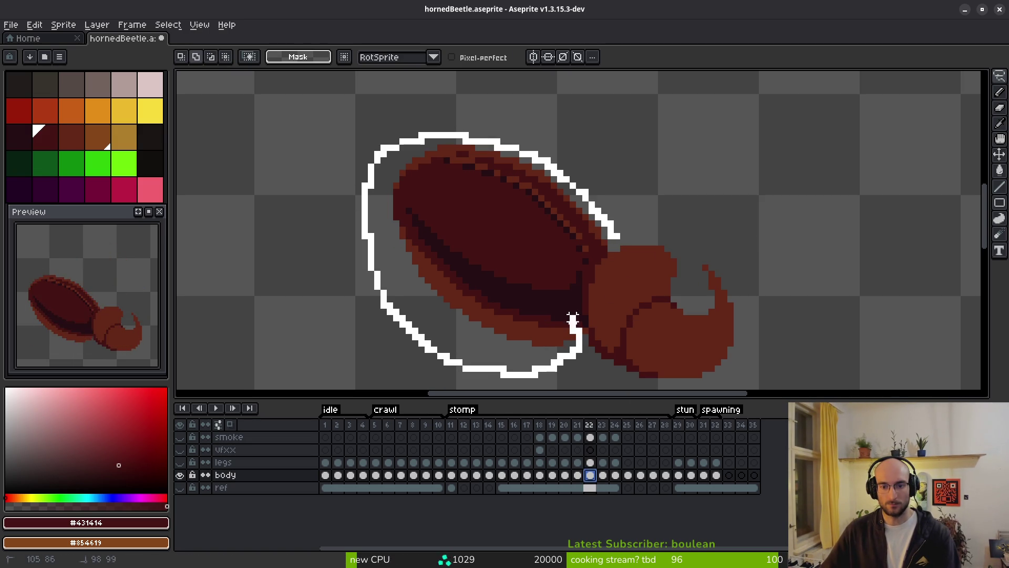
drag(616, 236, 615, 236)
key(ctrl)
mouse_move(363, 129)
mouse_down()
mouse_move(372, 124)
mouse_move(346, 129)
mouse_up()
key(Return)
Flip between frames 21 and 22 to compare the shell tilt, then show the legs layer
key(comma)
key(period)
key(comma)
key(period)
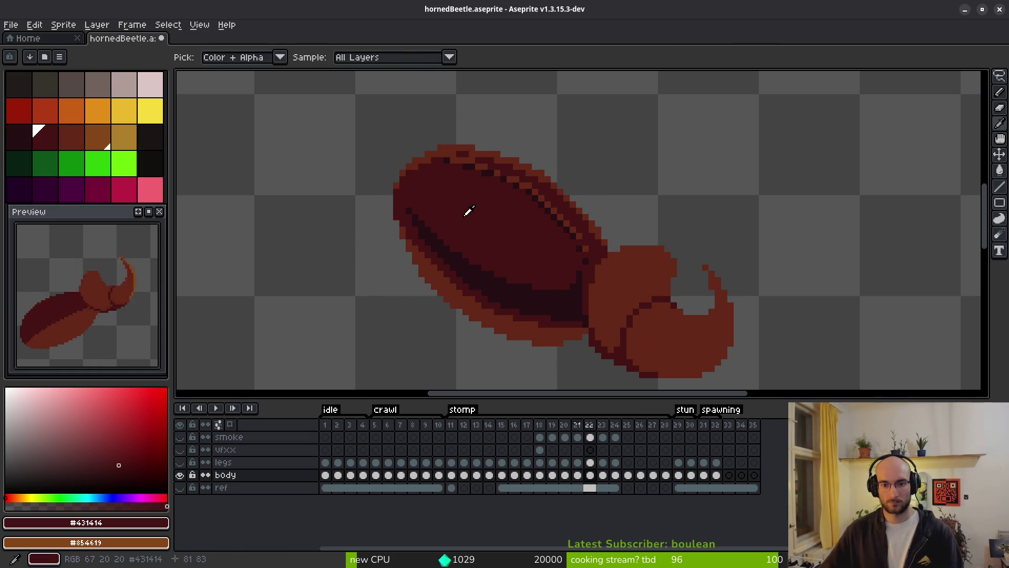
key(comma)
key(period)
key(comma)
key(period)
key(comma)
key(period)
key(comma)
key(period)
key(comma)
key(period)
key(comma)
key(m)
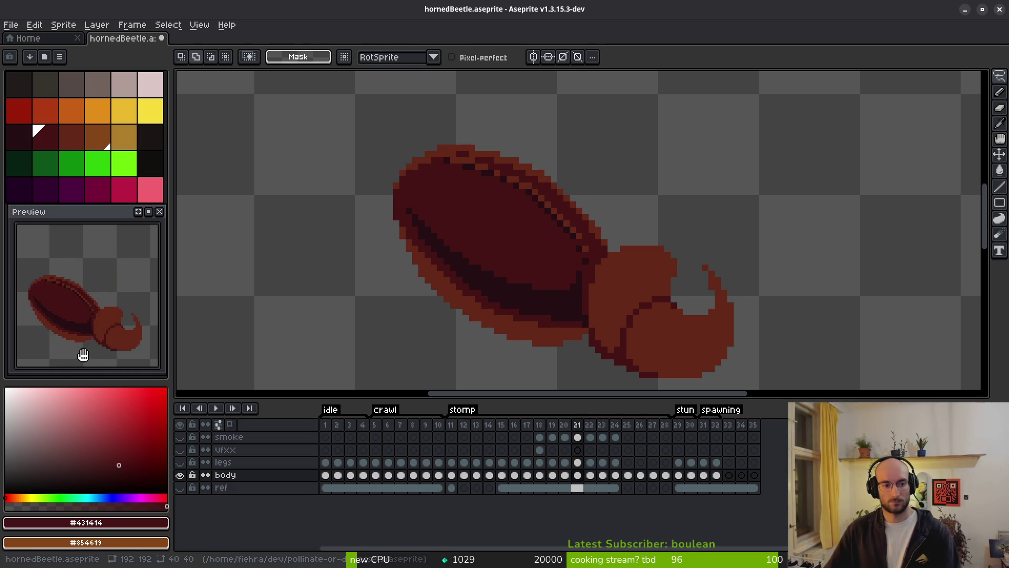
click(180, 463)
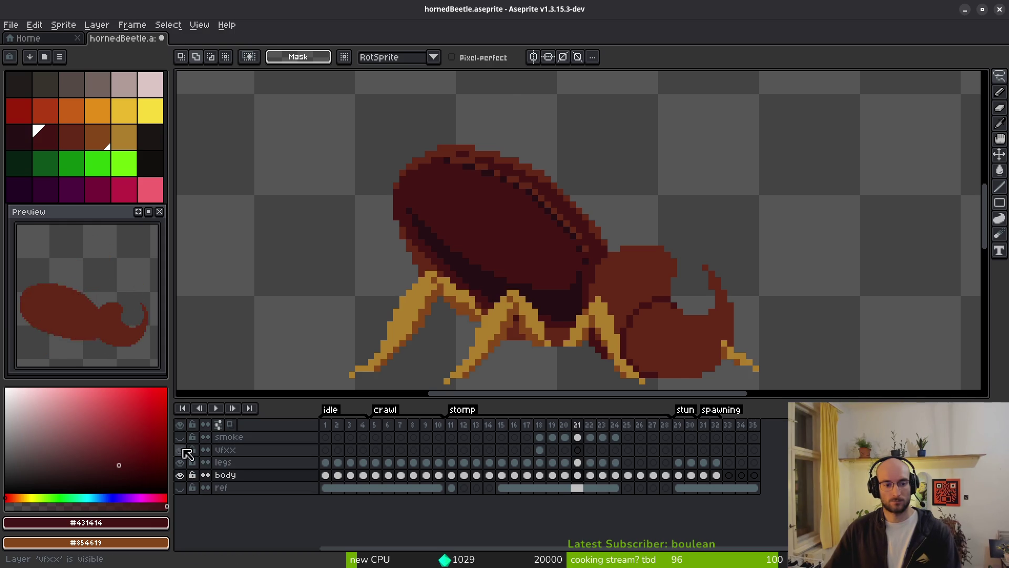
Unhide the smoke layer, zoom out, and play the stomp animation through to frame 27
click(180, 440)
scroll(484, 280, down, 3)
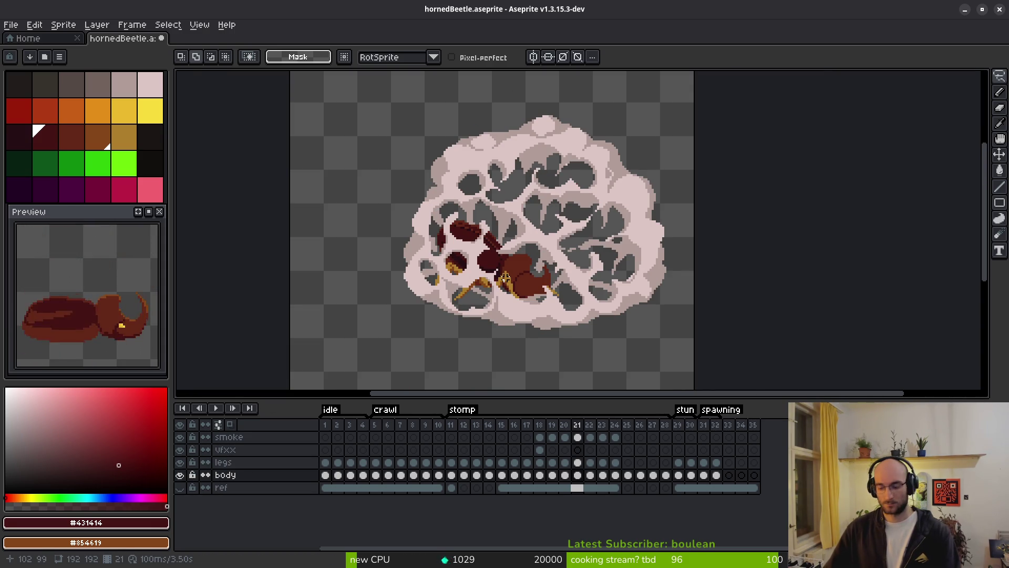
key(Return)
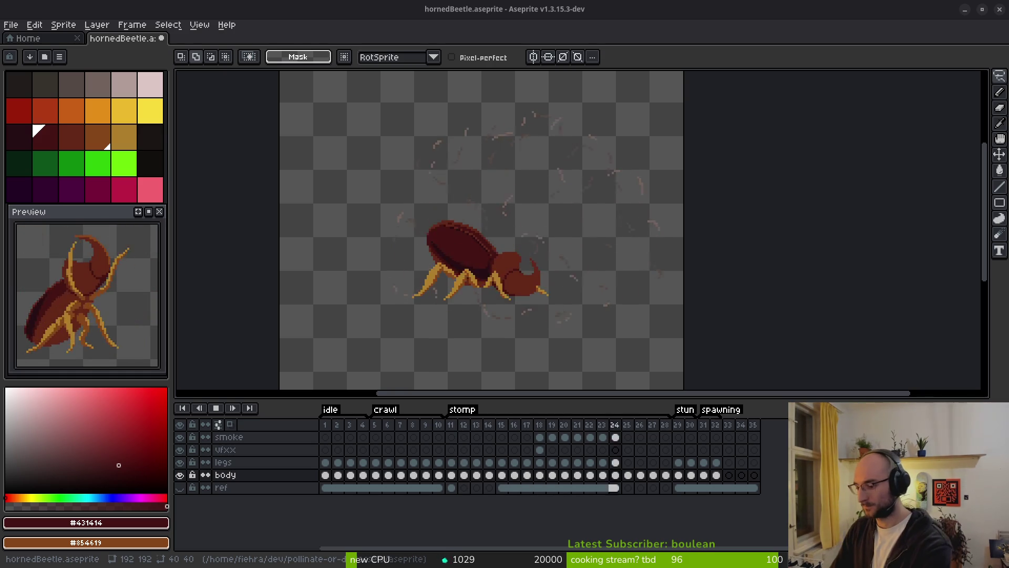
key(XF86AudioLowerVolume)
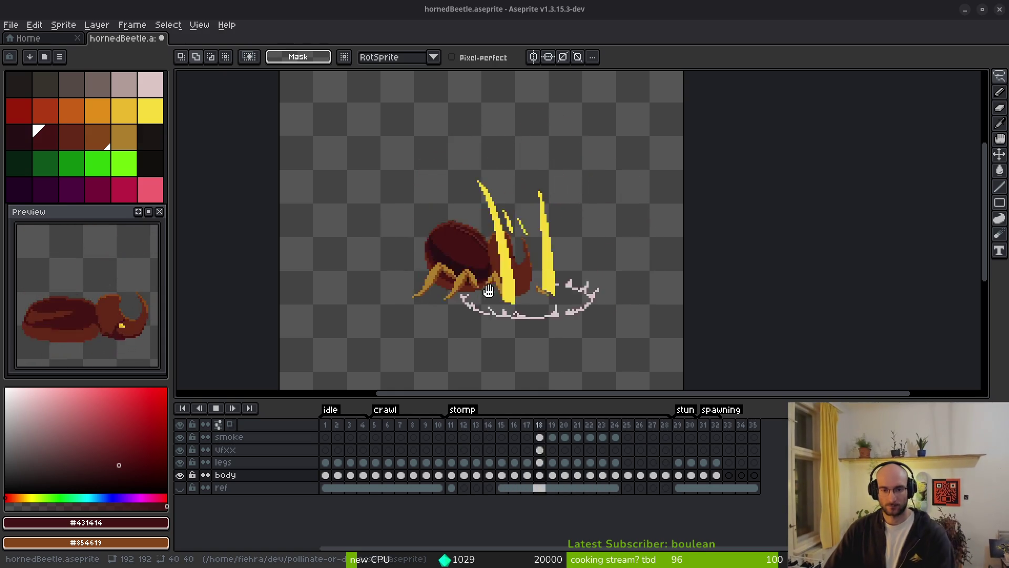
scroll(472, 308, up, 1)
scroll(516, 289, down, 3)
drag(561, 323, 544, 323)
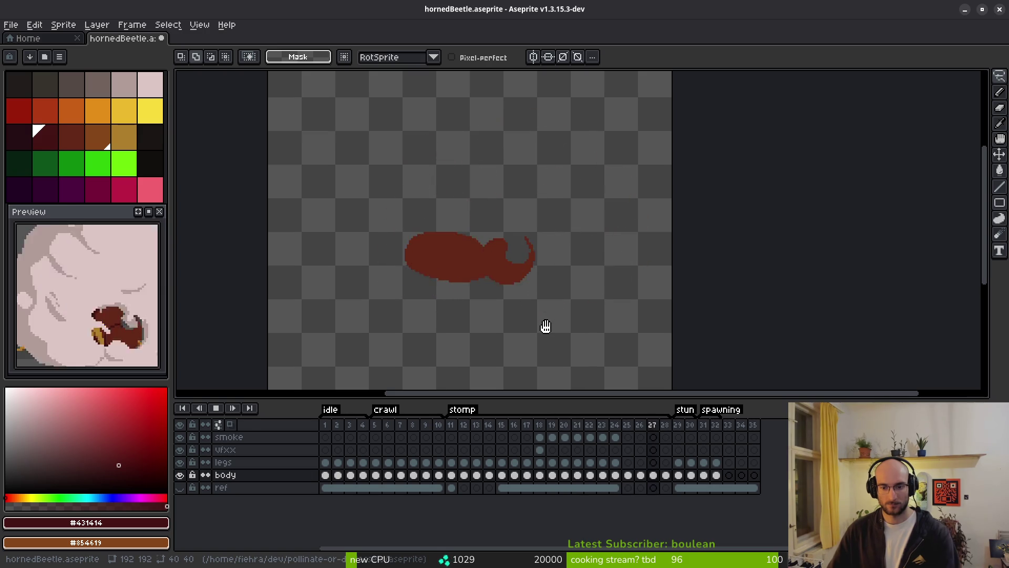
Stop and restart playback to review the stomp frames 17 through 25
key(Return)
click(527, 449)
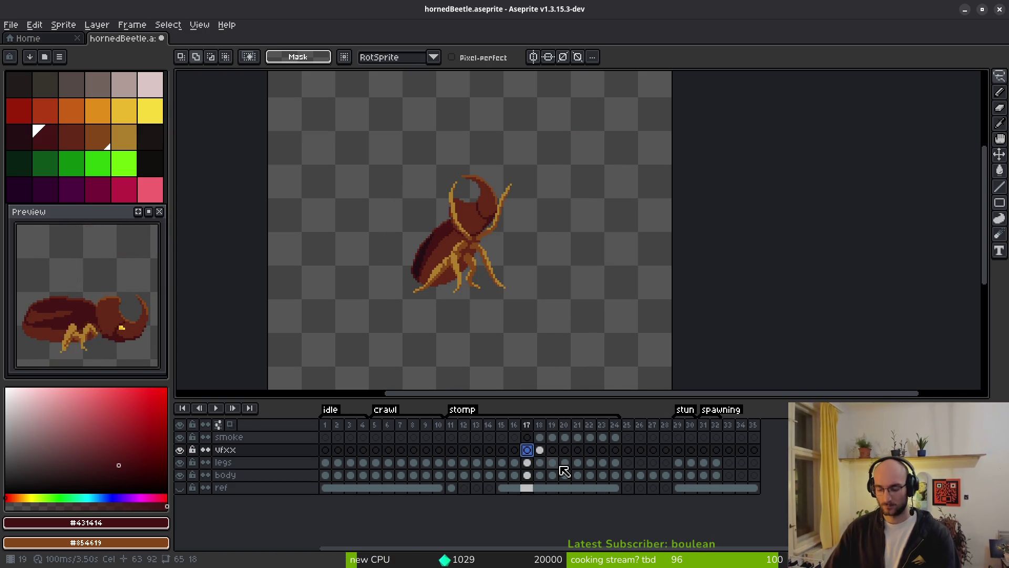
key(Return)
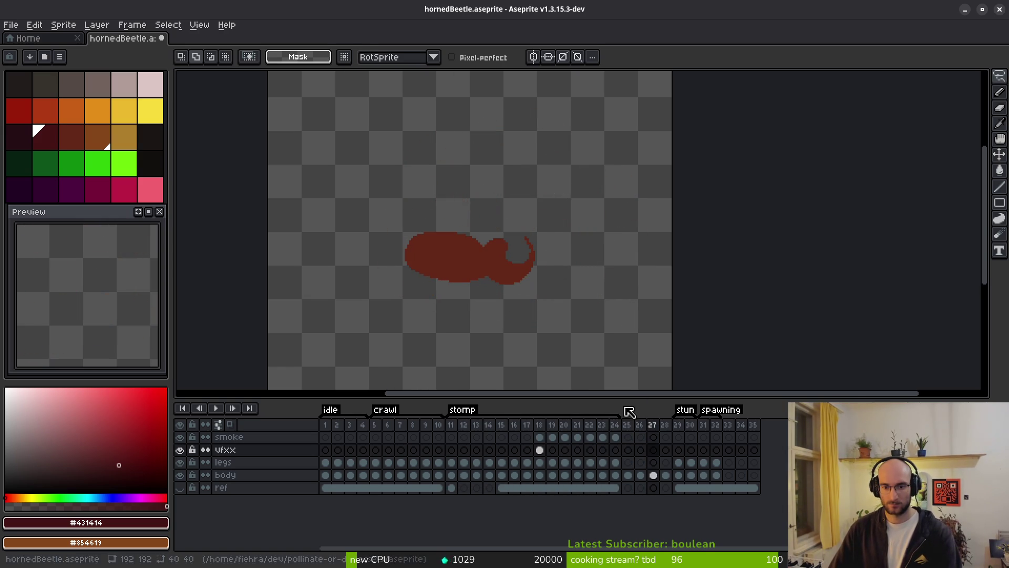
click(618, 466)
key(Right)
scroll(522, 296, up, 3)
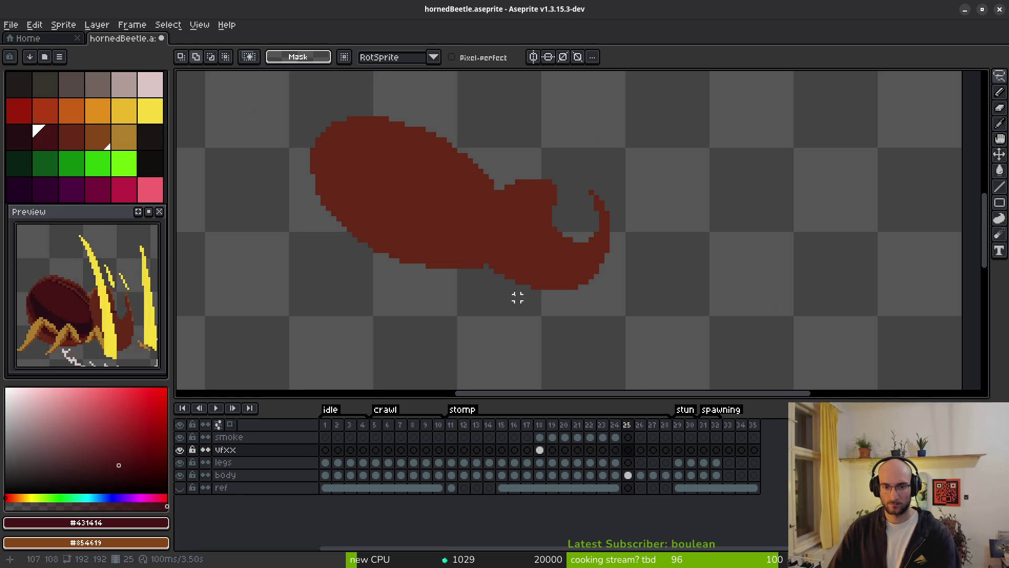
key(alt)
key(Return)
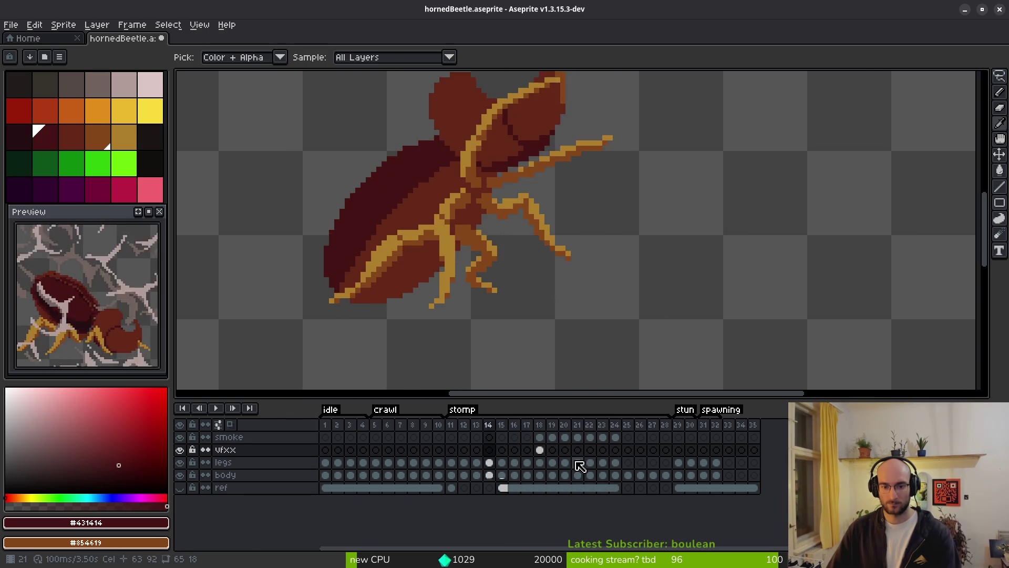
key(Return)
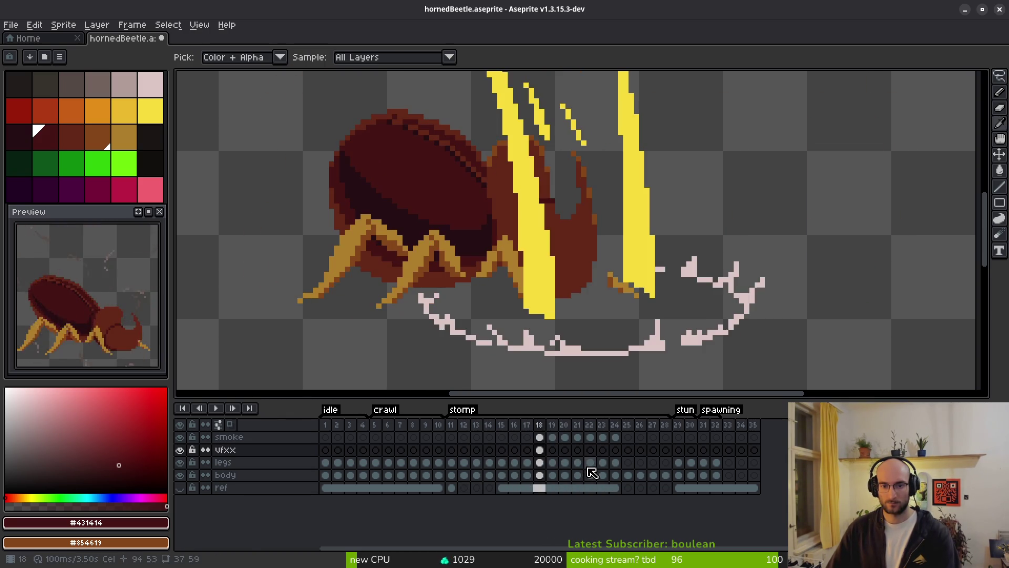
Step through the stomp frames to frame 22, hiding the smoke and legs layers
scroll(525, 279, down, 4)
key(Left)
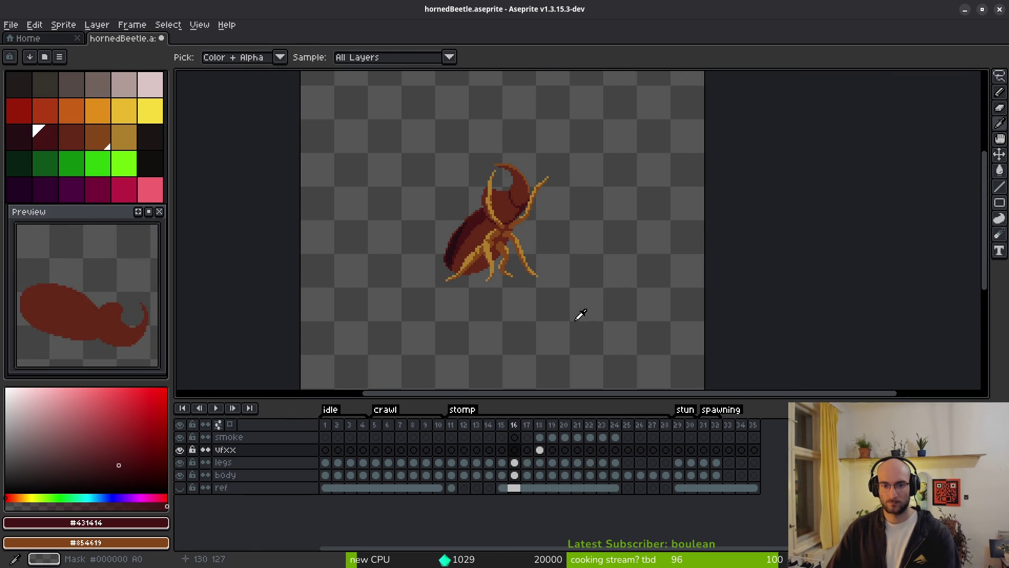
key(Right)
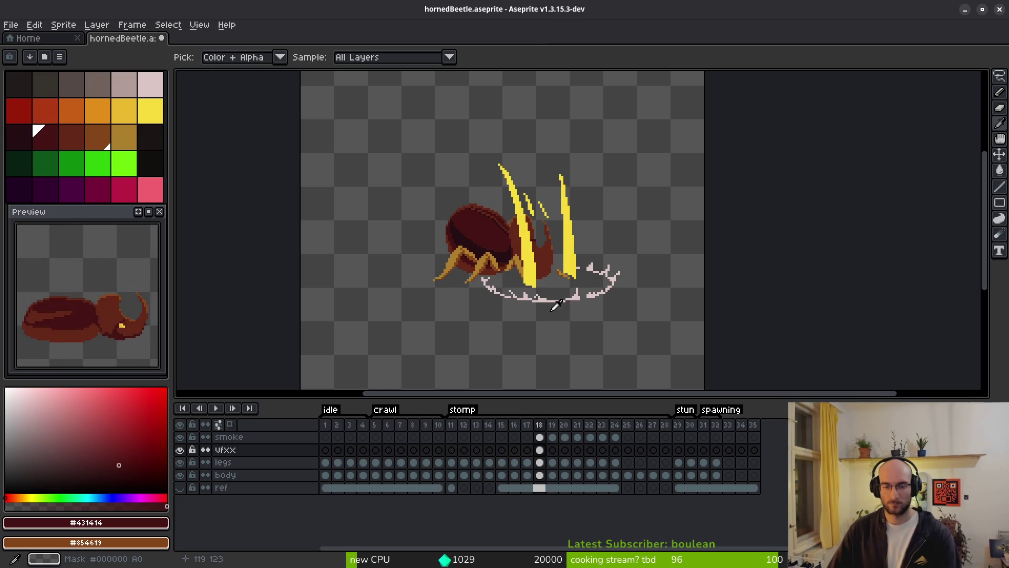
key(Left)
key(Left)
key(Left)
key(Right)
key(Right)
key(Right)
key(Right)
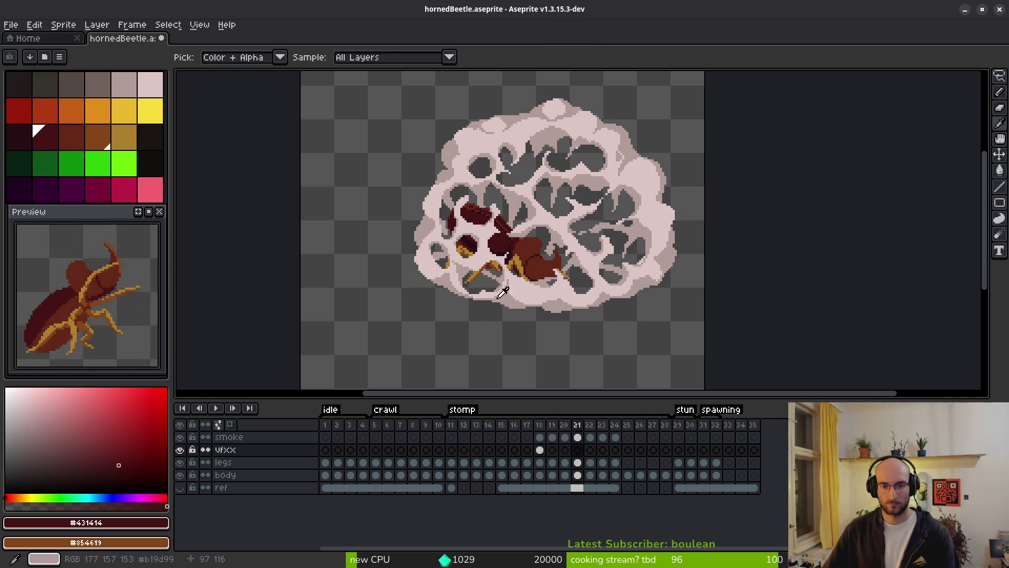
click(180, 437)
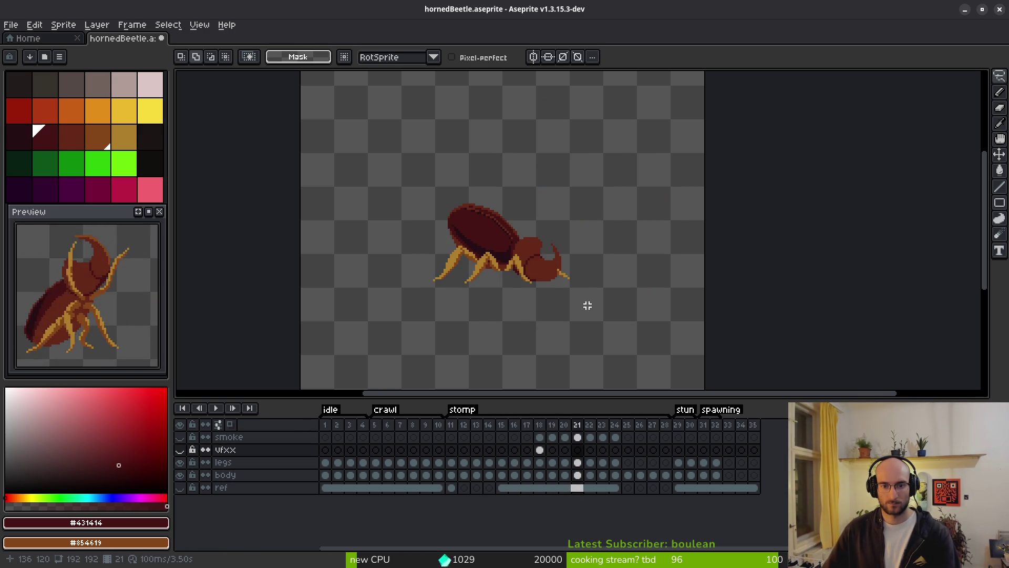
key(Right)
key(Left)
key(Right)
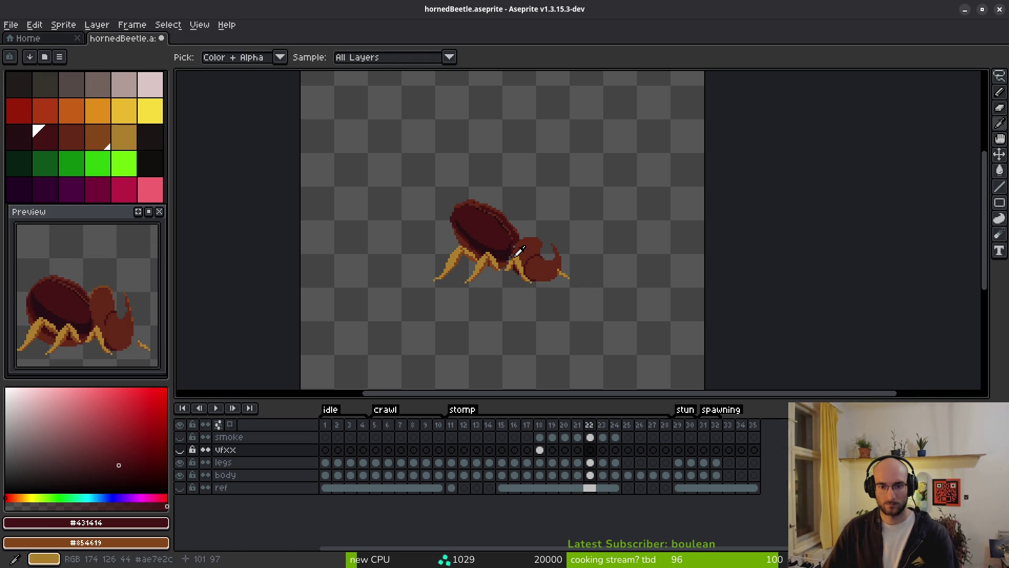
scroll(502, 247, up, 5)
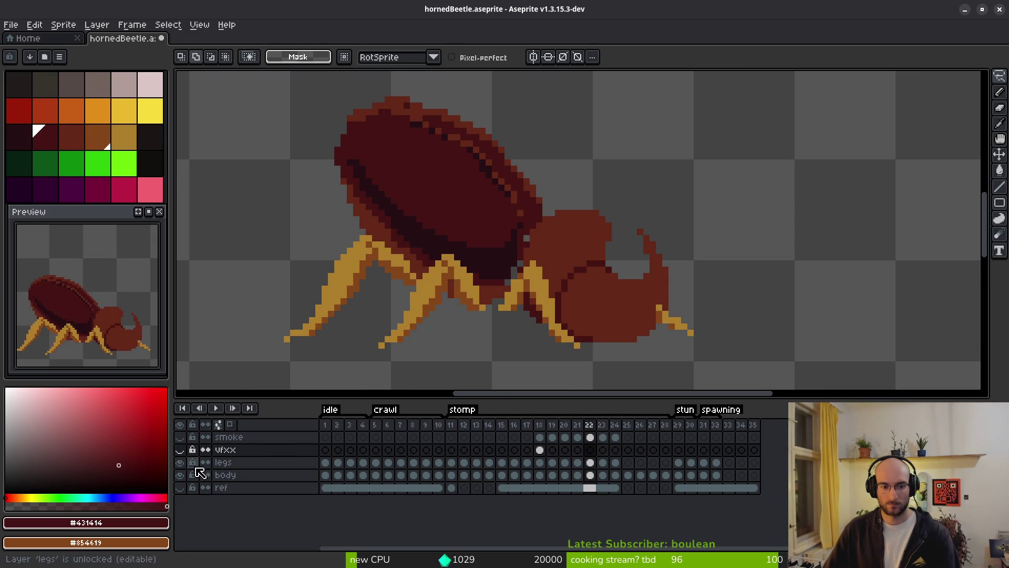
click(180, 462)
key(b)
scroll(549, 284, up, 3)
Fill the shell-head gap with dark red #431414 and add an orange-brown #632718 underside pixel
alt+click(556, 334)
ctrl+click(562, 320)
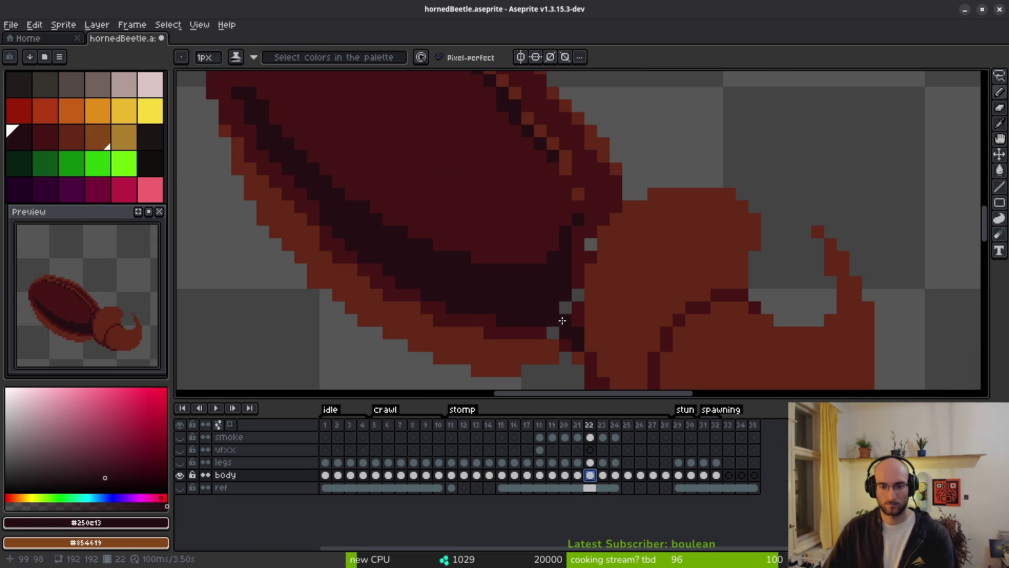
click(578, 295)
alt+click(580, 273)
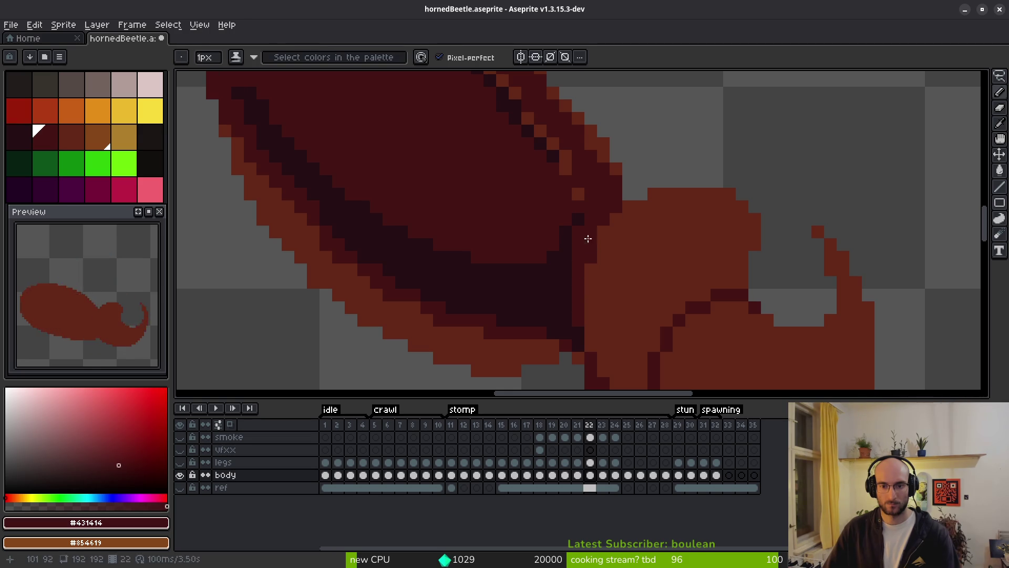
scroll(592, 247, down, 3)
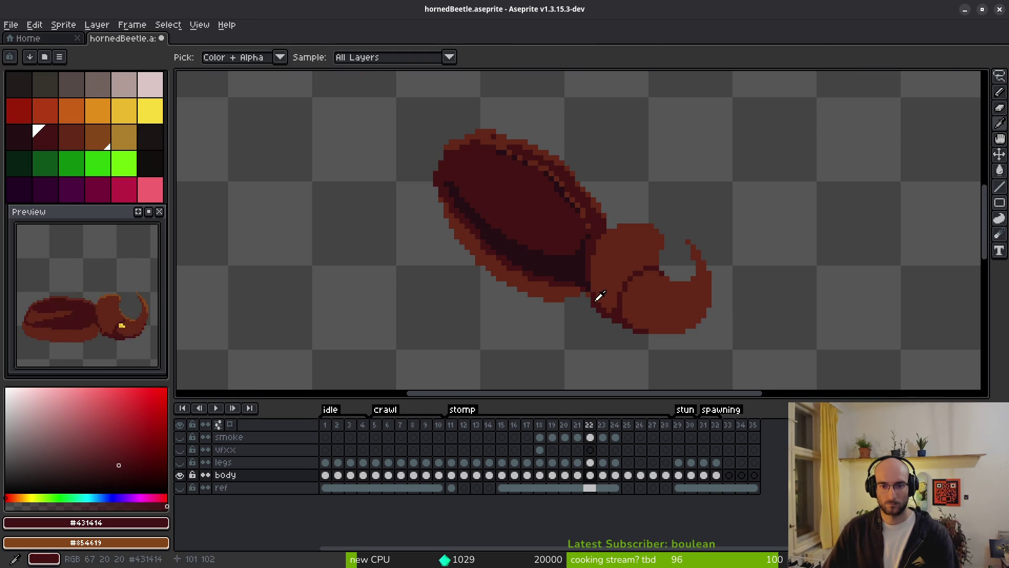
alt+click(574, 289)
scroll(578, 292, up, 3)
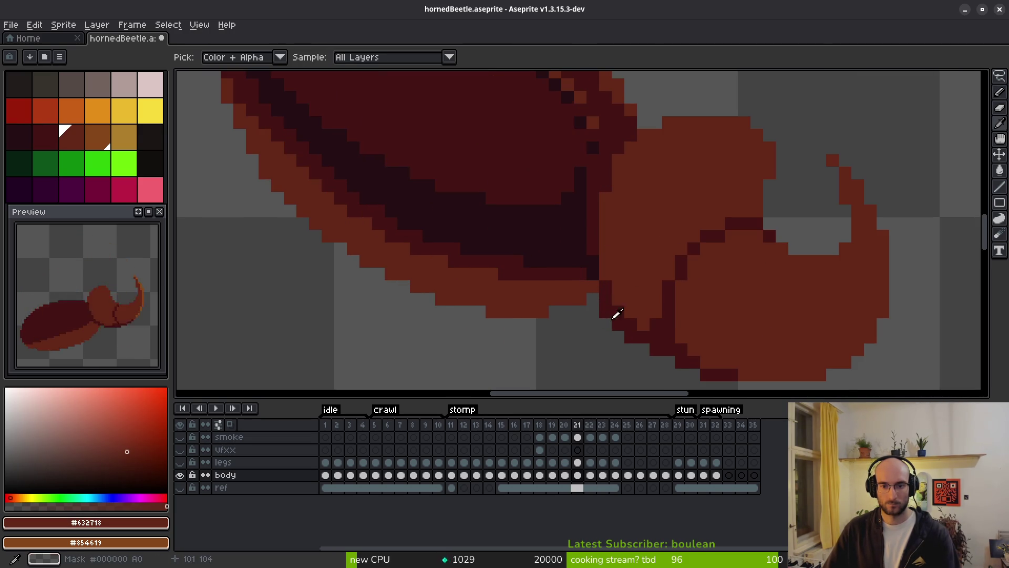
click(551, 296)
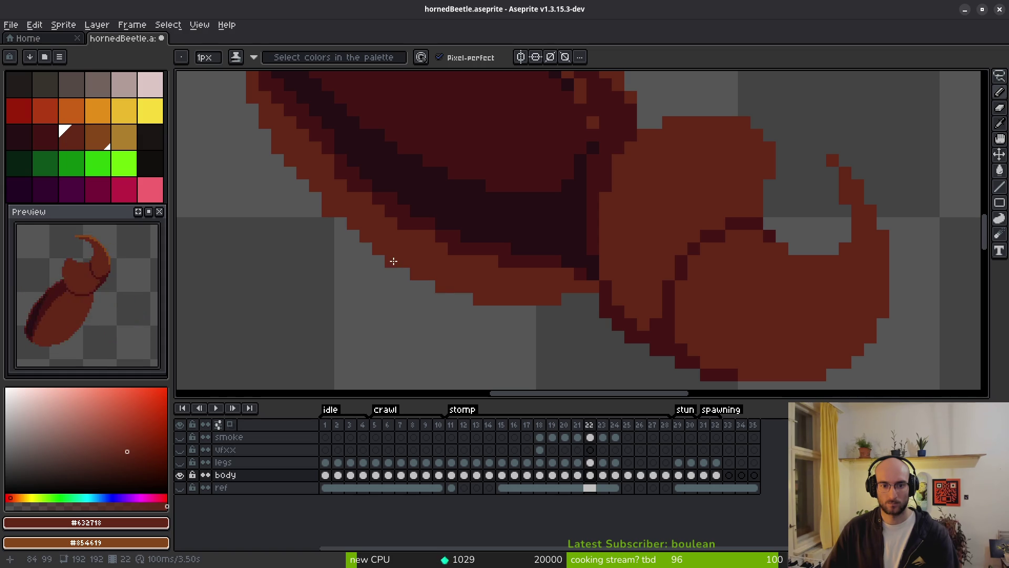
Add dark-red outline pixels along the shell's upper-left edge and orange-brown pixels on its top edge
scroll(415, 261, up, 3)
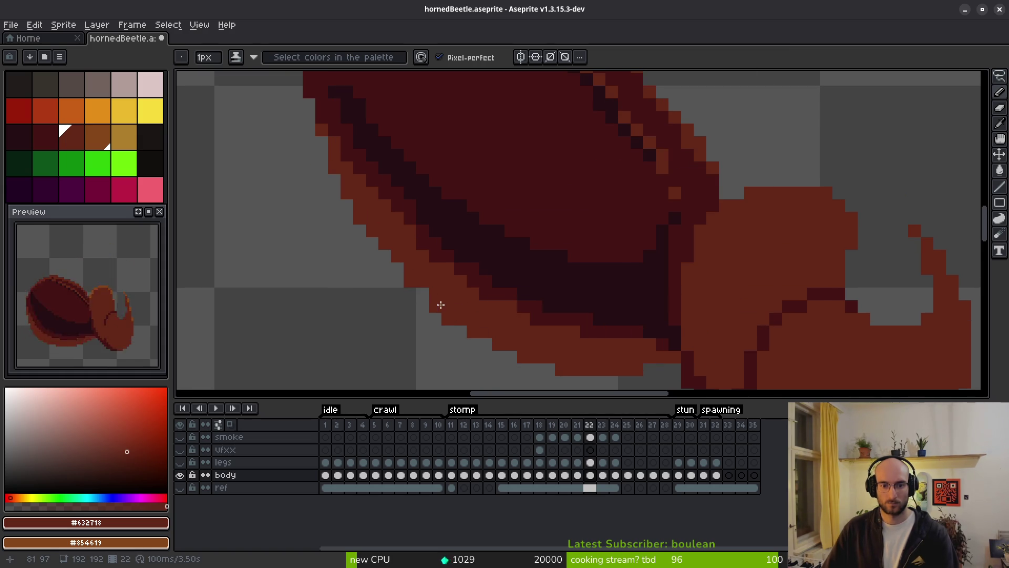
scroll(400, 255, up, 3)
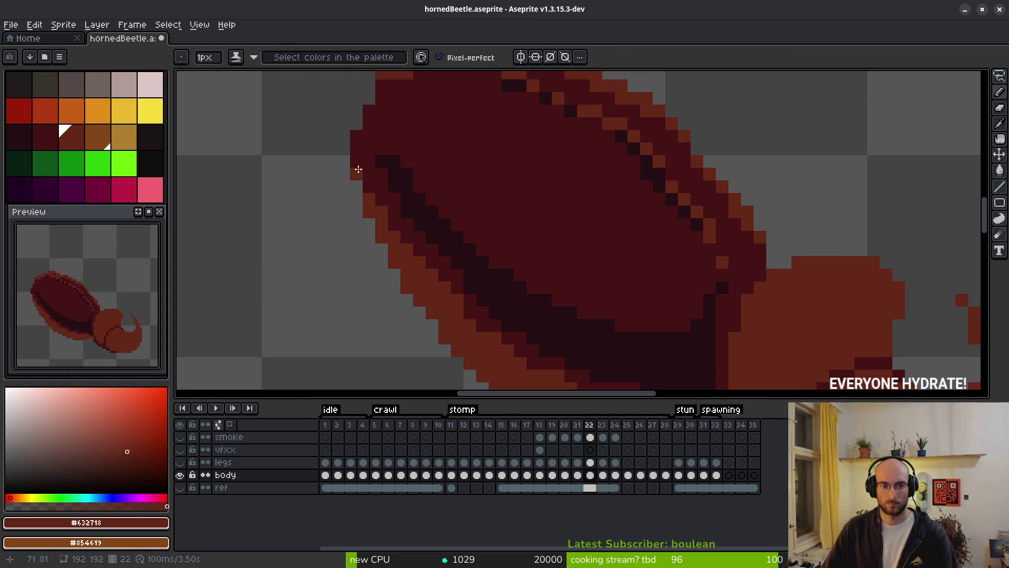
scroll(363, 175, down, 3)
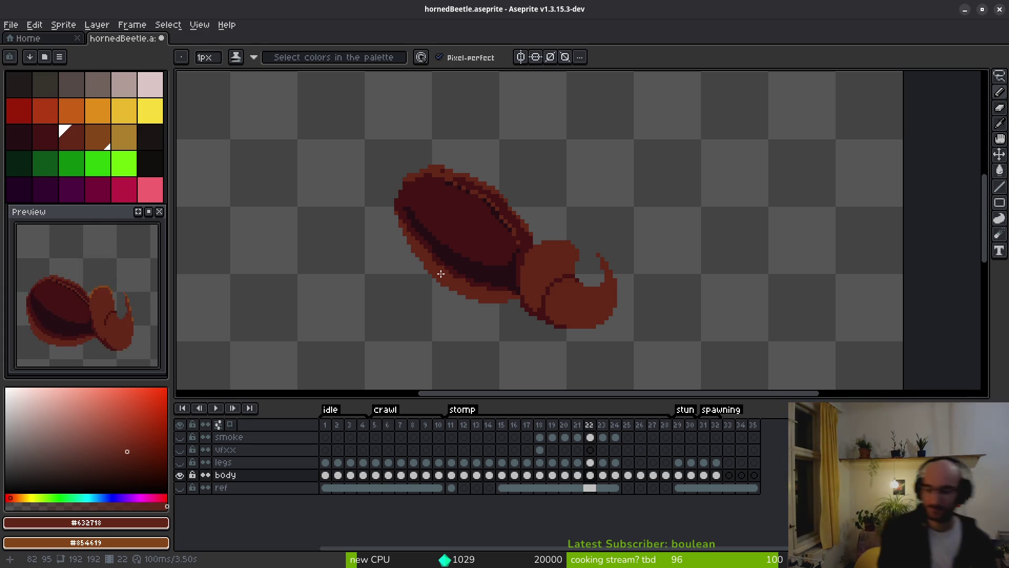
scroll(430, 224, up, 4)
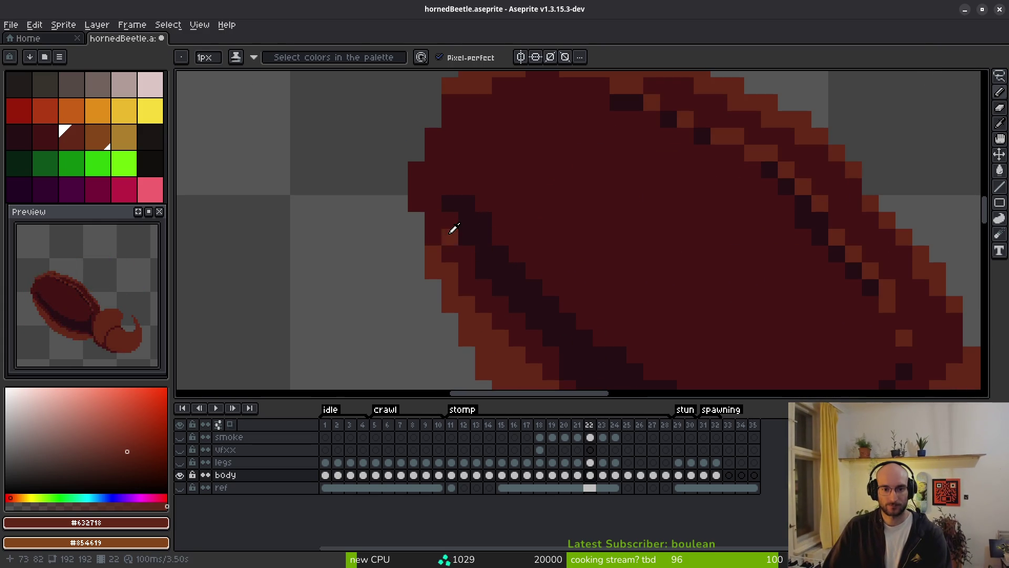
alt+click(439, 226)
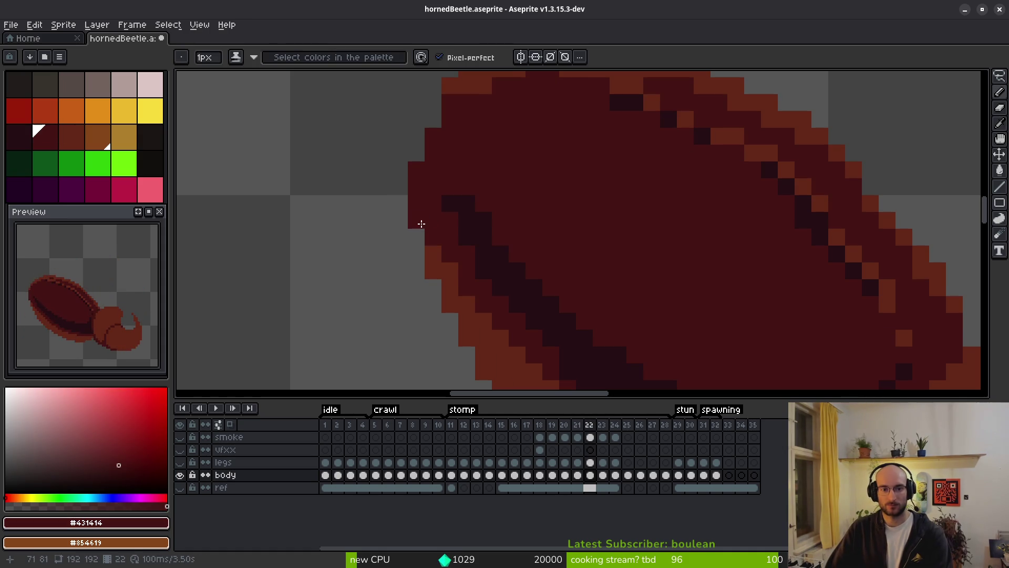
click(416, 153)
click(439, 120)
scroll(484, 187, down, 2)
scroll(487, 160, up, 2)
mouse_move(469, 203)
mouse_down()
mouse_move(521, 186)
mouse_move(499, 177)
mouse_up()
alt+click(505, 187)
click(640, 161)
Sample dark red #431414 from frame 21 and paint a dark pixel on frame 22's shell top edge
scroll(746, 242, down, 2)
scroll(675, 223, up, 2)
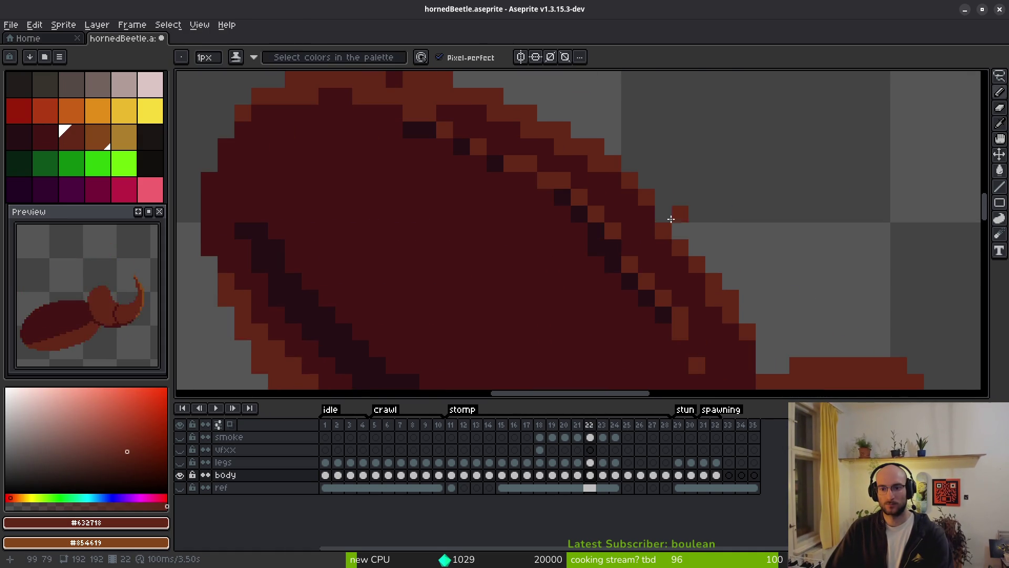
drag(747, 299, 689, 213)
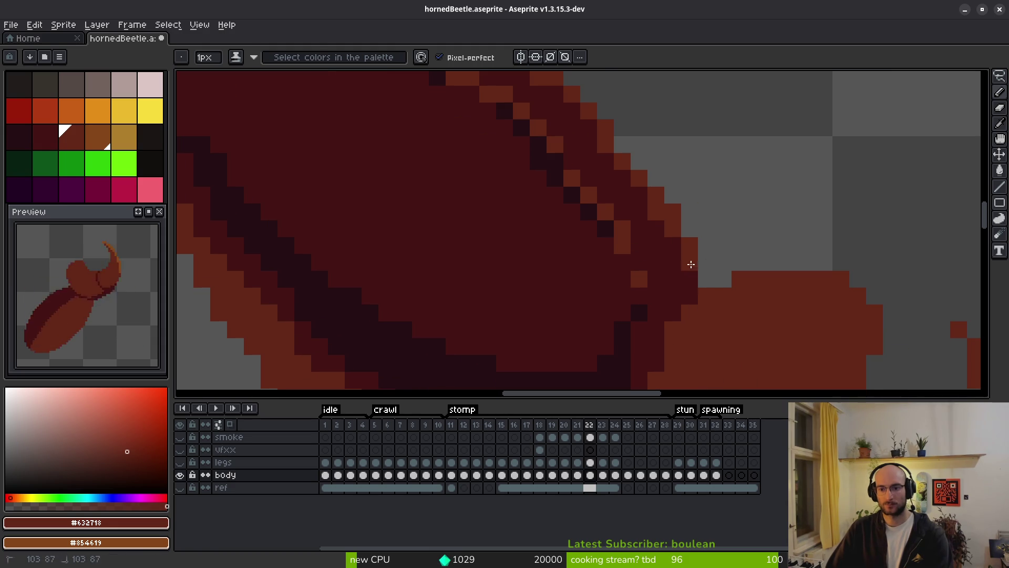
key(b)
scroll(673, 212, down, 3)
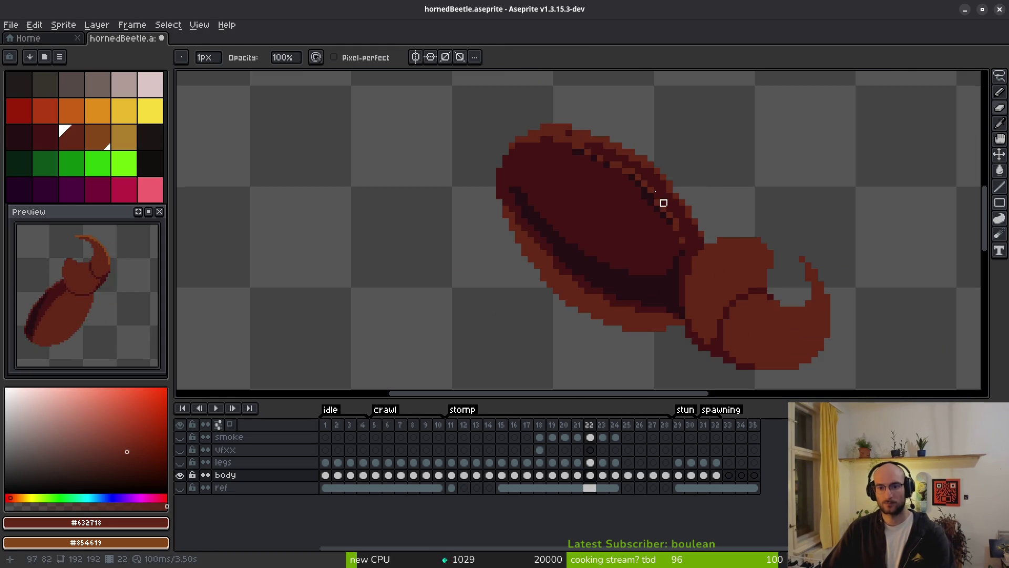
scroll(683, 253, up, 3)
key(comma)
alt+click(762, 288)
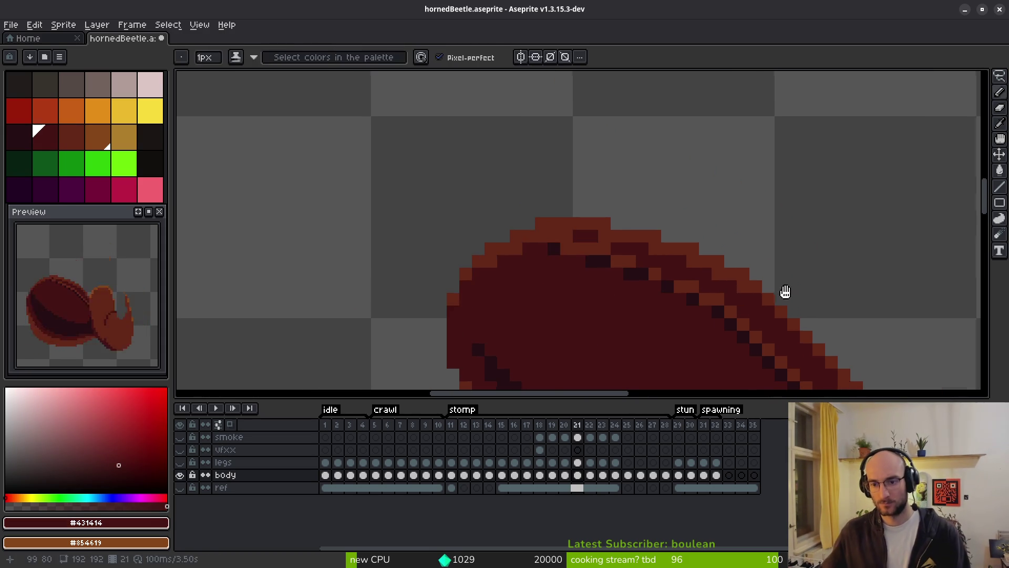
key(period)
scroll(622, 196, up, 2)
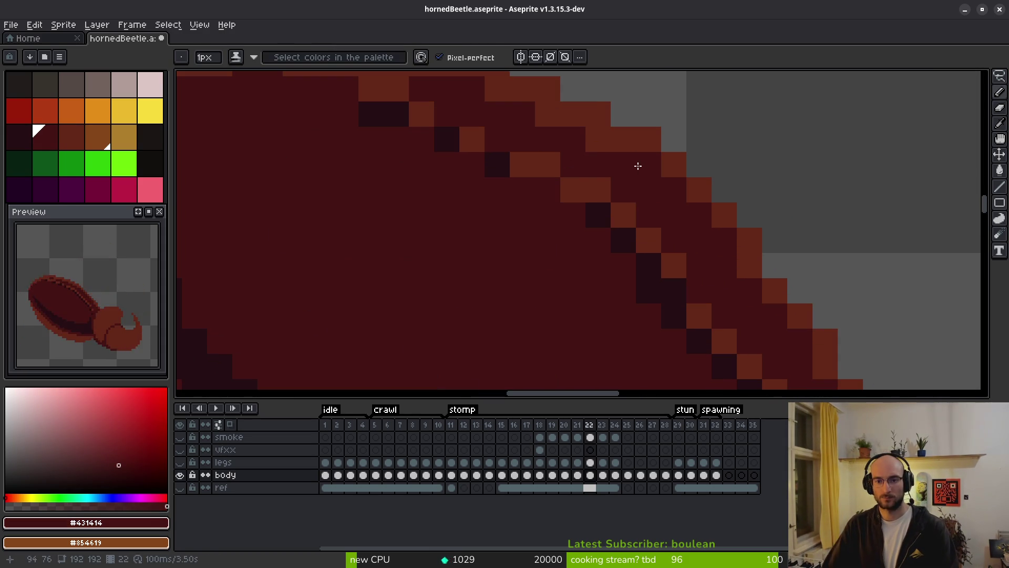
drag(604, 141, 640, 250)
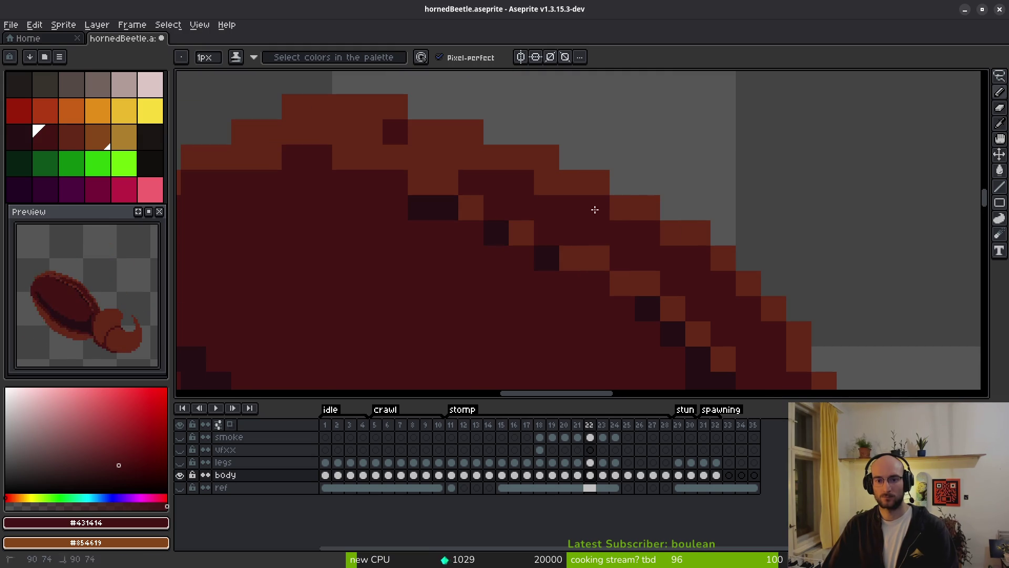
click(411, 149)
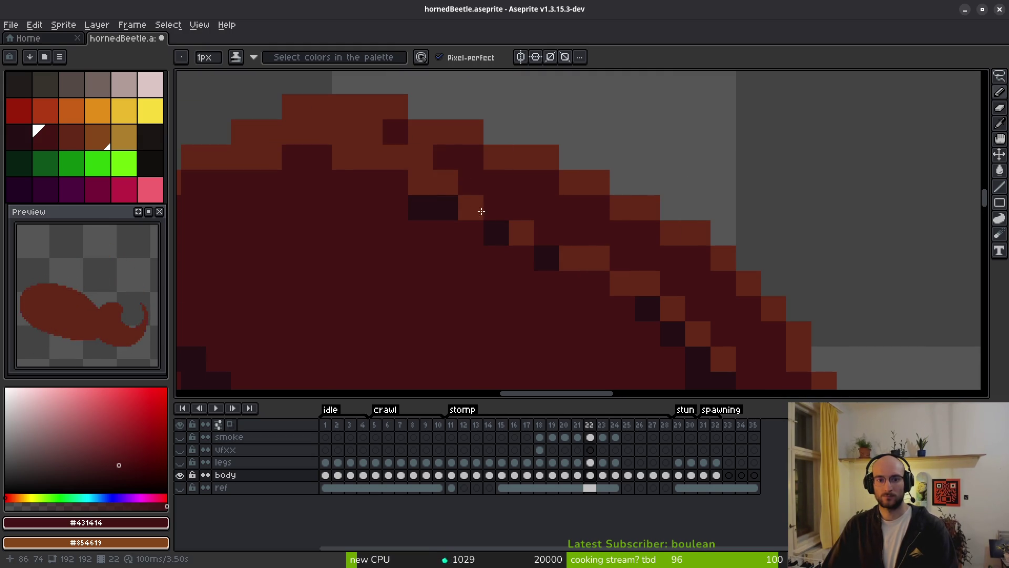
Paint orange-brown pixels along the shell's top edge, undoing the misplaced one
scroll(426, 216, down, 1)
scroll(426, 216, up, 1)
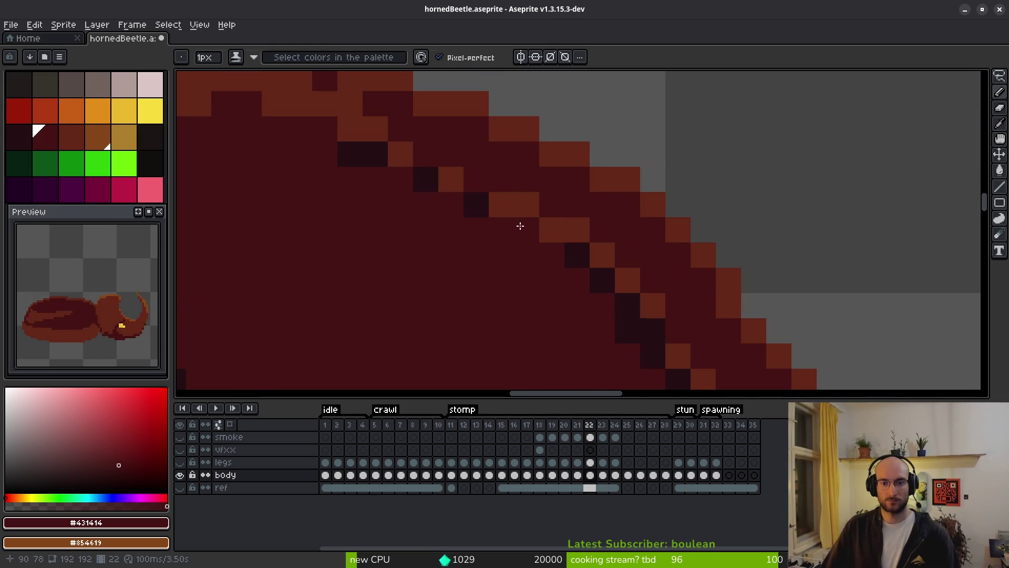
scroll(473, 177, up, 1)
alt+click(474, 178)
drag(434, 158, 402, 132)
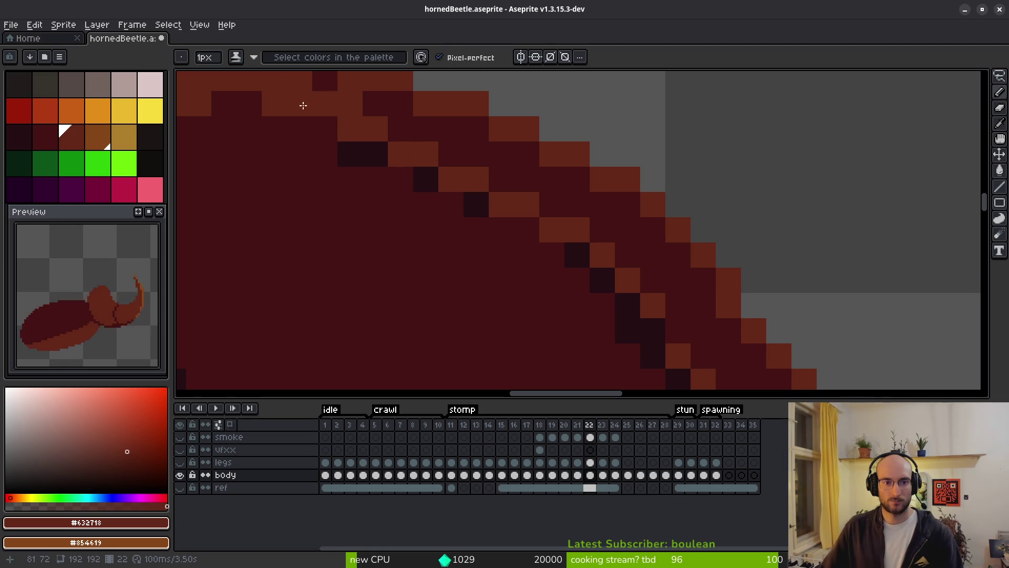
key(ctrl+z)
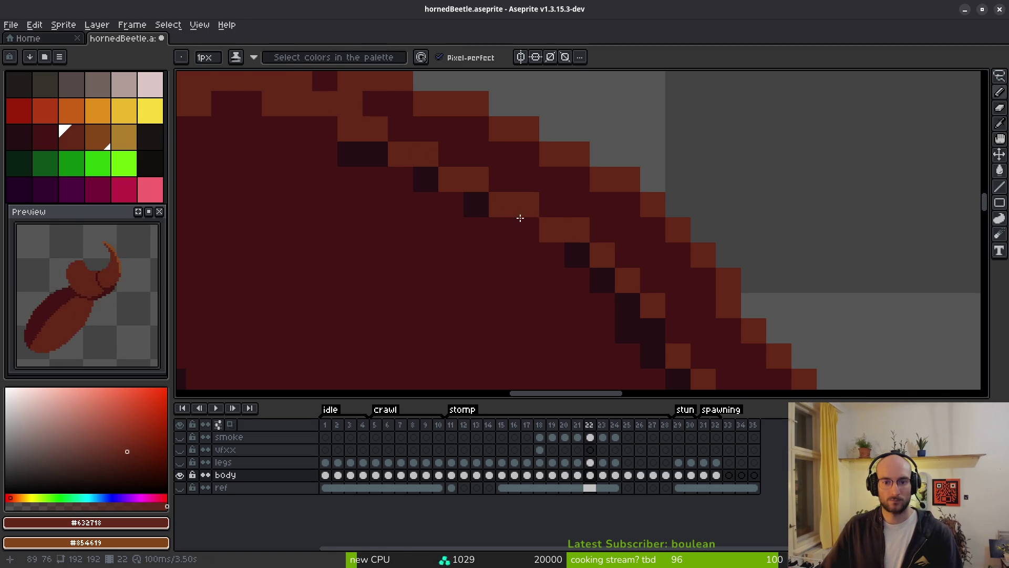
scroll(504, 215, down, 4)
scroll(610, 301, up, 3)
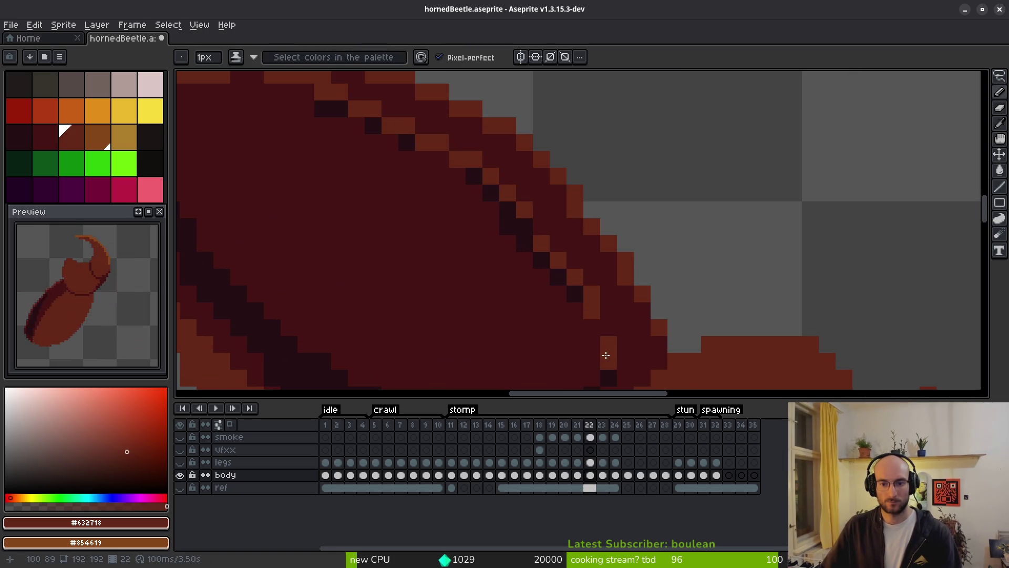
scroll(570, 265, down, 1)
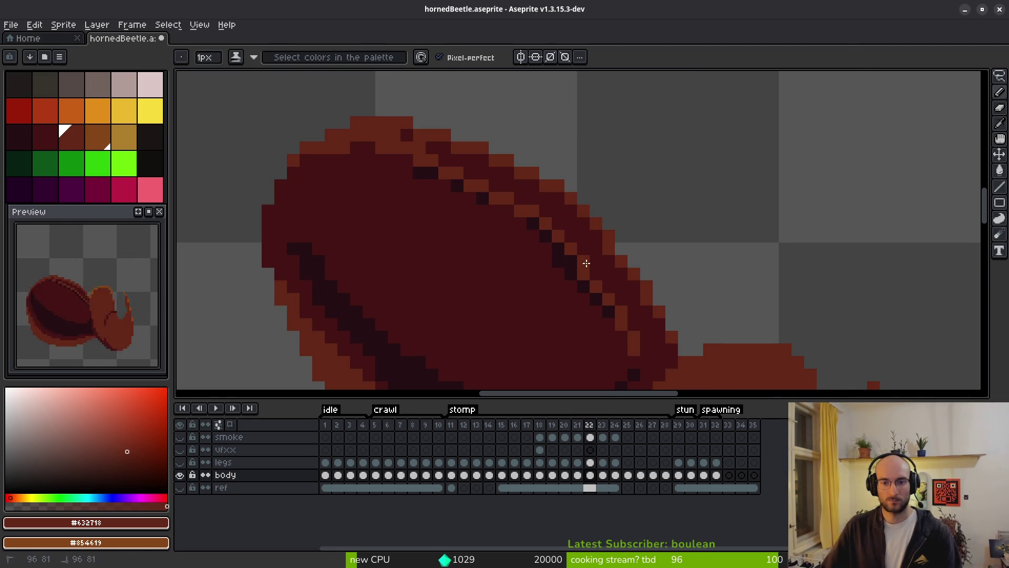
Paint a darkest-red pixel on the shell edge and recolour an orange edge pixel in body red
alt+click(534, 220)
click(507, 210)
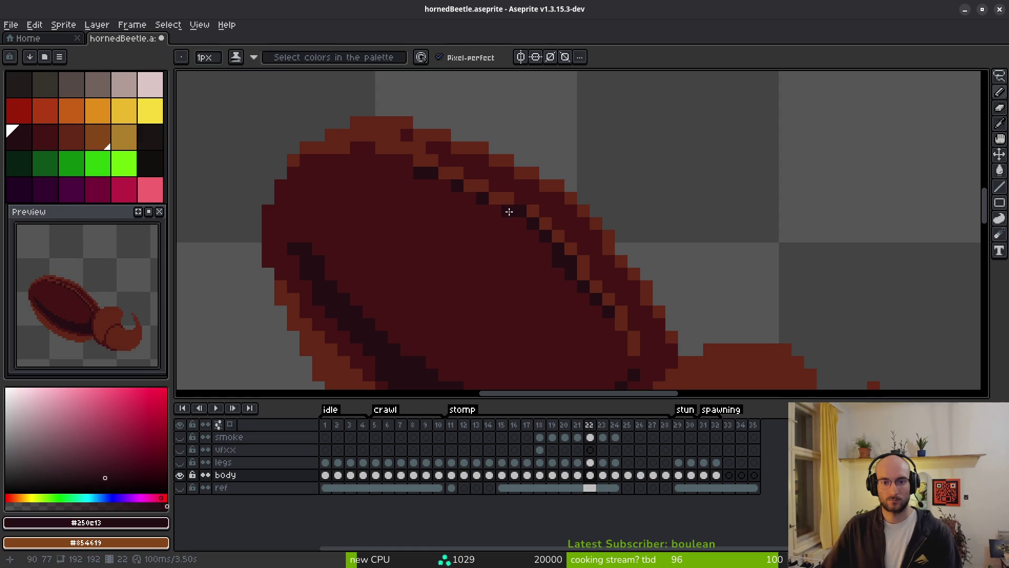
drag(498, 210, 506, 221)
alt+click(574, 282)
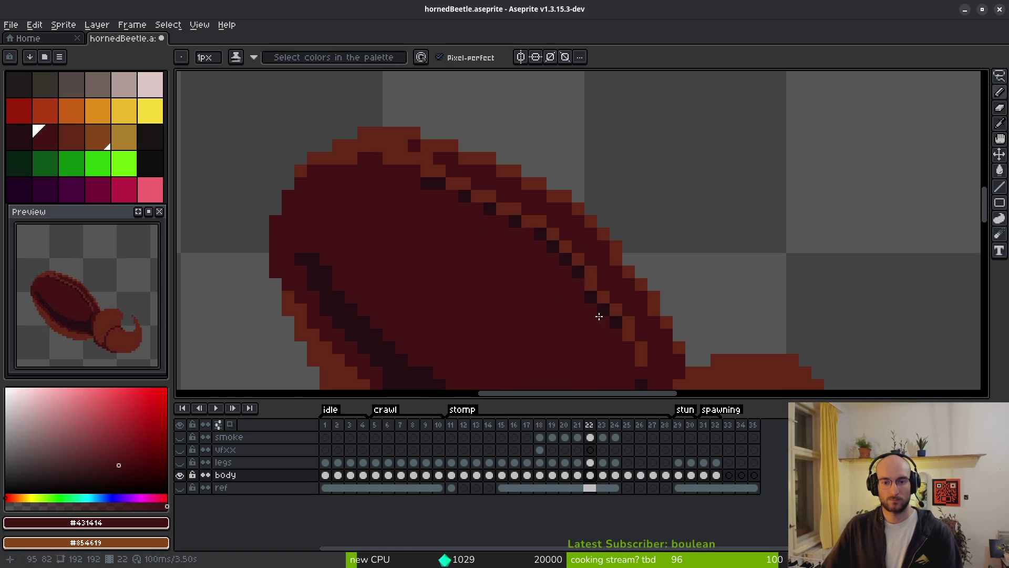
scroll(595, 321, down, 3)
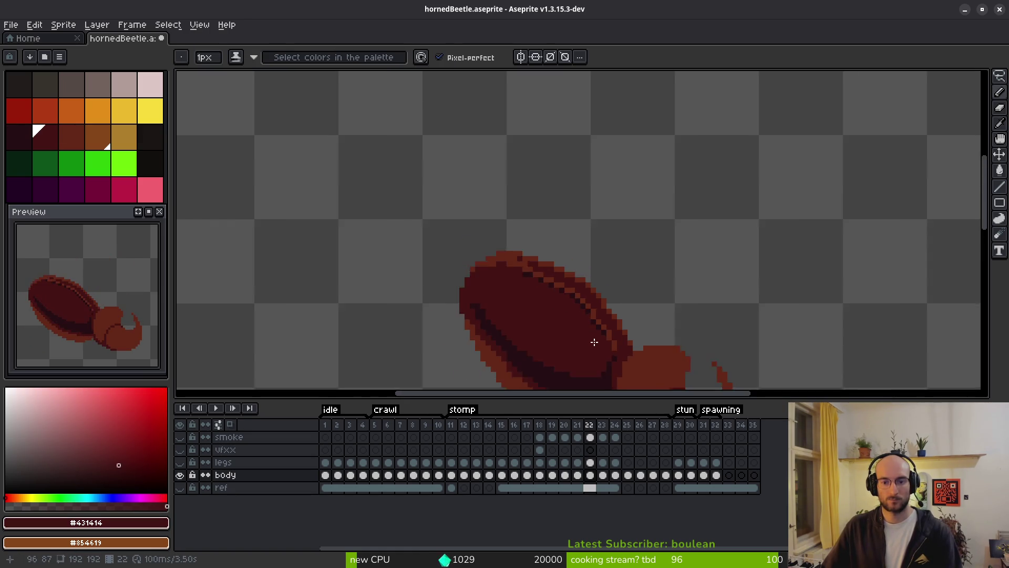
scroll(584, 264, up, 4)
click(587, 266)
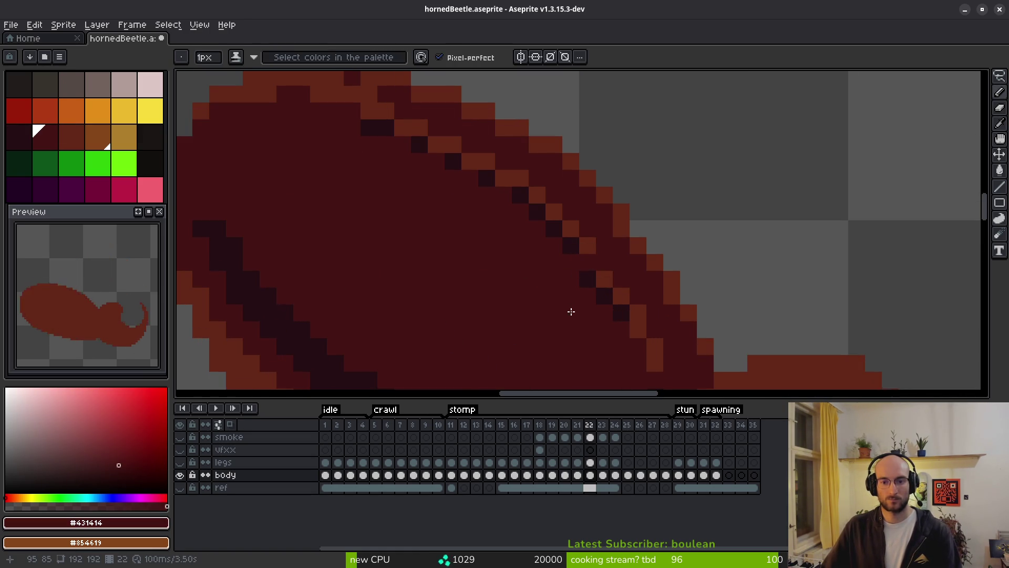
Touch up the body edge with dark shading and body-colour pixels, then pick the dark shading colour
scroll(572, 311, down, 2)
scroll(583, 295, up, 2)
alt+click(599, 247)
click(594, 269)
alt+click(583, 261)
click(595, 257)
scroll(598, 318, down, 3)
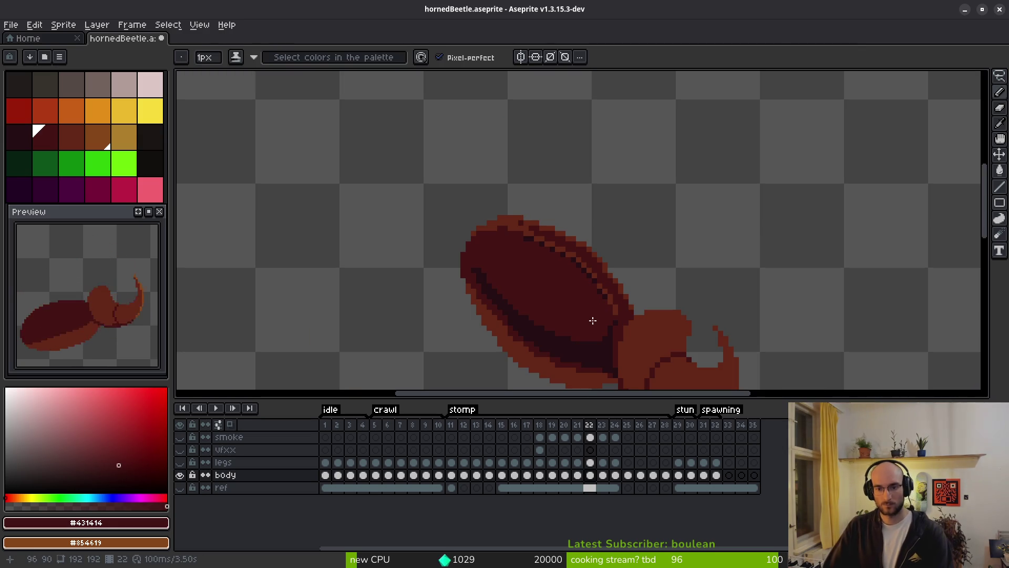
scroll(590, 317, up, 3)
alt+click(637, 247)
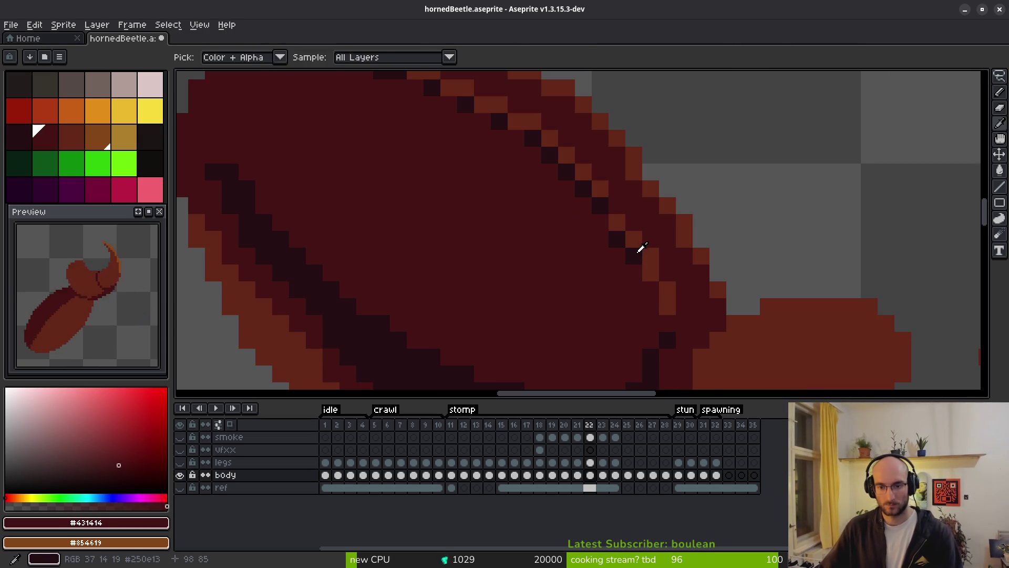
Repaint frame 22's underside pixels, sampling #431414, #632718 and the dark edge shade
click(615, 305)
scroll(575, 288, down, 3)
scroll(603, 267, up, 3)
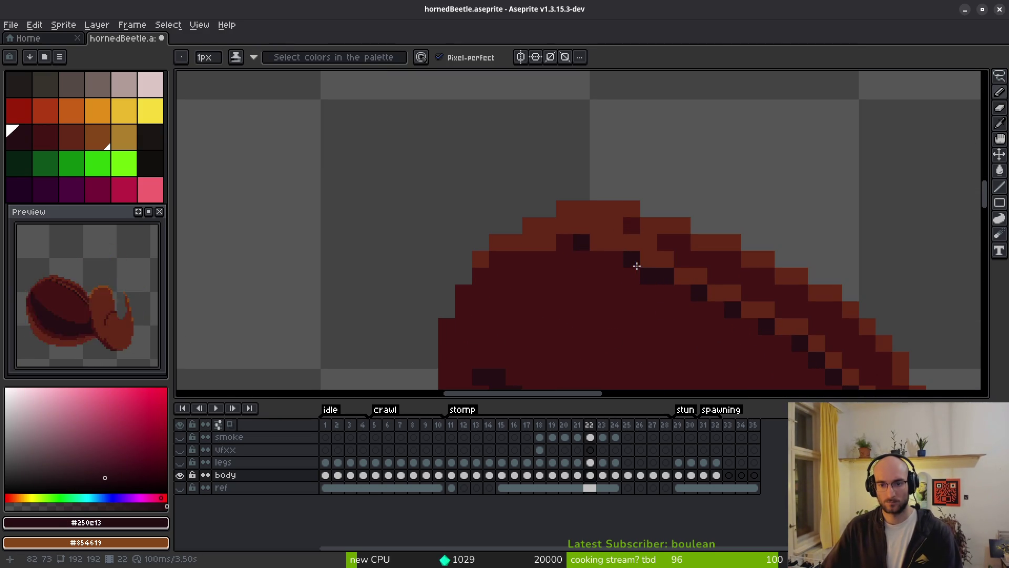
alt+click(563, 257)
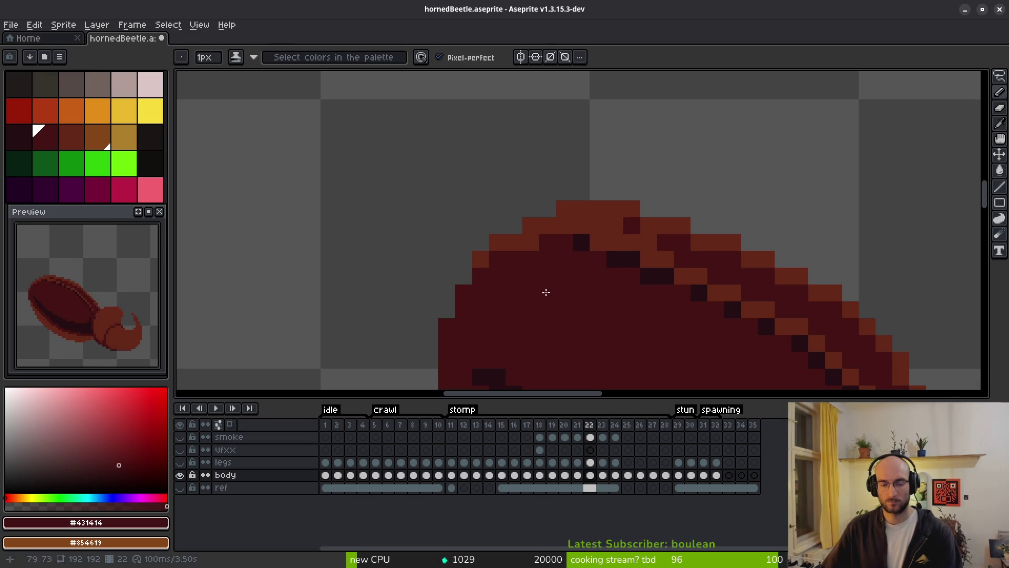
scroll(544, 266, down, 3)
scroll(525, 247, up, 2)
alt+click(512, 263)
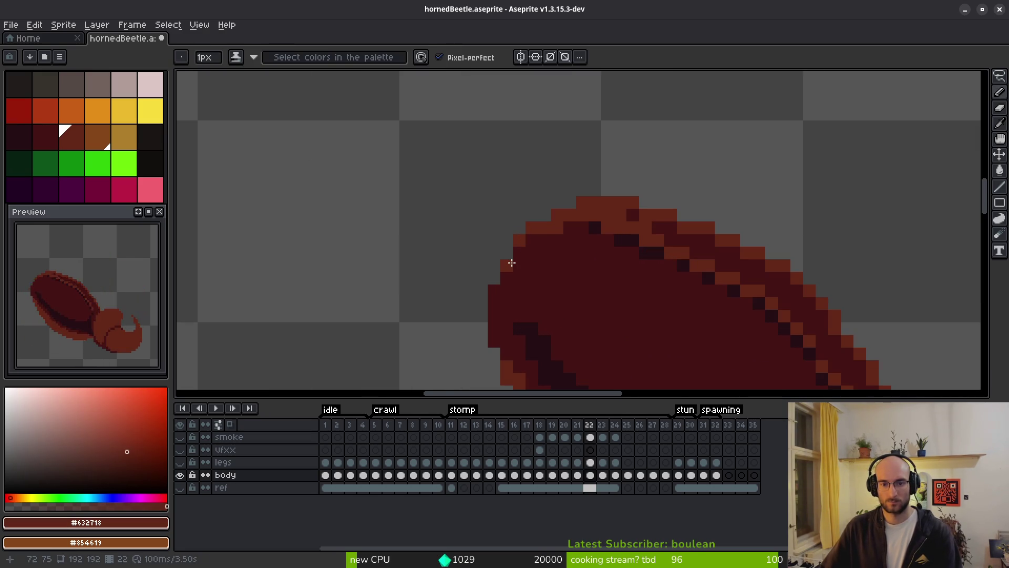
scroll(515, 287, down, 4)
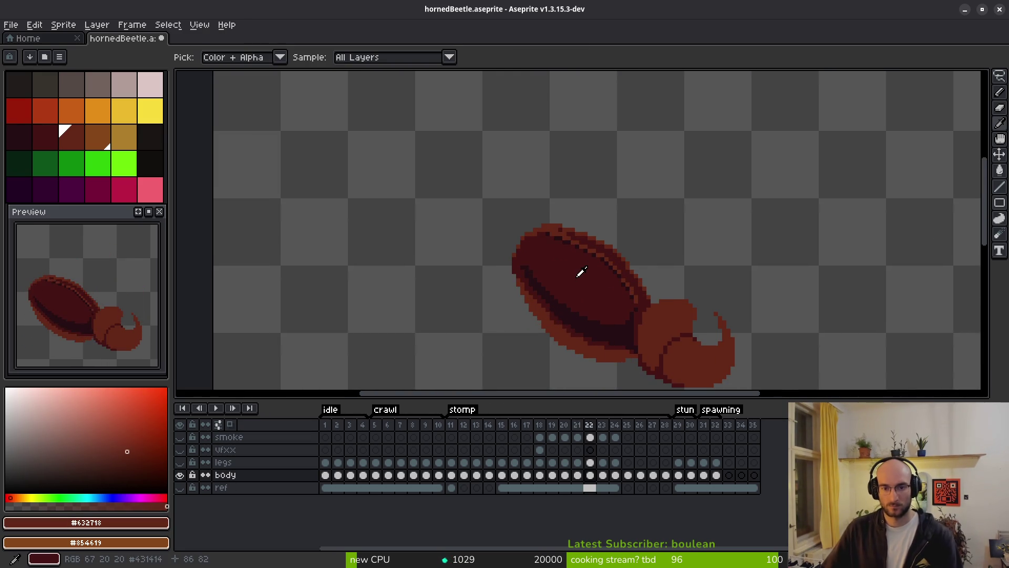
scroll(557, 277, down, 1)
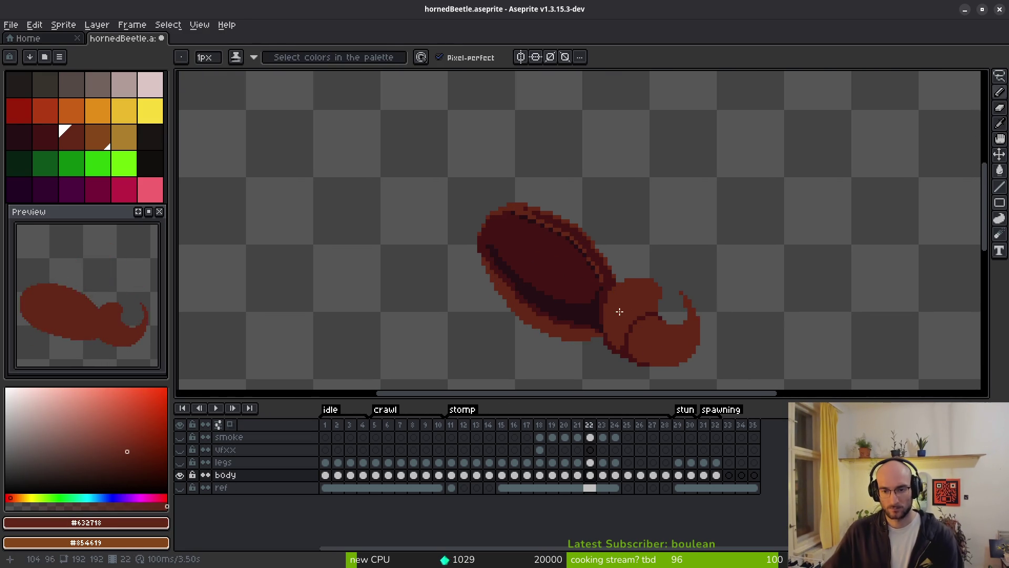
scroll(612, 305, up, 2)
scroll(617, 302, up, 2)
alt+click(568, 279)
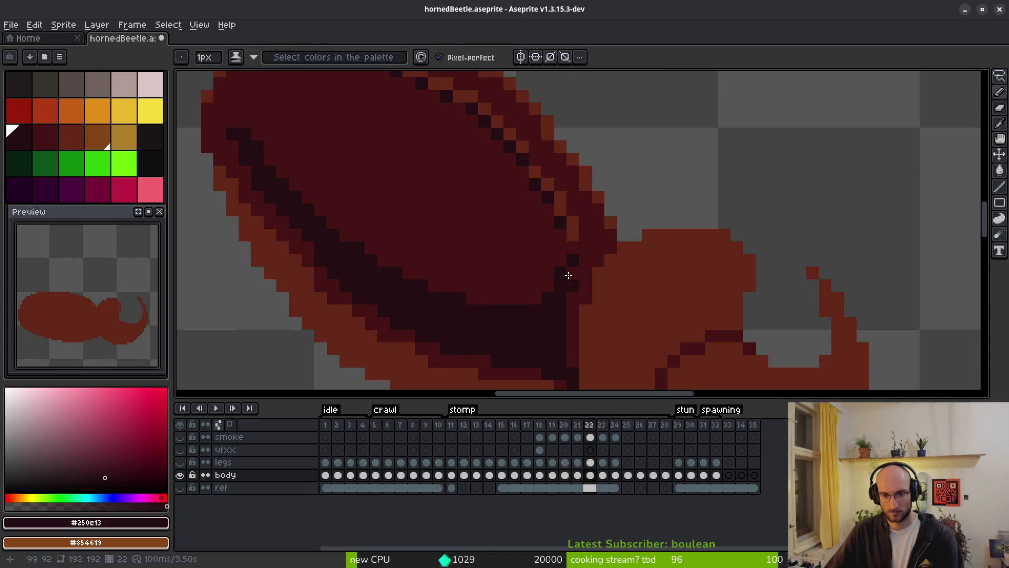
scroll(631, 311, down, 4)
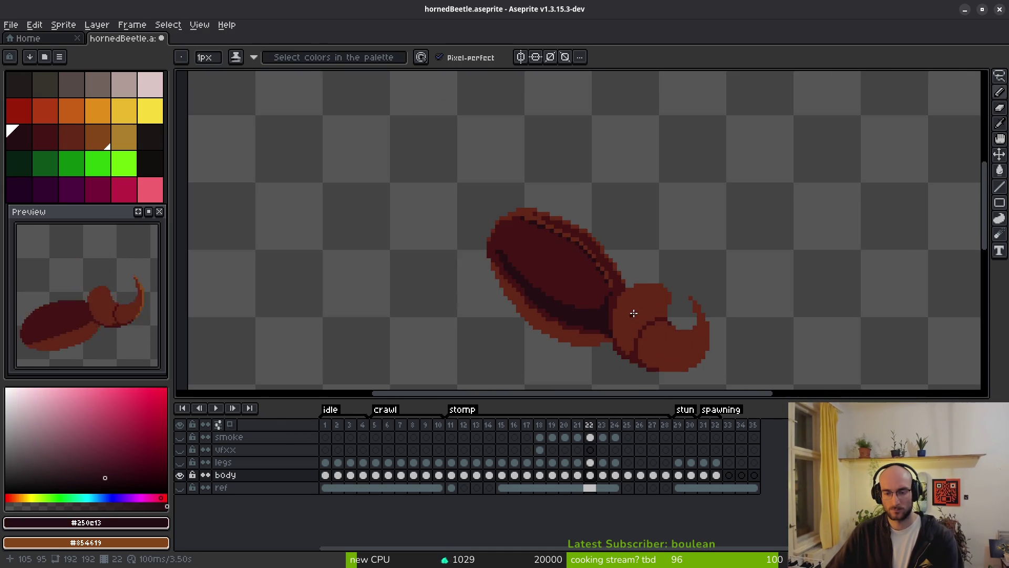
scroll(584, 276, up, 4)
Erase stray pixels, close the shell-head gap with dark #431414, then go to frame 21
key(e)
alt+click(578, 266)
key(f)
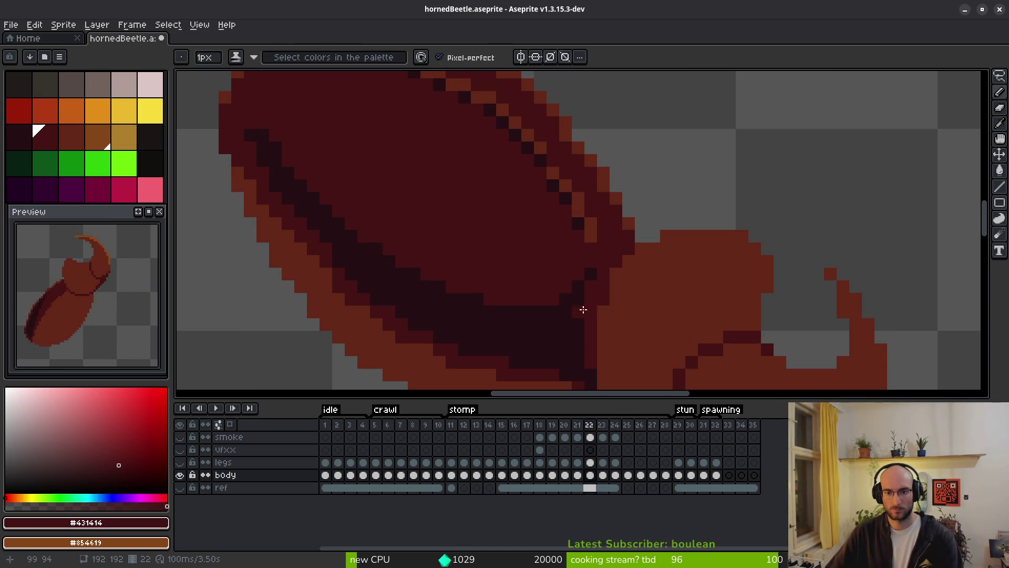
scroll(578, 305, down, 4)
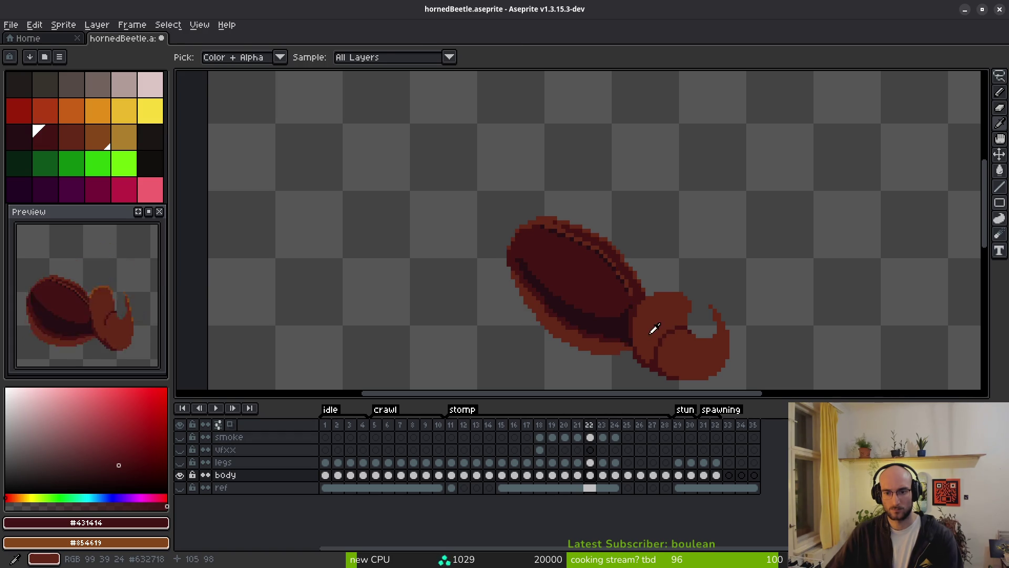
scroll(643, 310, up, 4)
alt+click(608, 296)
alt+click(608, 290)
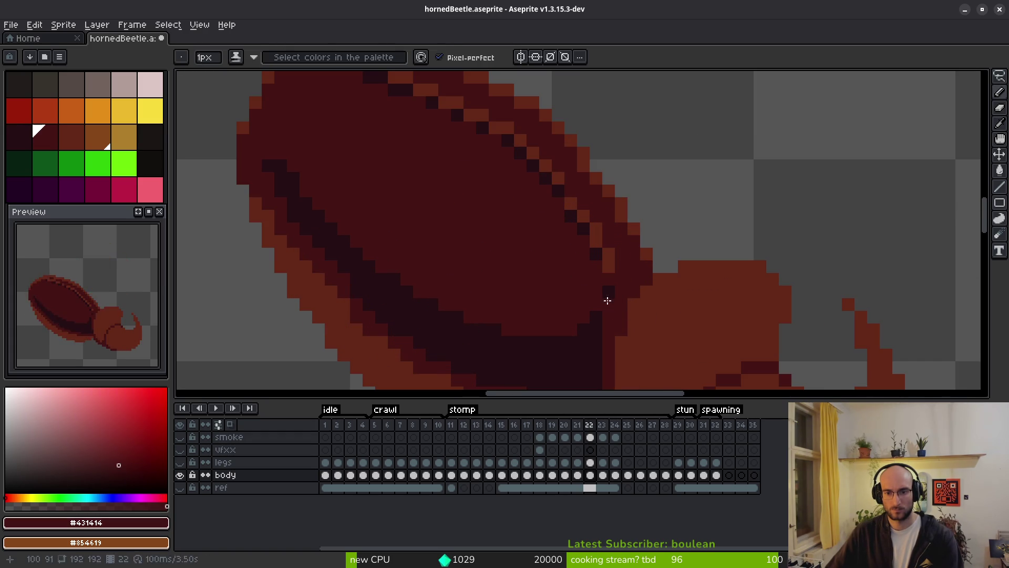
scroll(631, 320, down, 4)
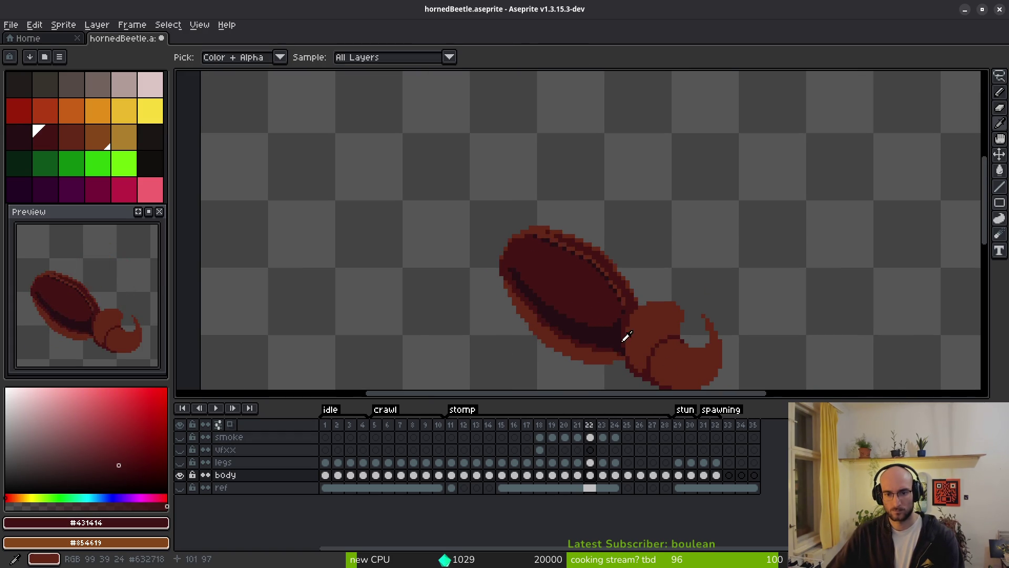
scroll(519, 274, up, 4)
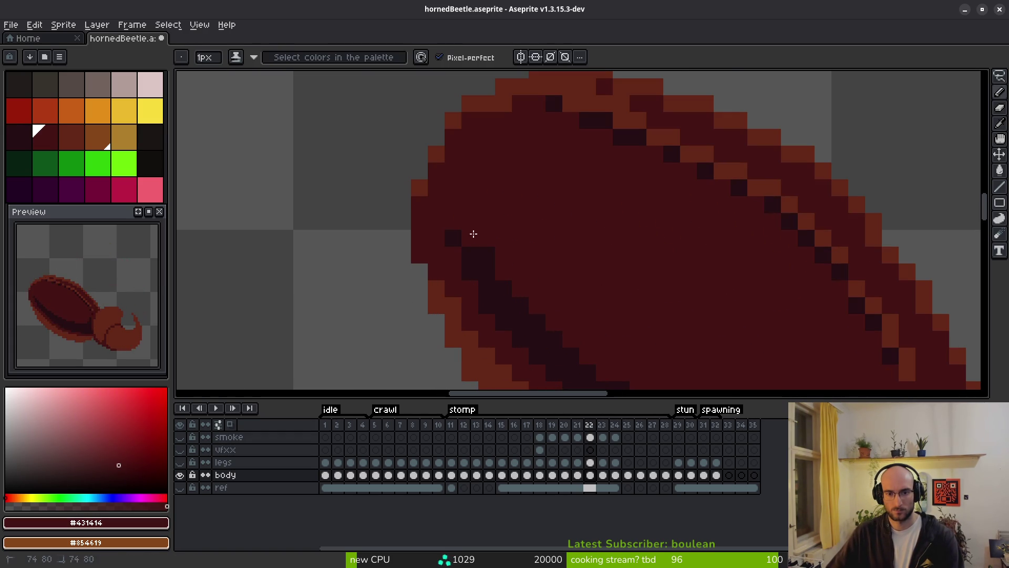
scroll(535, 289, down, 4)
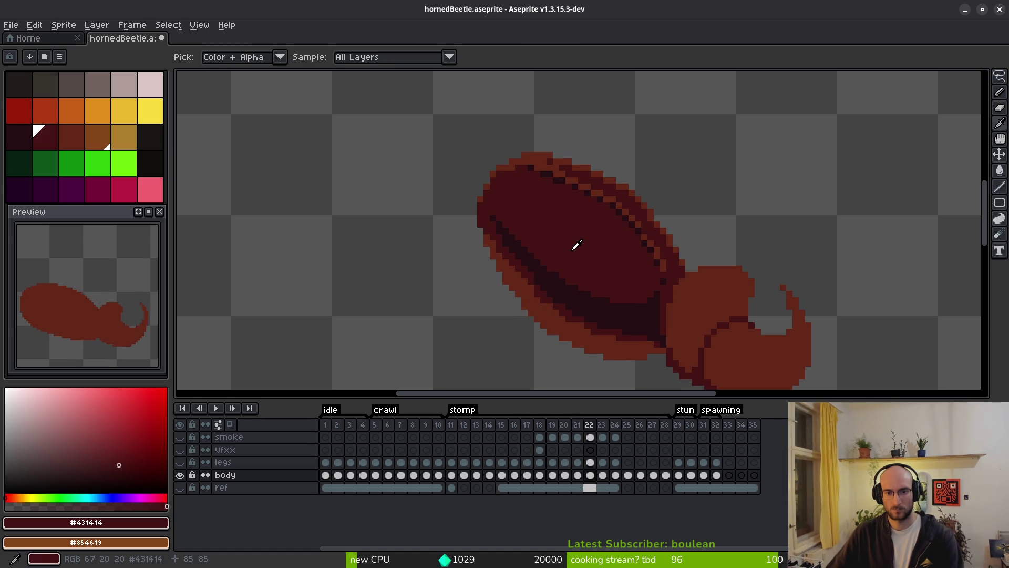
key(Left)
scroll(597, 294, up, 4)
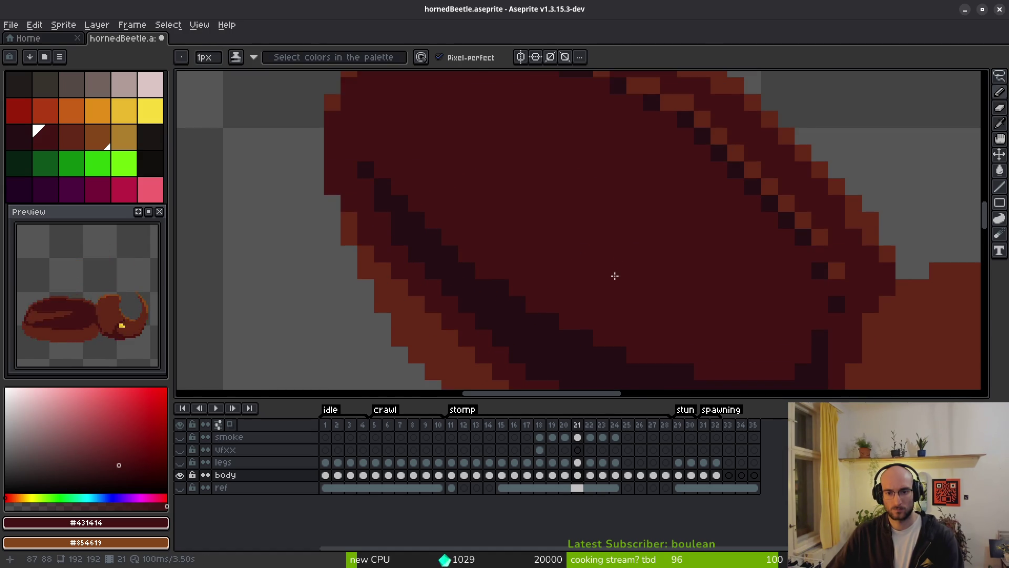
Step back through the earlier stomp frames and play the animation to review the poses
drag(615, 275, 484, 185)
scroll(487, 180, down, 4)
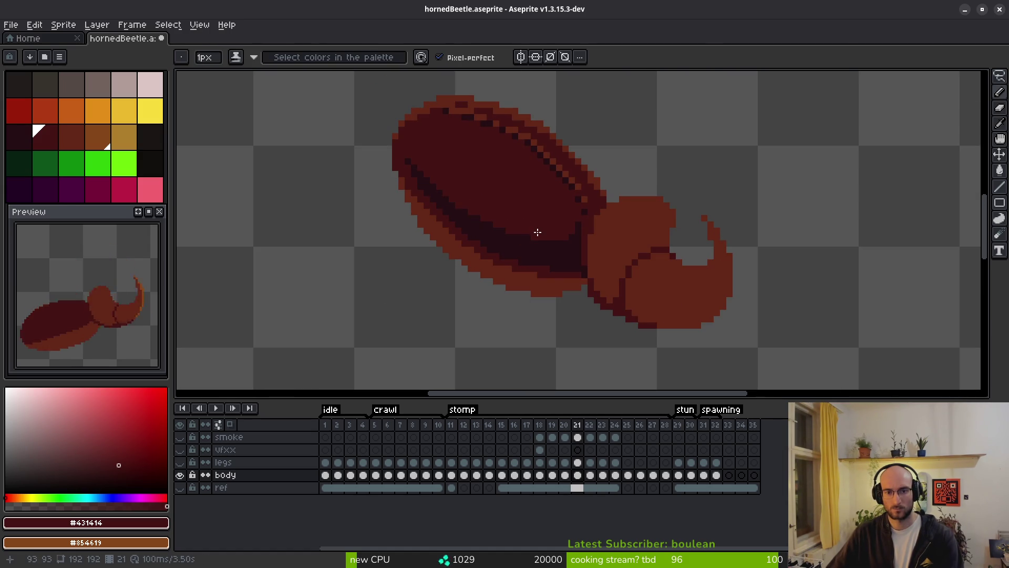
key(alt)
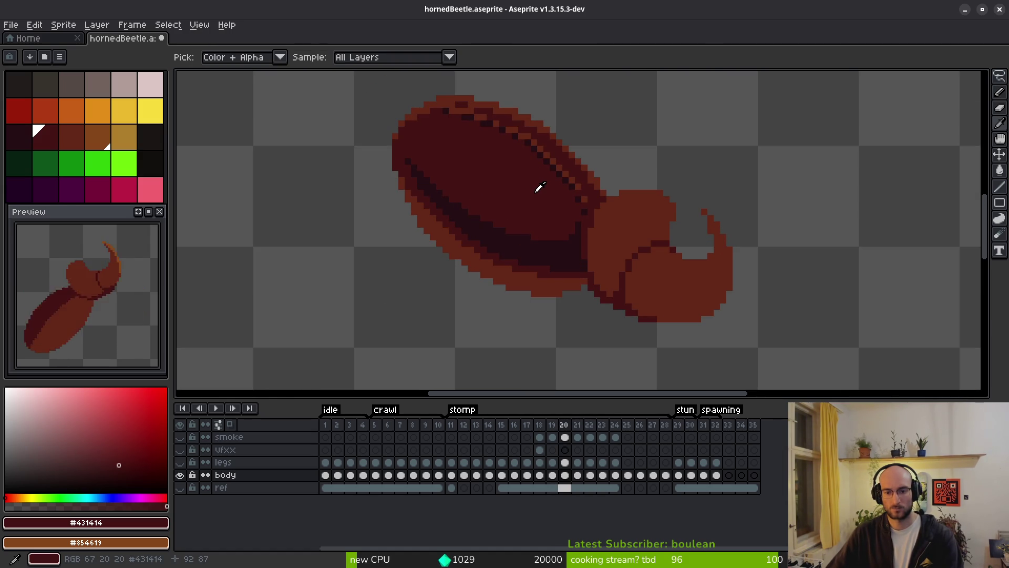
key(Right)
key(Left)
key(Left)
key(Left)
key(Right)
key(Right)
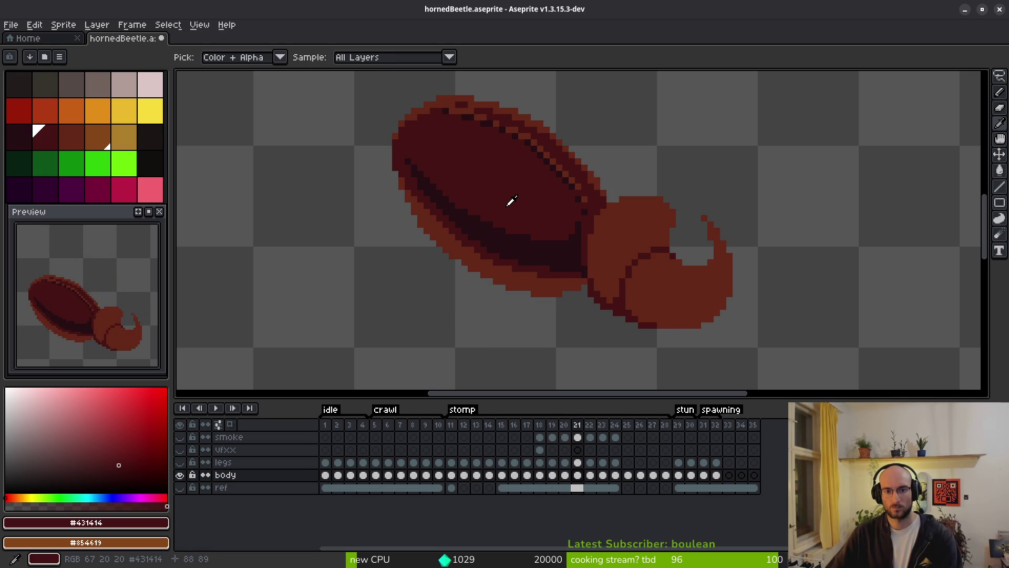
key(Left)
key(b)
scroll(415, 196, up, 5)
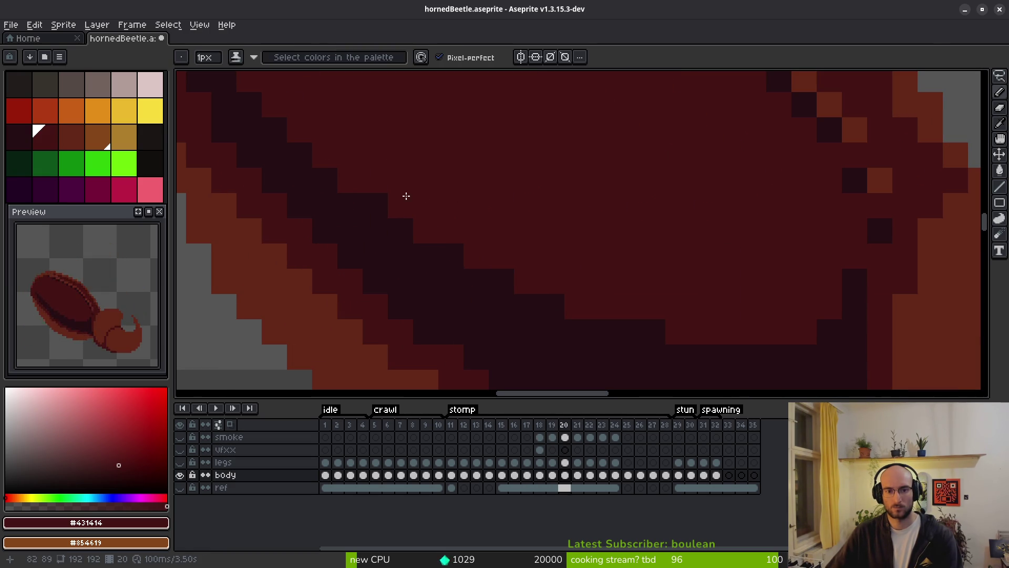
key(Left)
key(Left)
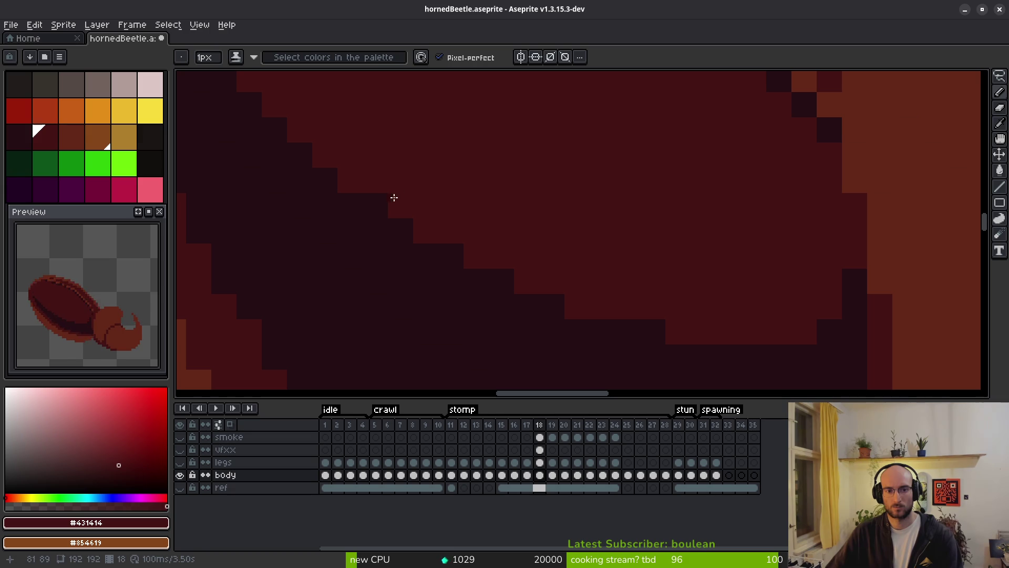
scroll(387, 200, down, 5)
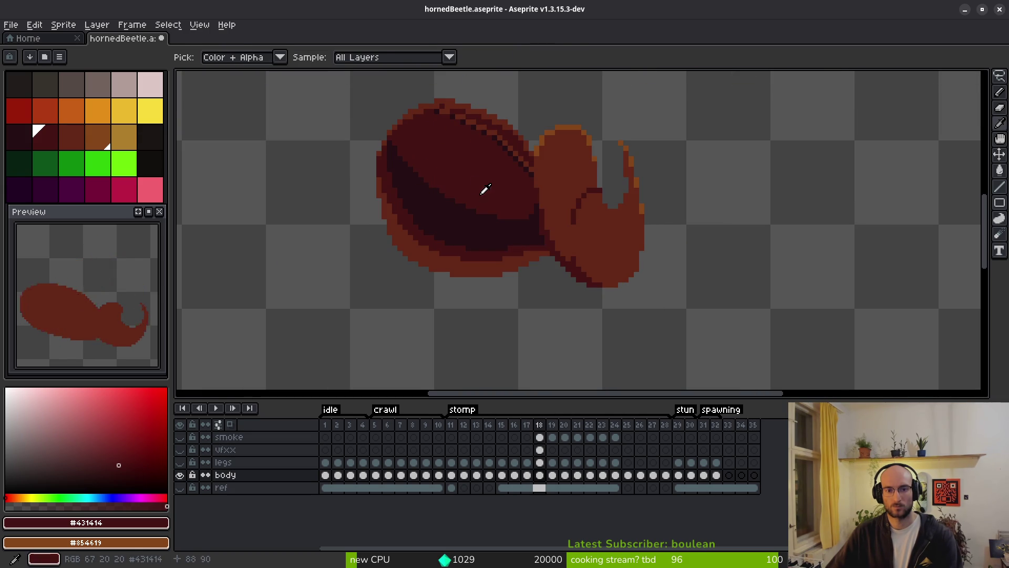
key(i)
key(Left)
key(Left)
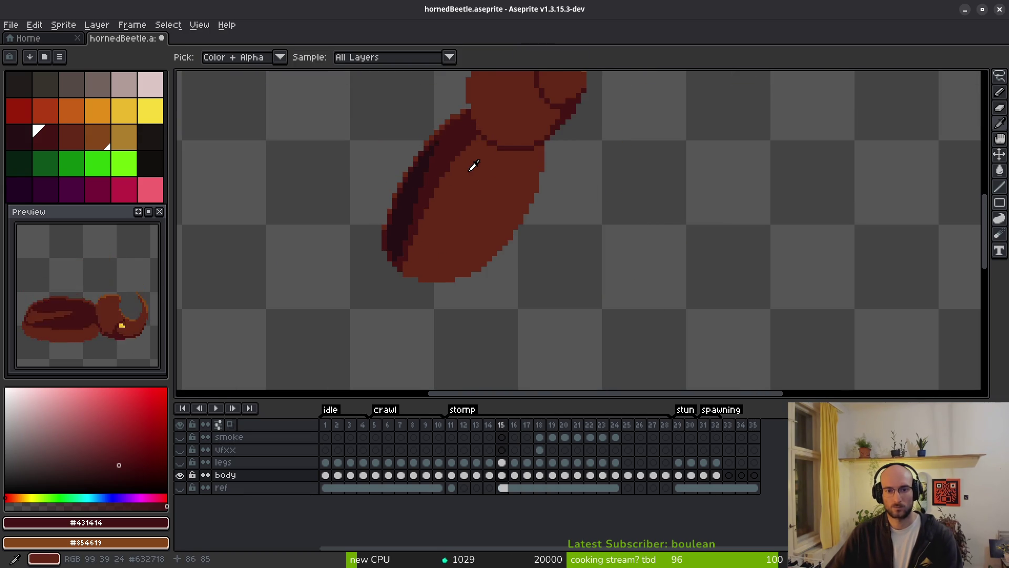
key(Return)
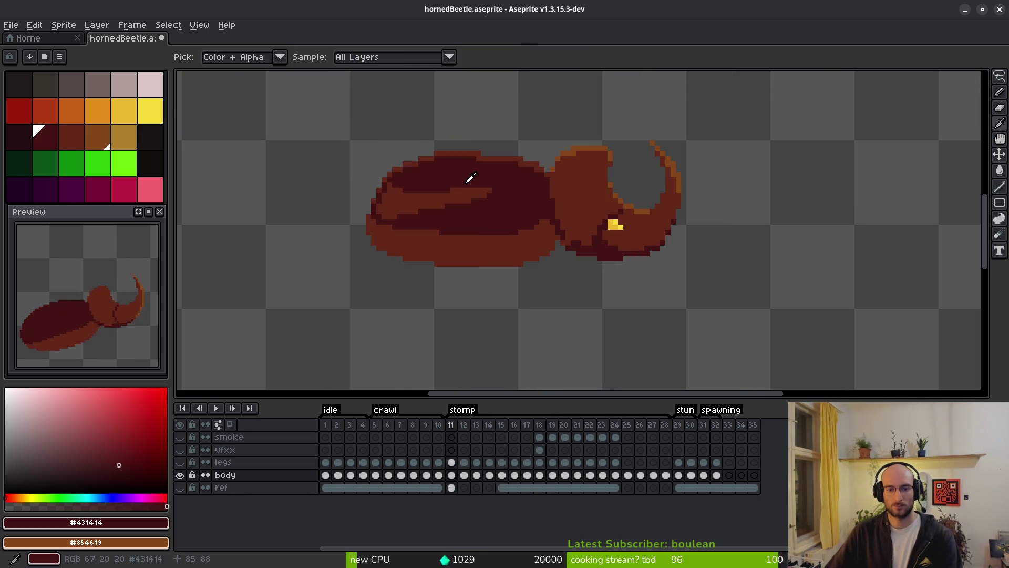
key(Return)
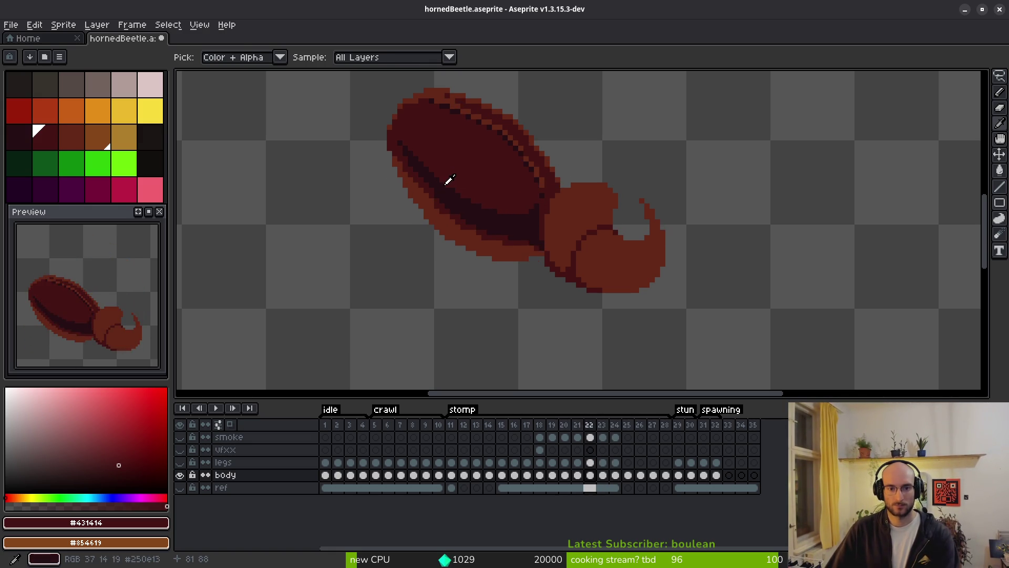
scroll(443, 188, up, 2)
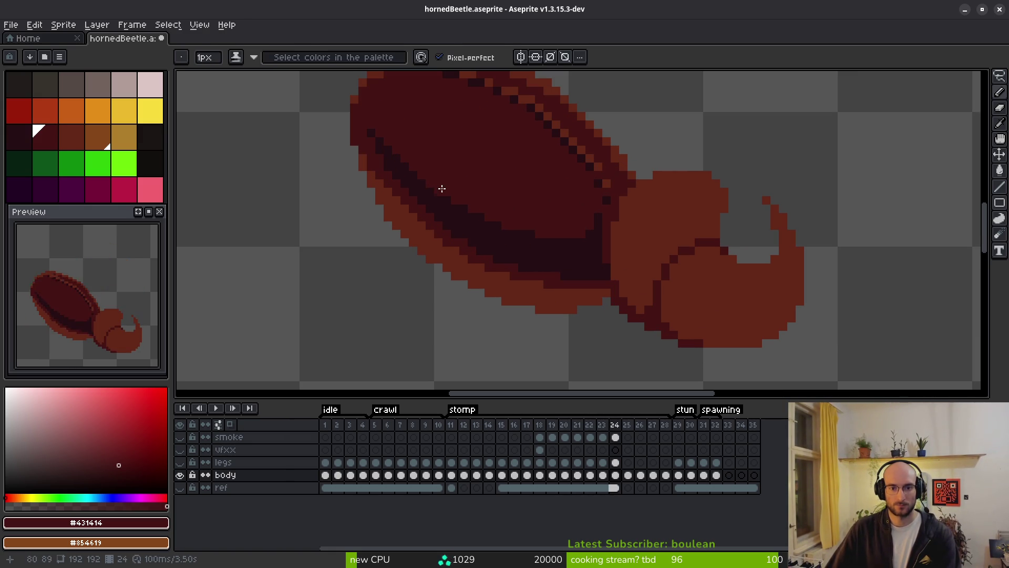
scroll(443, 188, down, 2)
Flip between frames 22 and 23 to compare poses, ending on the frame 23 body cel
key(alt)
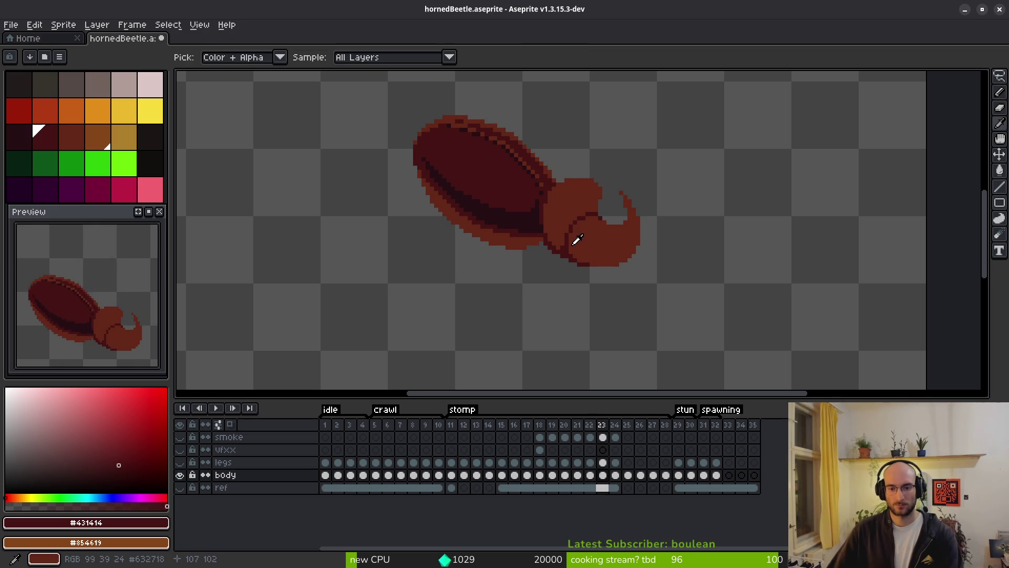
key(Left)
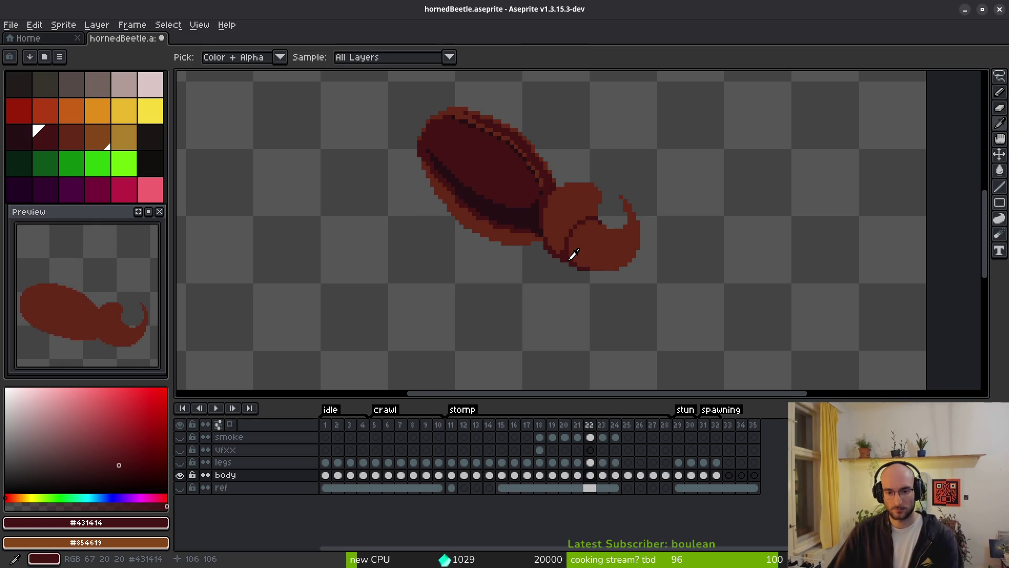
key(Right)
key(Left)
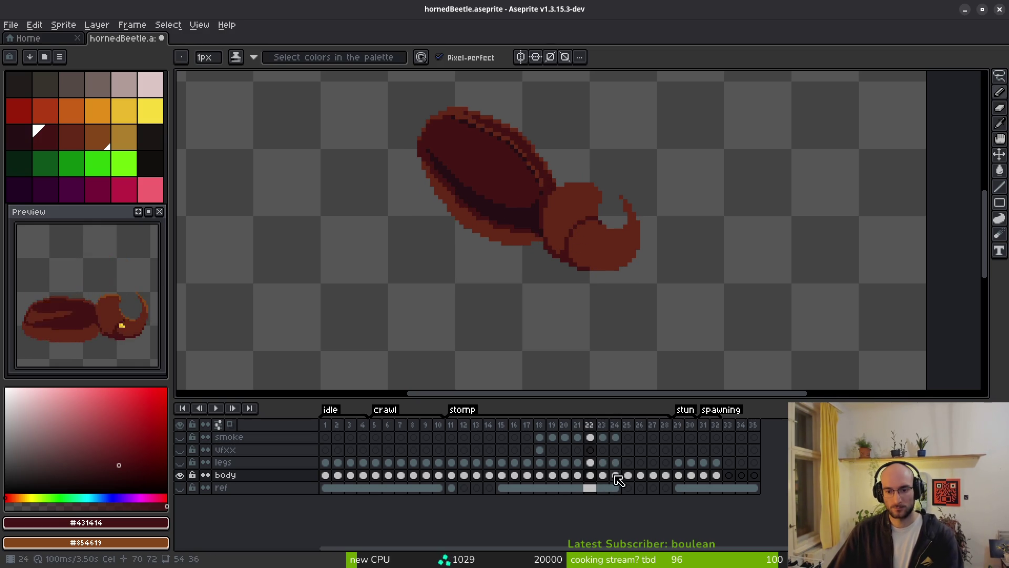
key(Right)
key(Left)
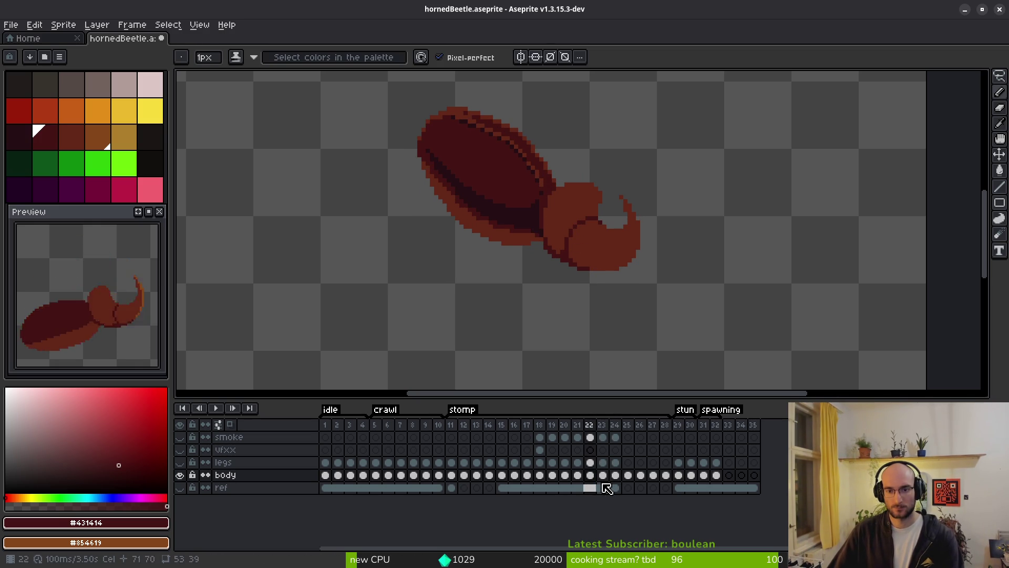
click(603, 475)
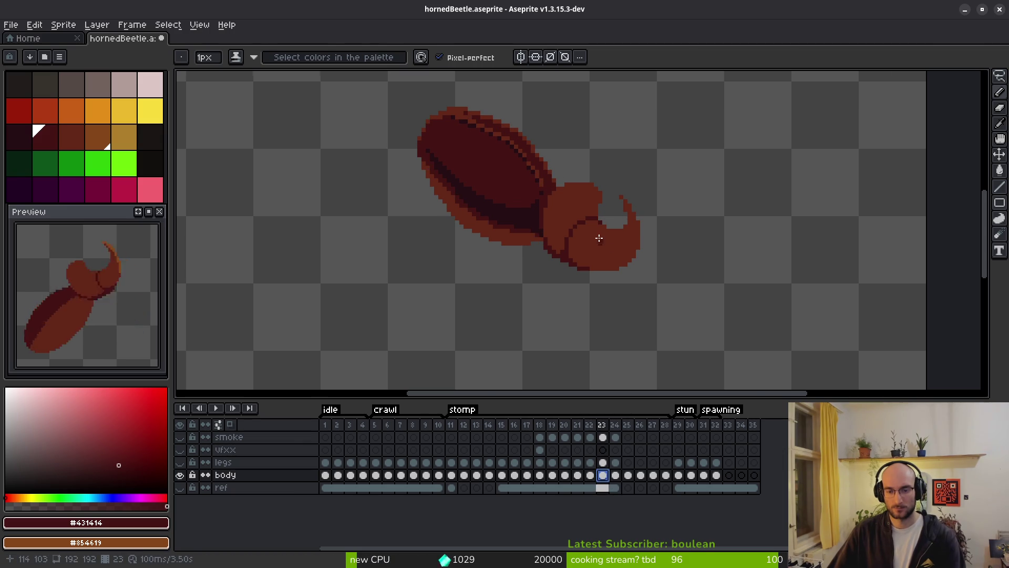
scroll(569, 221, up, 3)
key(shift+w)
Lasso the beetle's head and horn, then drop the selection without any changes
drag(572, 147, 504, 184)
click(547, 175)
key(ctrl+z)
click(547, 163)
scroll(547, 164, up, 1)
drag(577, 134, 509, 163)
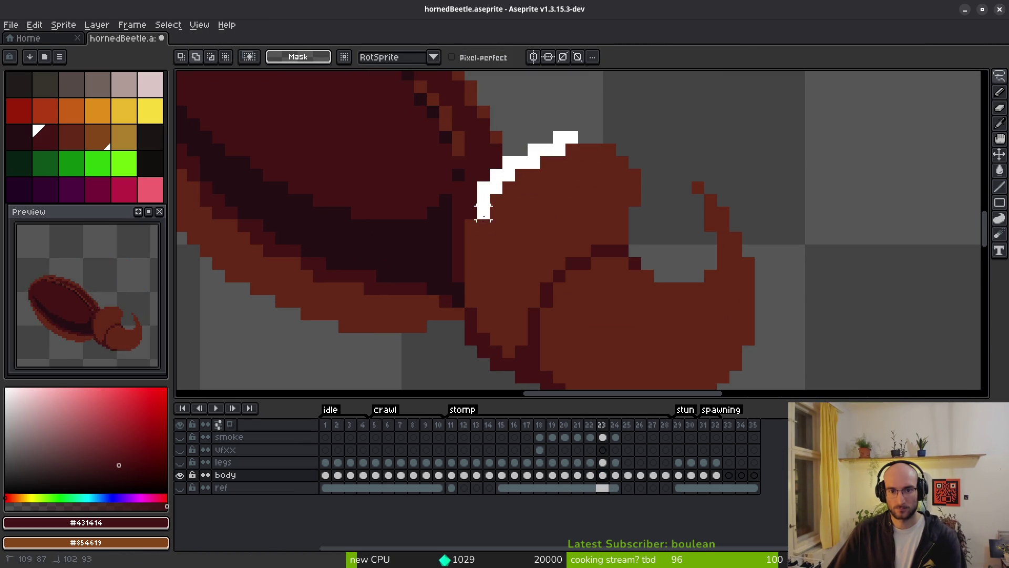
drag(471, 227, 471, 246)
scroll(470, 242, down, 1)
drag(513, 363, 609, 132)
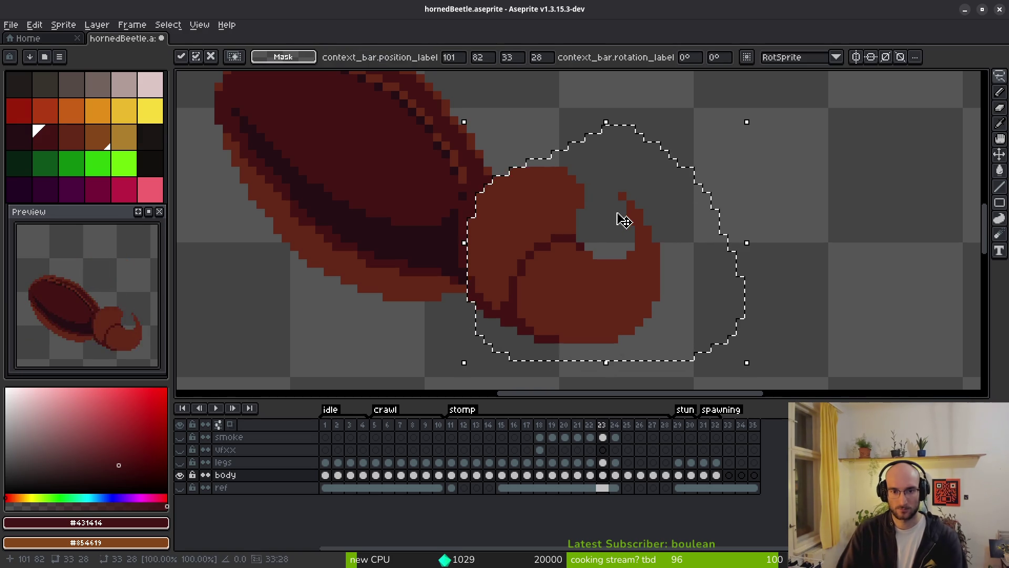
key(ctrl+d)
Advance to stomp frame 24
scroll(610, 210, down, 2)
key(i)
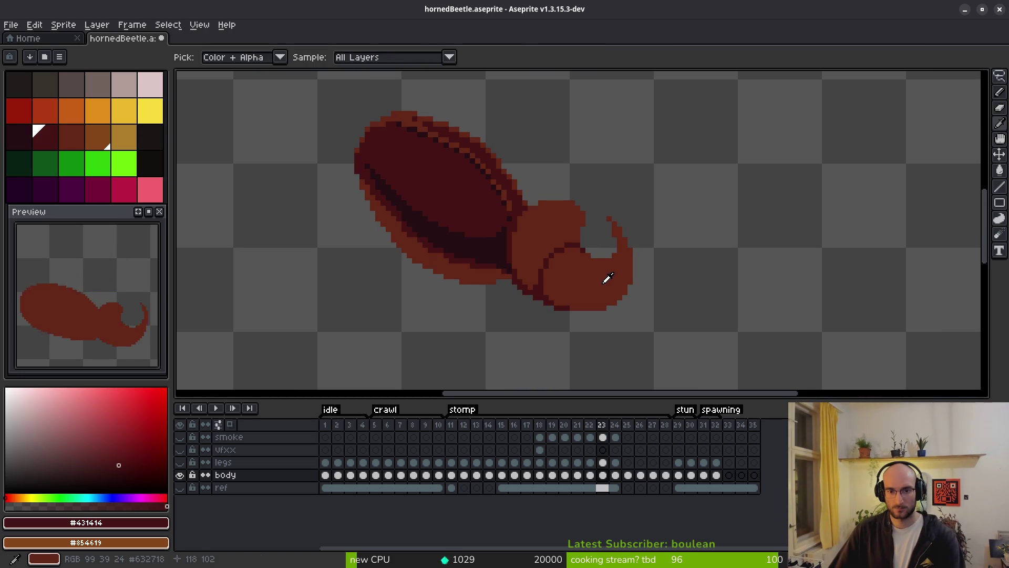
key(Right)
key(q)
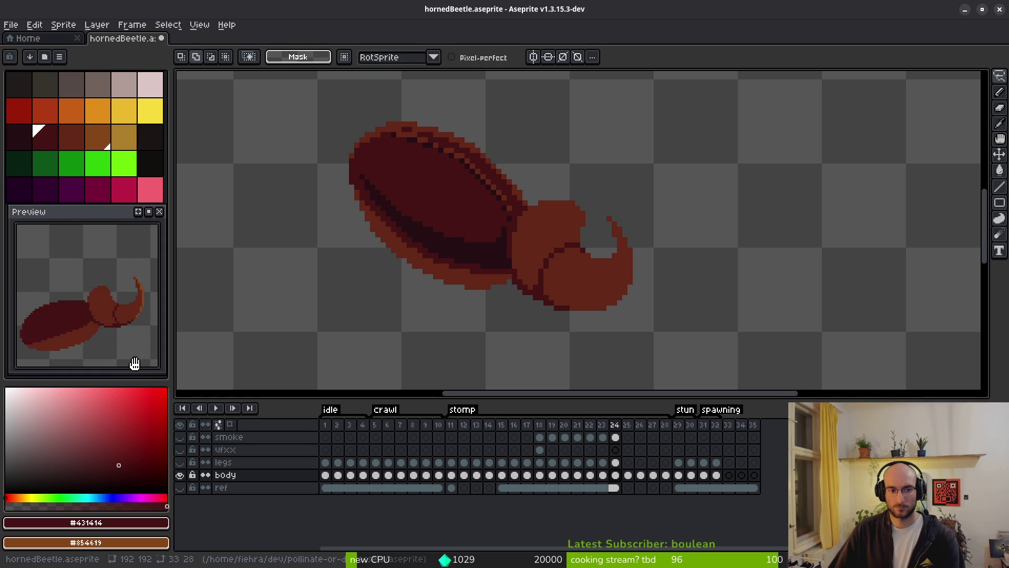
Step back from frame 17 through frames 11 to 8, settling on crawl frame 7
key(i)
key(Left)
key(Left)
key(Left)
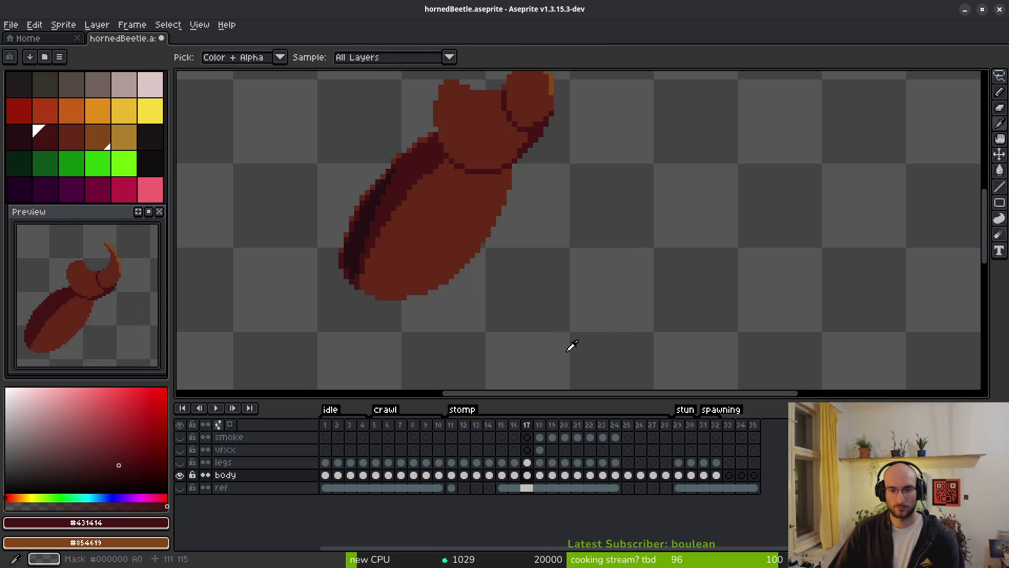
key(Left)
key(Left)
key(Left)
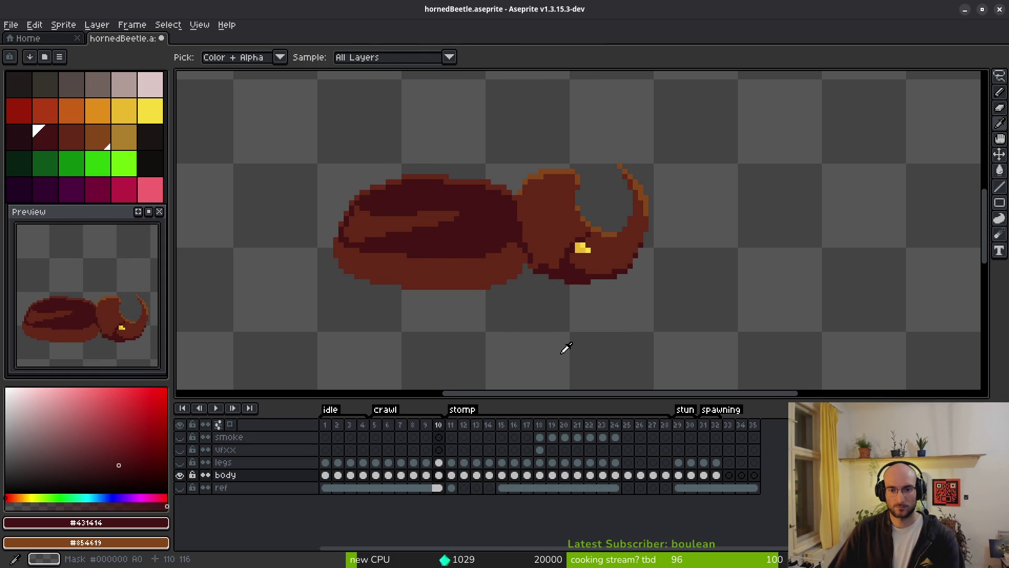
key(Right)
key(Left)
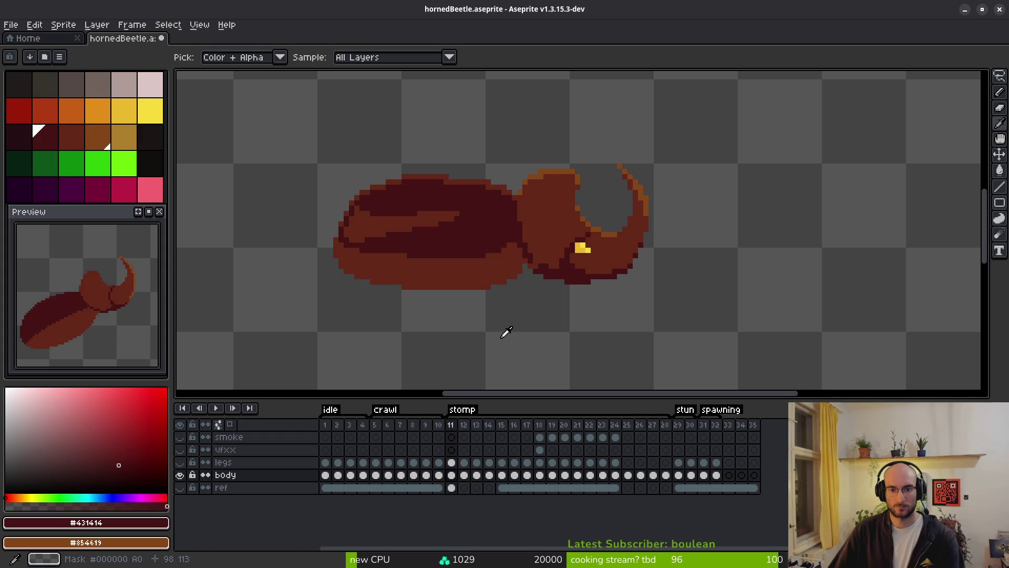
key(Right)
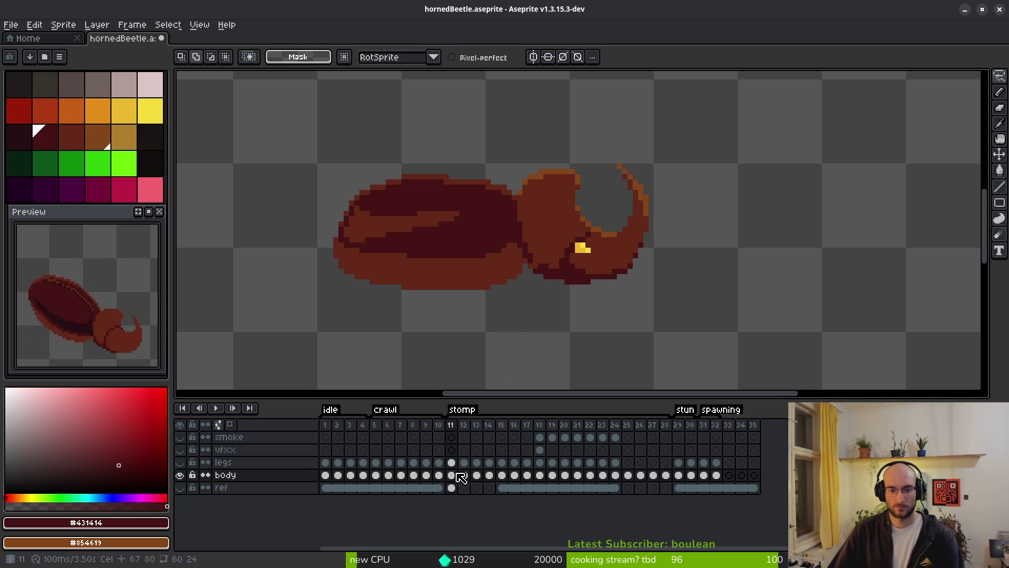
click(438, 475)
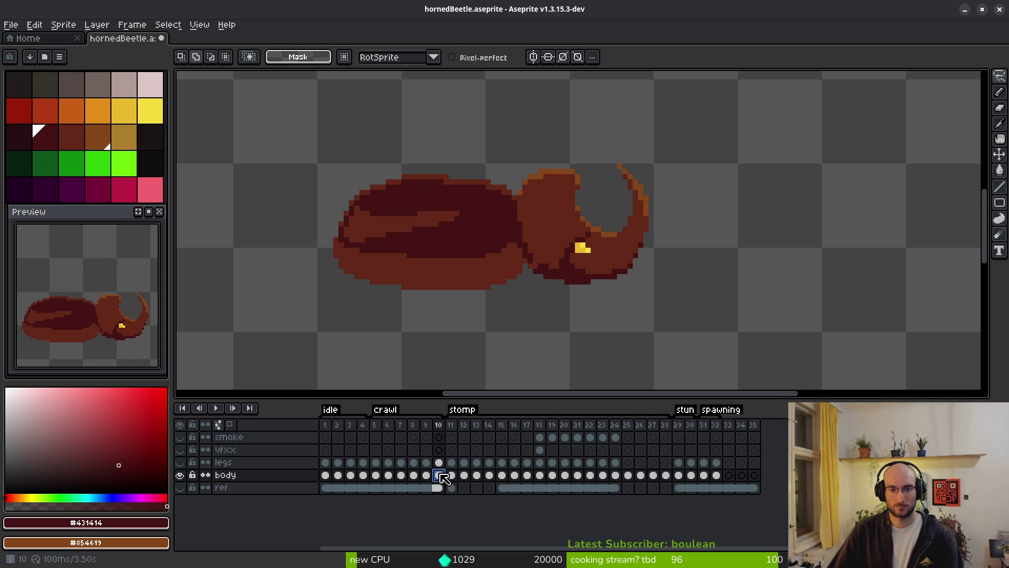
key(Left)
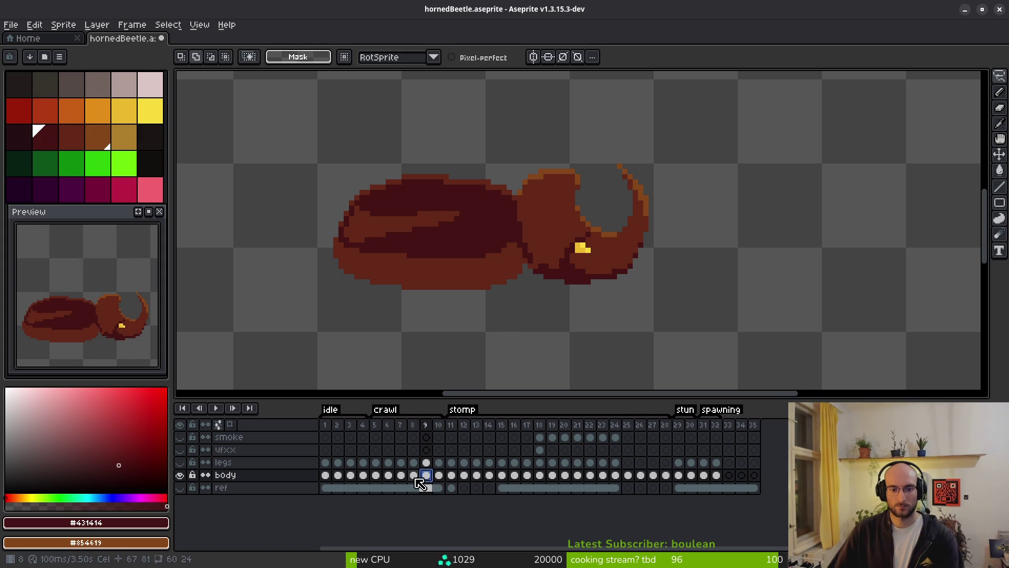
click(415, 475)
click(401, 477)
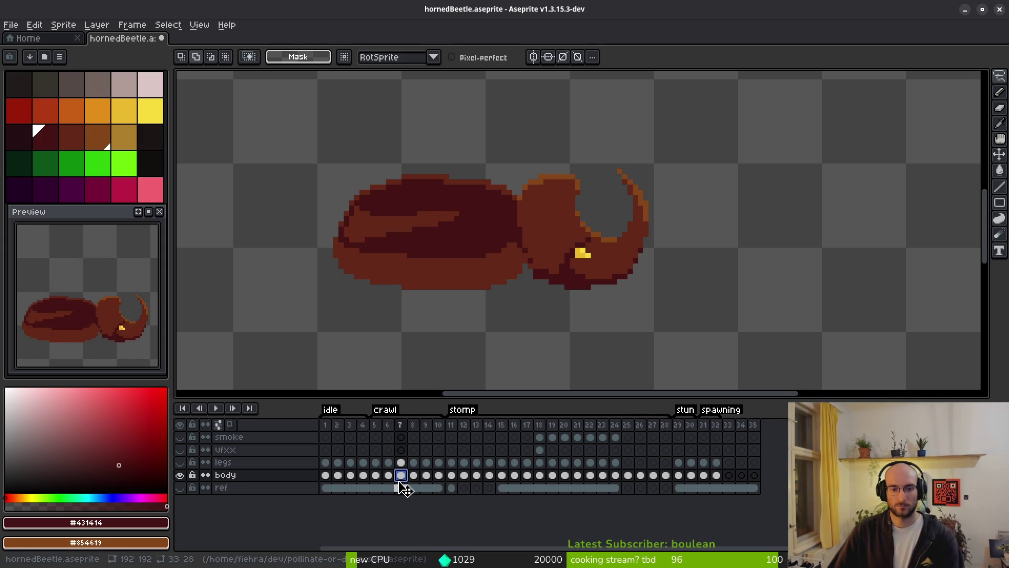
key(Right)
key(Left)
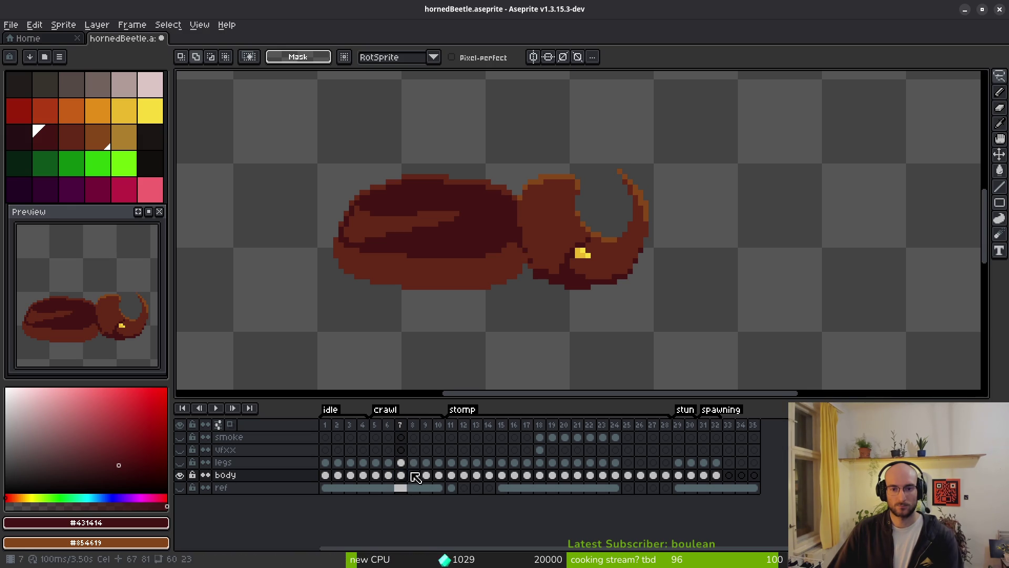
Add a dark pixel under the head and erase a stray pixel below it
scroll(548, 255, up, 3)
key(f)
click(507, 211)
key(e)
click(532, 261)
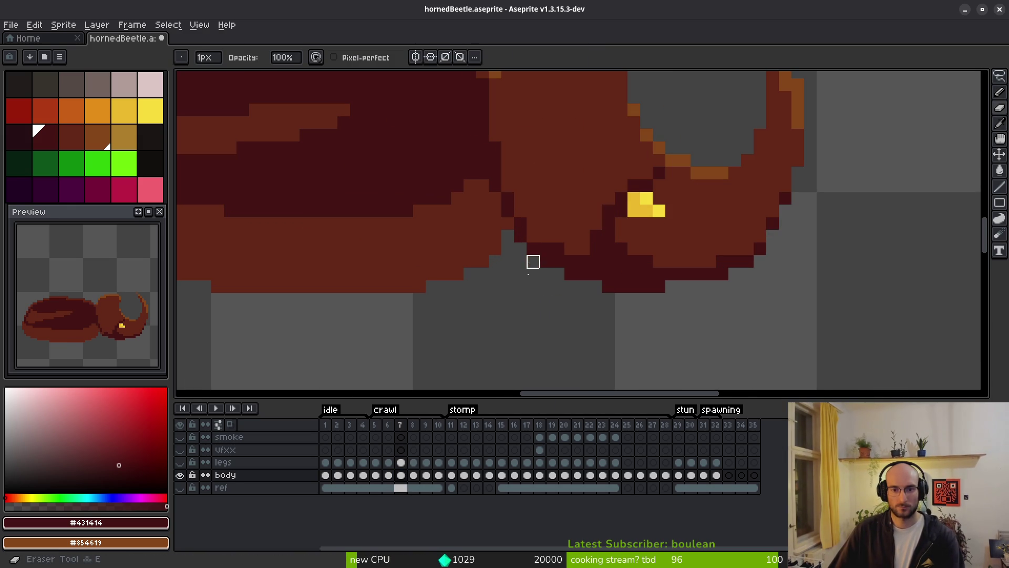
Sample the dark underside red, show the legs layer, and pick mid red #632718
key(Left)
scroll(533, 261, down, 3)
scroll(556, 329, up, 3)
key(alt)
alt+click(558, 278)
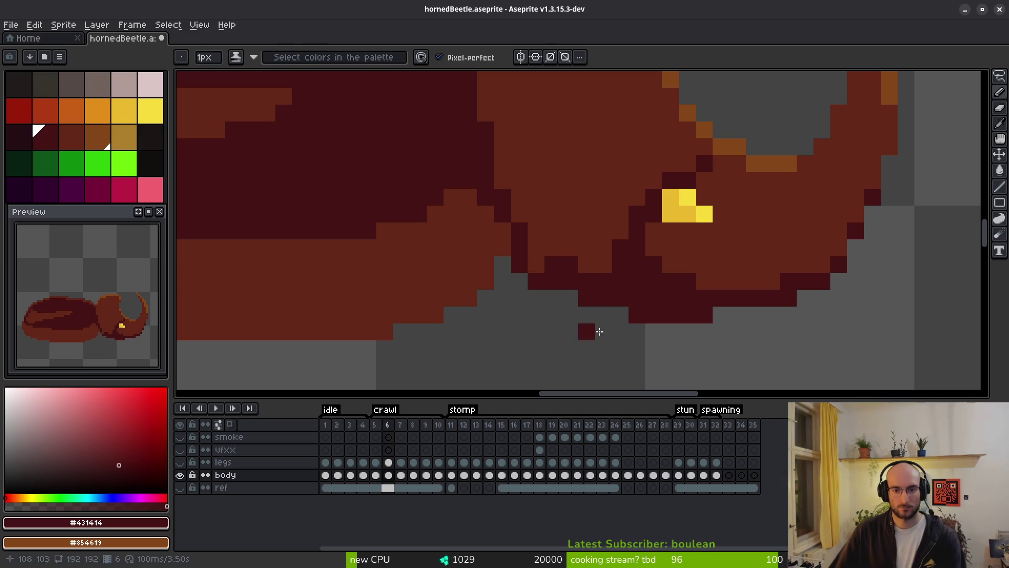
click(180, 462)
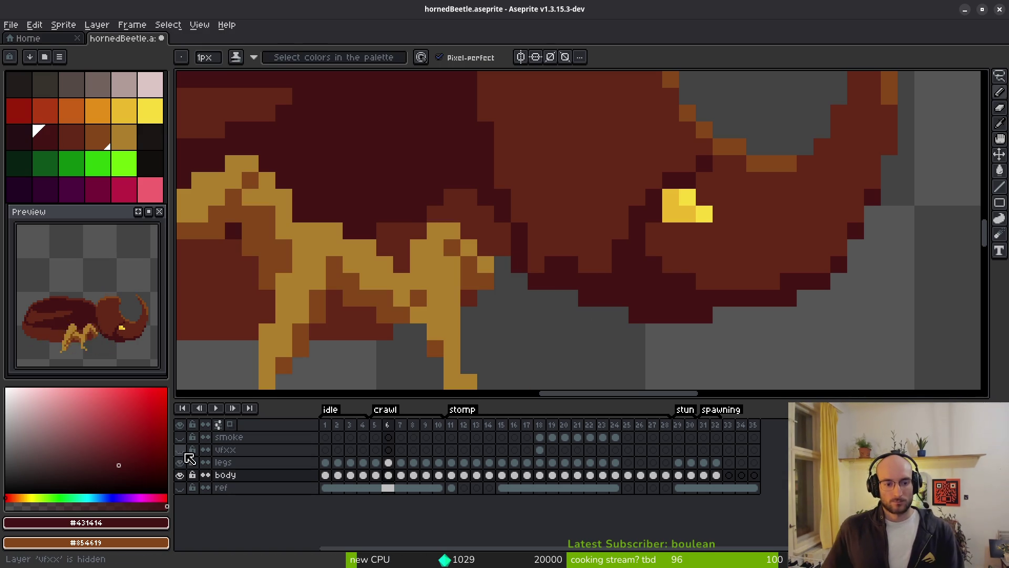
scroll(534, 268, up, 1)
scroll(534, 268, down, 1)
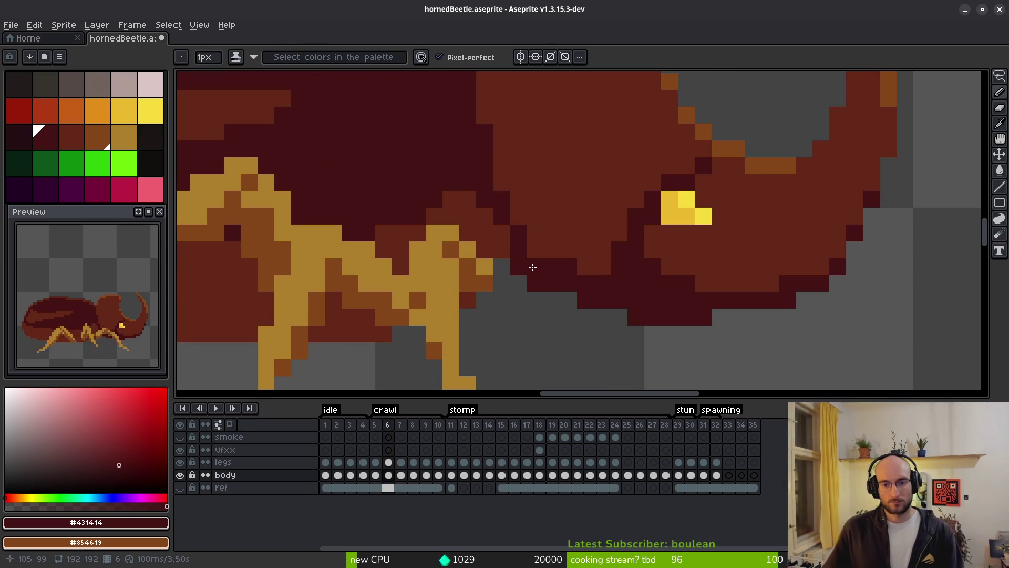
alt+click(564, 258)
scroll(598, 301, down, 5)
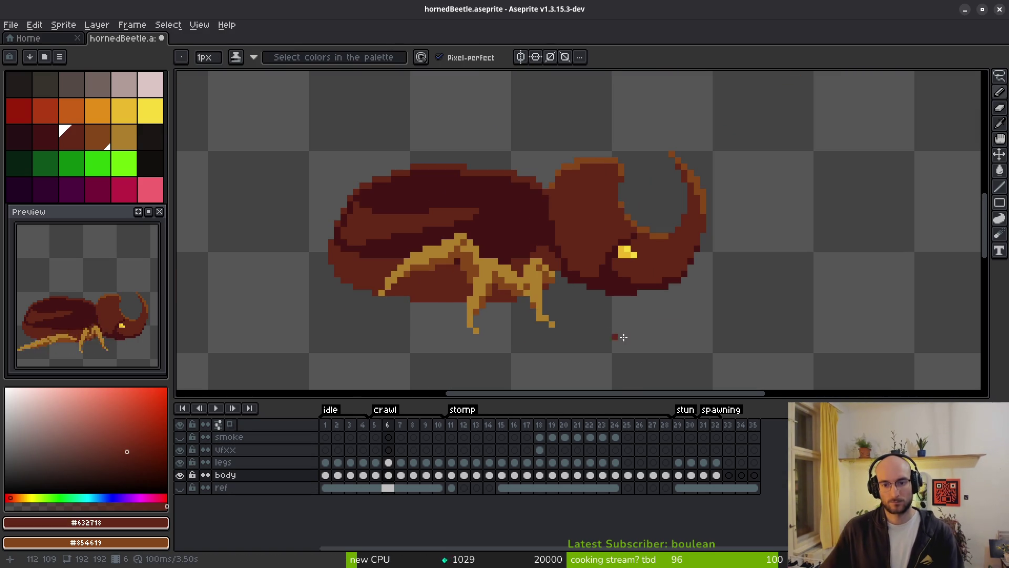
Re-pick dark red #431414 and step through the crawl frames to frame 8
key(comma)
scroll(652, 315, up, 4)
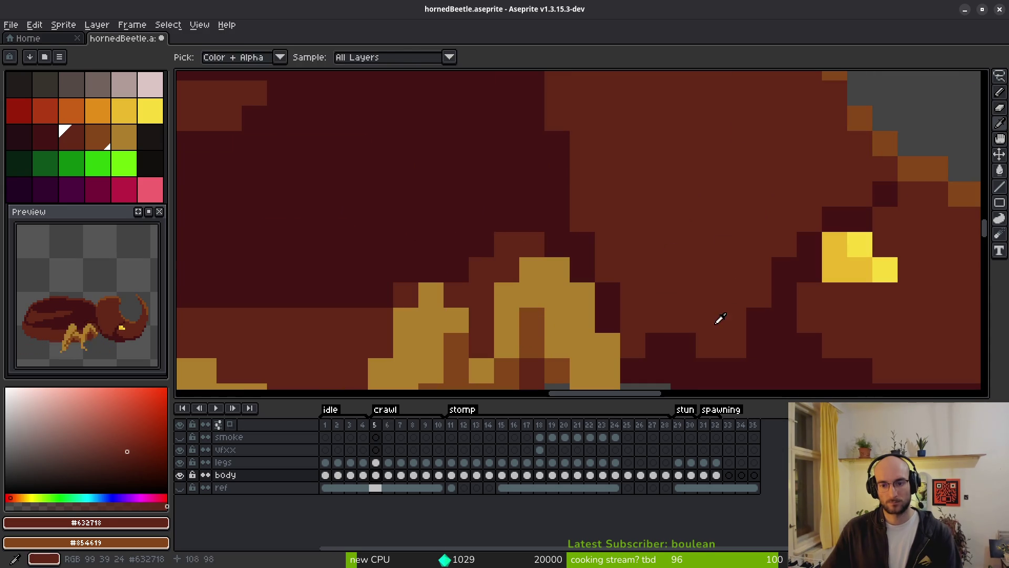
click(663, 345)
scroll(657, 295, down, 4)
key(period)
key(period)
key(period)
key(comma)
key(period)
key(comma)
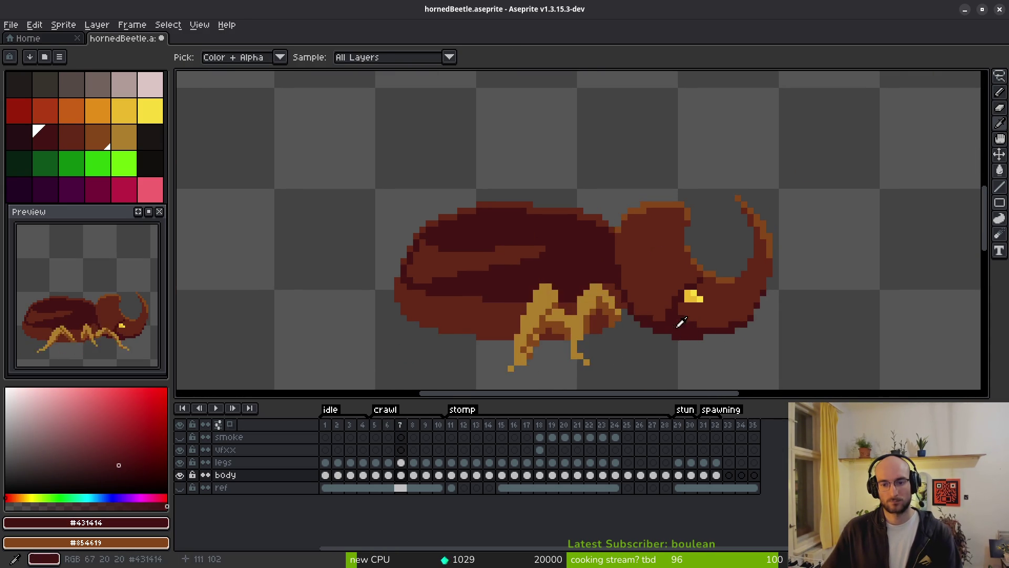
key(b)
scroll(652, 319, up, 3)
key(i)
scroll(643, 297, down, 4)
key(period)
key(b)
scroll(653, 319, up, 3)
Darken the underside just below the beetle's head with #431414 pixels
drag(578, 323, 589, 309)
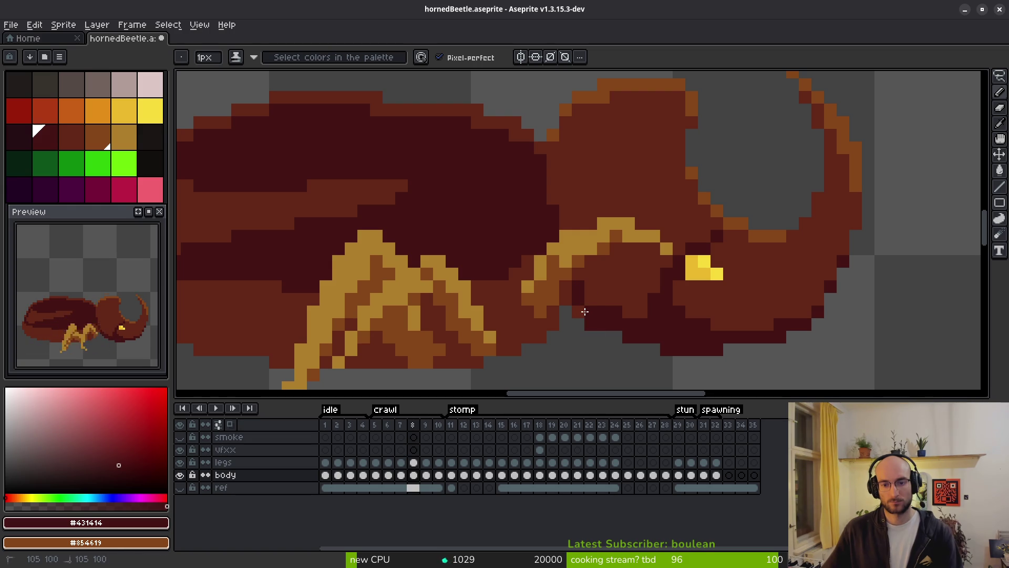
scroll(648, 345, down, 3)
key(i)
key(b)
scroll(605, 320, up, 3)
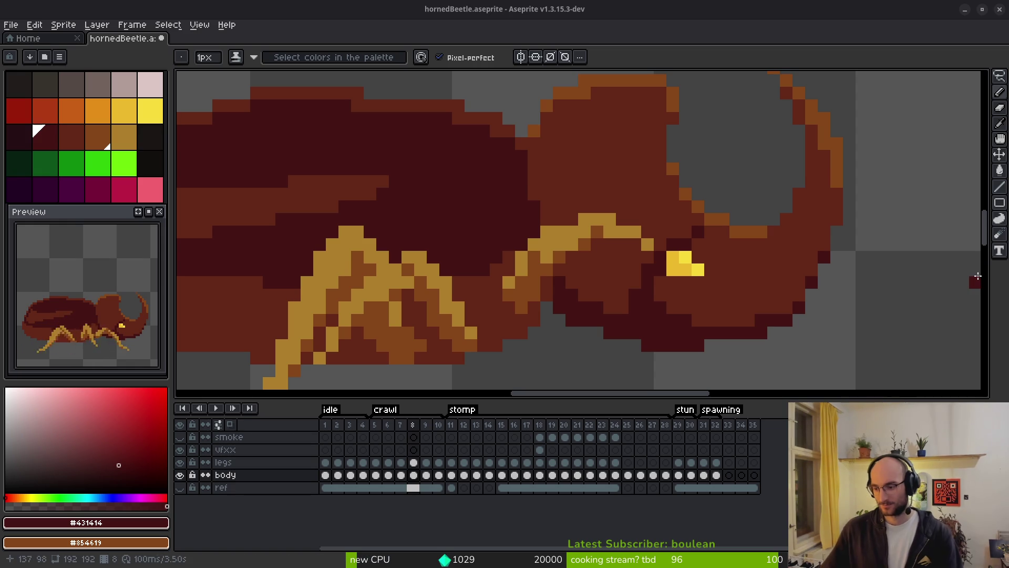
scroll(707, 325, down, 3)
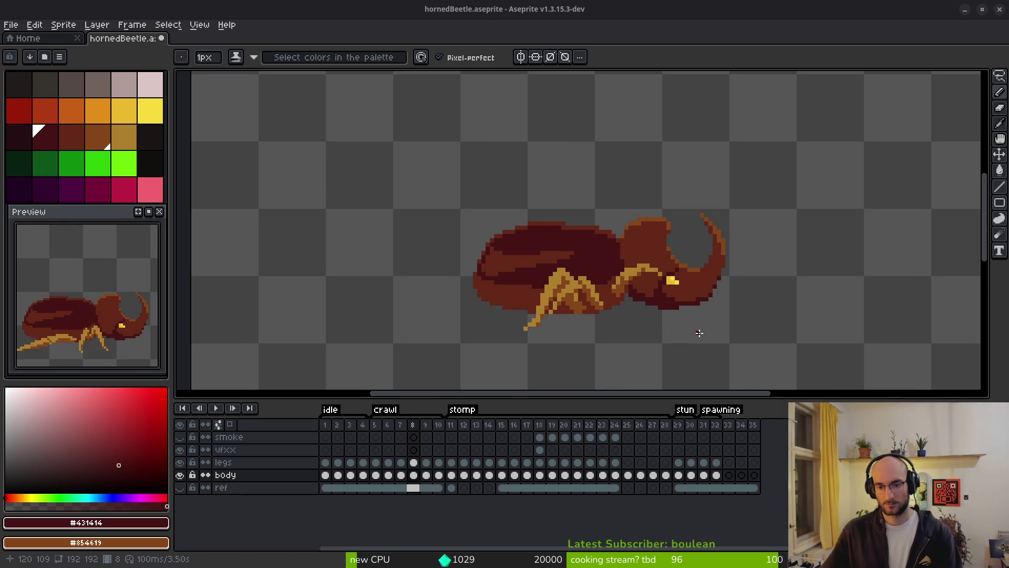
key(Right)
key(Right)
key(Right)
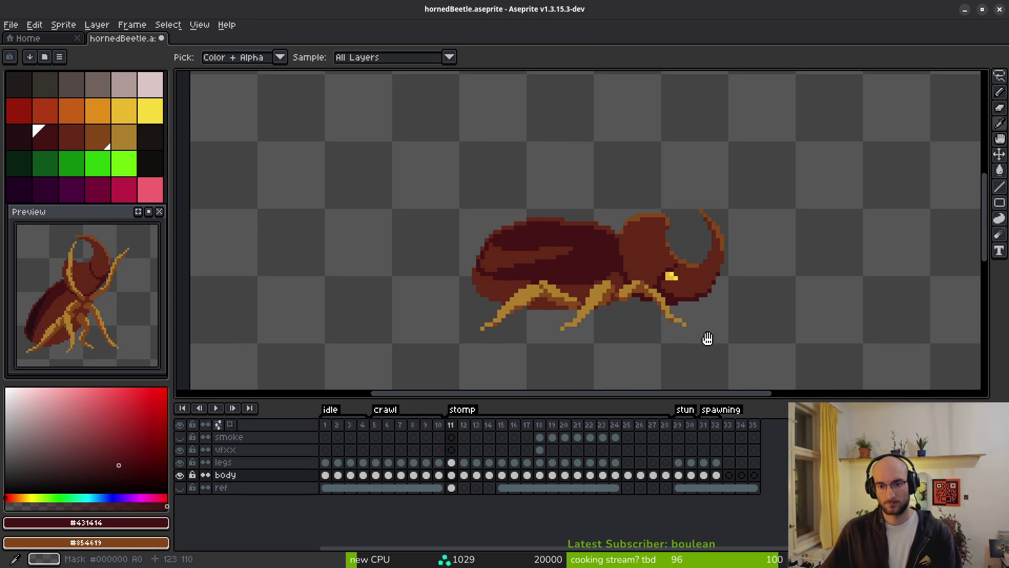
key(Left)
key(Left)
key(Left)
key(Right)
key(Left)
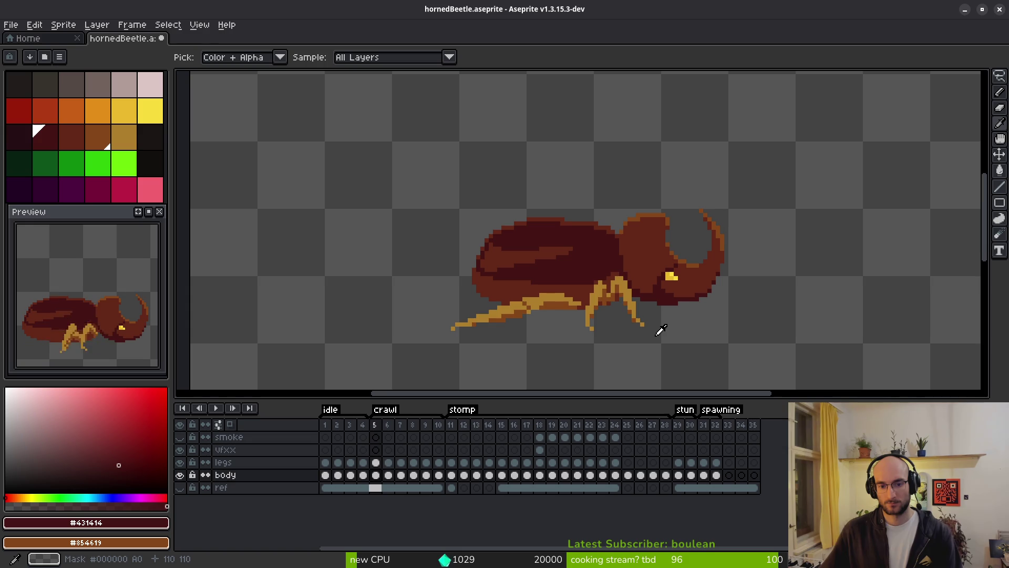
key(Right)
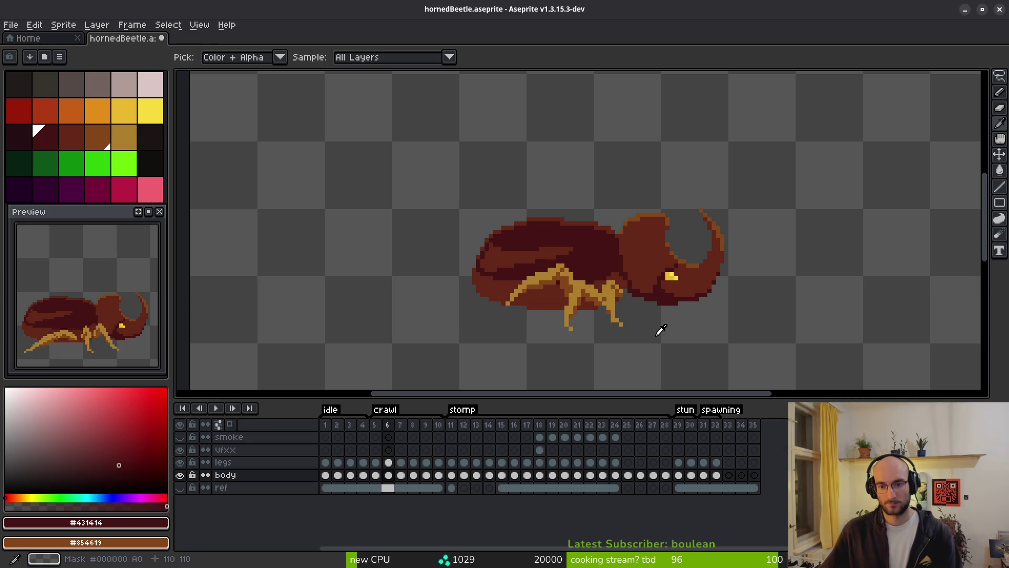
key(Left)
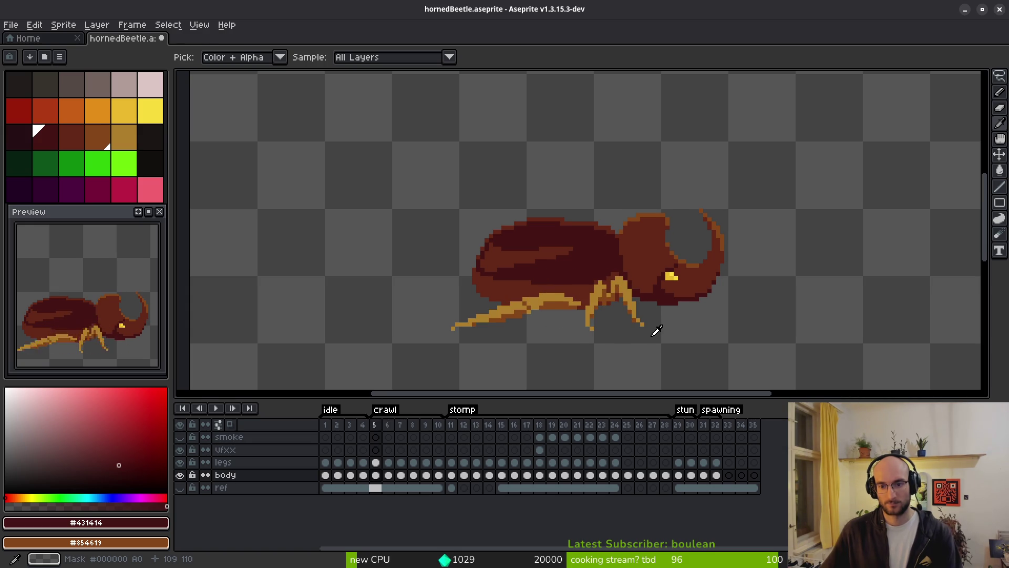
key(Right)
scroll(662, 323, up, 2)
key(Right)
key(Return)
key(Return)
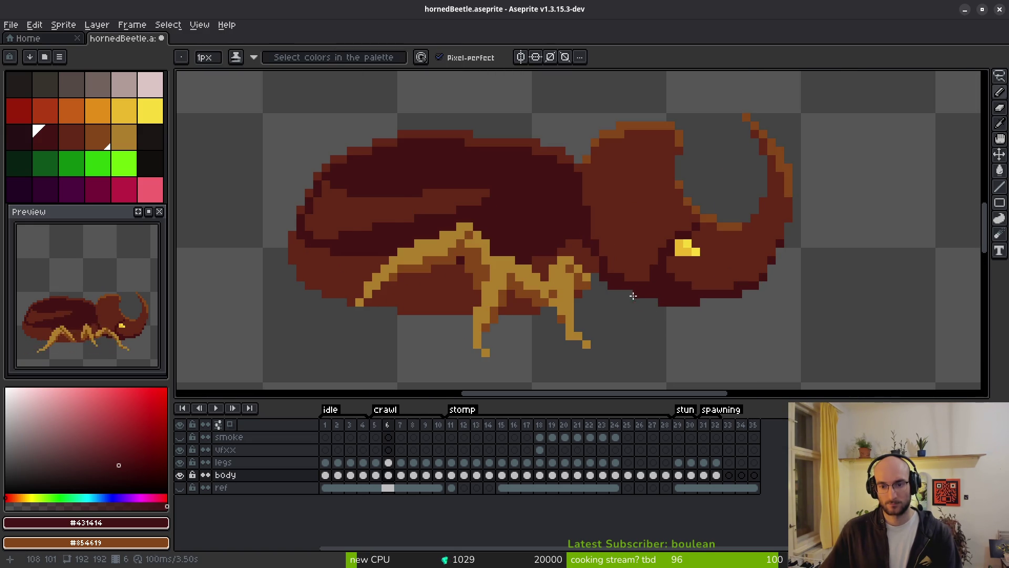
scroll(662, 310, down, 2)
key(Right)
key(Return)
key(Return)
key(Right)
key(Left)
key(Right)
key(e)
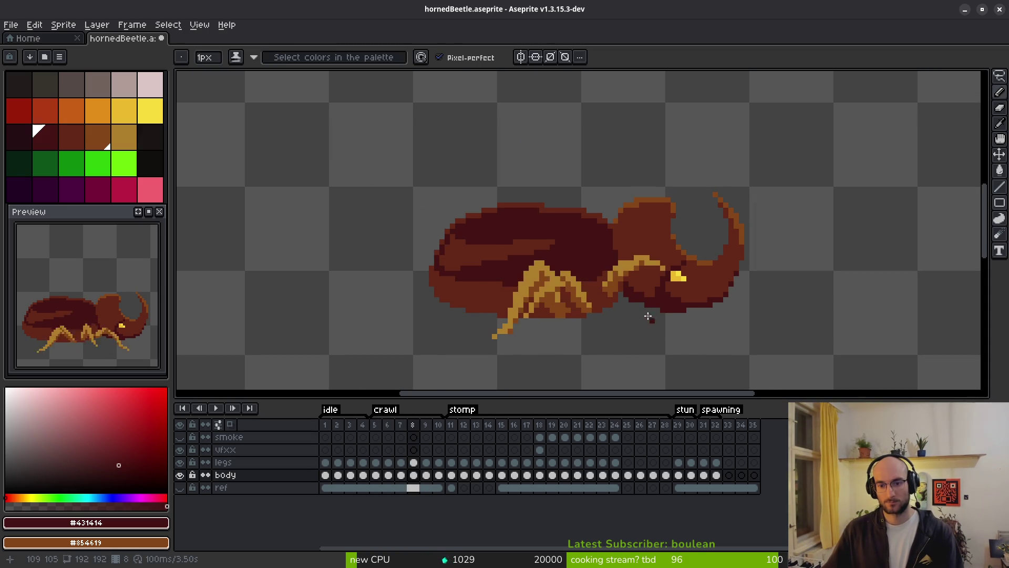
scroll(654, 315, up, 3)
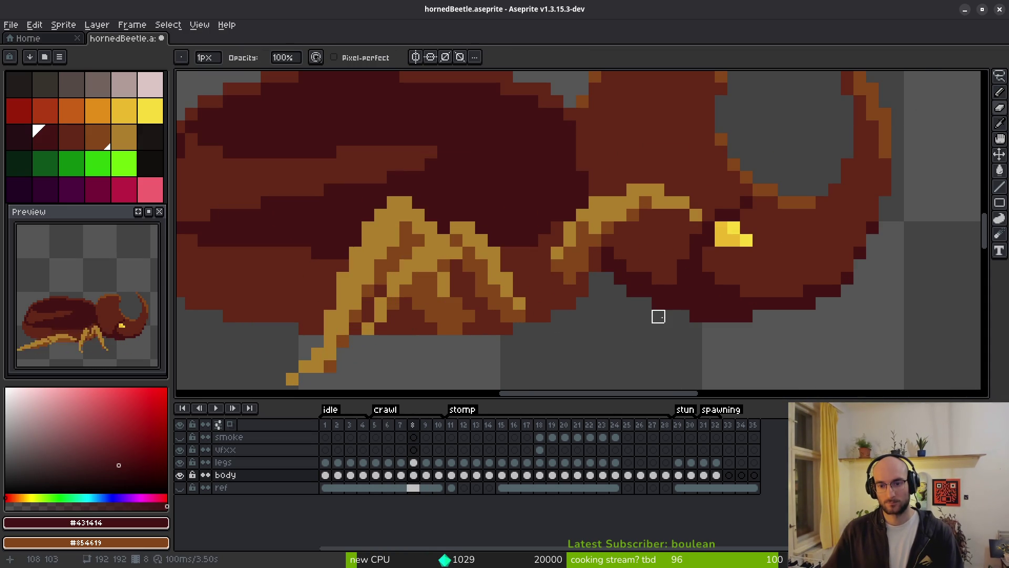
scroll(707, 345, down, 3)
key(i)
key(Right)
key(Right)
key(Right)
key(Left)
key(Left)
key(Left)
key(Left)
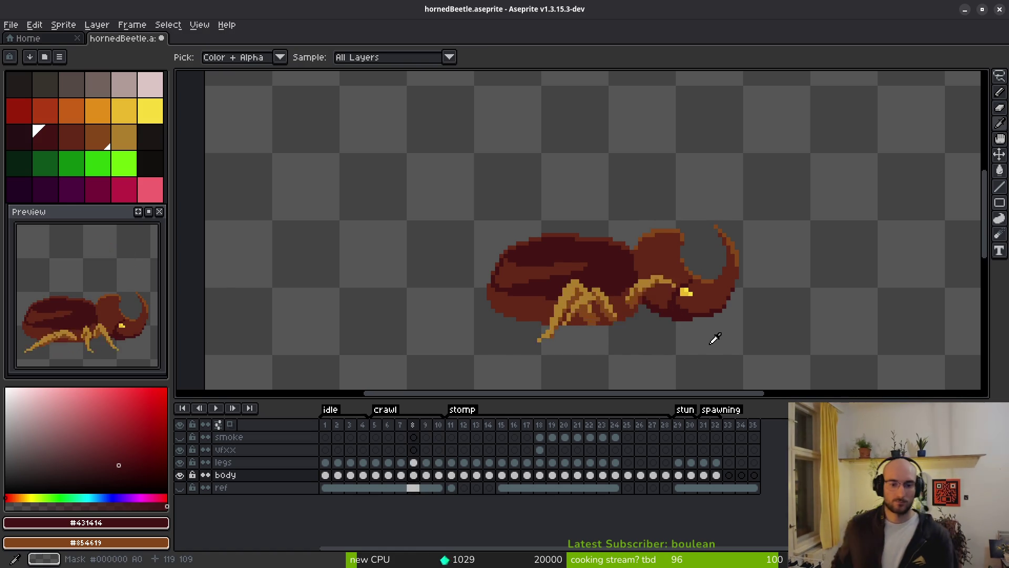
key(Left)
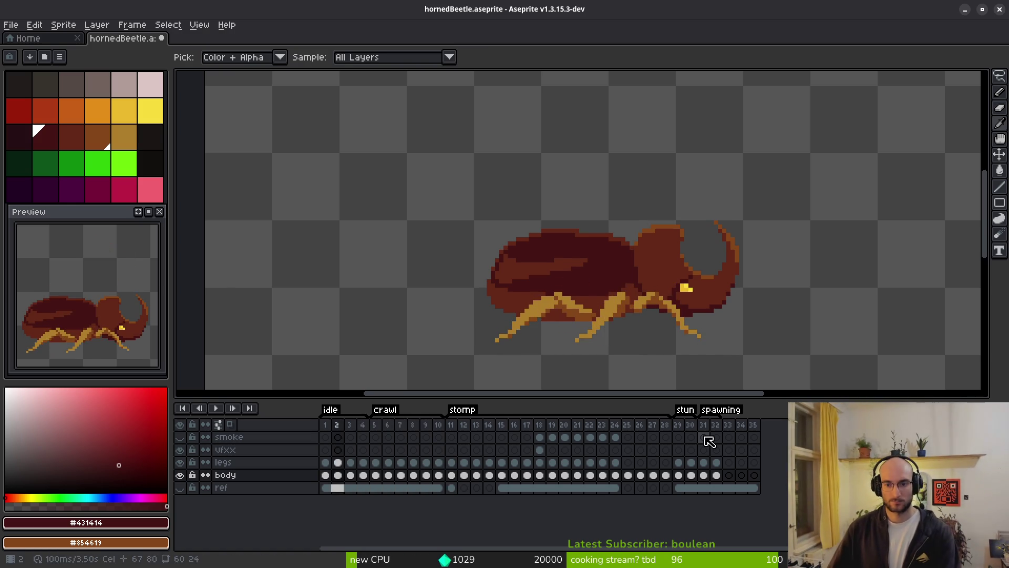
Flip between frames 3 and 4, toggling Pencil and Eyedropper, to compare the beetle
key(b)
scroll(651, 336, up, 5)
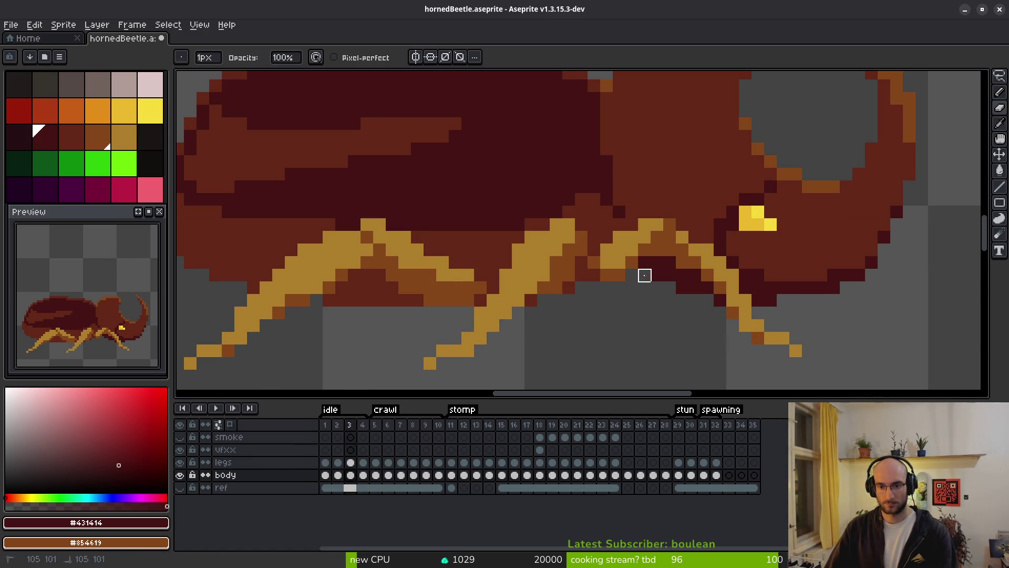
scroll(669, 313, down, 4)
key(i)
key(Left)
key(Left)
key(Left)
key(Right)
key(Right)
key(Right)
key(Right)
key(b)
scroll(667, 318, up, 5)
key(i)
key(Left)
key(Right)
key(b)
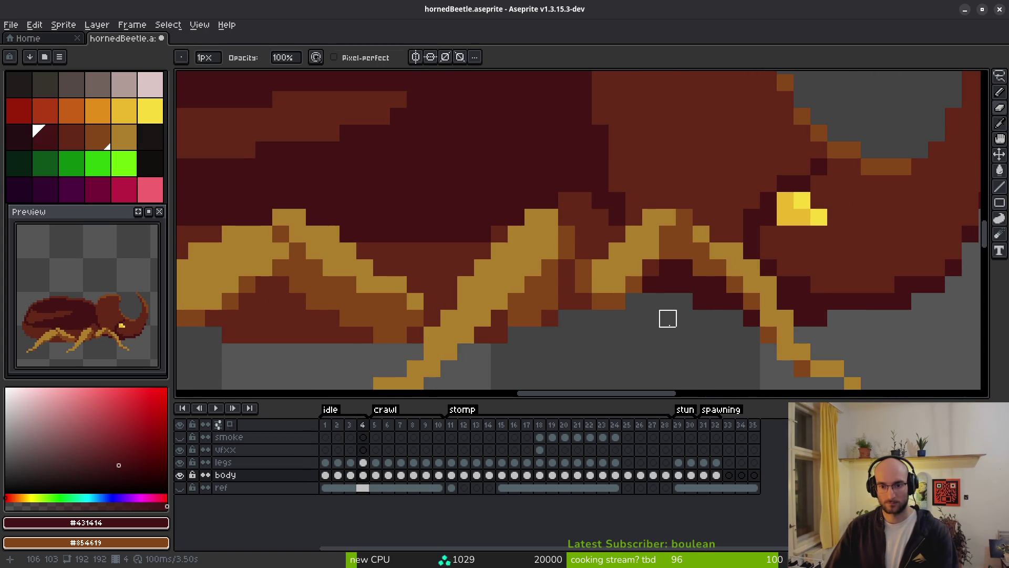
Step ahead through the stomp poses, play and stop the stomp animation, then settle on frame 17
scroll(668, 319, down, 3)
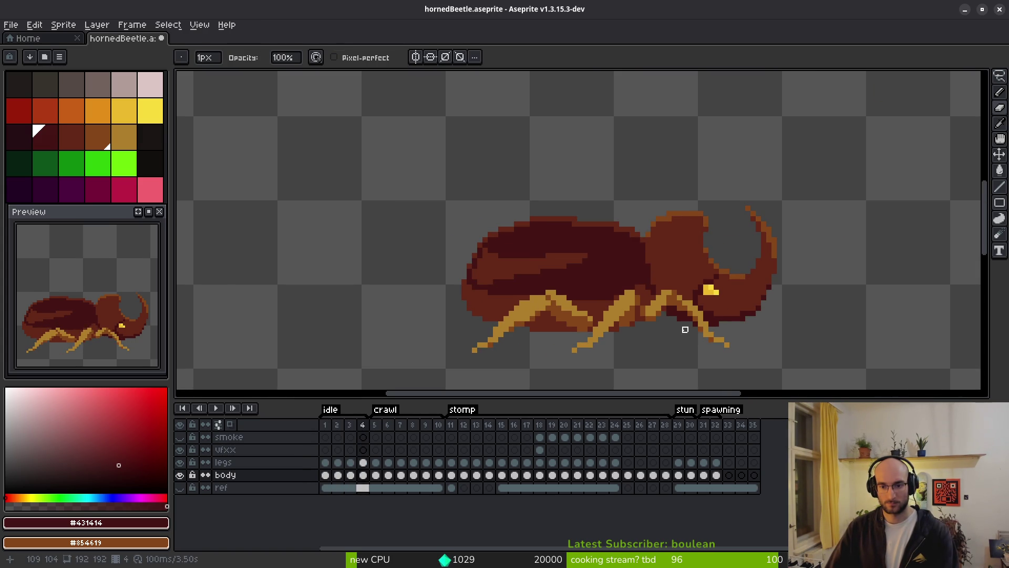
scroll(684, 329, down, 1)
key(i)
key(Right)
key(Left)
key(b)
scroll(675, 334, up, 1)
key(i)
scroll(676, 328, up, 1)
key(Right)
key(Right)
key(Right)
key(Right)
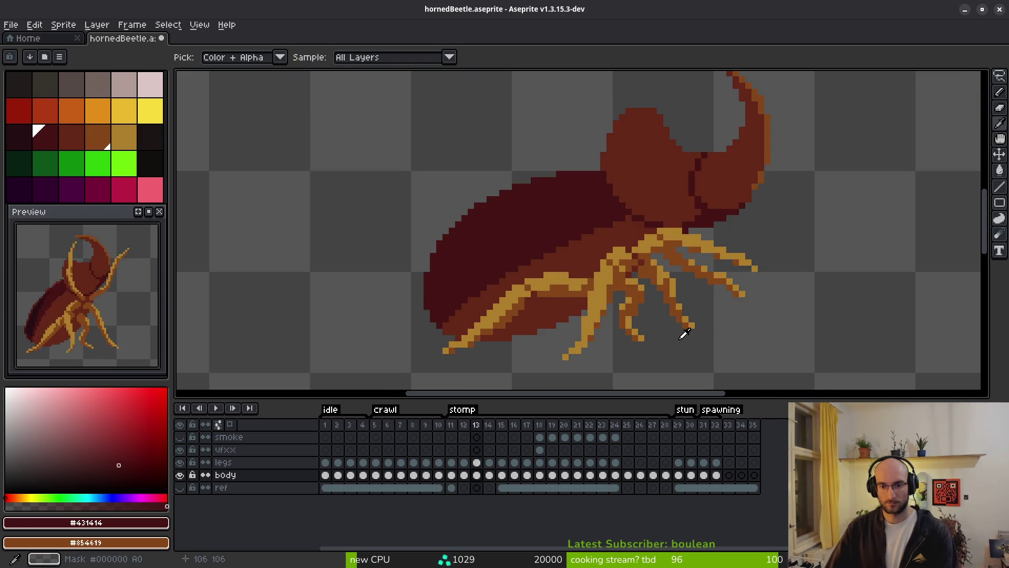
key(Right)
key(Right)
key(Right)
key(Right)
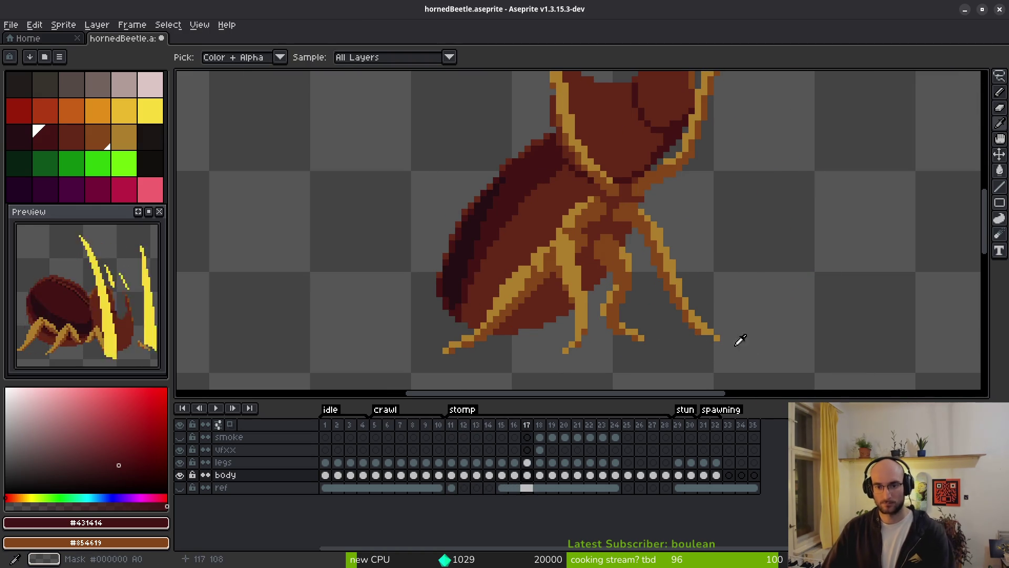
key(Right)
key(Return)
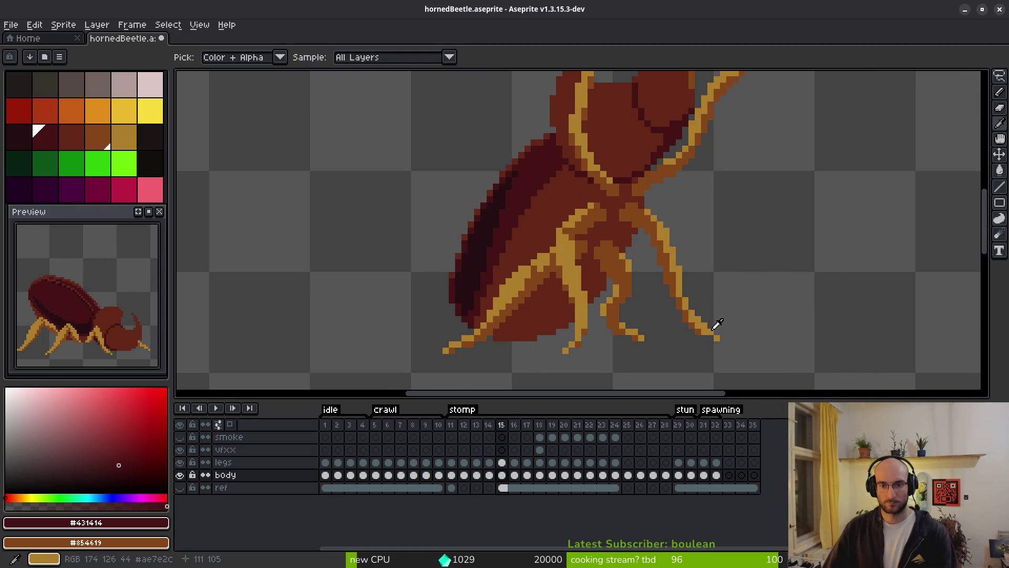
key(Return)
key(Left)
Shade the leg joint and nearby underside with the darkest brown #431414
click(541, 174)
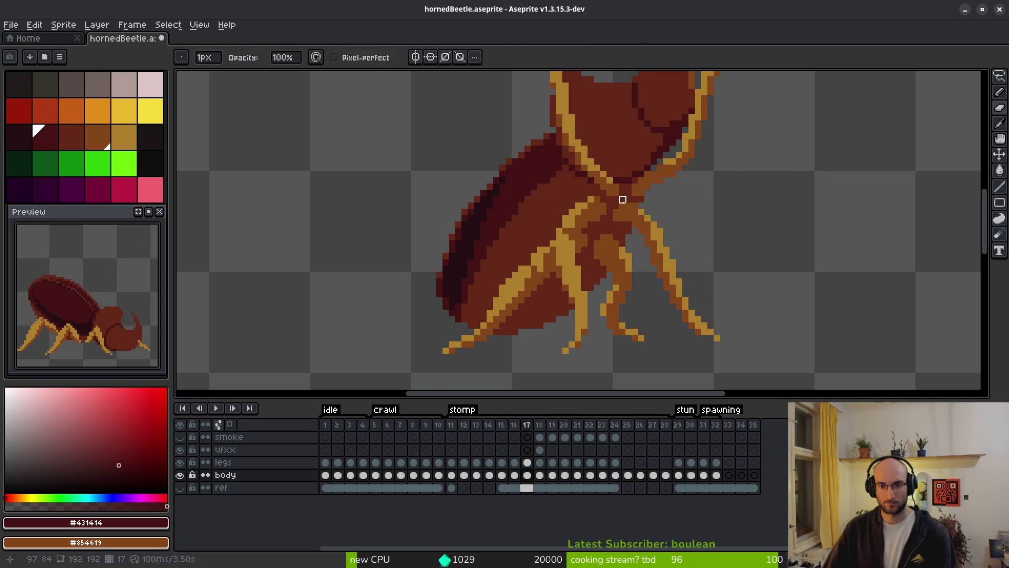
scroll(599, 202, up, 3)
mouse_move(593, 193)
mouse_down()
mouse_move(581, 189)
mouse_move(622, 171)
mouse_move(626, 189)
mouse_move(645, 195)
mouse_move(565, 253)
mouse_move(615, 253)
mouse_up()
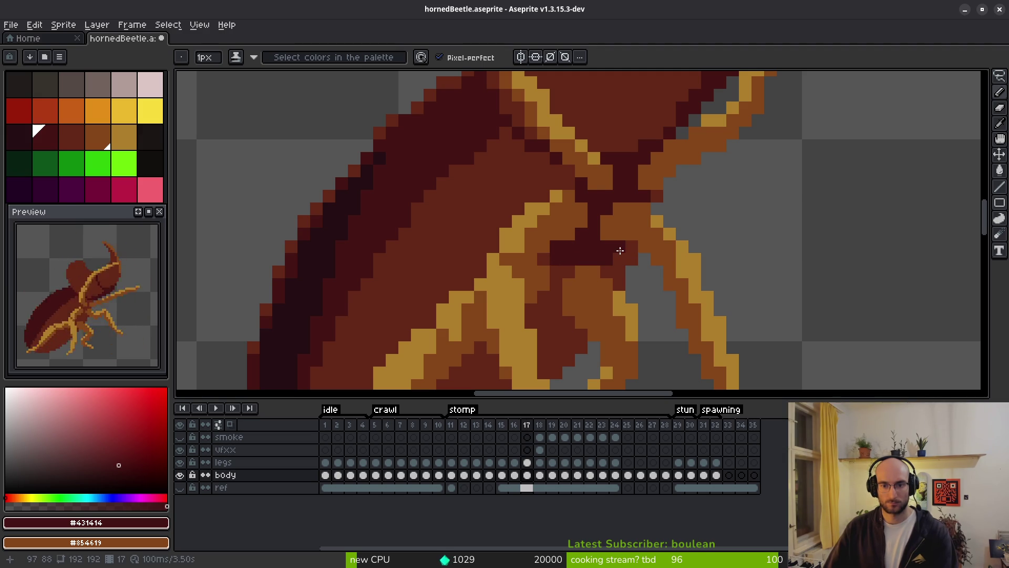
scroll(616, 313, down, 5)
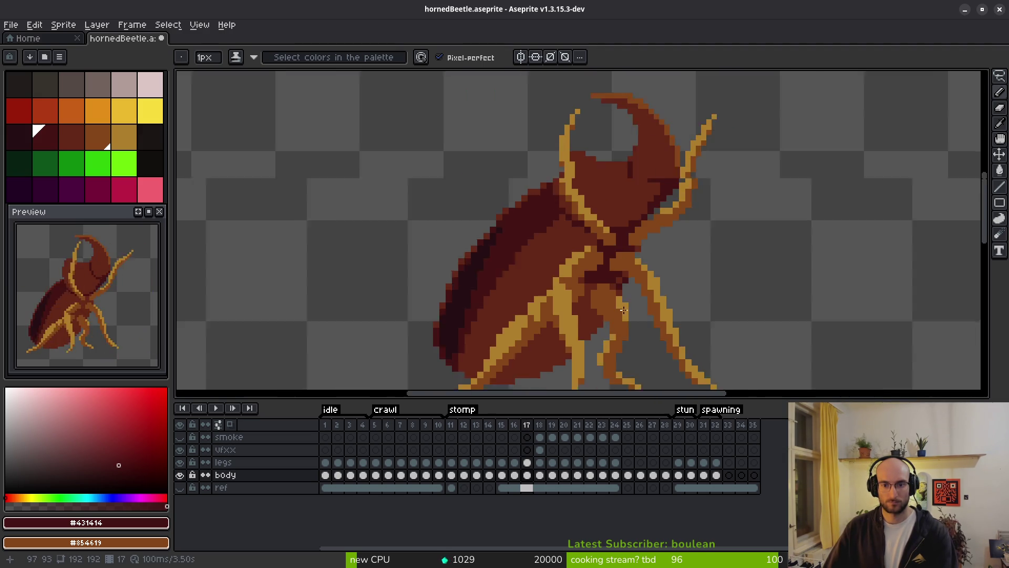
scroll(594, 280, up, 4)
drag(589, 289, 576, 311)
click(602, 321)
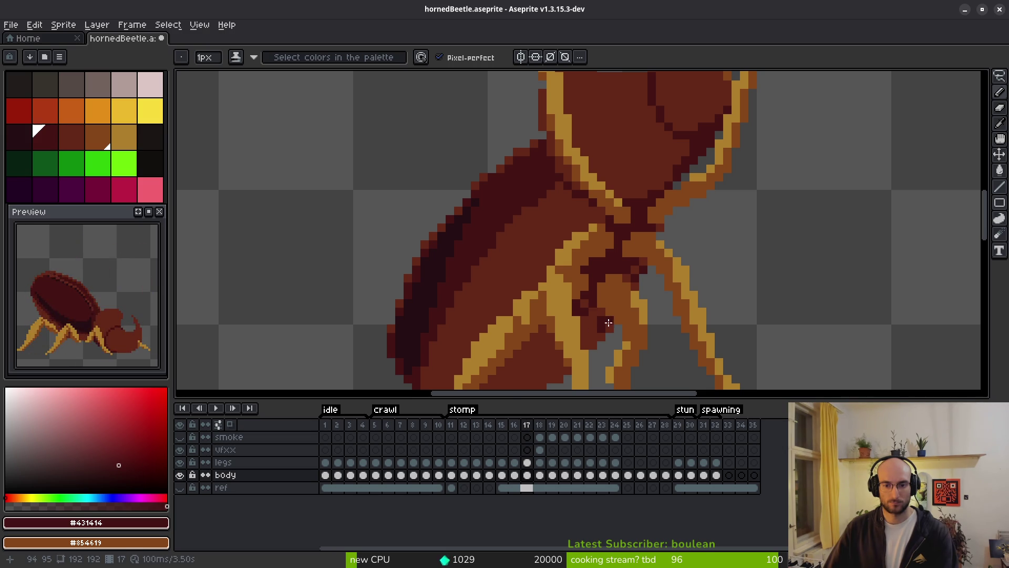
scroll(605, 317, up, 1)
Sample mid-brown #632718 as the second colour and dot dark shading pixels across the leg
key(alt)
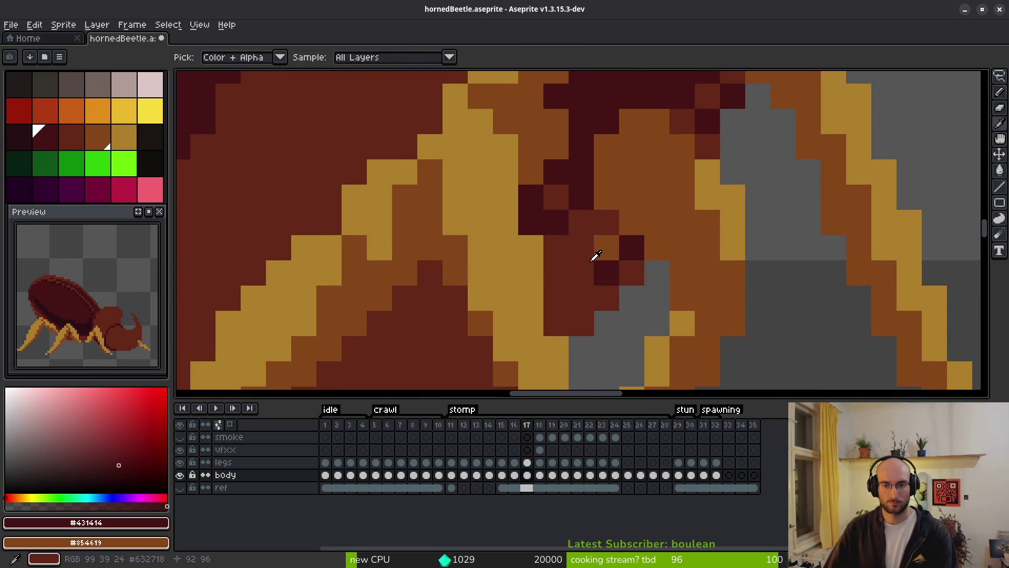
alt+right_click(593, 258)
mouse_move(603, 234)
mouse_down()
mouse_move(577, 238)
mouse_move(572, 281)
mouse_move(552, 273)
mouse_up()
click(552, 274)
click(554, 322)
click(556, 246)
click(581, 223)
click(561, 192)
scroll(582, 303, down, 5)
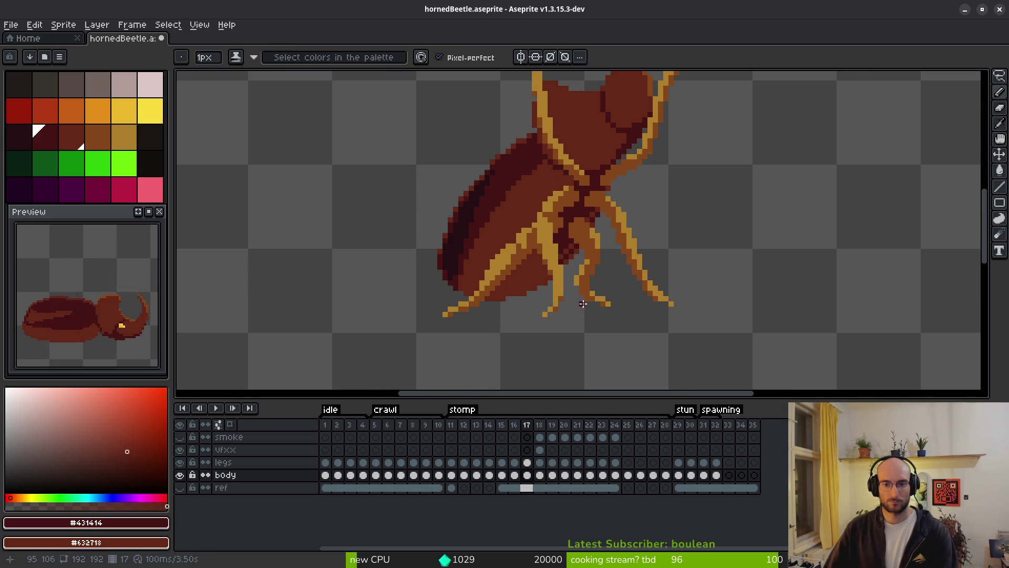
scroll(541, 284, up, 3)
Paint diagonal dark strokes filling the wing's underside
mouse_move(563, 219)
mouse_down()
mouse_move(468, 283)
mouse_move(530, 185)
mouse_move(415, 297)
mouse_up()
mouse_move(483, 260)
mouse_down()
mouse_move(513, 216)
mouse_move(563, 252)
mouse_move(488, 305)
mouse_move(424, 318)
mouse_up()
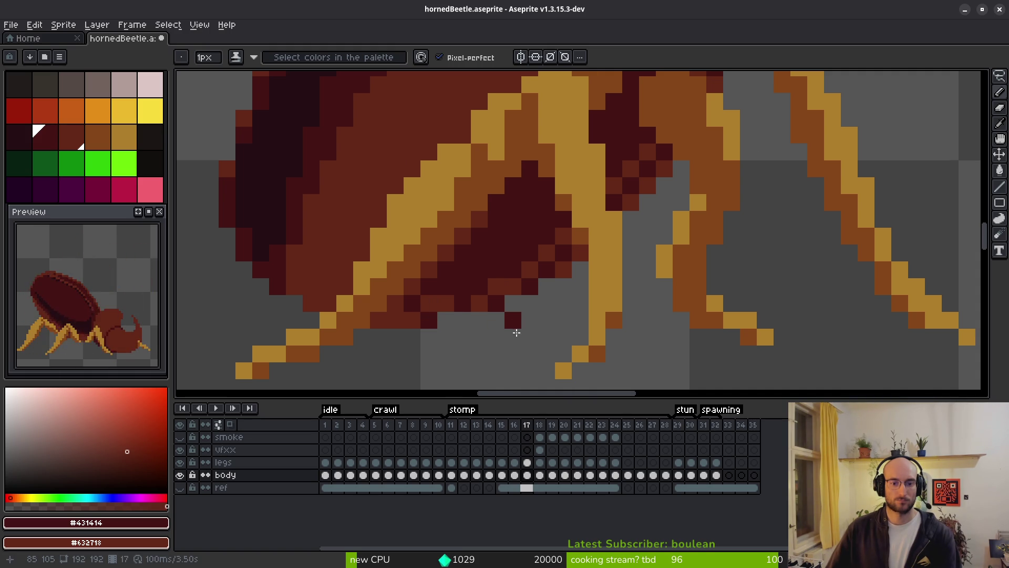
scroll(512, 320, down, 1)
scroll(550, 337, down, 5)
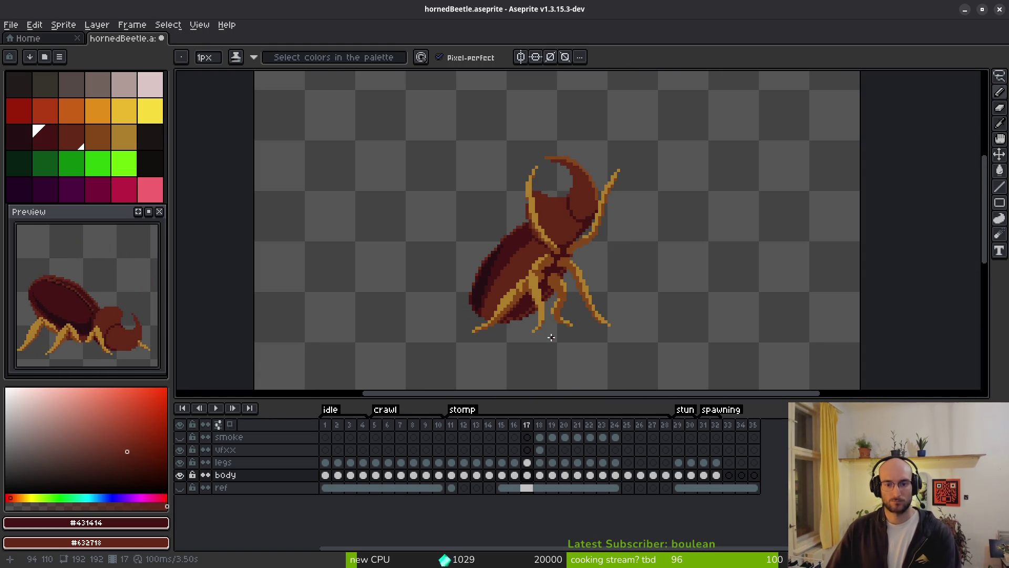
scroll(552, 322, down, 1)
scroll(500, 271, up, 9)
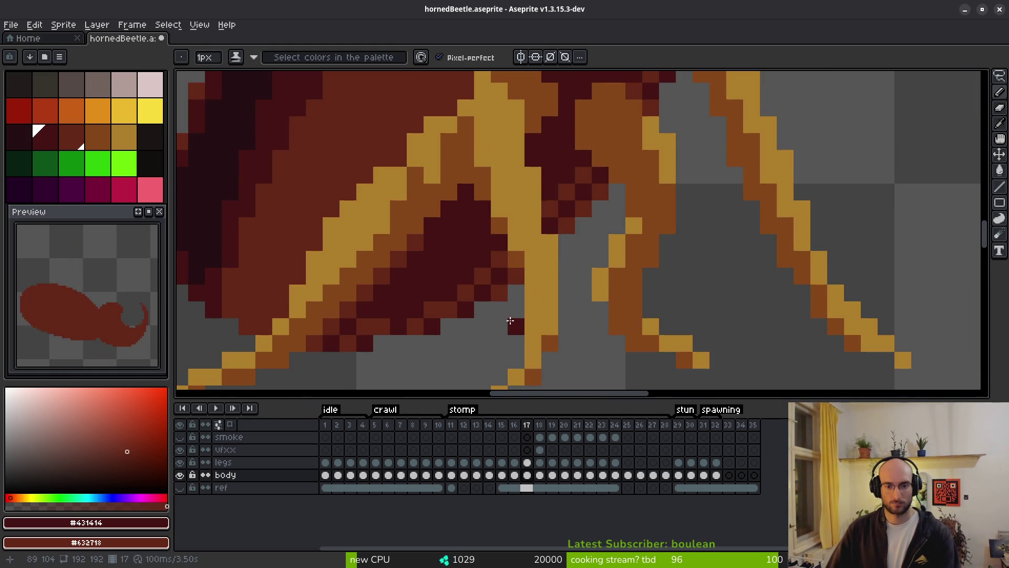
Darken the wing's lower edge and restore four stray wing pixels to the lighter red
mouse_move(499, 271)
mouse_down()
mouse_move(460, 282)
mouse_move(367, 338)
mouse_move(364, 312)
mouse_move(431, 324)
mouse_move(489, 290)
mouse_move(385, 293)
mouse_up()
click(381, 293)
right_click(398, 292)
right_click(384, 308)
right_click(465, 259)
right_click(482, 241)
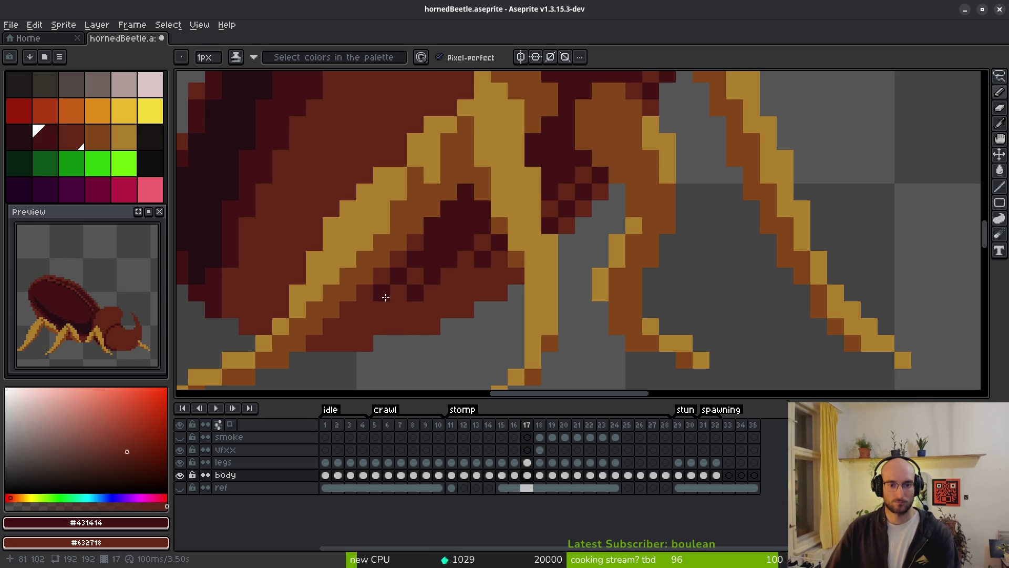
Add a dark shading line on the wing, extending it upward across the wing
scroll(528, 331, down, 5)
scroll(525, 326, down, 3)
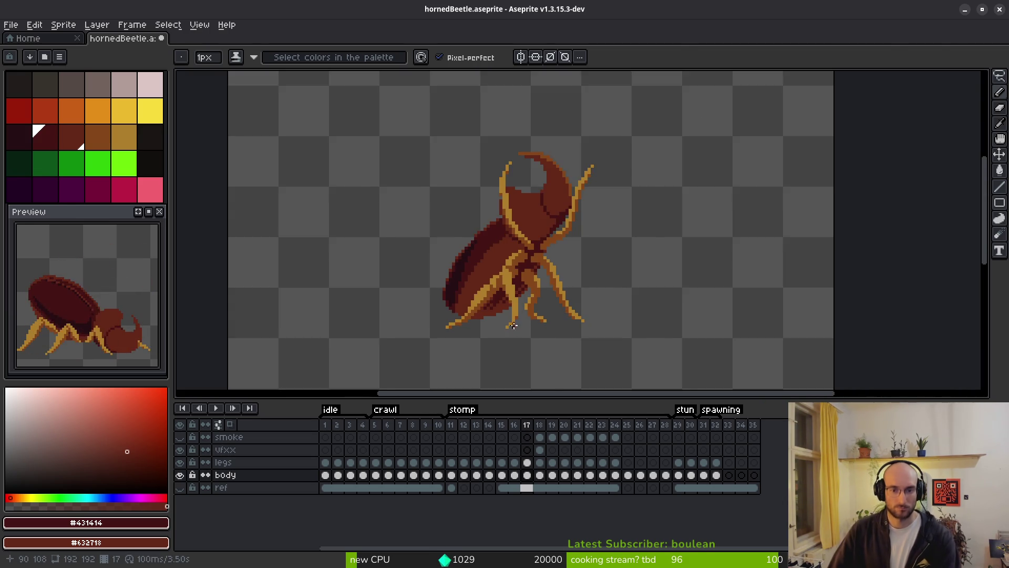
scroll(519, 318, up, 2)
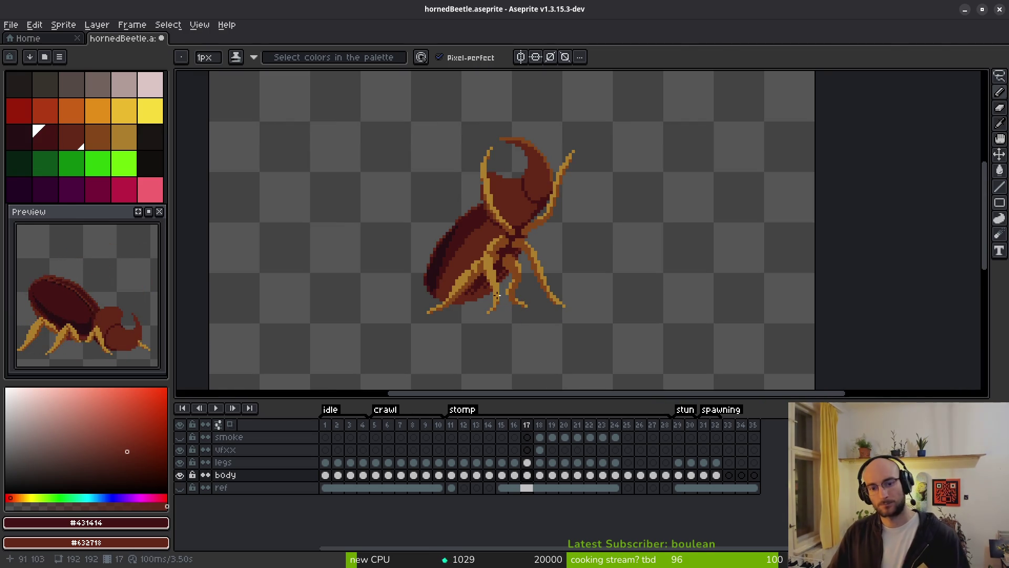
scroll(507, 268, up, 2)
mouse_move(507, 268)
mouse_down()
mouse_move(503, 347)
mouse_move(537, 325)
mouse_up()
scroll(533, 341, down, 2)
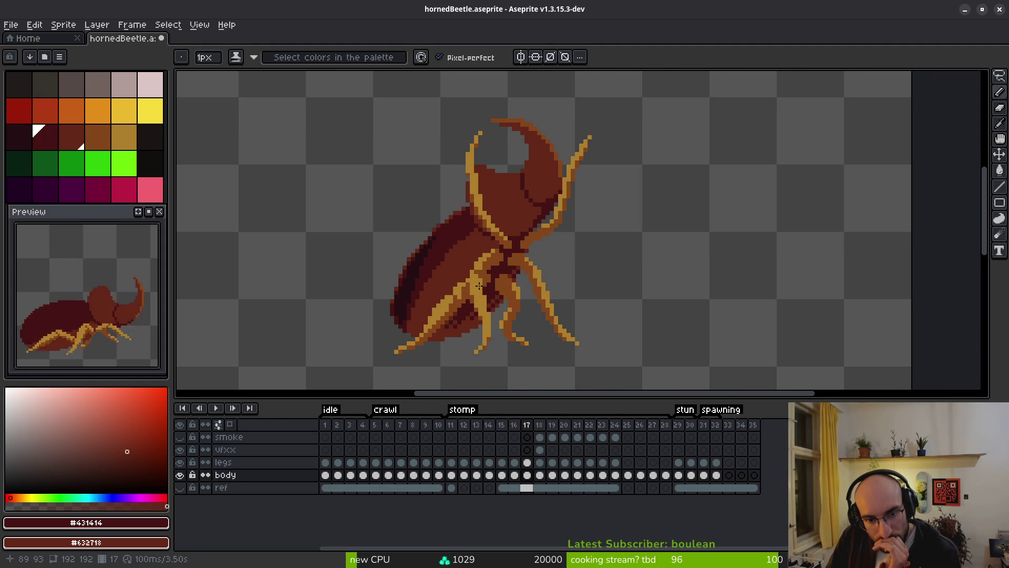
scroll(479, 290, up, 2)
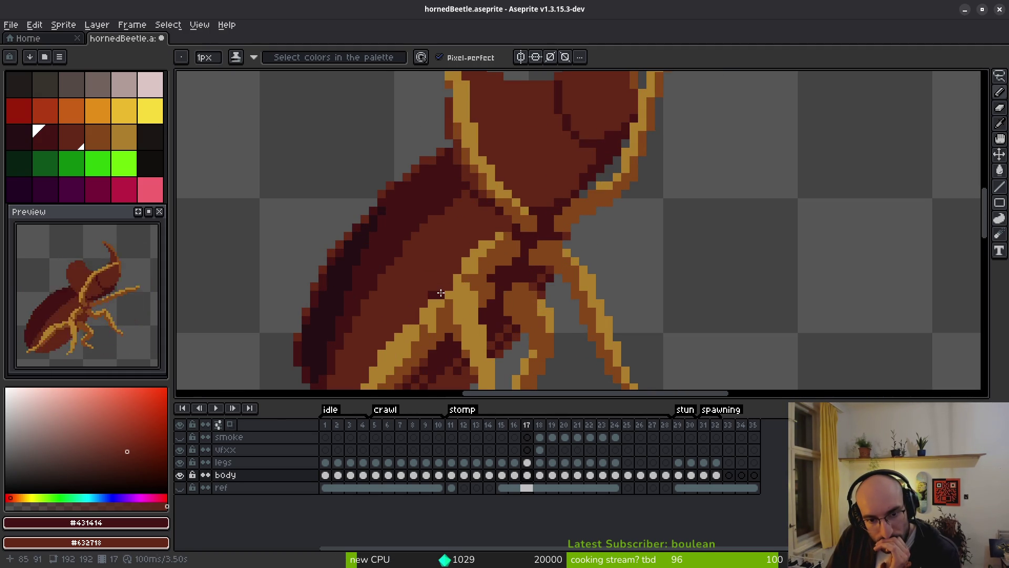
scroll(440, 293, up, 2)
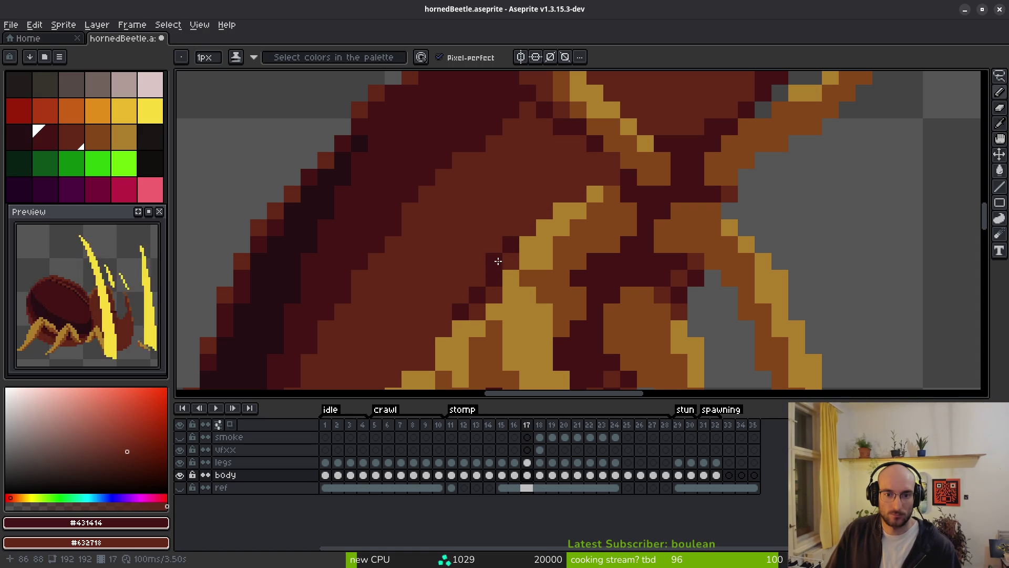
mouse_move(503, 238)
mouse_down()
mouse_move(507, 229)
mouse_move(451, 298)
mouse_up()
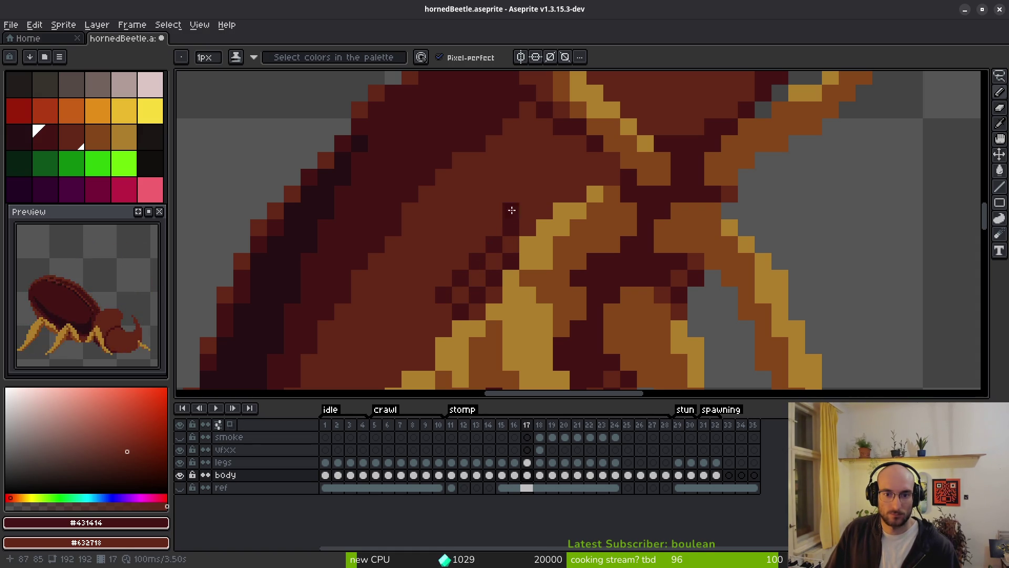
mouse_move(547, 197)
mouse_down()
mouse_move(575, 192)
mouse_move(559, 174)
mouse_move(590, 171)
mouse_move(603, 158)
mouse_move(580, 165)
mouse_up()
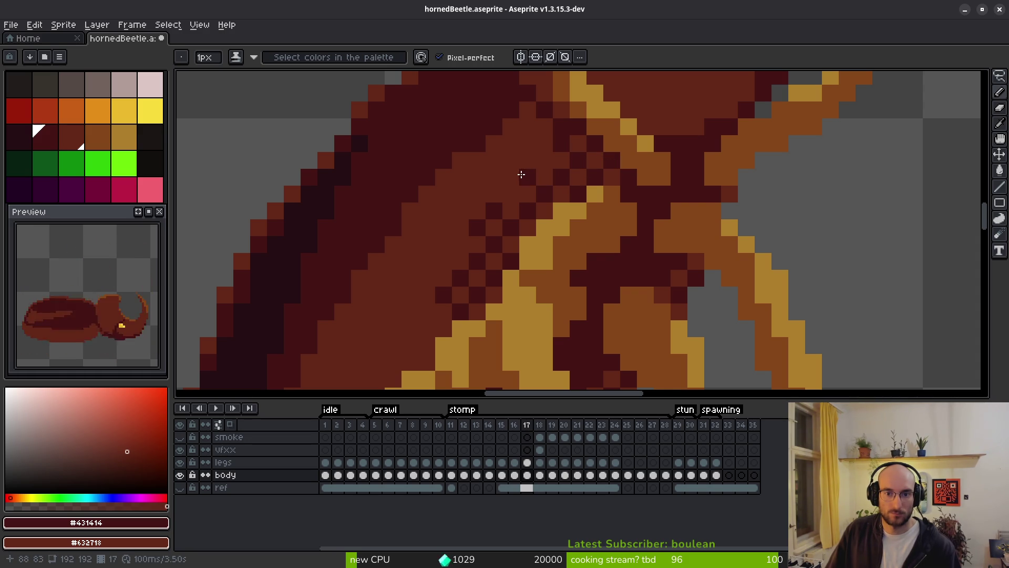
Place dark pixels and a diagonal dark run along the underside edge
scroll(573, 294, down, 5)
scroll(573, 295, up, 4)
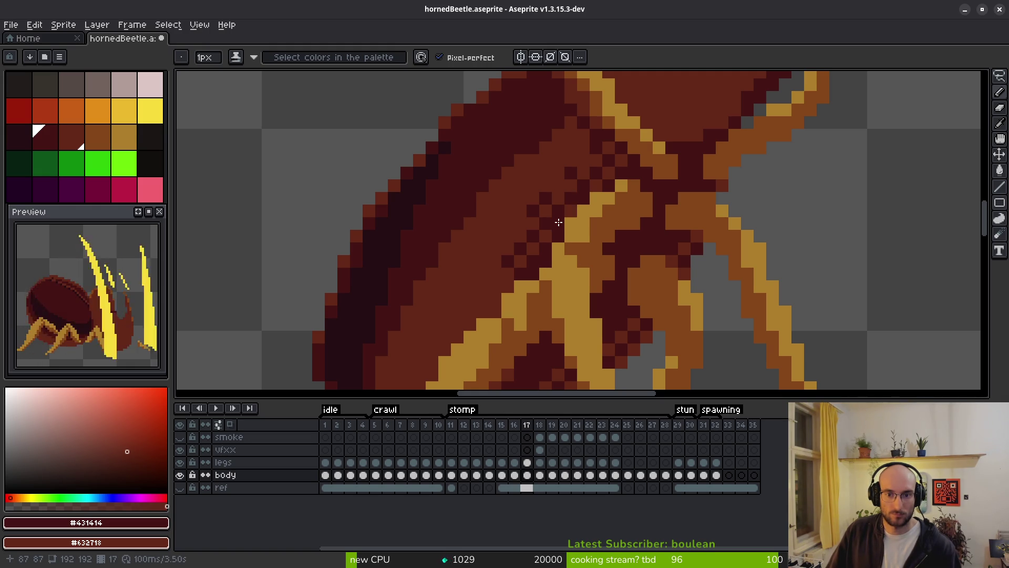
scroll(564, 221, down, 3)
scroll(525, 273, up, 3)
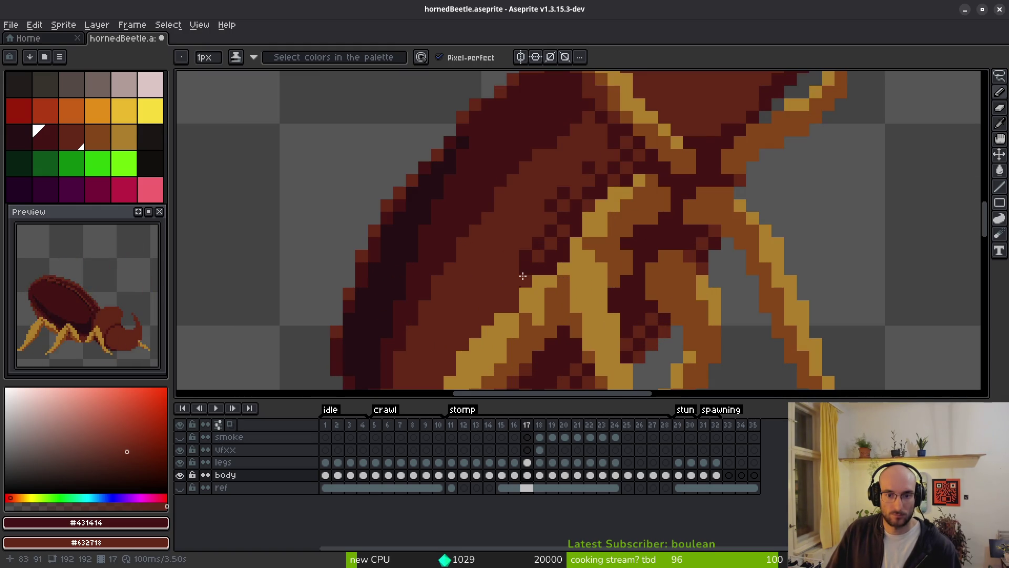
click(502, 288)
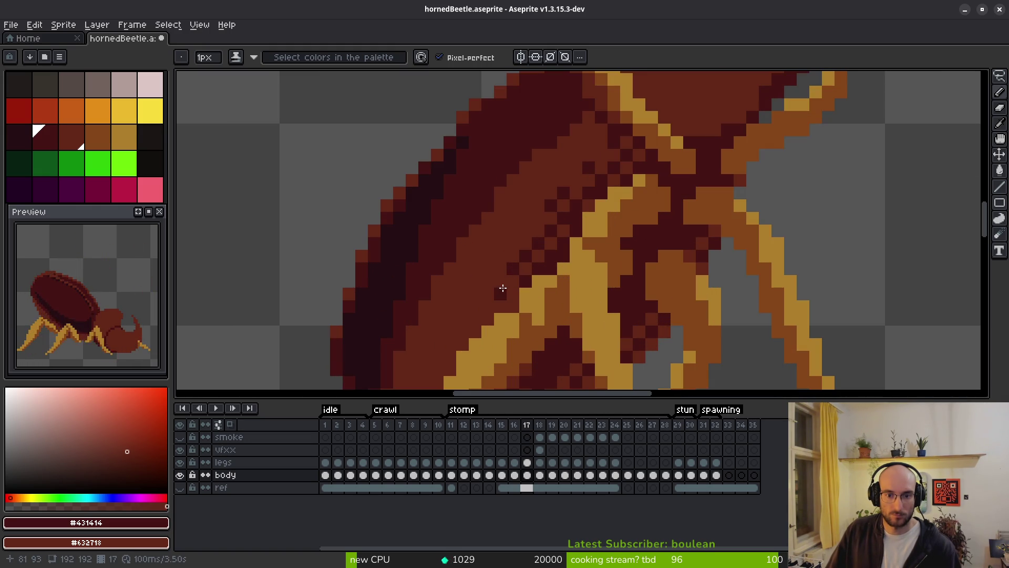
drag(489, 300, 465, 329)
click(523, 230)
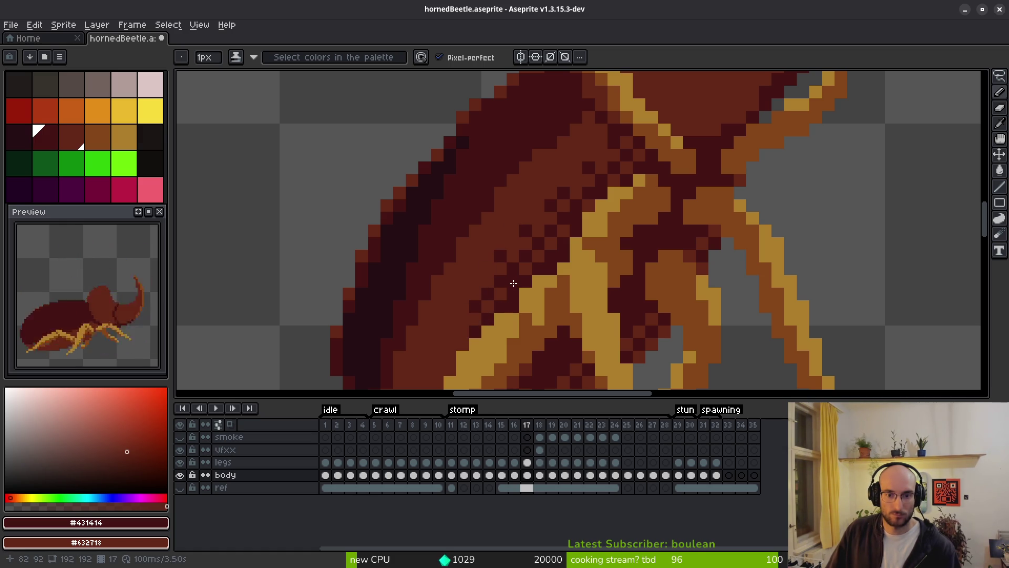
scroll(530, 287, down, 4)
scroll(546, 319, down, 2)
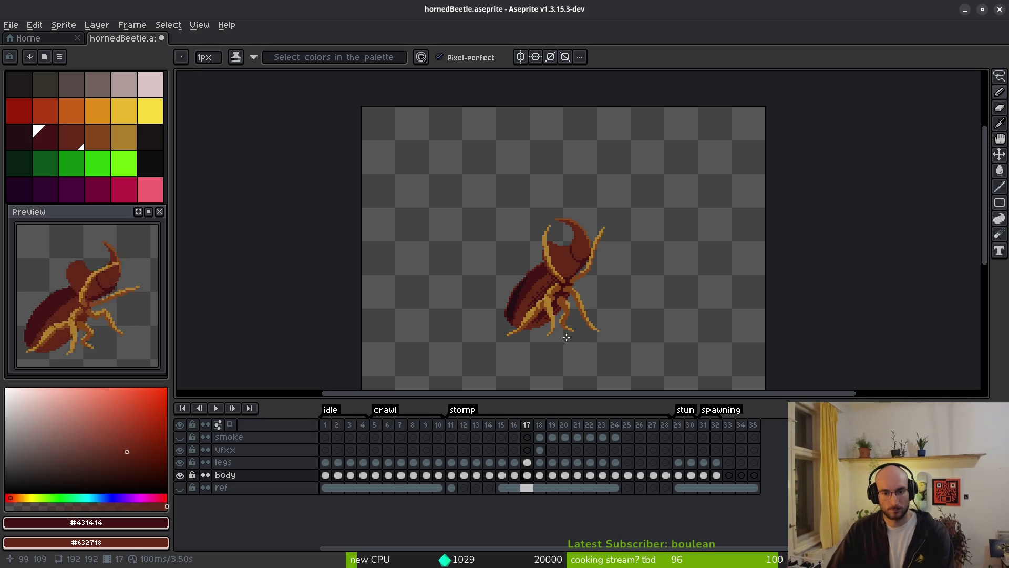
scroll(547, 319, up, 2)
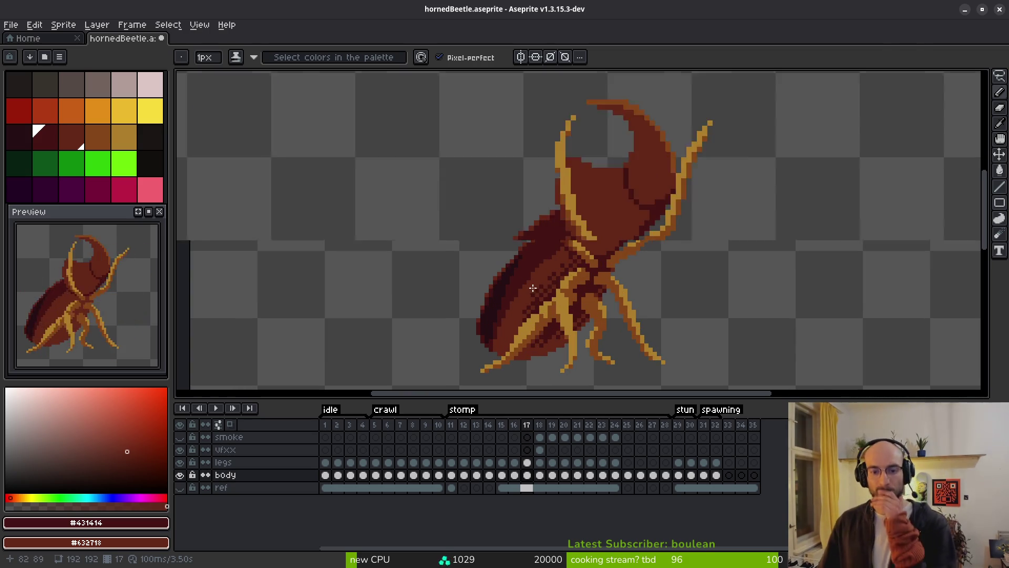
Switch to the darker #250e13 and paint two darkest-shade pixels on the underside
scroll(508, 255, up, 3)
alt+click(462, 237)
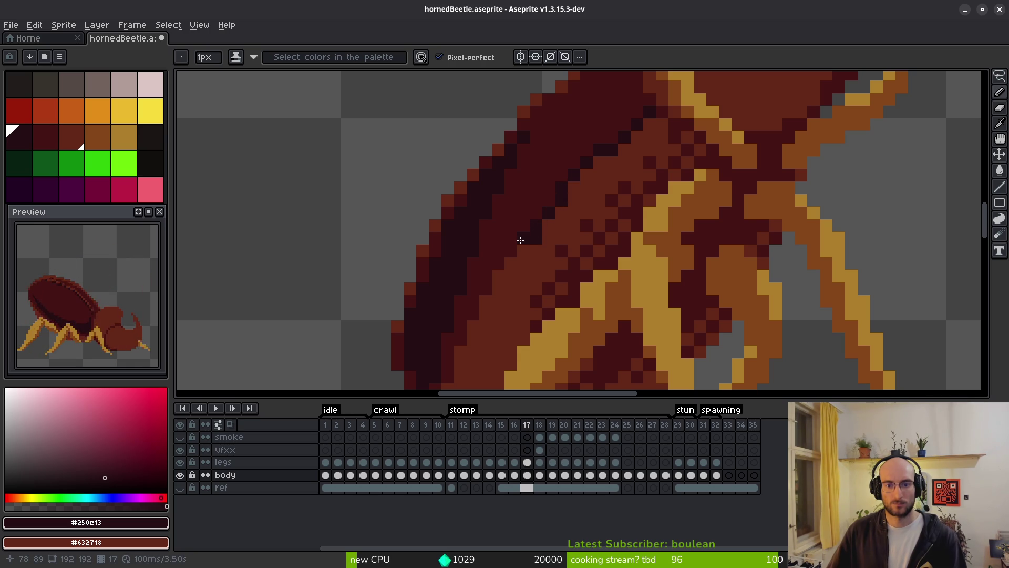
click(506, 264)
click(489, 283)
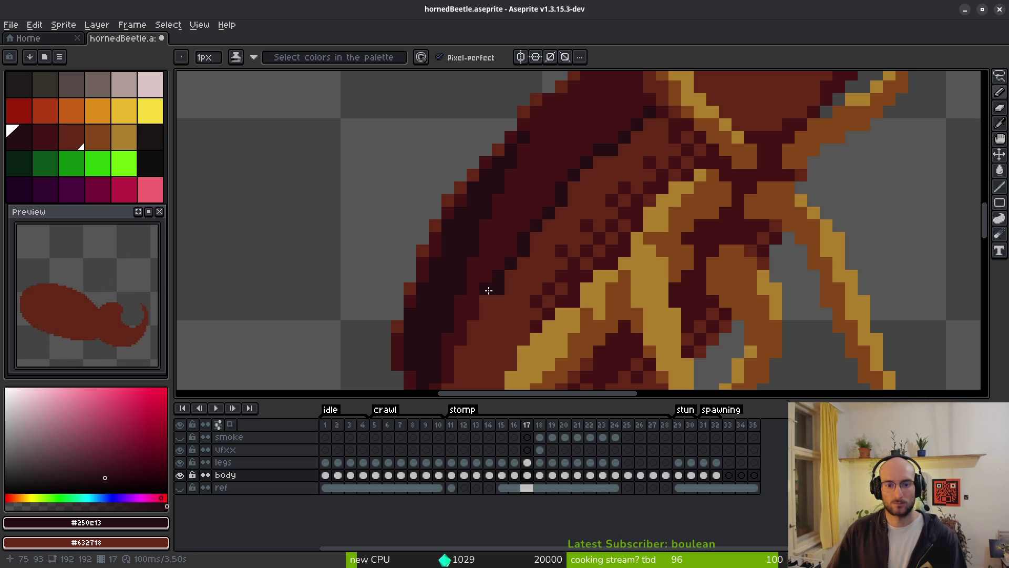
Sample #431414 from the sprite and paint a run of dark pixels along the underside shading
mouse_move(486, 313)
mouse_down()
mouse_move(541, 219)
mouse_move(548, 232)
mouse_move(538, 271)
mouse_move(551, 281)
mouse_up()
key(l)
scroll(579, 277, down, 5)
scroll(579, 277, down, 3)
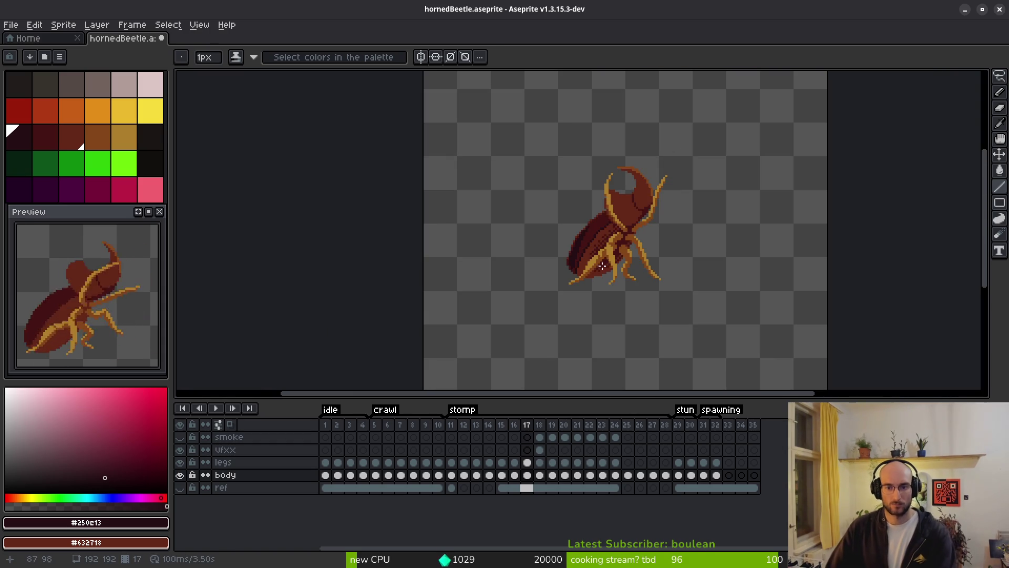
scroll(563, 229, up, 5)
alt+click(563, 229)
scroll(563, 229, up, 2)
key(b)
click(582, 217)
click(615, 200)
click(599, 200)
click(633, 181)
click(666, 167)
click(667, 150)
click(650, 166)
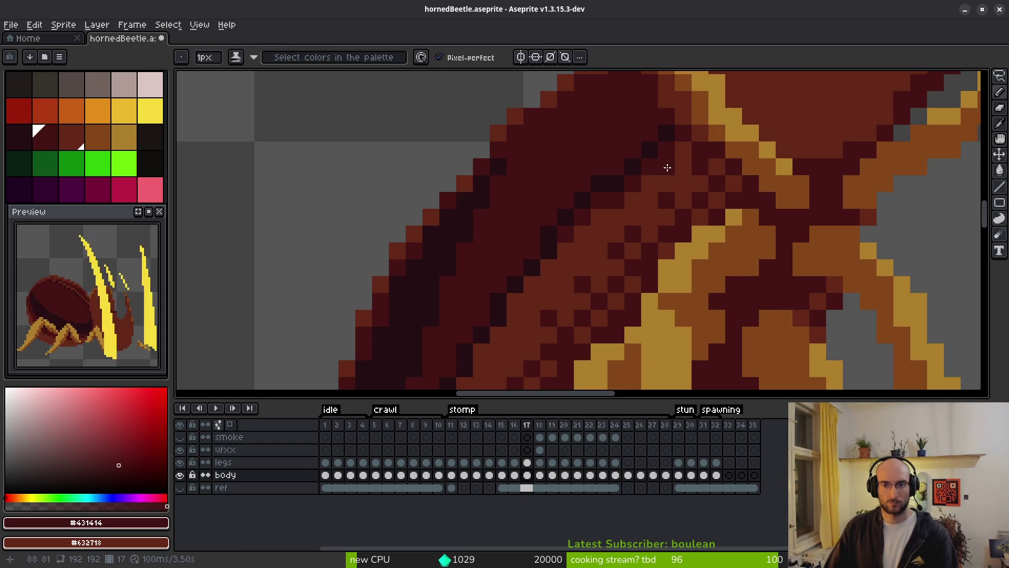
Repaint one pixel in mid red #632718, then add dark #431414 pixels below the underside edge
alt+click(686, 170)
click(652, 166)
alt+click(644, 169)
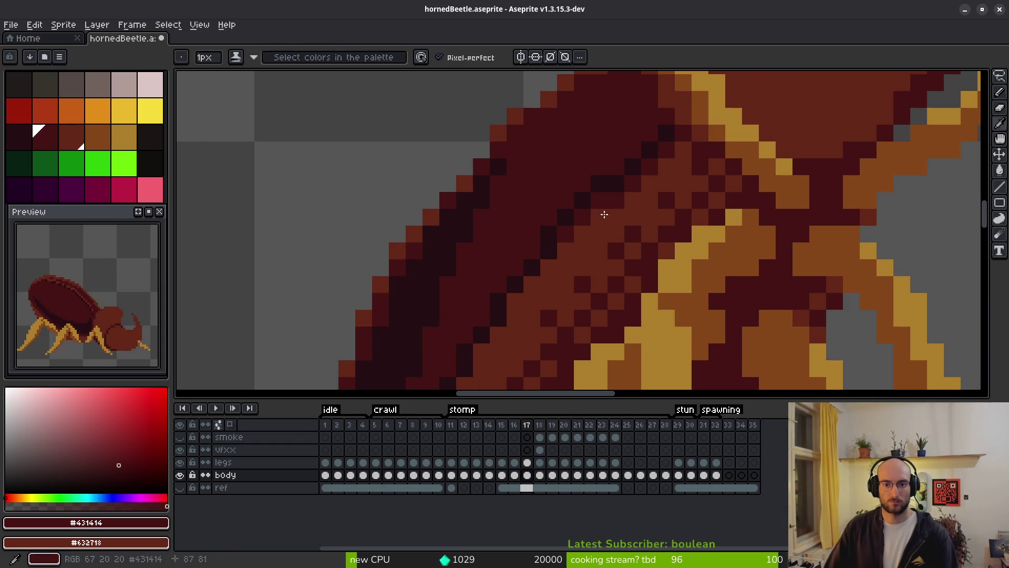
click(532, 284)
click(518, 300)
click(514, 317)
click(499, 334)
click(483, 350)
click(515, 352)
mouse_move(515, 352)
mouse_down()
mouse_move(599, 184)
mouse_move(548, 214)
mouse_up()
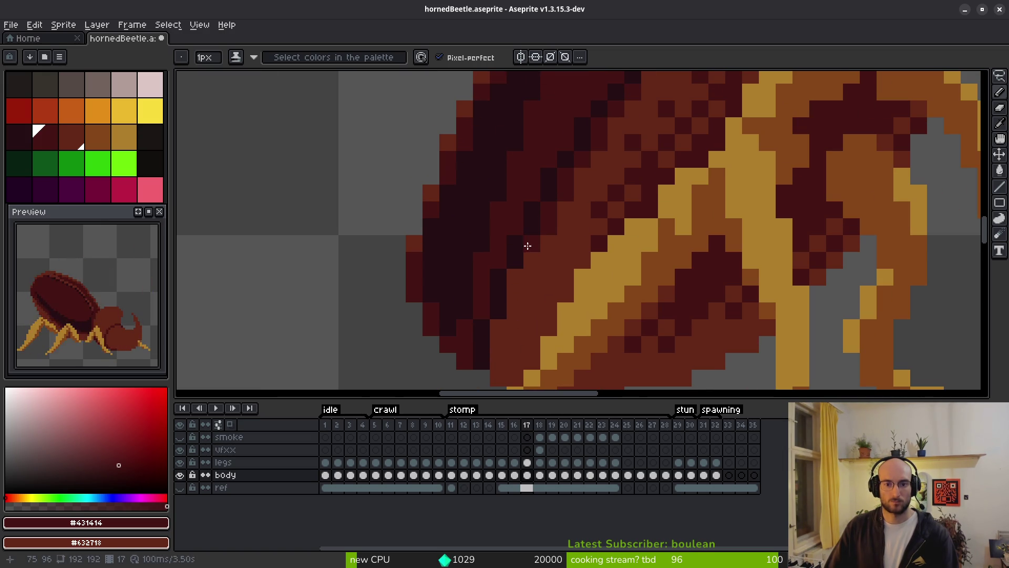
drag(518, 268, 512, 313)
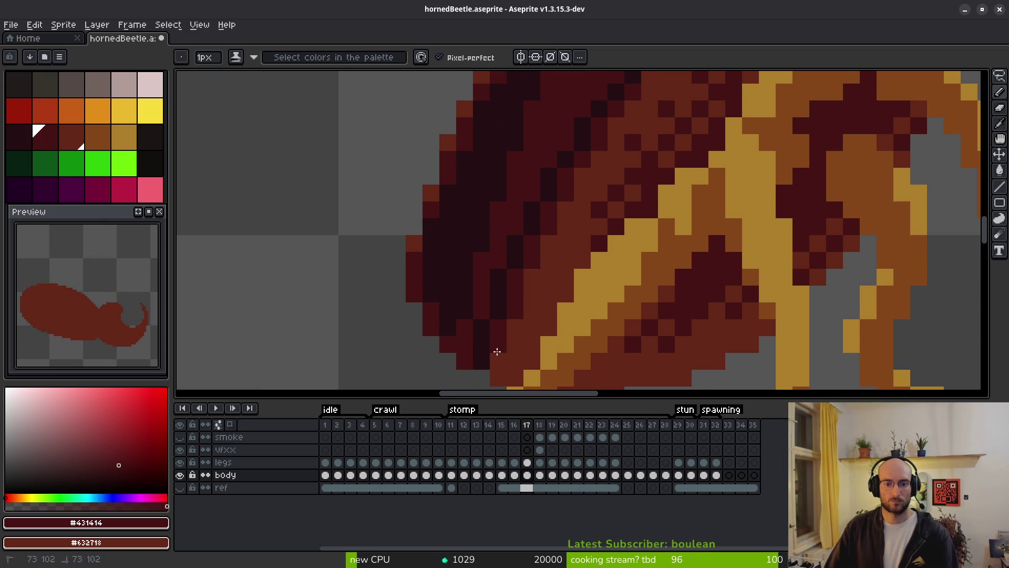
Undo the last pencil stroke and Magic Wand-select the darkest red pixels across the body
scroll(522, 326, down, 5)
scroll(571, 296, down, 1)
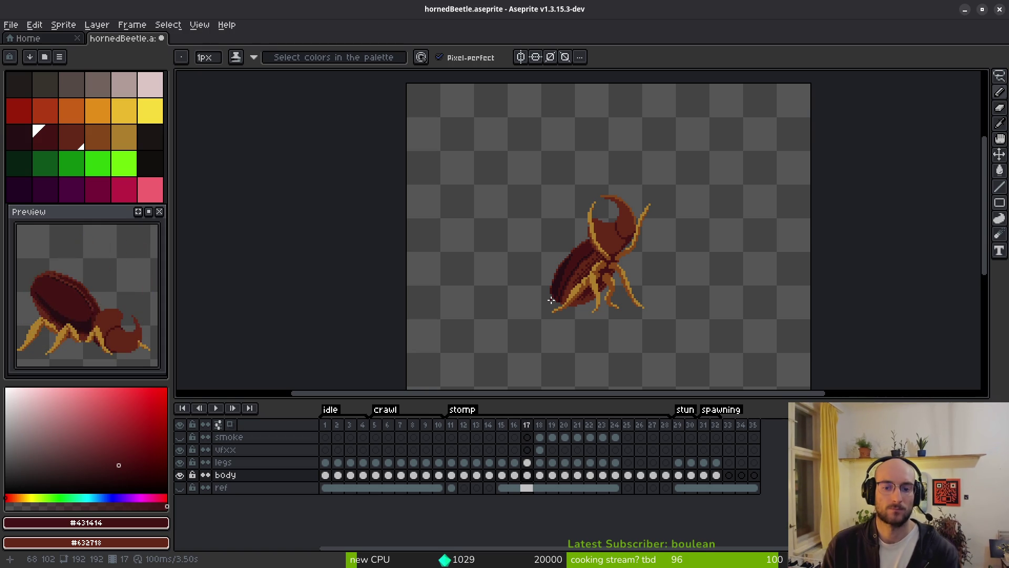
scroll(605, 310, up, 2)
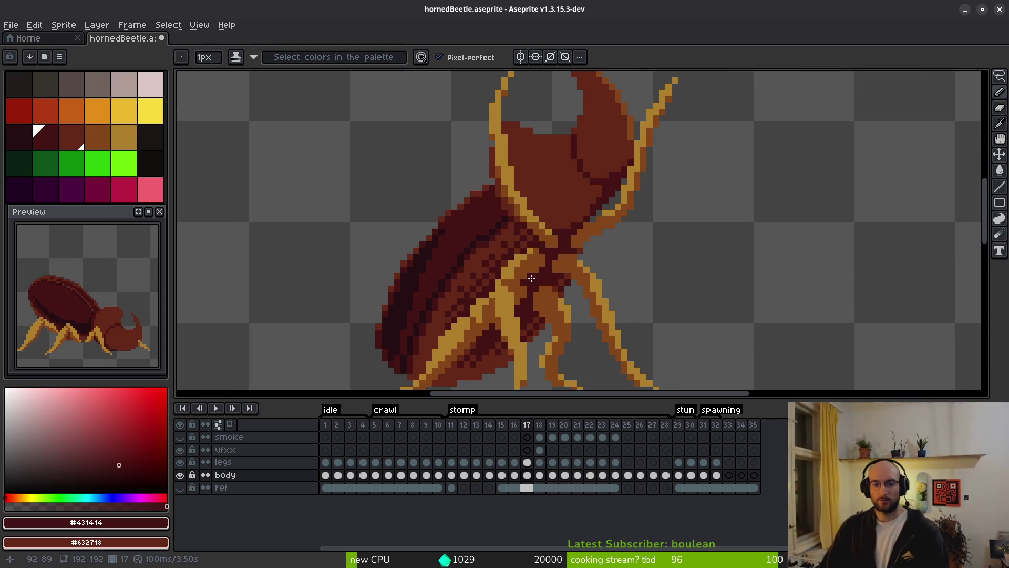
scroll(529, 279, up, 1)
scroll(595, 248, down, 1)
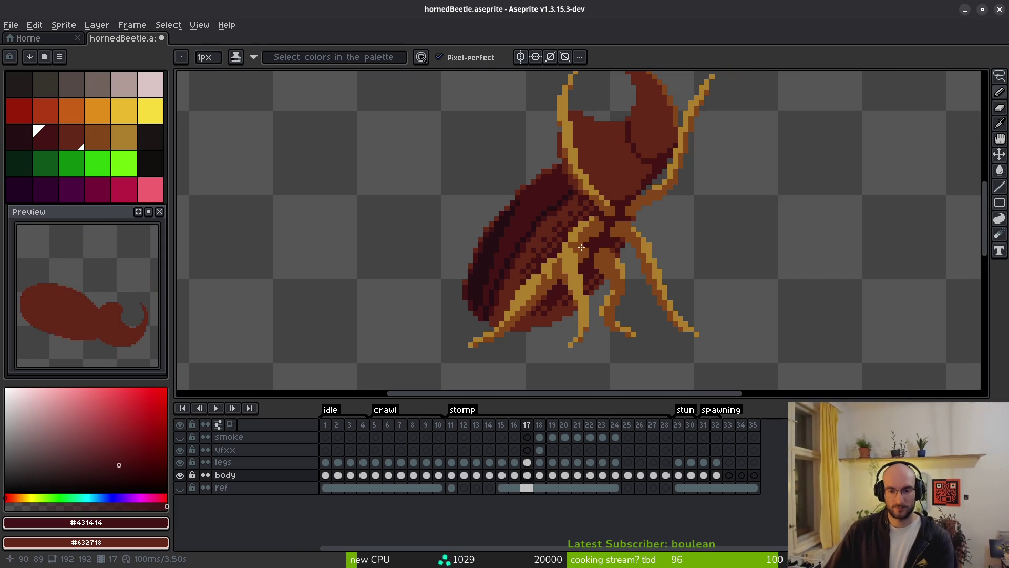
key(ctrl+z)
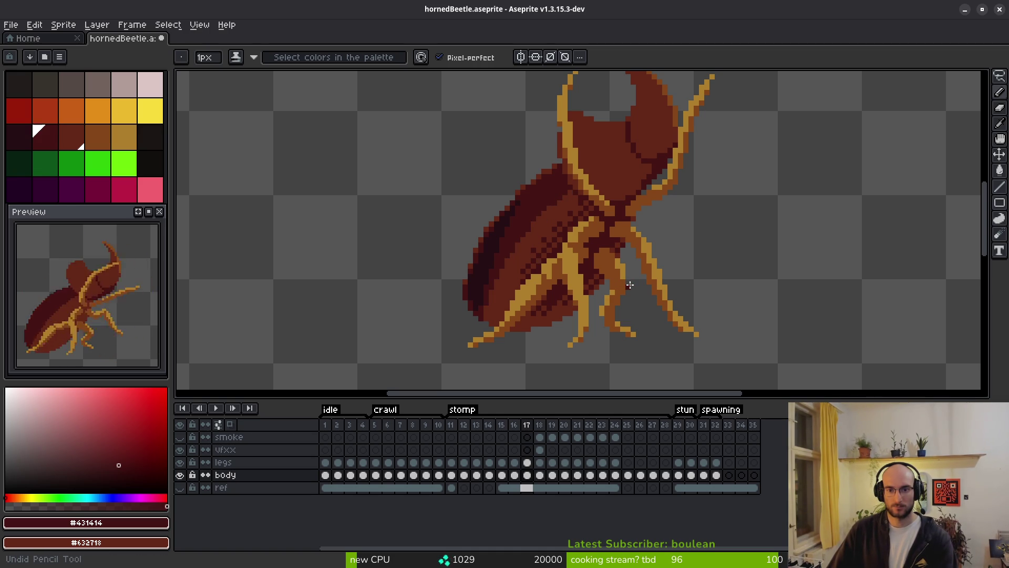
scroll(639, 281, down, 2)
scroll(638, 281, up, 2)
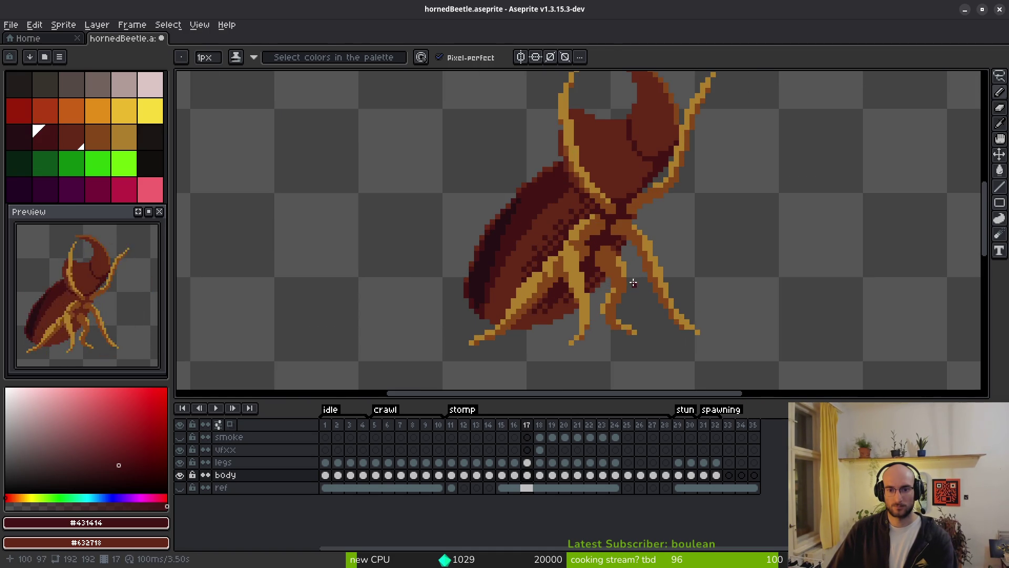
key(w)
click(599, 246)
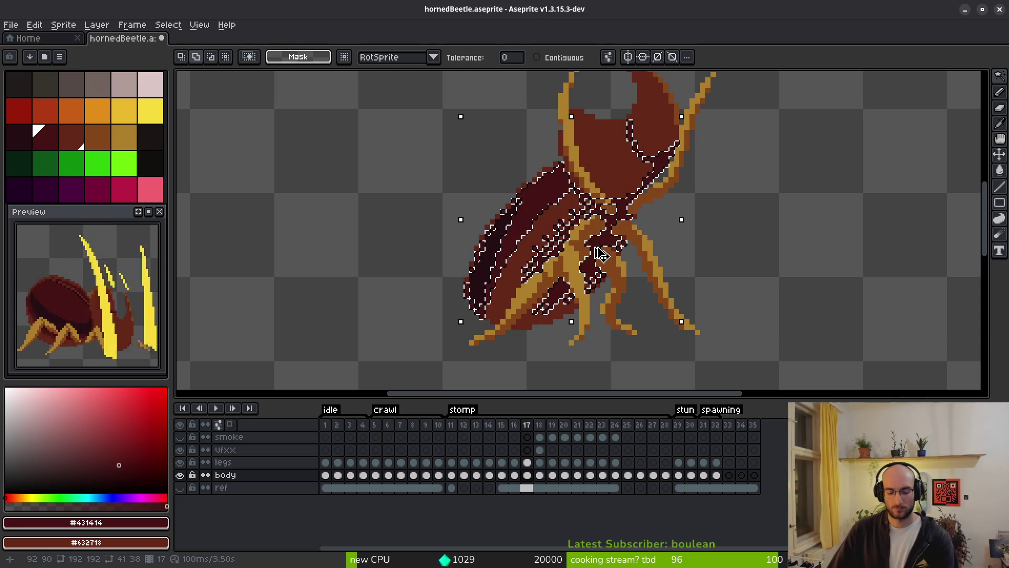
Clear the selection, step to frame 18 then 16, and Magic Wand-select the dark shading
key(i)
key(ctrl+d)
key(Right)
key(Left)
key(Left)
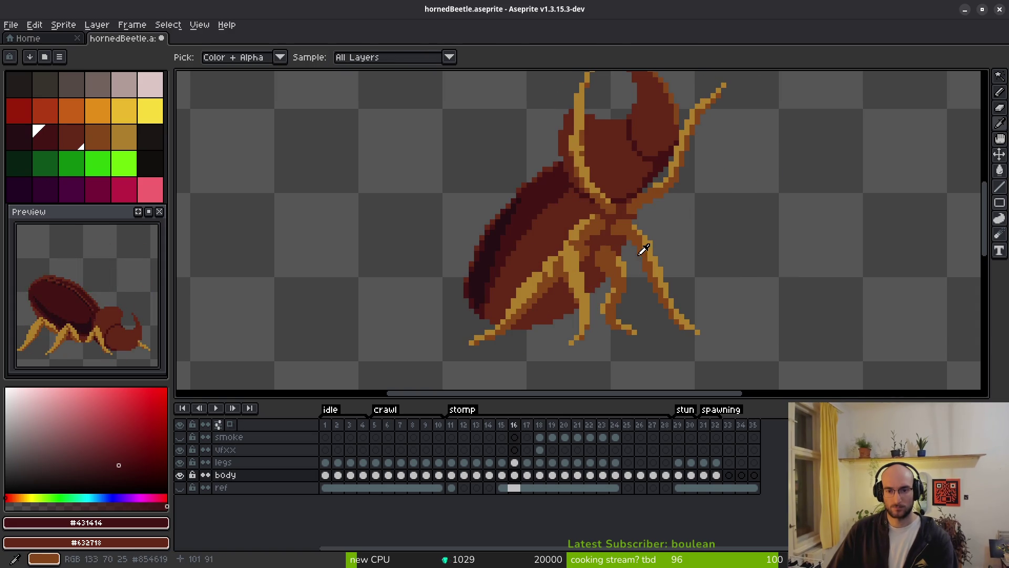
key(w)
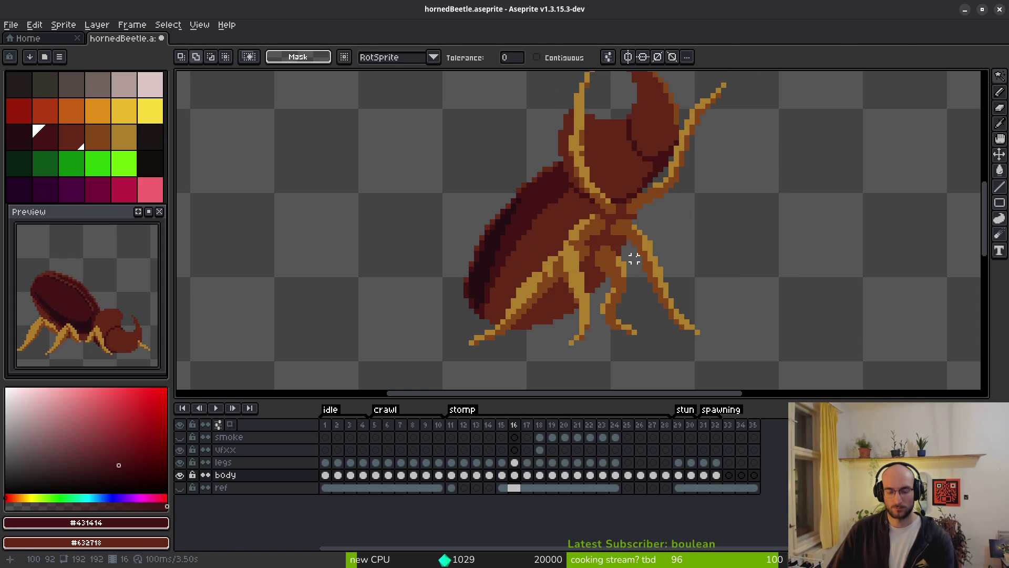
click(633, 258)
Move to frame 15 and select, then deselect, its dark body shading to compare
key(ctrl+d)
key(i)
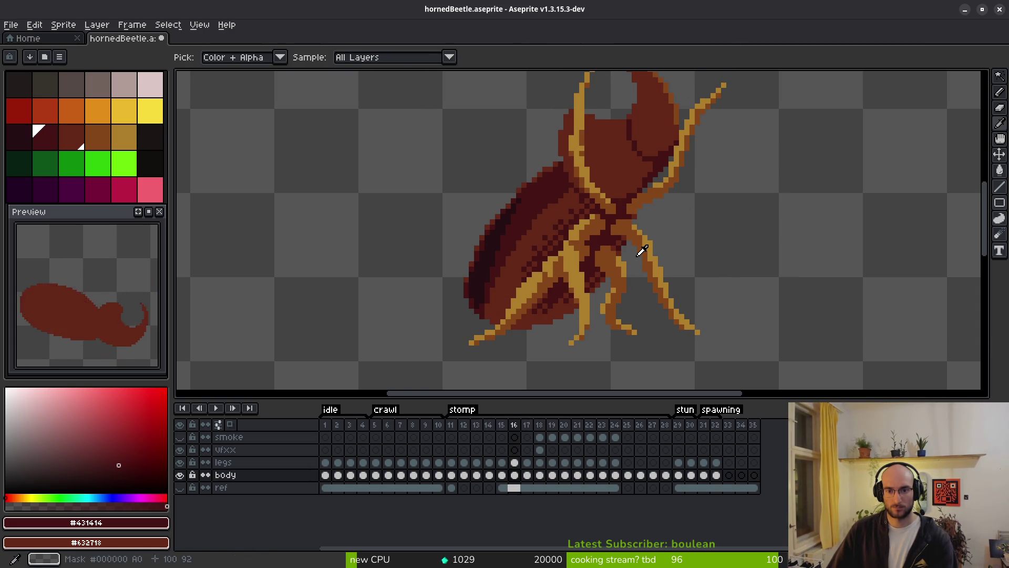
key(Left)
key(w)
click(634, 258)
key(ctrl+d)
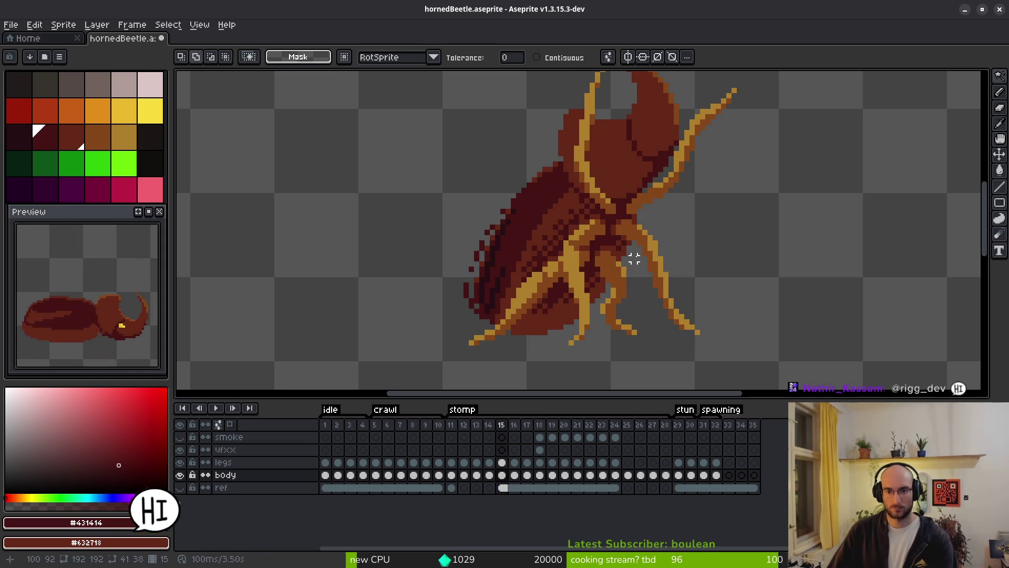
click(634, 258)
key(ctrl+d)
Step through frames 17 and 16 back to 15, select the darkest body pixels, then deselect
key(i)
key(Right)
key(Right)
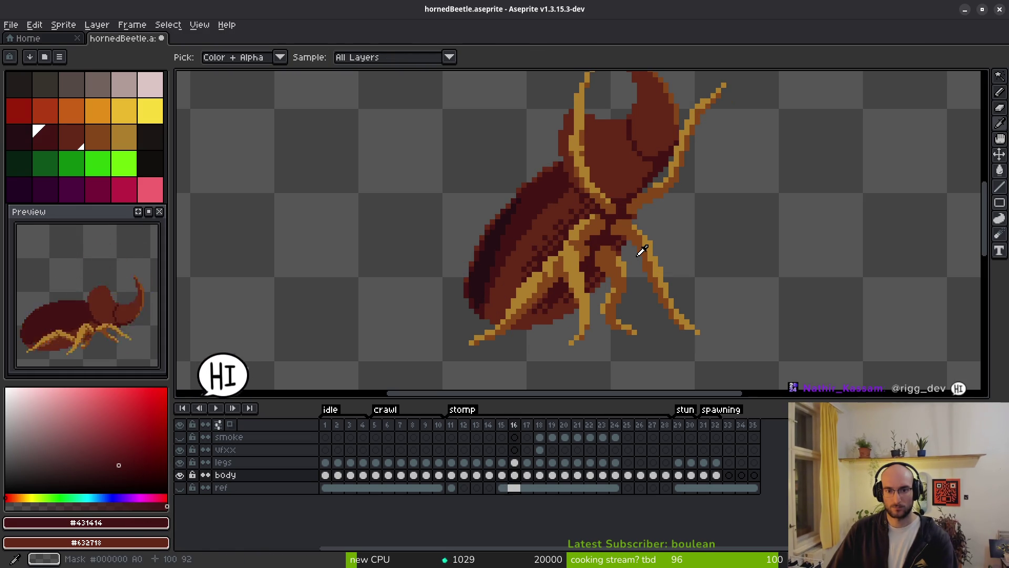
key(Left)
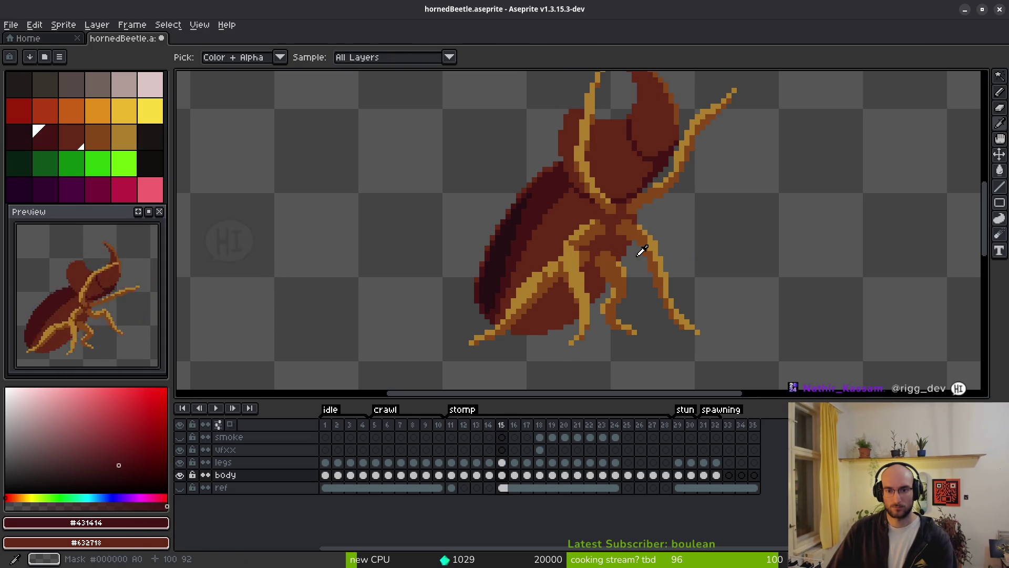
key(Left)
key(w)
click(634, 258)
key(ctrl+t)
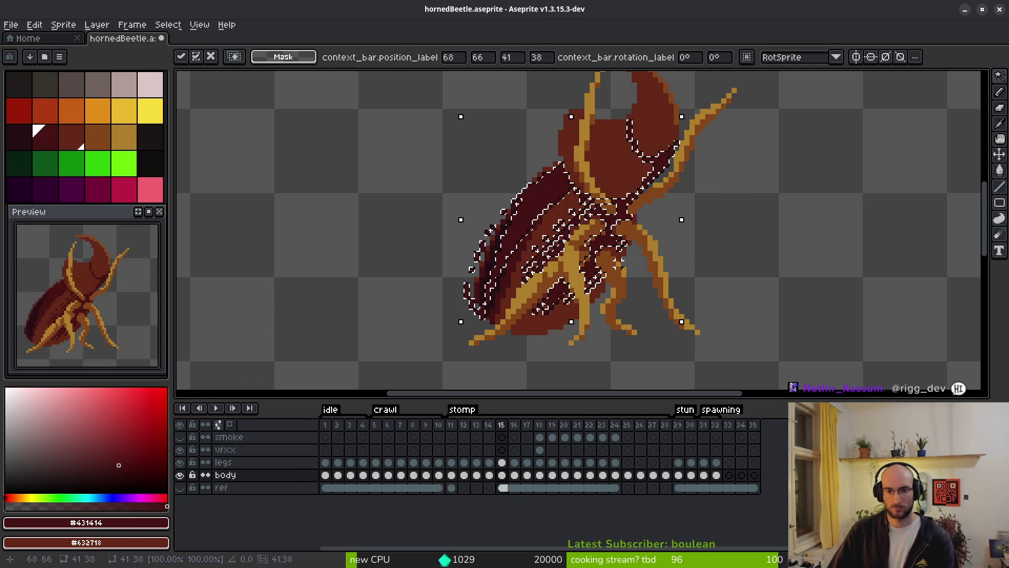
key(ctrl+d)
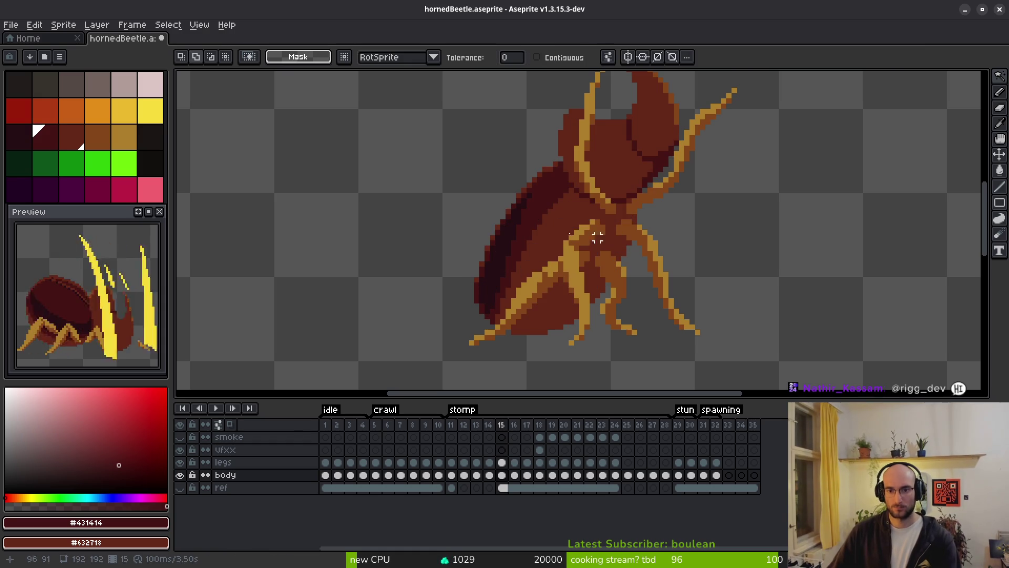
Lasso the underside segment on stomp frame 15 and settle it one pixel further right
key(Right)
key(shift+w)
drag(566, 322, 657, 252)
key(Left)
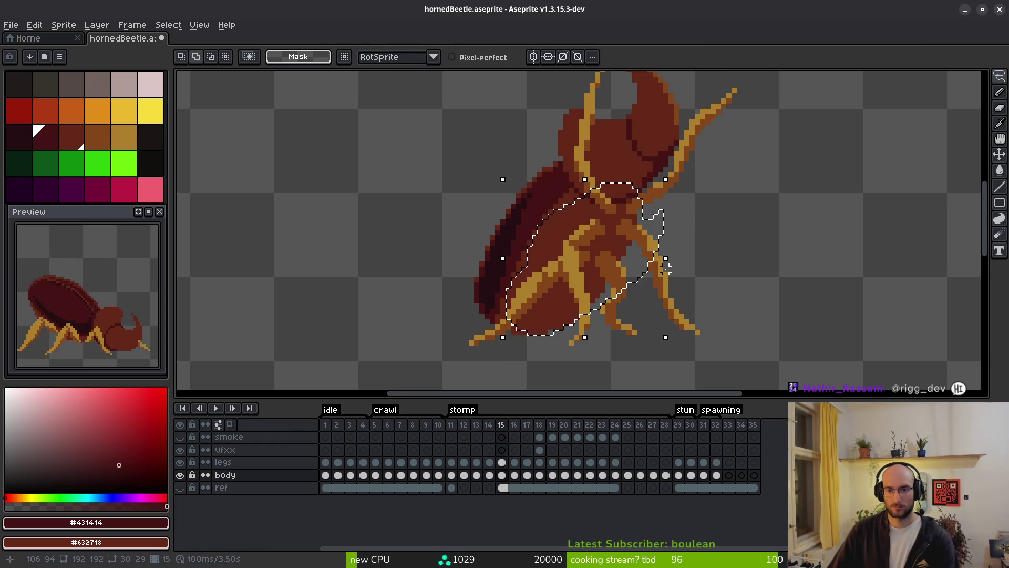
click(660, 276)
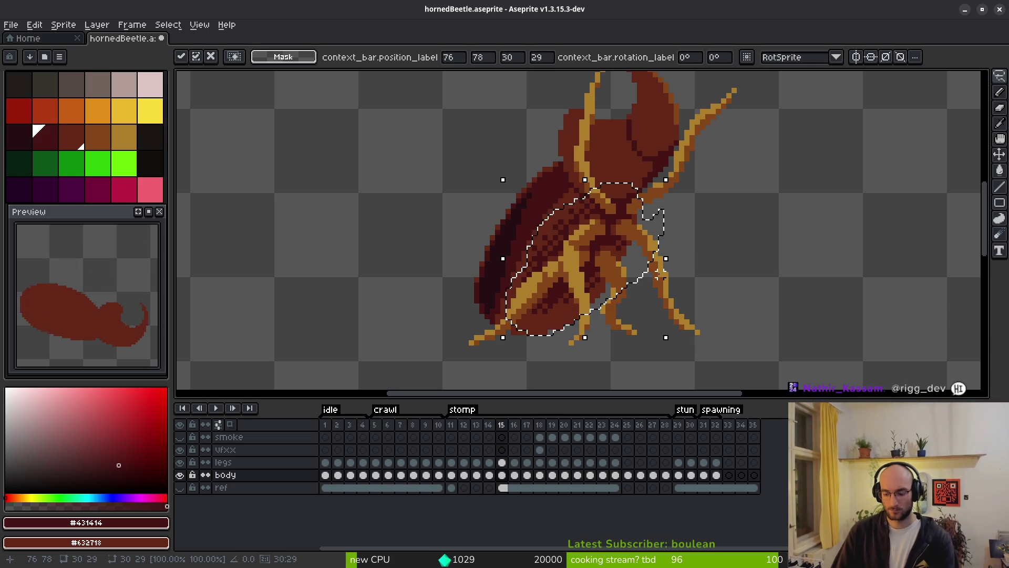
key(Right)
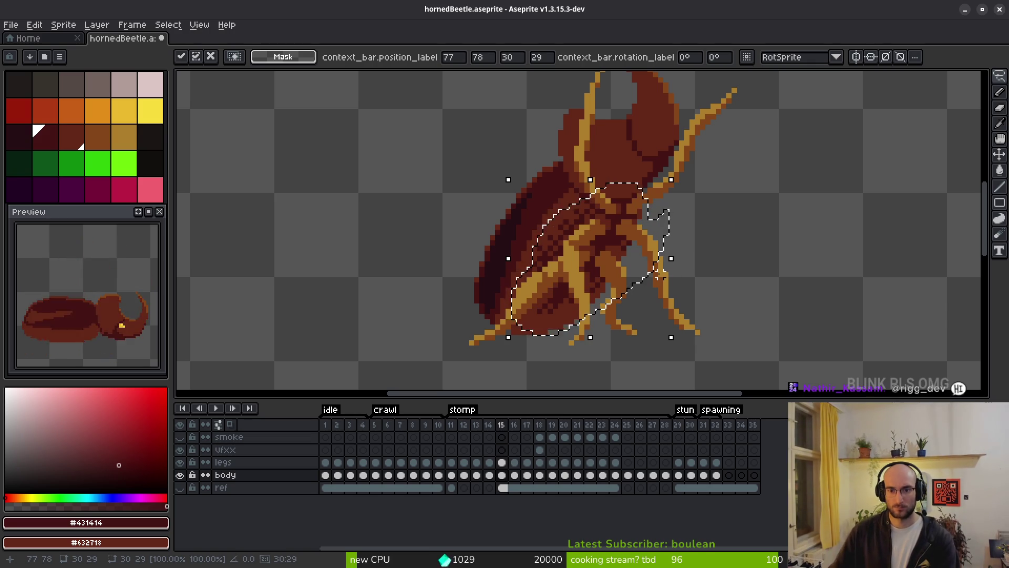
key(Left)
key(Return)
Compare the result against frame 16, then save hornedBeetle.aseprite
scroll(638, 271, down, 2)
key(b)
key(Right)
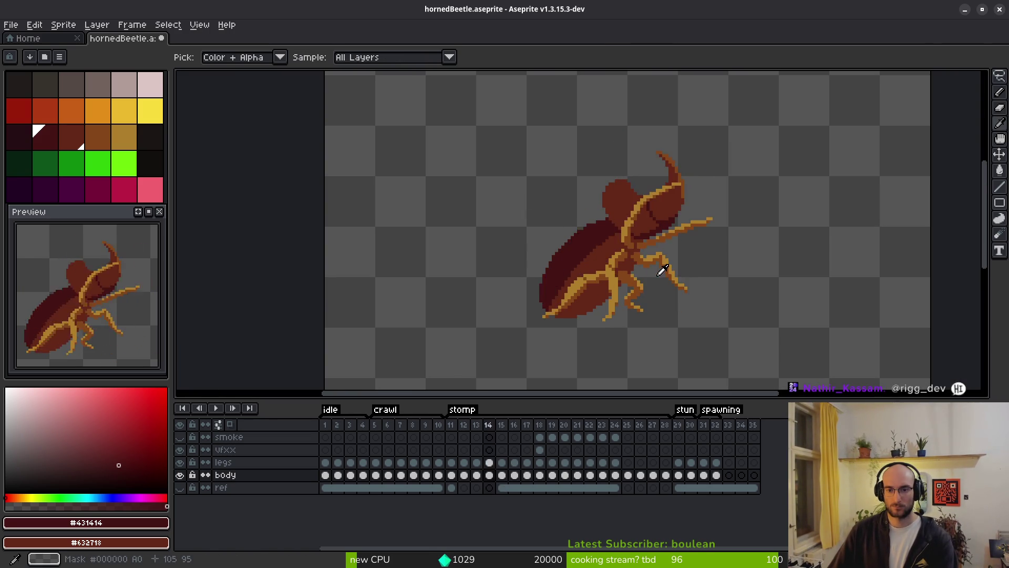
key(Left)
key(m)
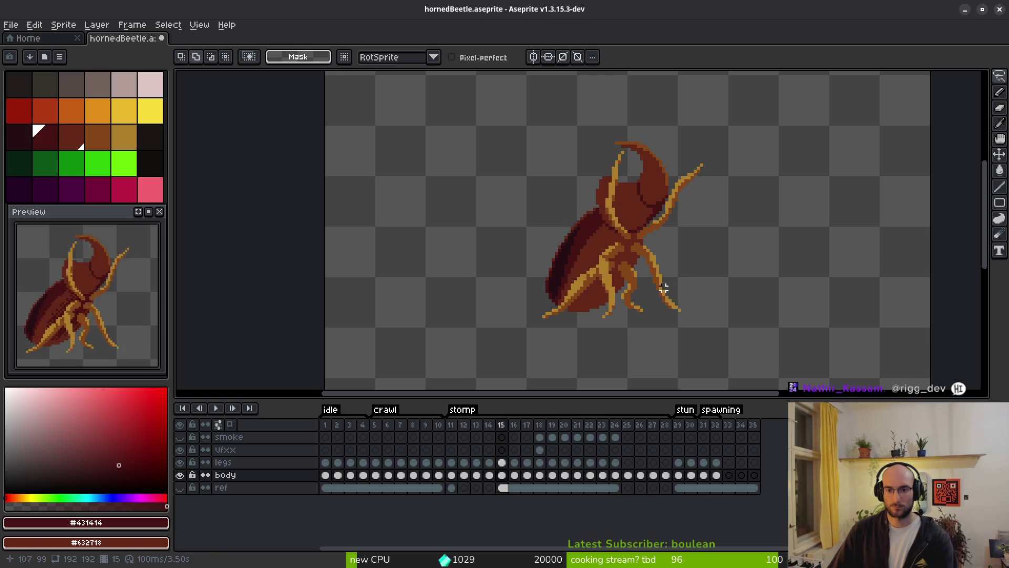
key(ctrl+s)
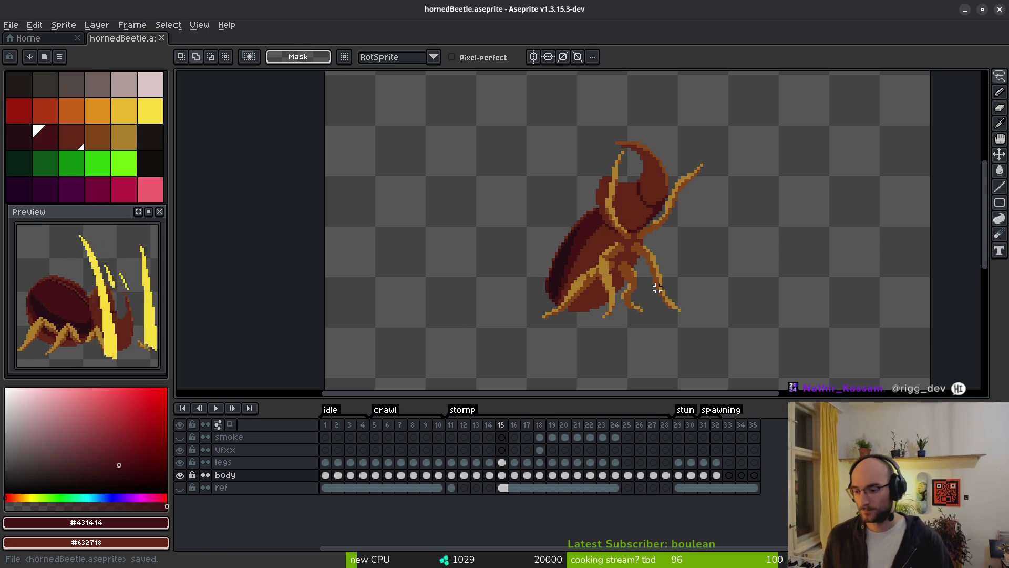
Paint dark #431414 shading at the horn base and legs with the 1px Pencil, redoing one stroke
key(b)
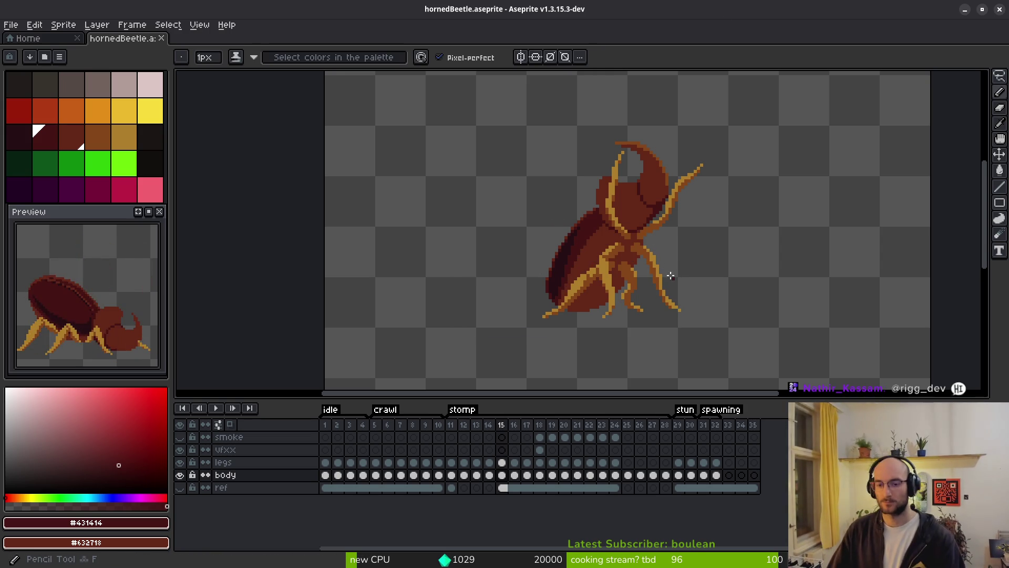
scroll(669, 279, up, 2)
scroll(579, 235, up, 3)
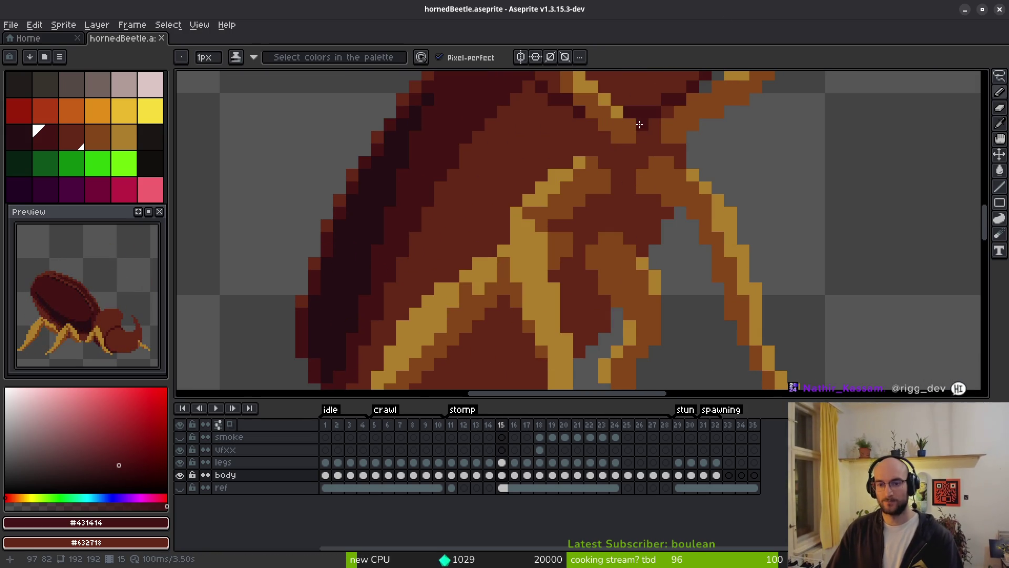
mouse_move(652, 120)
mouse_down()
mouse_move(650, 143)
mouse_move(677, 158)
mouse_move(614, 155)
mouse_move(588, 124)
mouse_move(572, 152)
mouse_up()
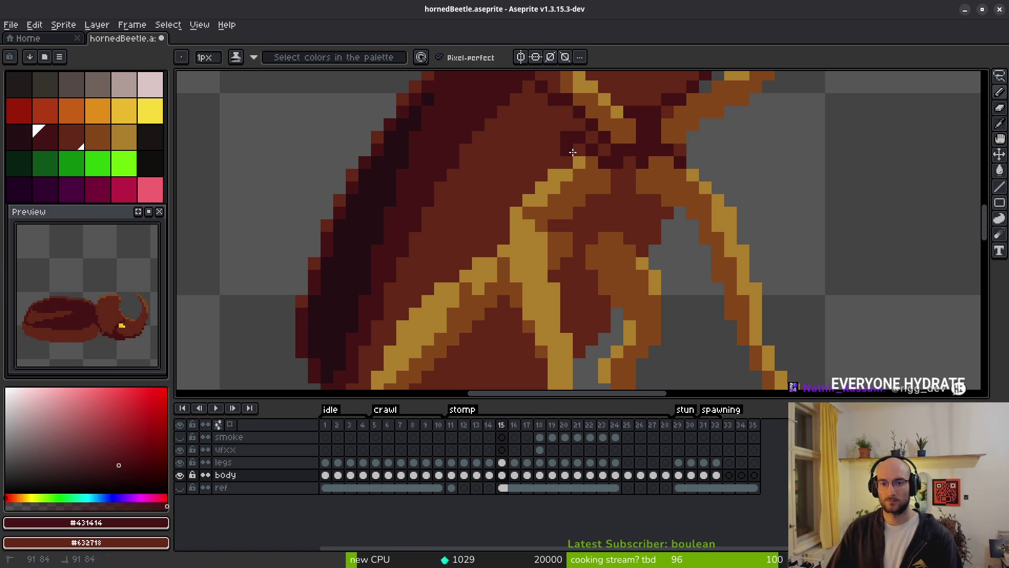
key(ctrl+z)
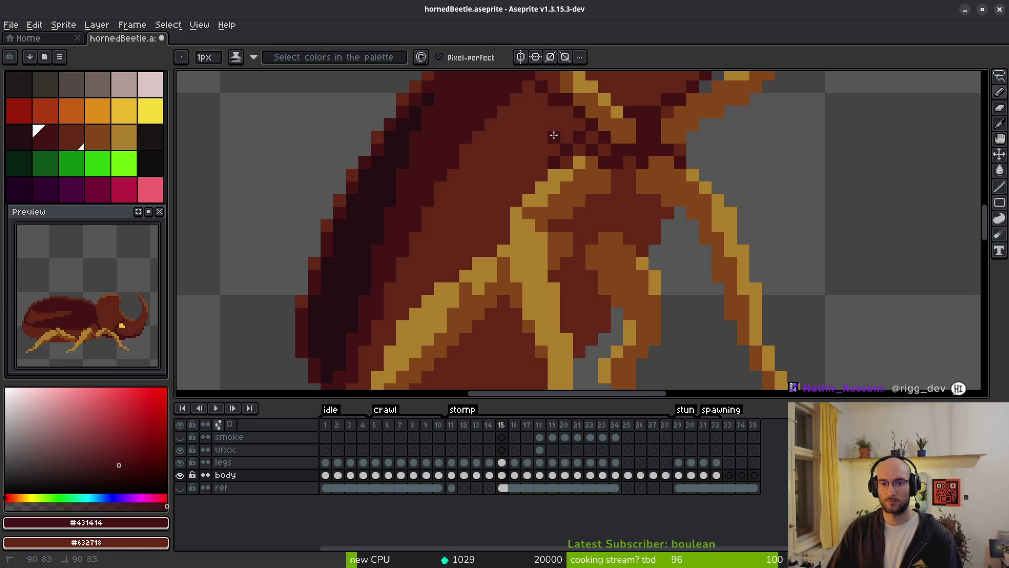
mouse_move(629, 164)
mouse_down()
mouse_move(613, 198)
mouse_move(653, 218)
mouse_up()
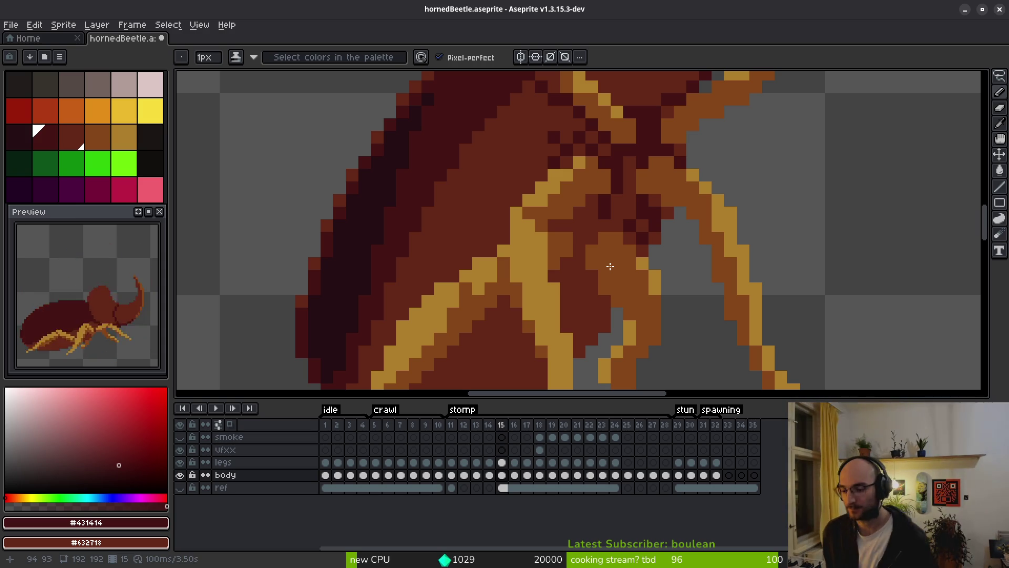
Add diagonal rows of dark dither pixels across the underside beside the leg joints
scroll(626, 189, up, 1)
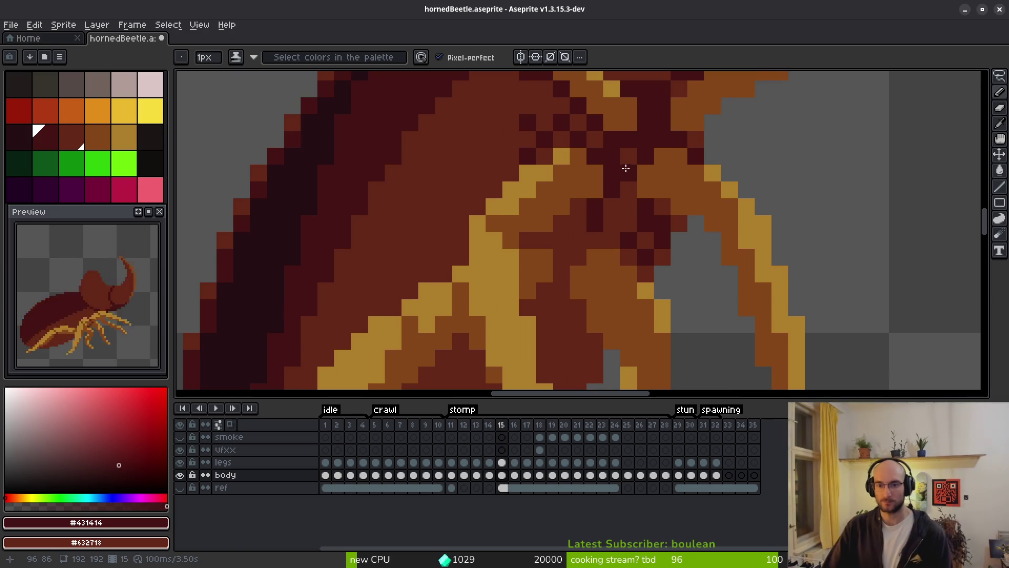
drag(630, 175, 606, 233)
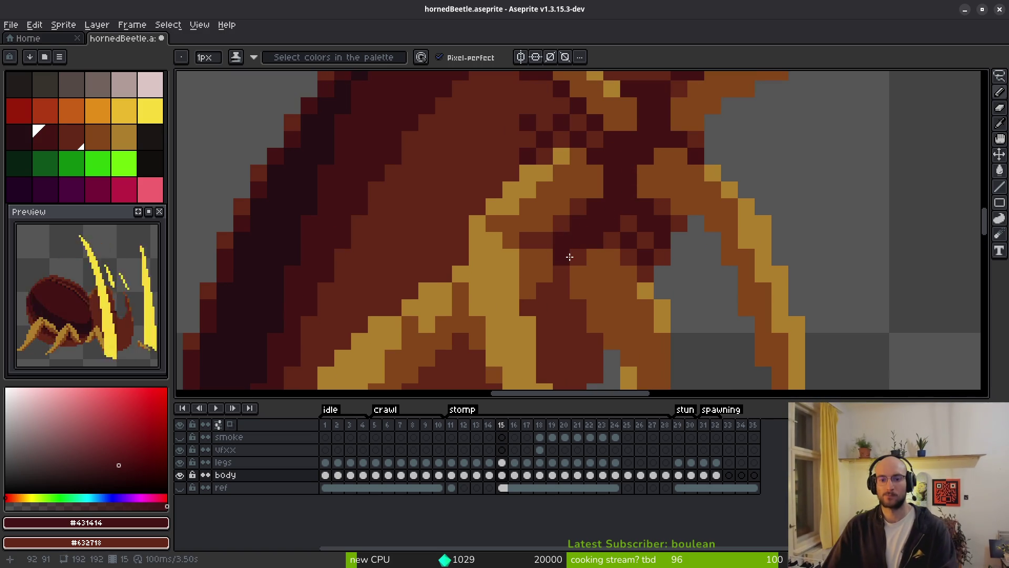
drag(580, 208, 534, 243)
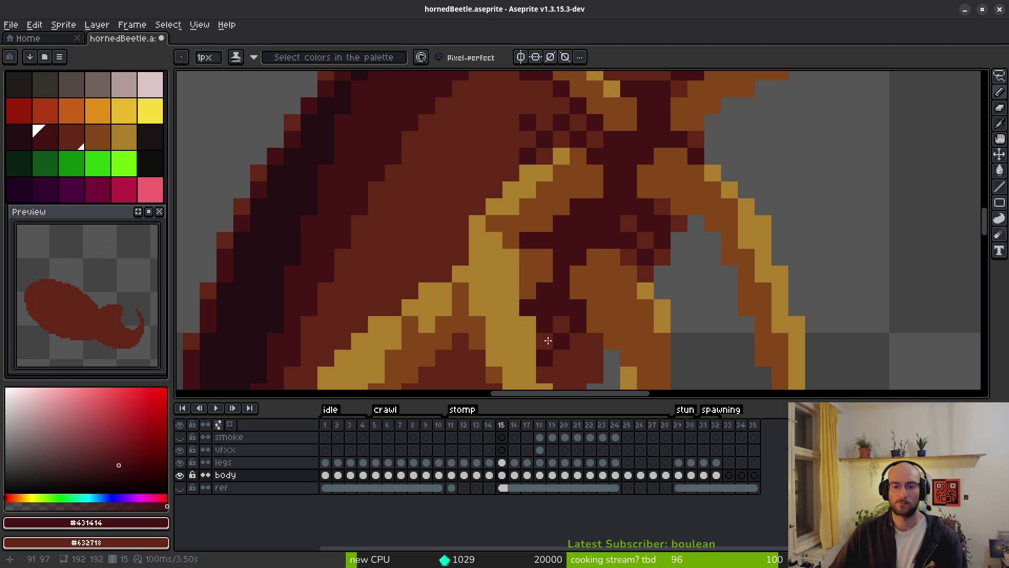
scroll(547, 342, down, 5)
scroll(621, 224, up, 7)
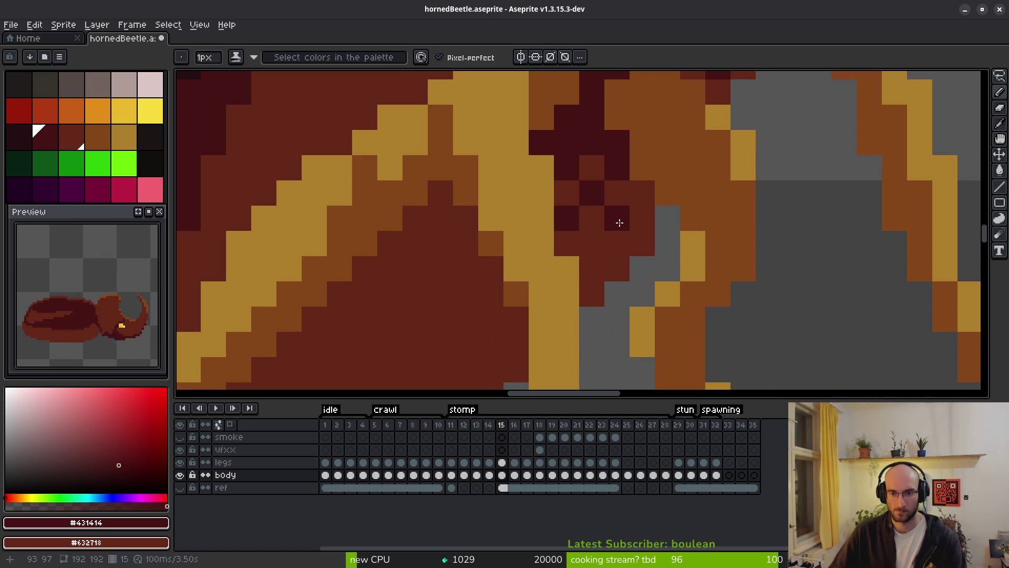
click(592, 242)
right_click(617, 243)
click(642, 193)
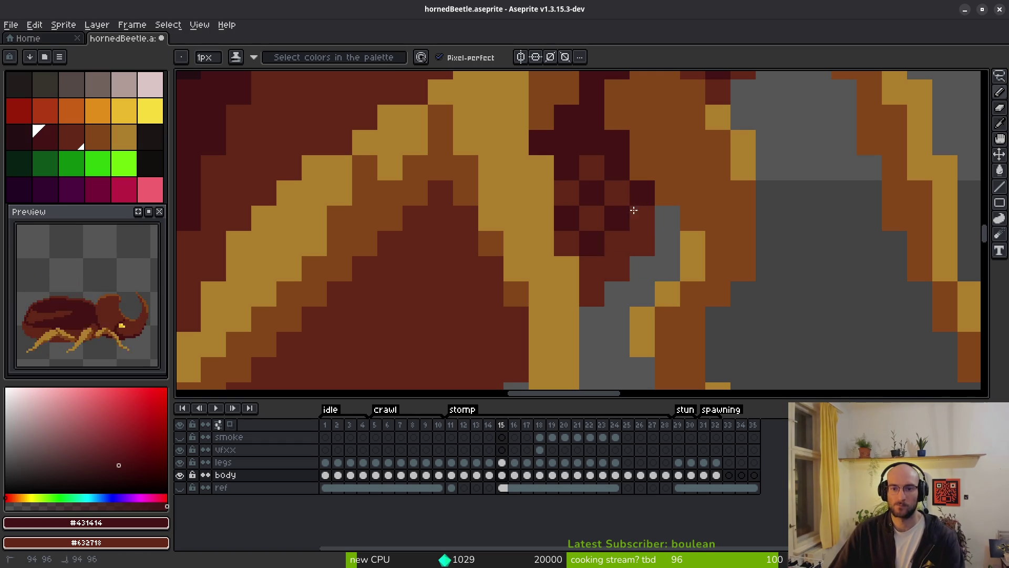
scroll(452, 221, down, 6)
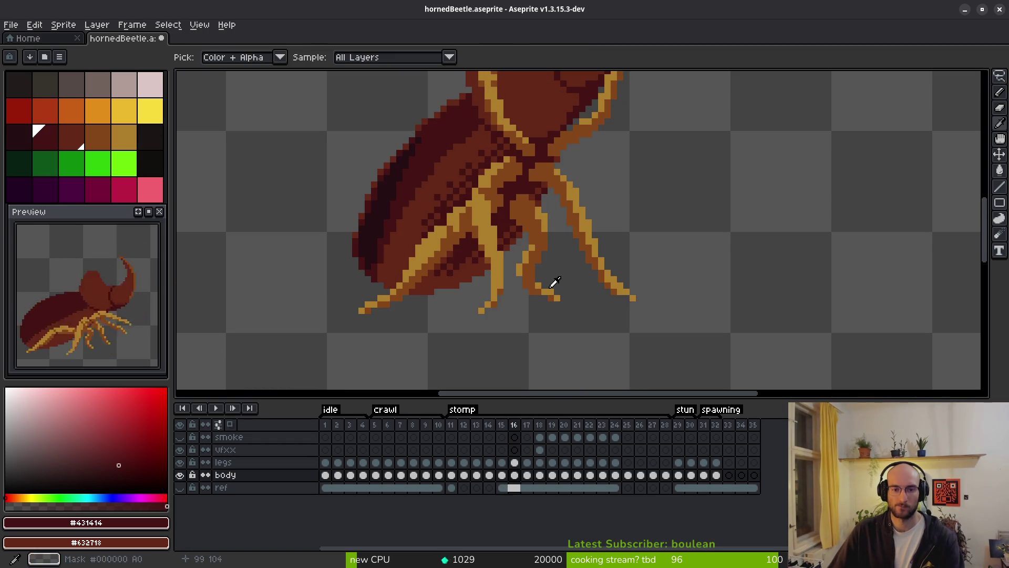
Dab dark dither pixels and paint a diagonal dark band across the lower body
scroll(488, 273, up, 6)
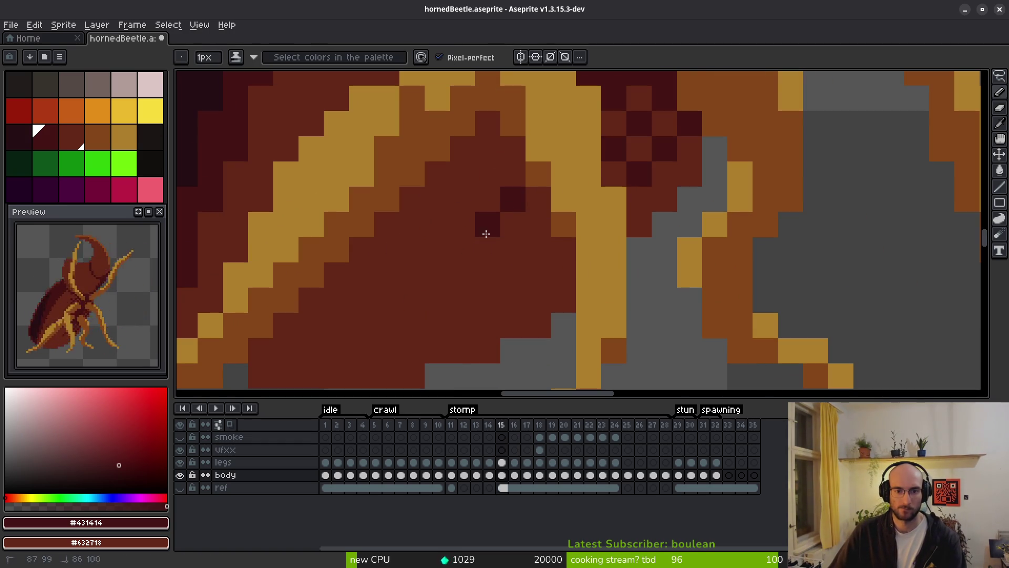
click(438, 224)
click(413, 249)
click(462, 249)
click(462, 198)
drag(488, 148, 437, 249)
click(361, 300)
click(462, 324)
scroll(483, 327, down, 1)
scroll(483, 327, up, 1)
scroll(483, 327, down, 1)
scroll(482, 329, up, 1)
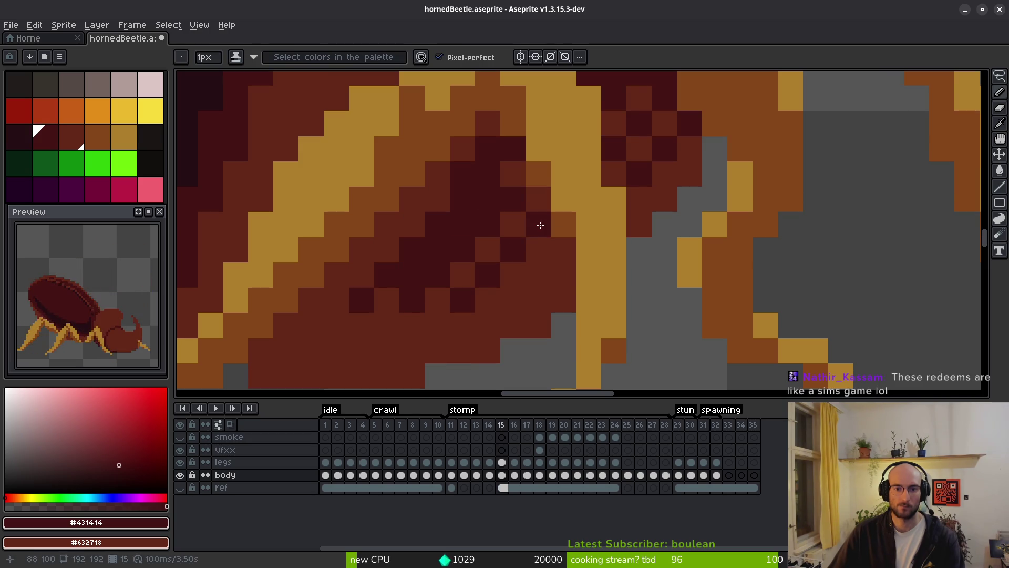
Extend the checker pattern with more dark pixels, reverting a couple to base brown
click(538, 275)
click(563, 250)
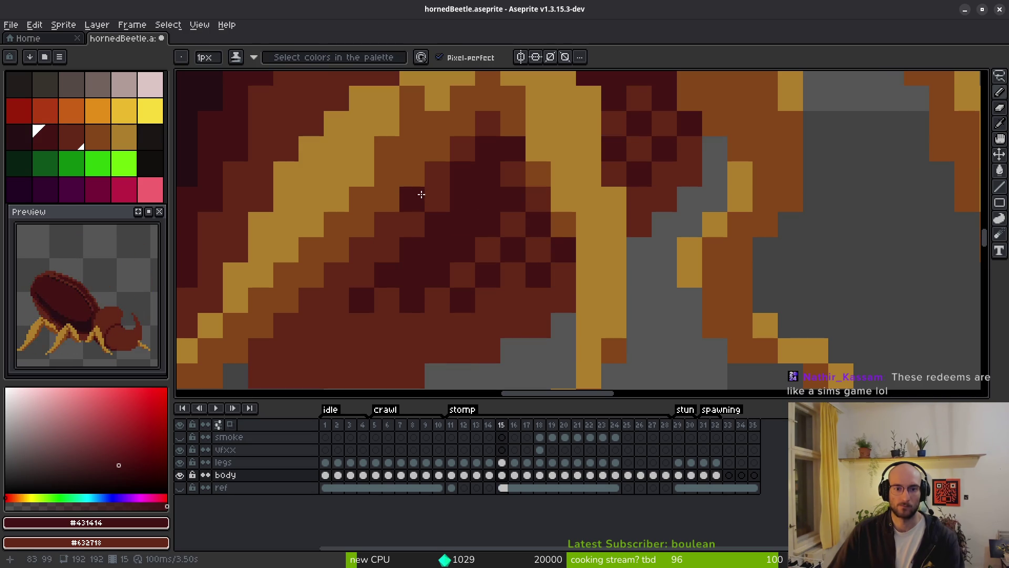
click(422, 194)
click(387, 227)
right_click(388, 250)
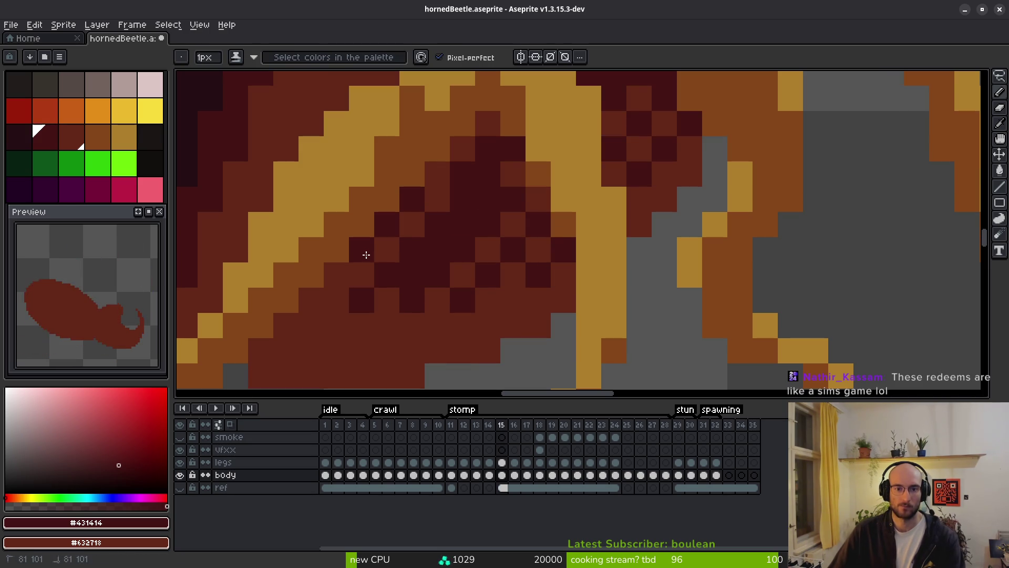
click(487, 123)
click(462, 148)
scroll(504, 179, down, 3)
scroll(481, 156, up, 3)
right_click(455, 106)
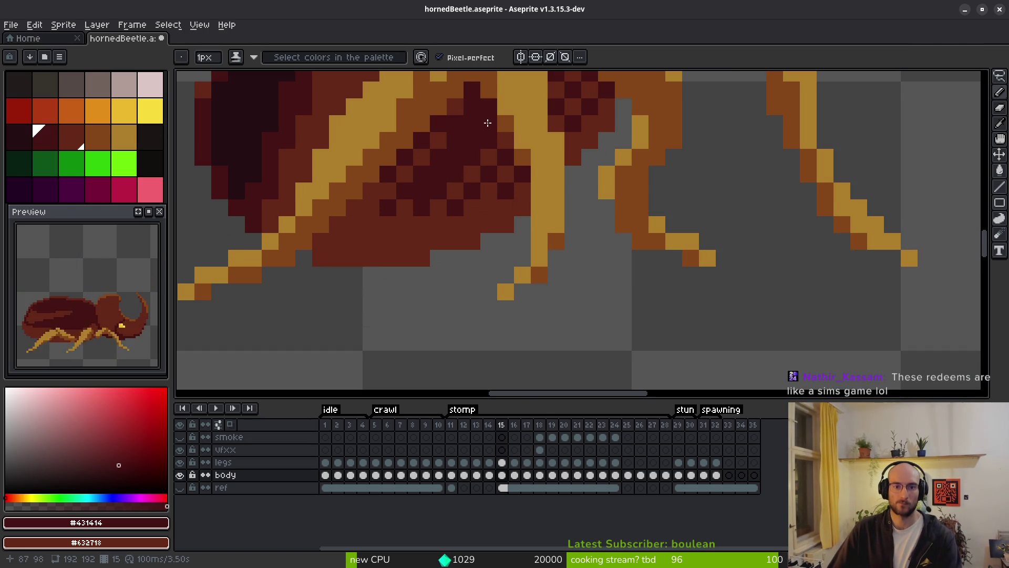
scroll(471, 202, up, 1)
scroll(482, 173, down, 2)
scroll(499, 215, up, 2)
Darken a few more shading pixels on the lower underside
click(498, 213)
click(463, 228)
scroll(539, 289, down, 5)
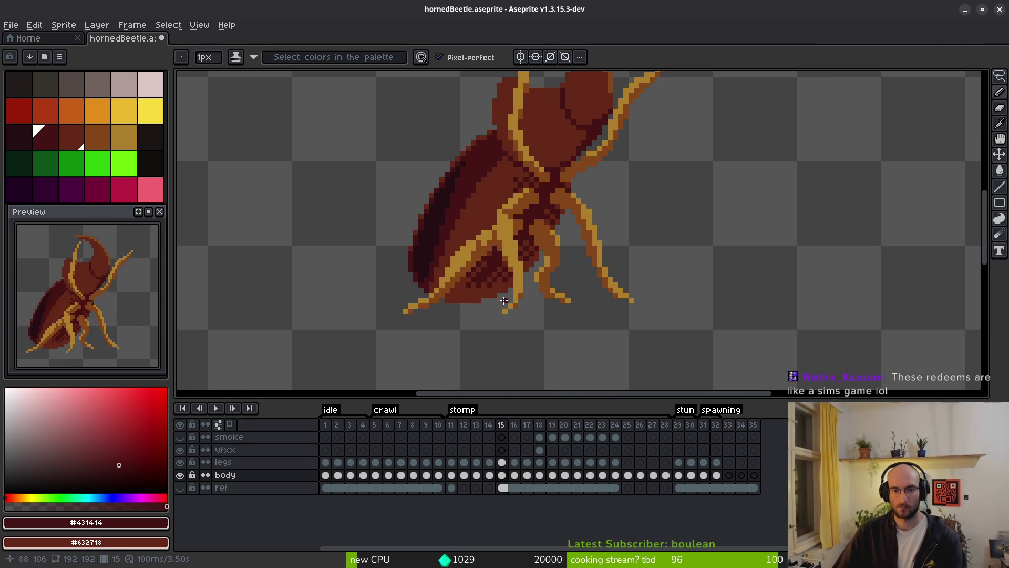
scroll(508, 297, up, 4)
click(467, 235)
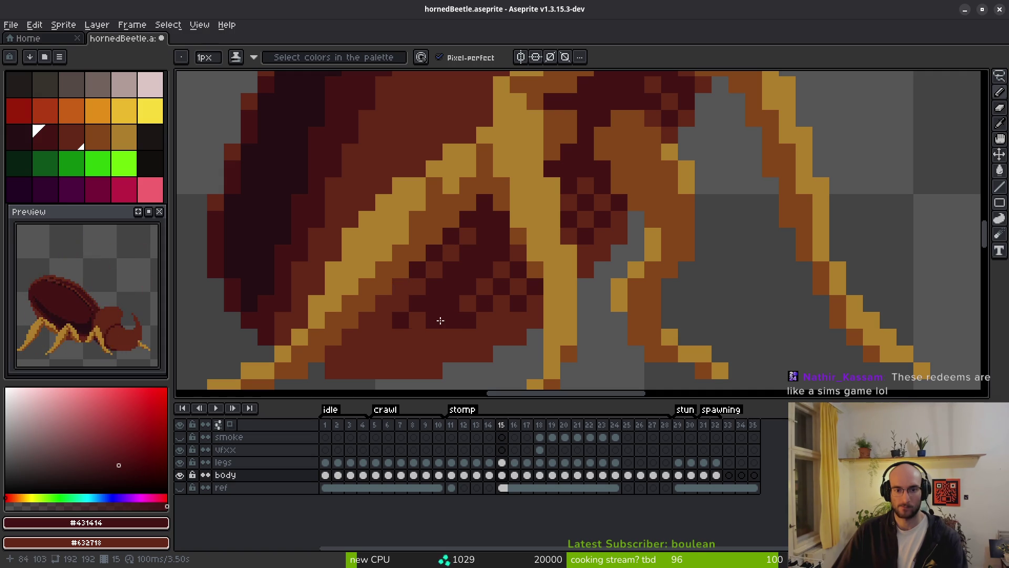
scroll(484, 313, up, 1)
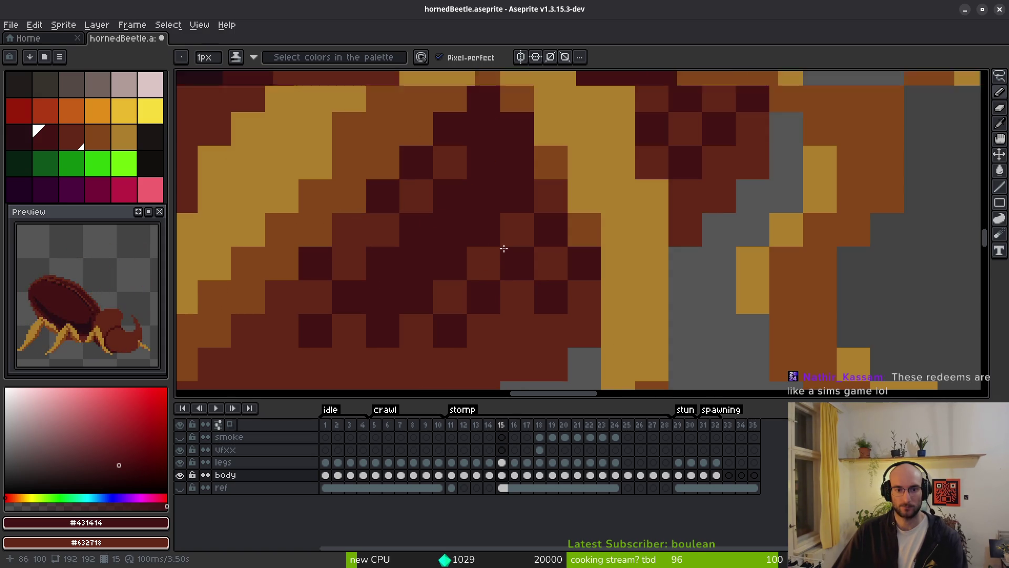
scroll(517, 287, down, 3)
scroll(514, 281, down, 2)
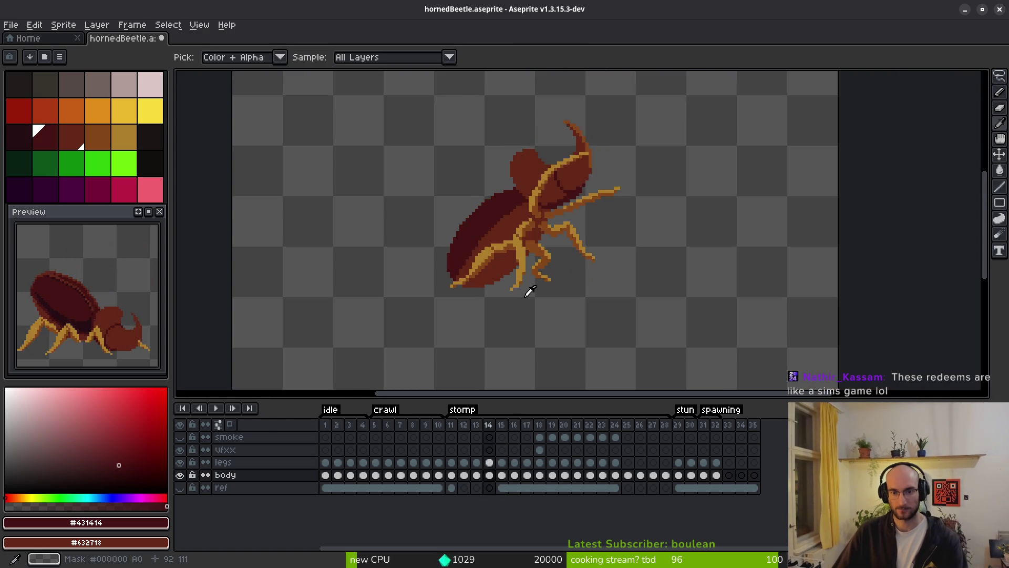
Paint diagonal strokes of dark pixels over the upper underside beside the front leg
key(i)
scroll(520, 193, up, 5)
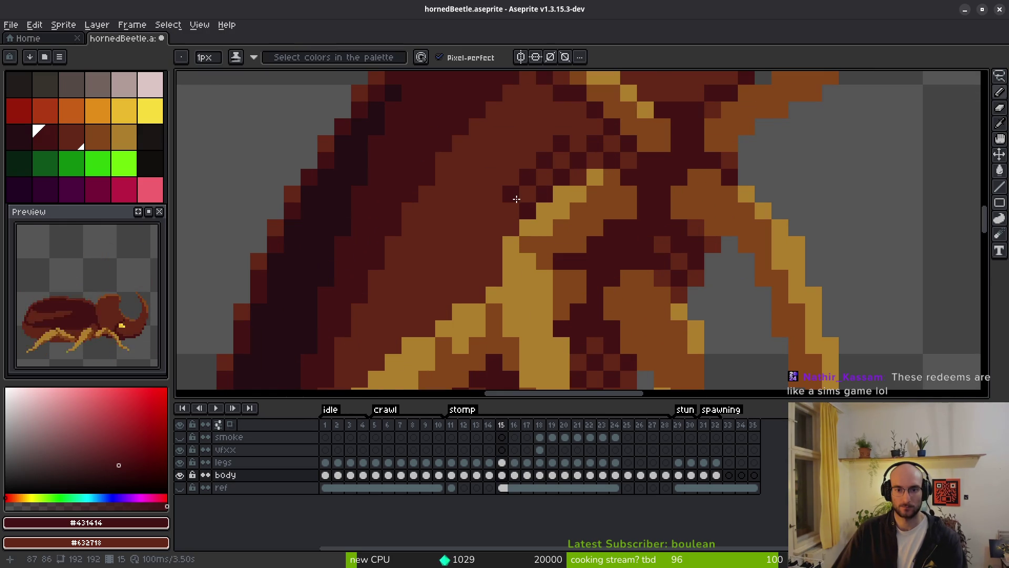
drag(498, 213, 410, 290)
mouse_move(491, 243)
mouse_down()
mouse_move(433, 300)
mouse_move(484, 279)
mouse_move(473, 292)
mouse_up()
mouse_move(418, 326)
mouse_down()
mouse_move(558, 201)
mouse_move(511, 273)
mouse_move(460, 296)
mouse_up()
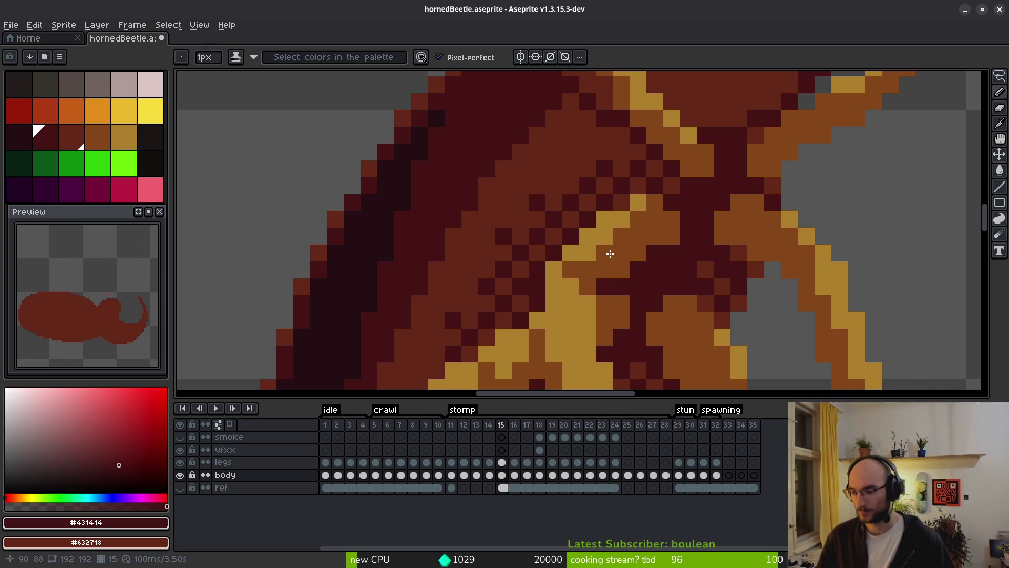
scroll(610, 254, down, 1)
scroll(631, 262, down, 2)
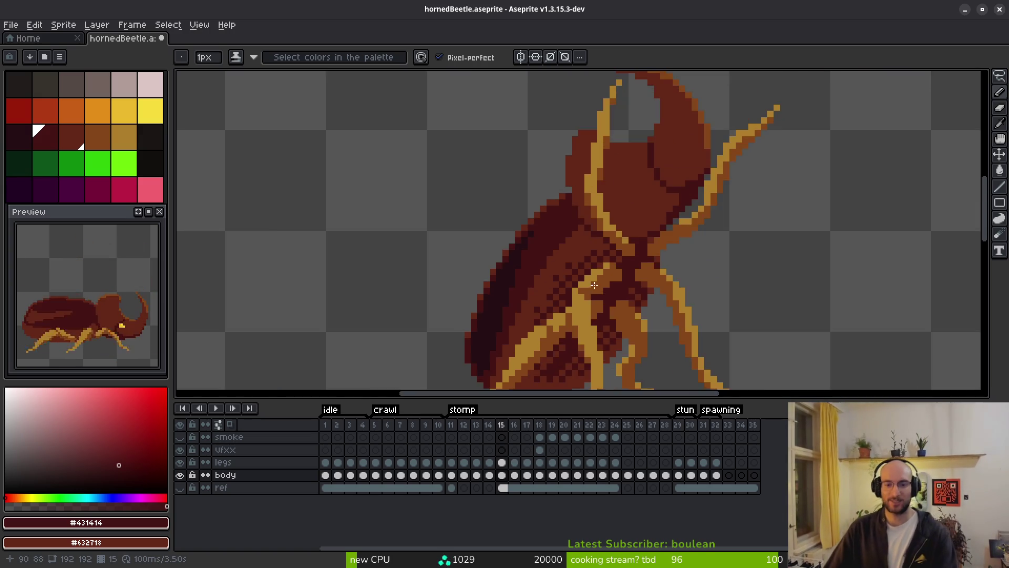
Compare with frame 16, then darken two pixels near the leg joint on frame 15
scroll(659, 277, up, 2)
scroll(658, 277, down, 1)
scroll(646, 286, up, 1)
key(Right)
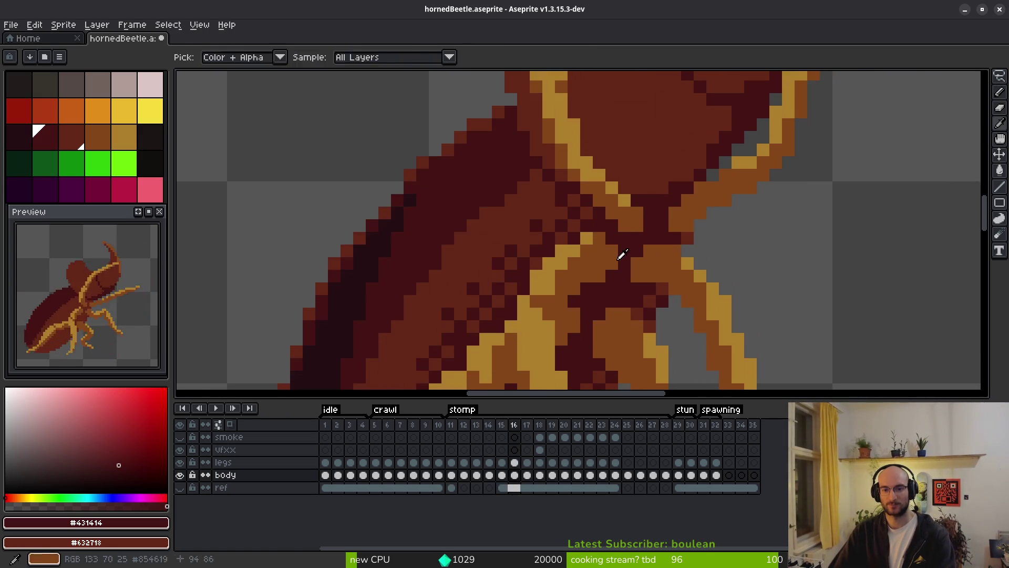
scroll(625, 263, up, 1)
key(Left)
drag(653, 266, 617, 247)
scroll(596, 269, down, 3)
scroll(676, 263, up, 3)
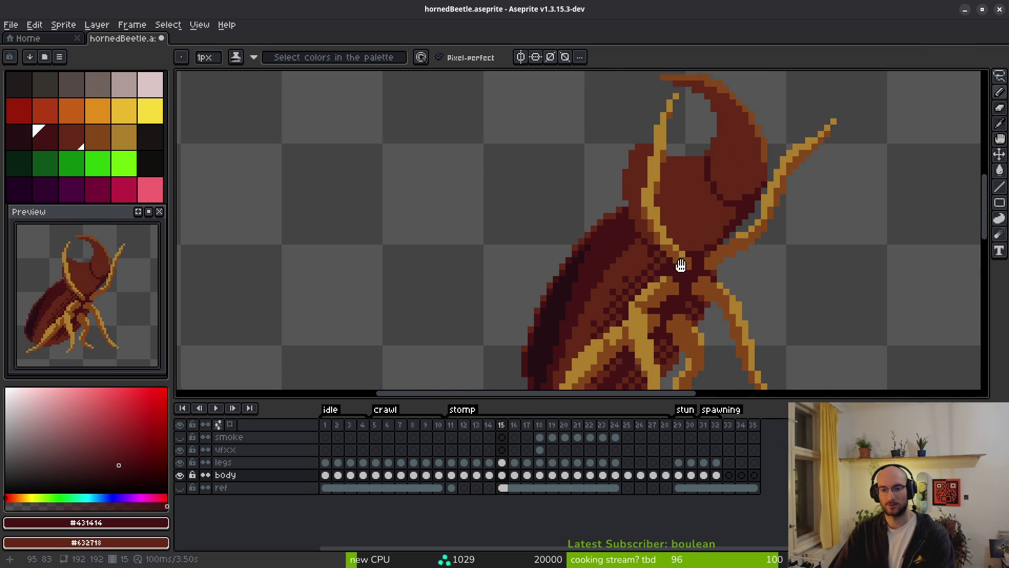
scroll(643, 287, down, 3)
scroll(654, 261, up, 2)
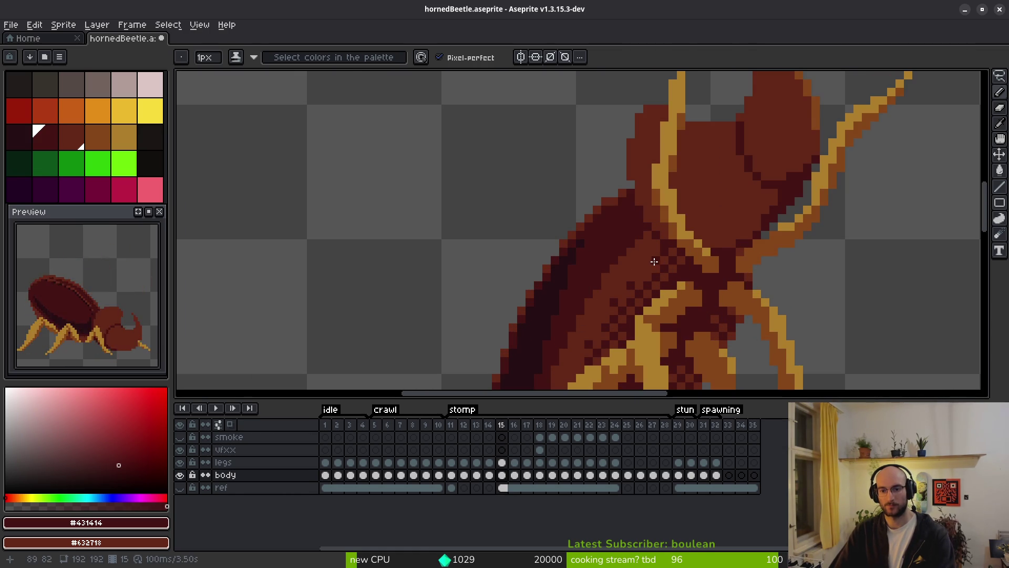
scroll(649, 268, down, 3)
scroll(683, 286, up, 2)
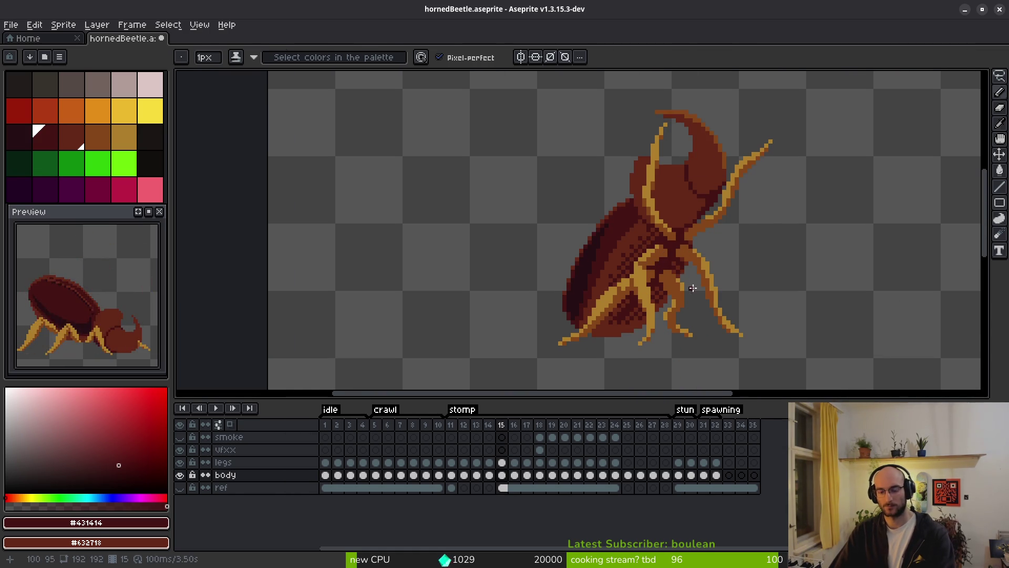
Flip through stomp frames 15–17, then step back to frame 11
key(alt)
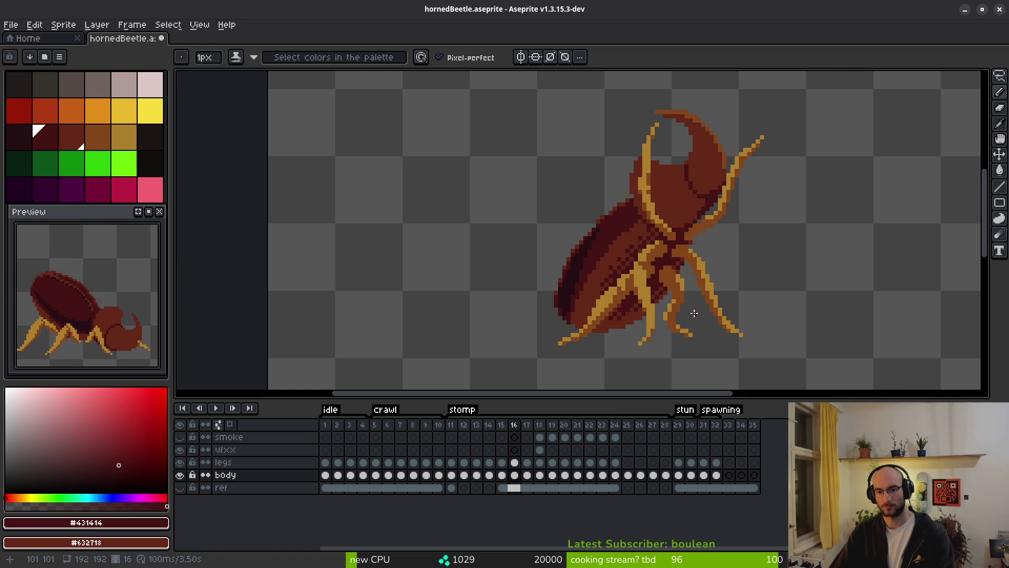
scroll(645, 312, down, 1)
key(period)
drag(671, 312, 615, 304)
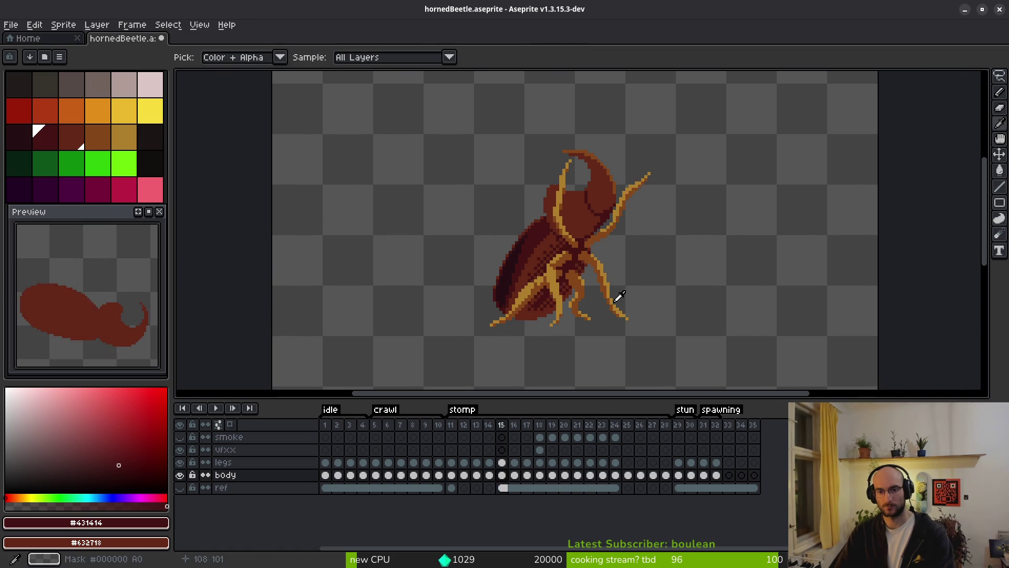
key(comma)
scroll(609, 247, up, 4)
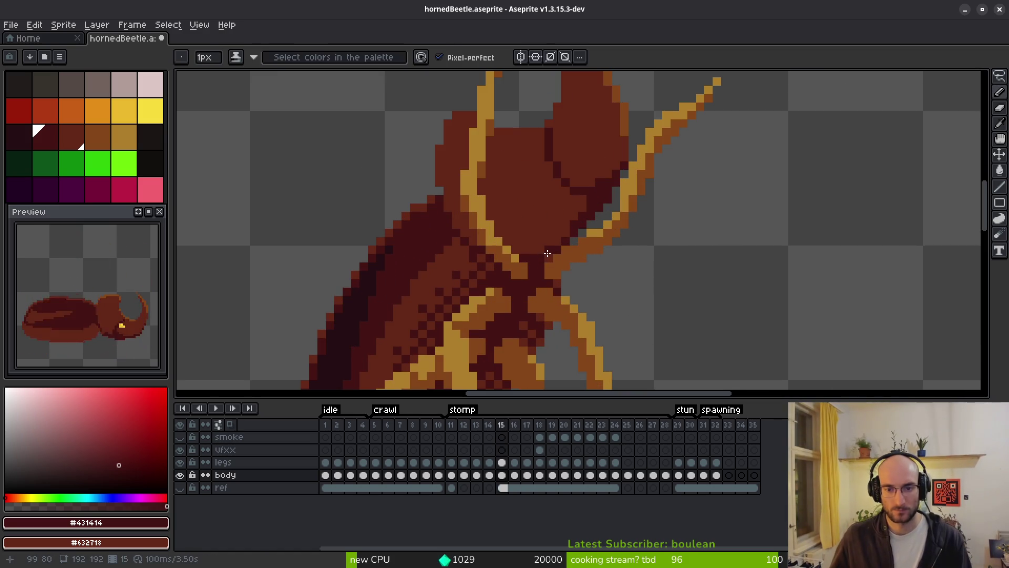
scroll(596, 295, down, 5)
key(period)
key(period)
key(comma)
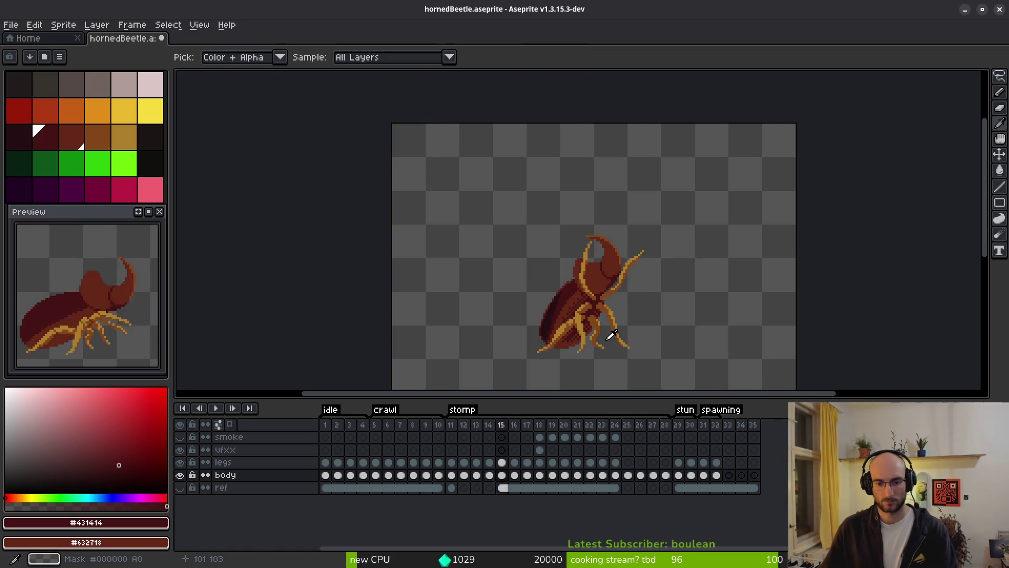
key(comma)
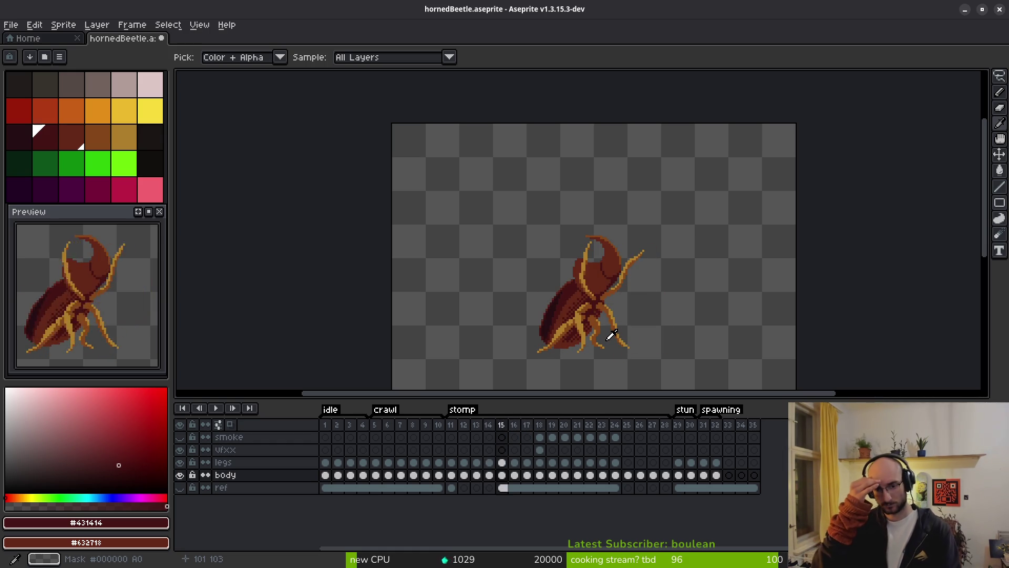
key(comma)
key(comma)
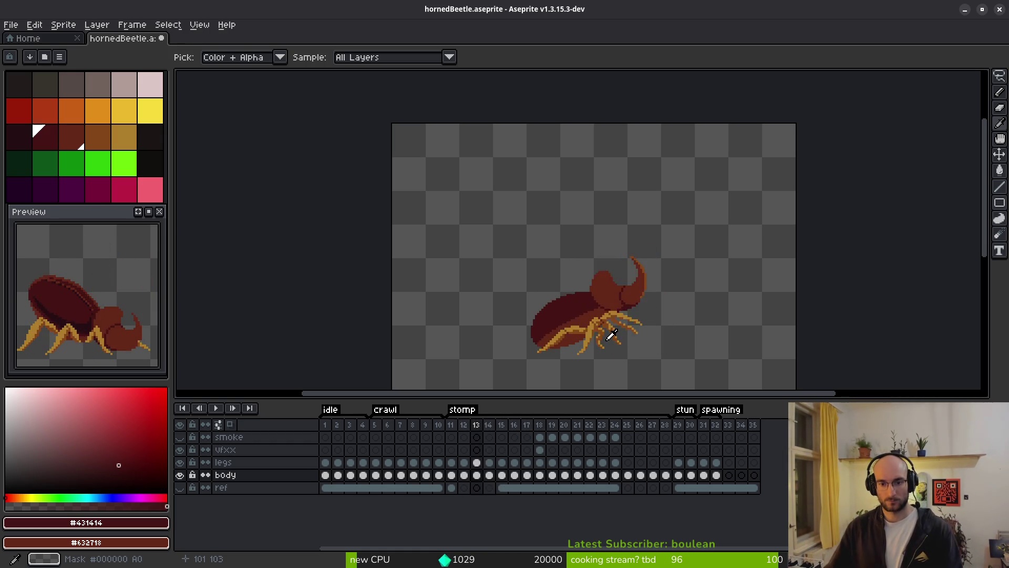
key(comma)
scroll(609, 333, up, 3)
key(comma)
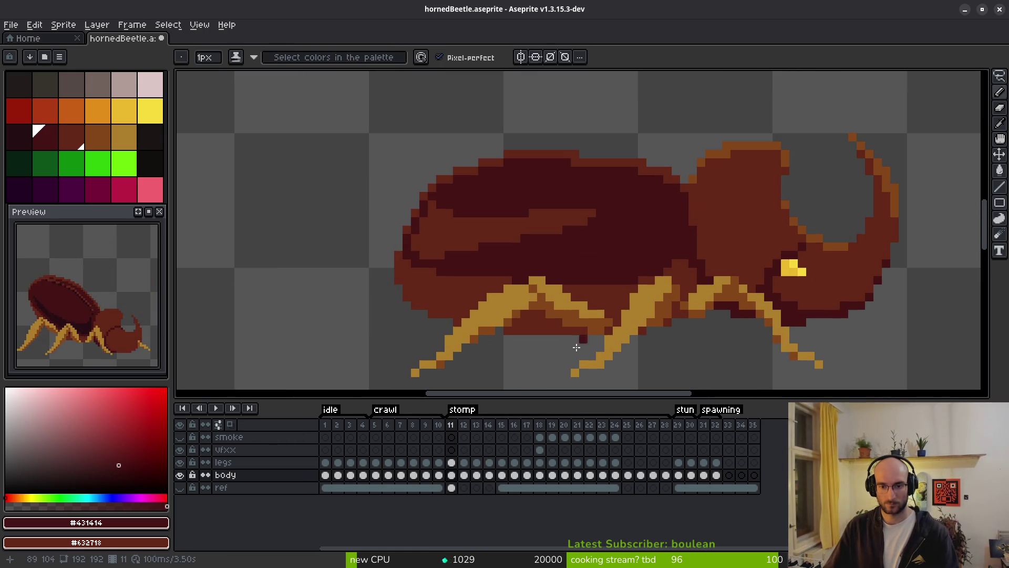
Paint dark #431414 shading along the lower and left edges of the body
scroll(575, 324, up, 1)
mouse_move(586, 334)
mouse_down()
mouse_move(493, 333)
mouse_move(484, 322)
mouse_move(521, 329)
mouse_up()
mouse_move(397, 317)
mouse_down()
mouse_move(327, 282)
mouse_move(344, 296)
mouse_up()
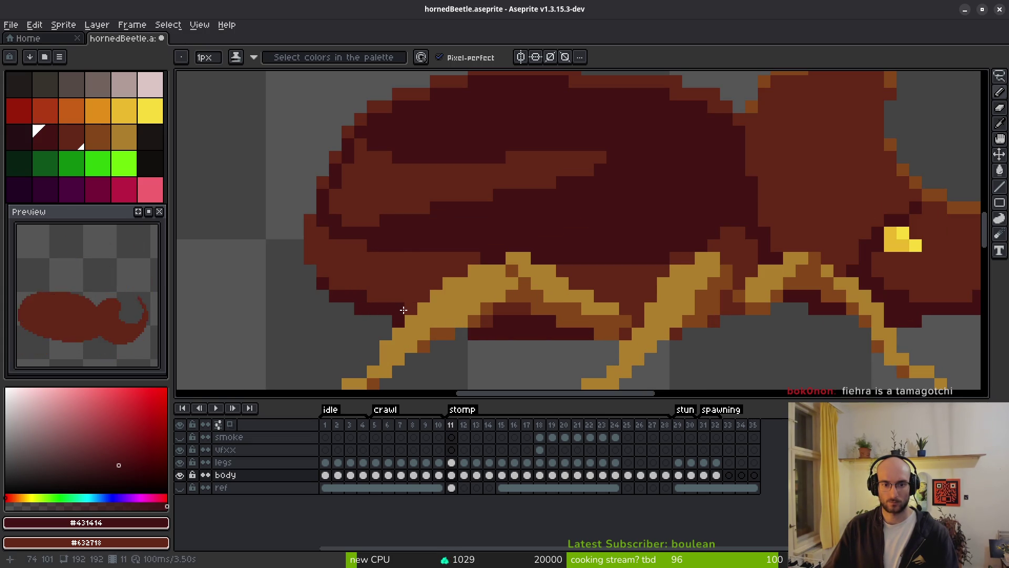
click(310, 257)
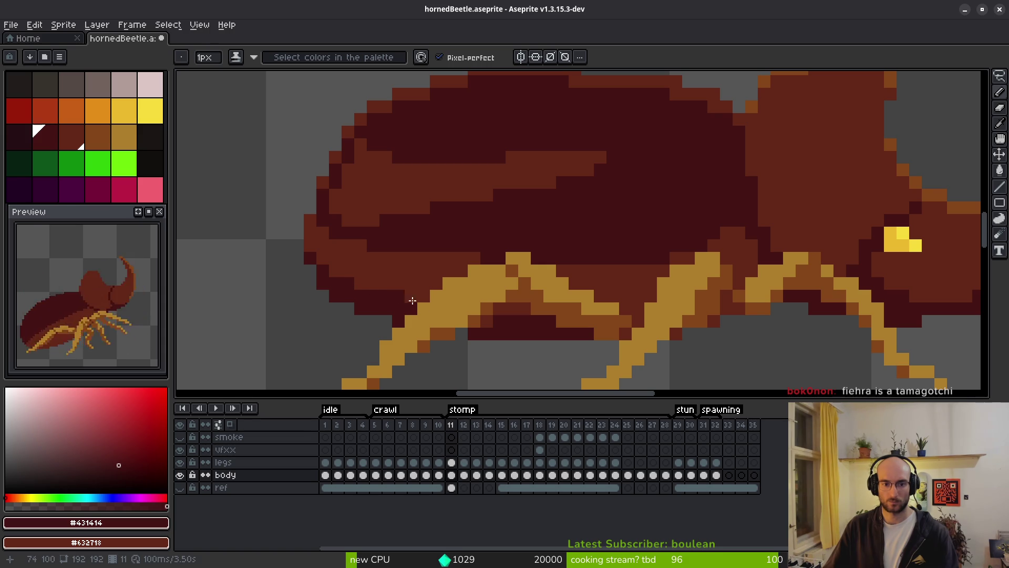
scroll(518, 311, down, 5)
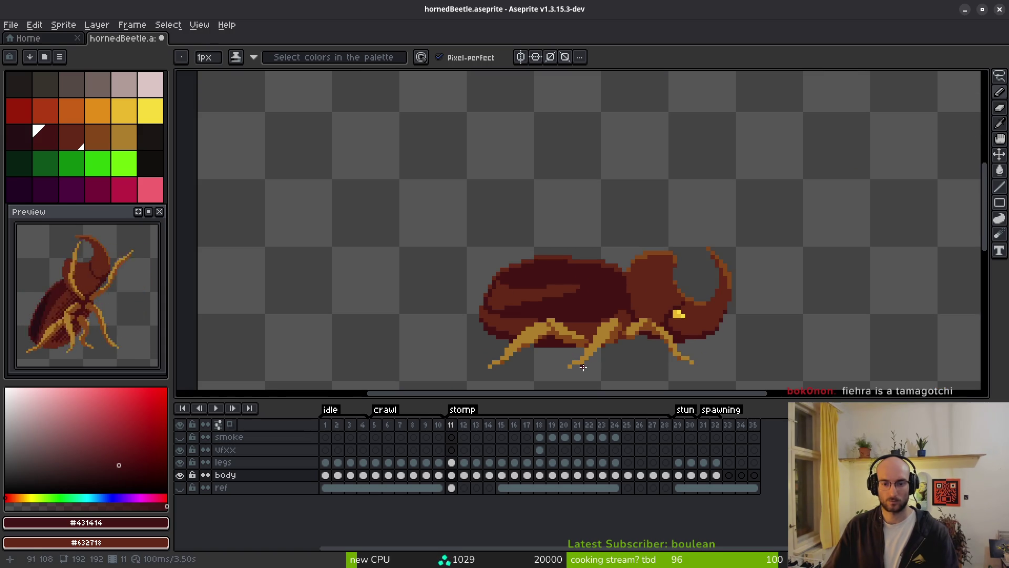
scroll(584, 365, up, 4)
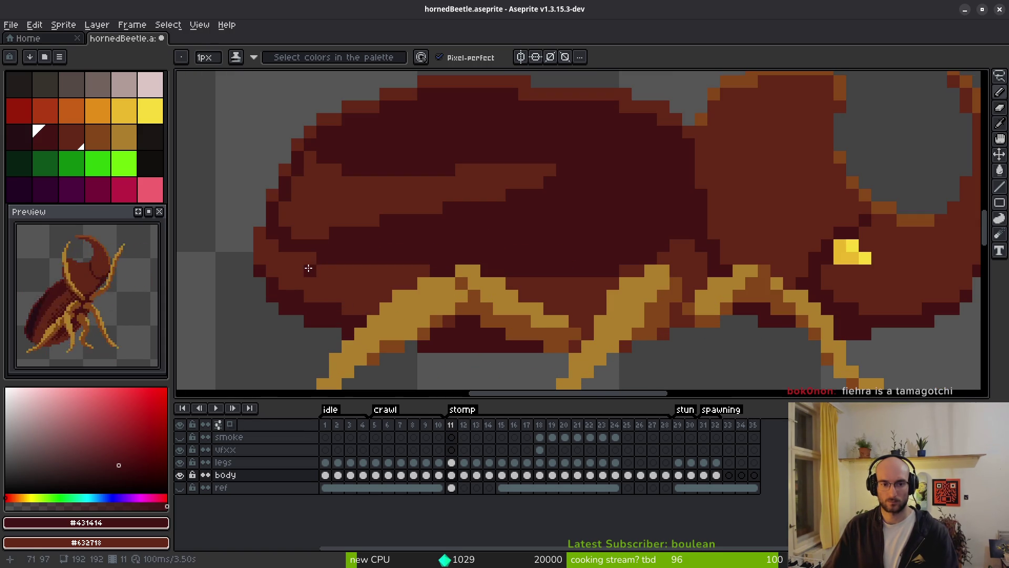
mouse_move(308, 269)
mouse_down()
mouse_move(318, 300)
mouse_move(376, 304)
mouse_up()
click(304, 260)
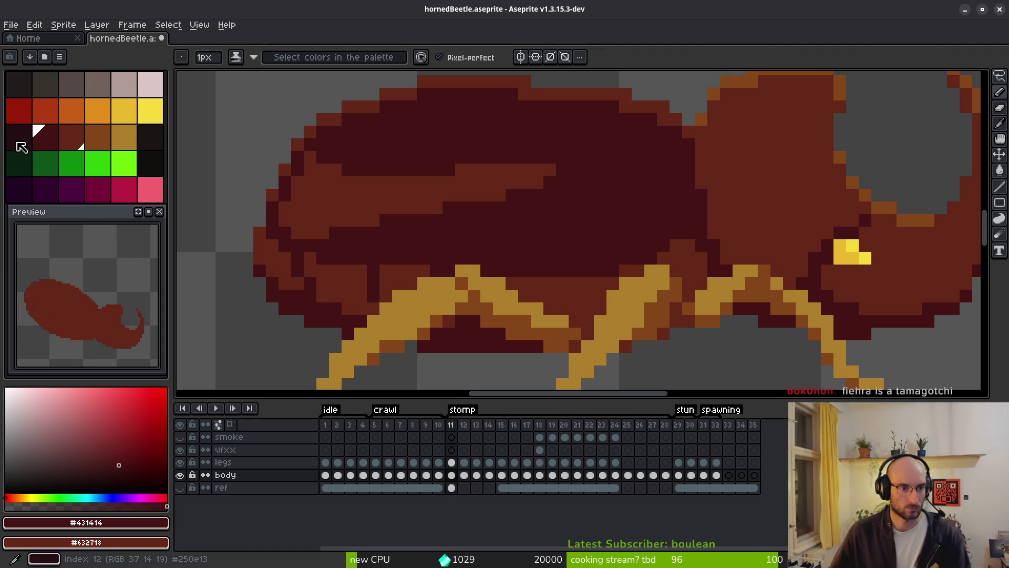
Touch up the underside with darkest red and mid red #632718, then hide the legs layer
click(18, 140)
click(305, 297)
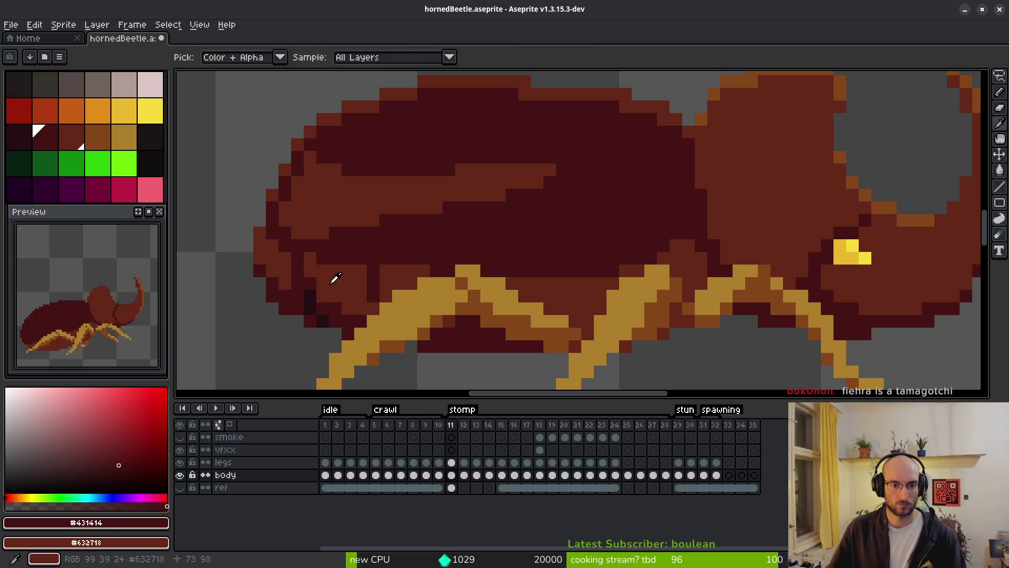
alt+click(307, 281)
scroll(367, 301, down, 5)
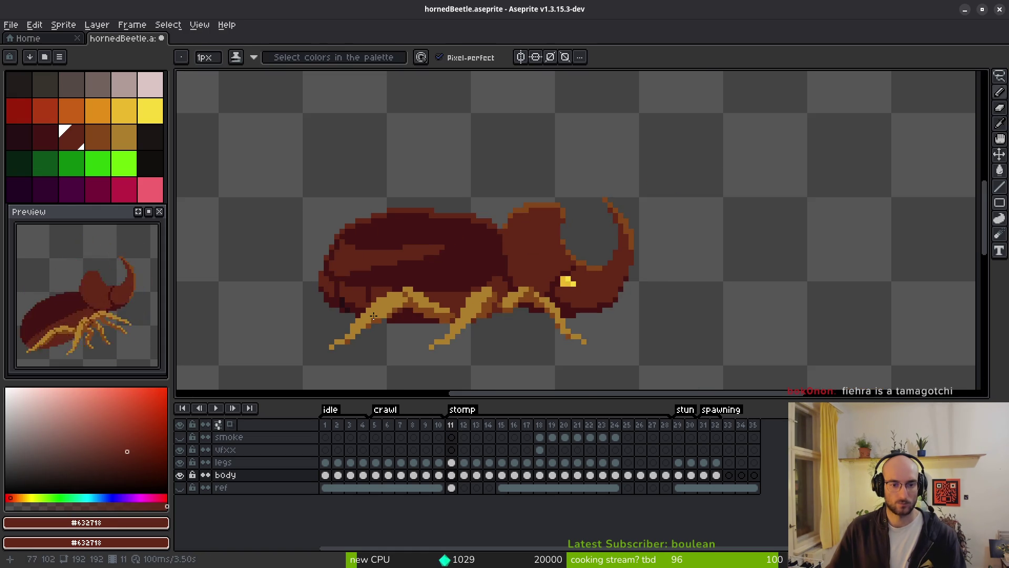
scroll(368, 310, up, 5)
alt+click(365, 259)
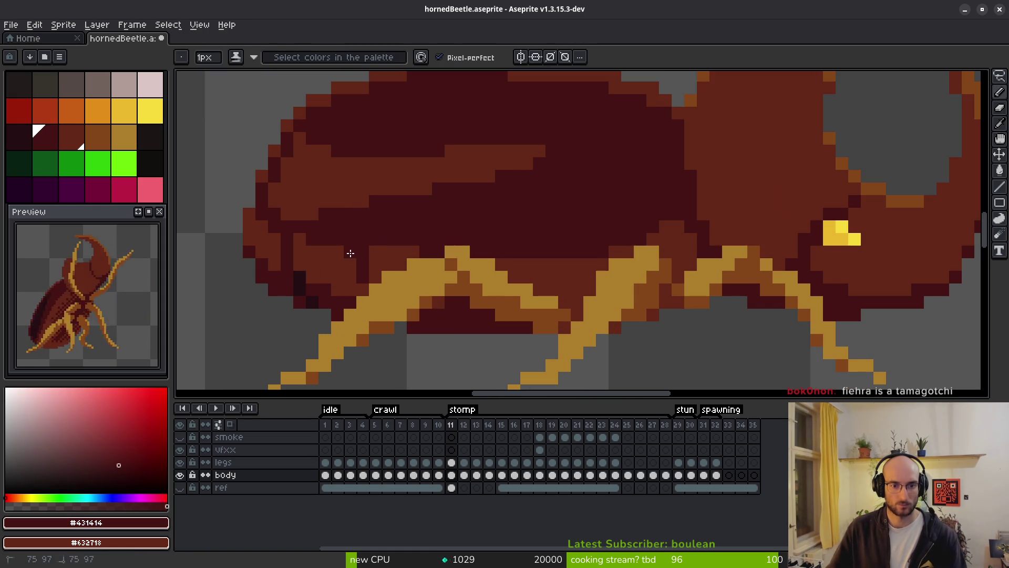
right_click(363, 252)
click(353, 289)
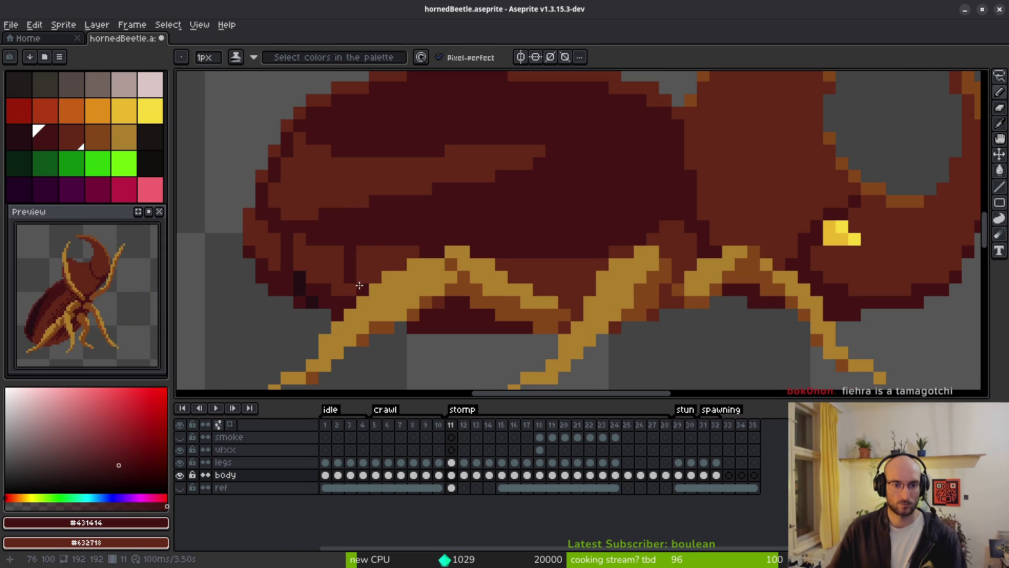
scroll(574, 307, down, 4)
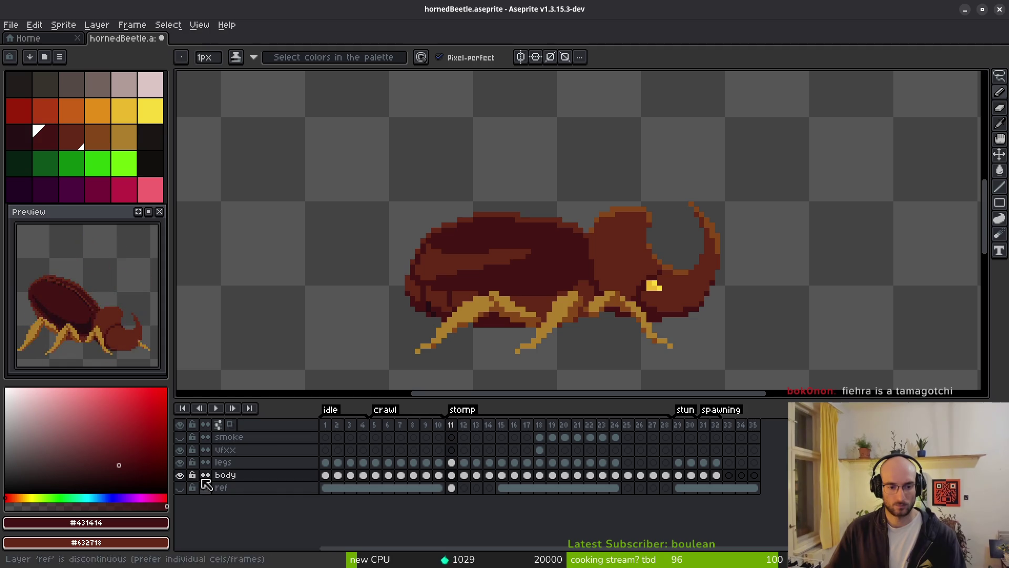
click(180, 462)
scroll(437, 320, up, 5)
Darken the two bottom body rows and dot #250e13 and #431414 pixels along the underside in frame 11
mouse_move(518, 314)
mouse_down()
mouse_move(584, 313)
mouse_move(600, 297)
mouse_move(554, 301)
mouse_up()
alt+click(447, 297)
click(498, 297)
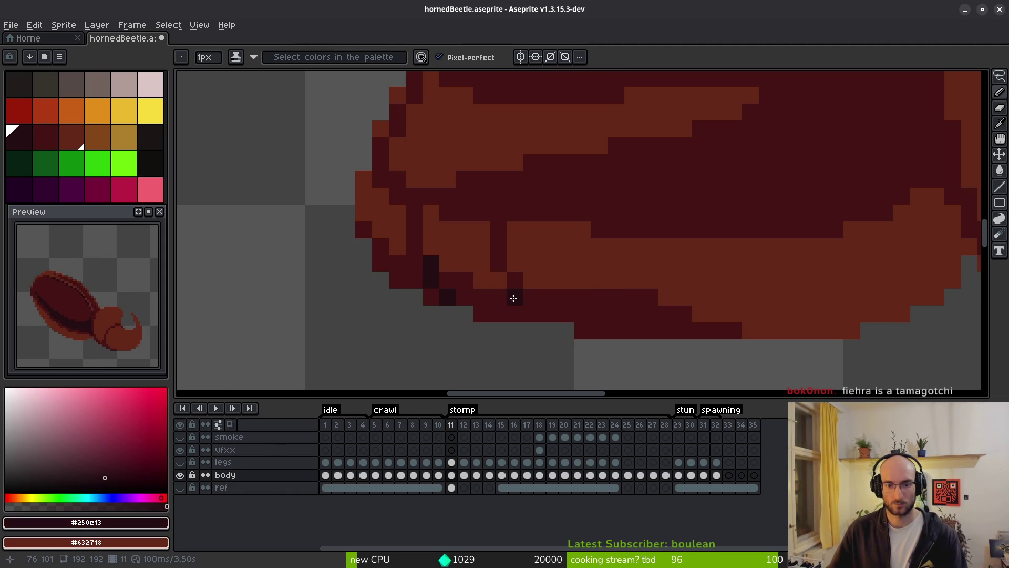
drag(601, 331, 431, 320)
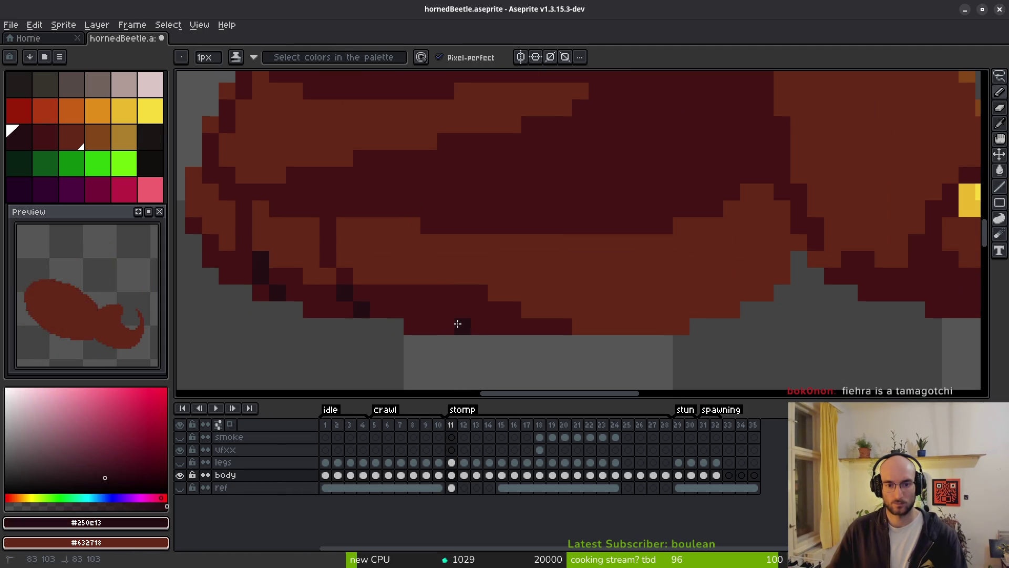
click(457, 324)
alt+click(359, 283)
click(430, 269)
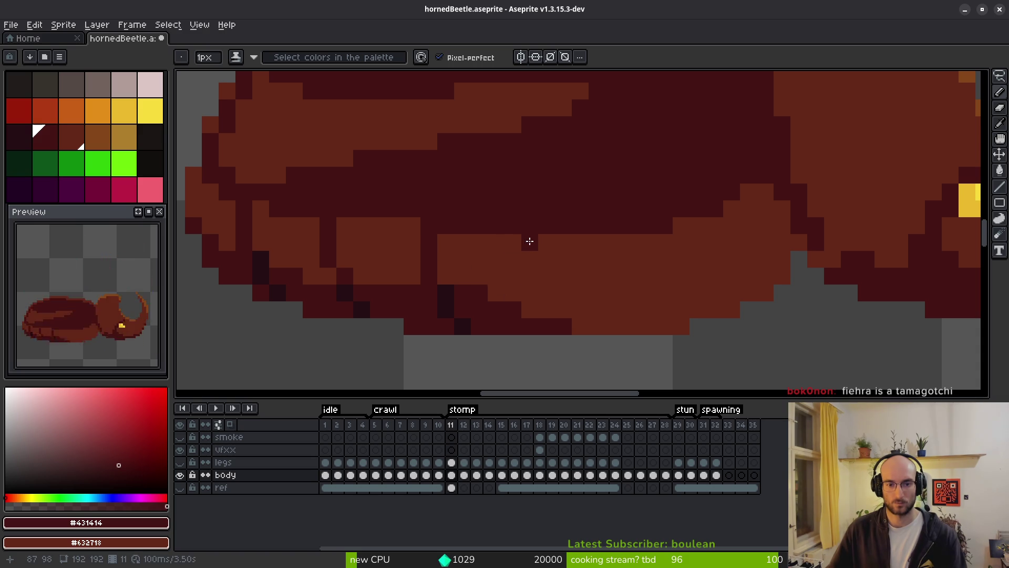
click(550, 311)
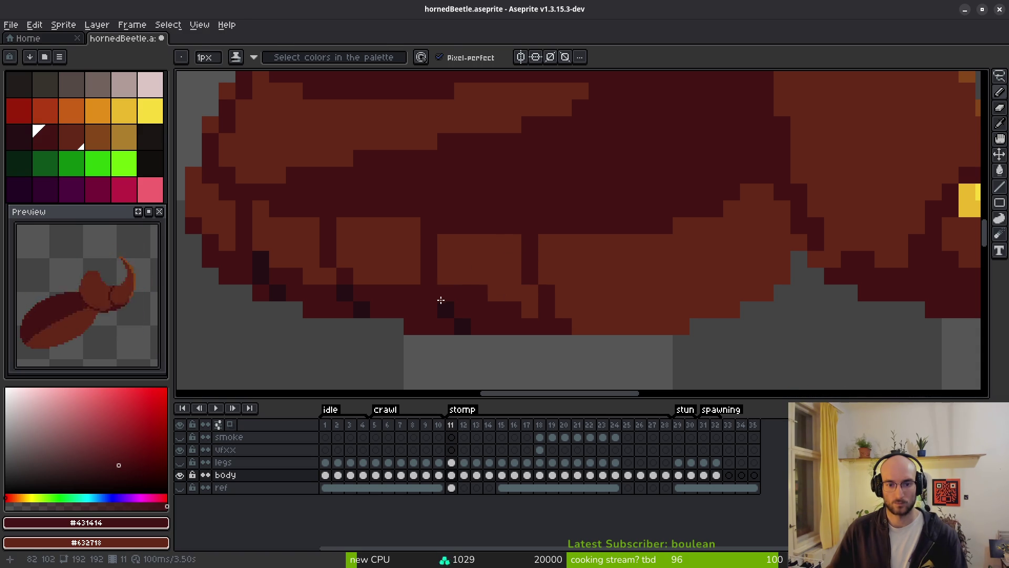
Paint dark pixels near the body's right side and fill the leftover orange underside patches dark red
click(480, 292)
mouse_move(748, 266)
mouse_down()
mouse_move(784, 254)
mouse_move(715, 294)
mouse_up()
key(g)
click(646, 311)
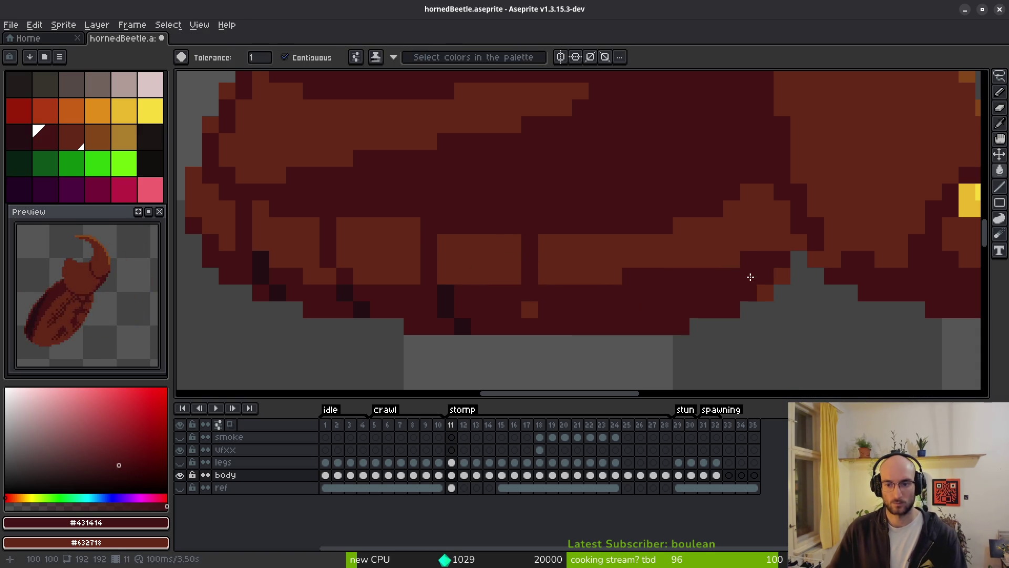
click(751, 276)
click(779, 276)
click(539, 308)
key(b)
Draw a diagonal of darkest-red #250e13 pixels and add dark #431414 outline pixels on the underside
alt+click(457, 295)
drag(539, 293, 552, 320)
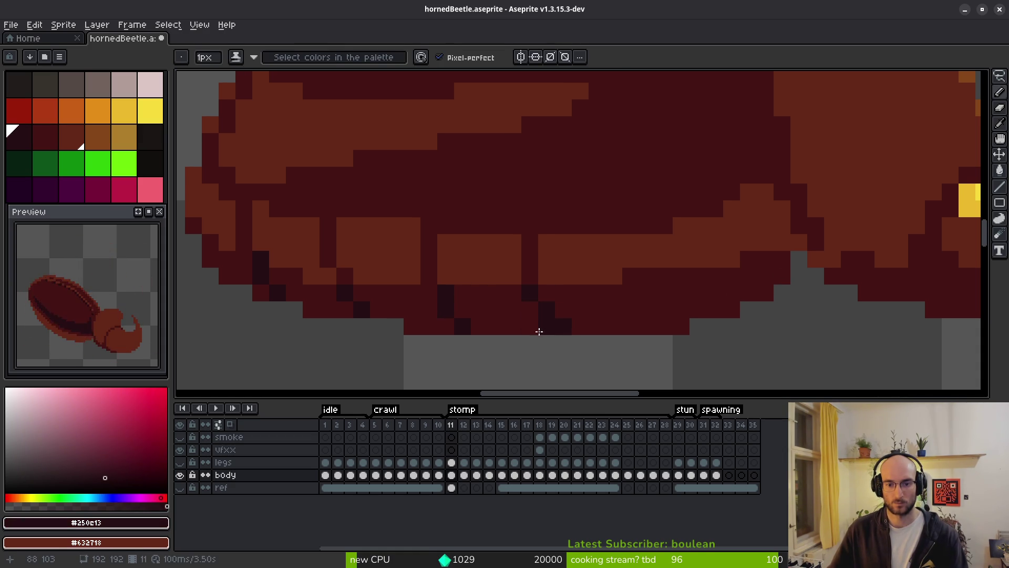
alt+click(541, 321)
drag(555, 326, 502, 339)
click(501, 339)
alt+click(479, 302)
click(492, 305)
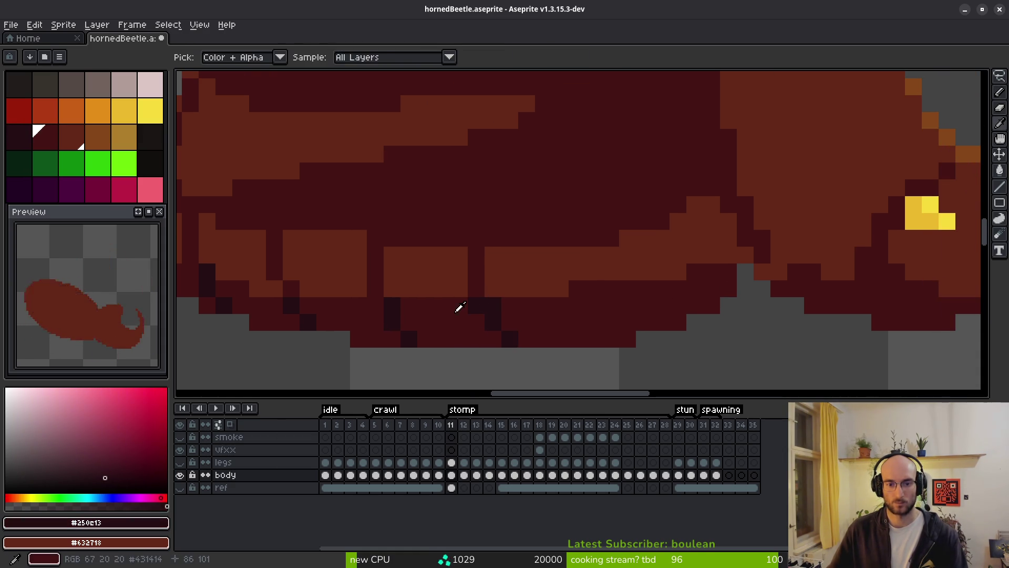
scroll(477, 334, down, 2)
scroll(547, 349, up, 2)
key(b)
Add darkest-red outline pixels along the lower-right body edge and resample the mid-dark and darkest reds
click(552, 314)
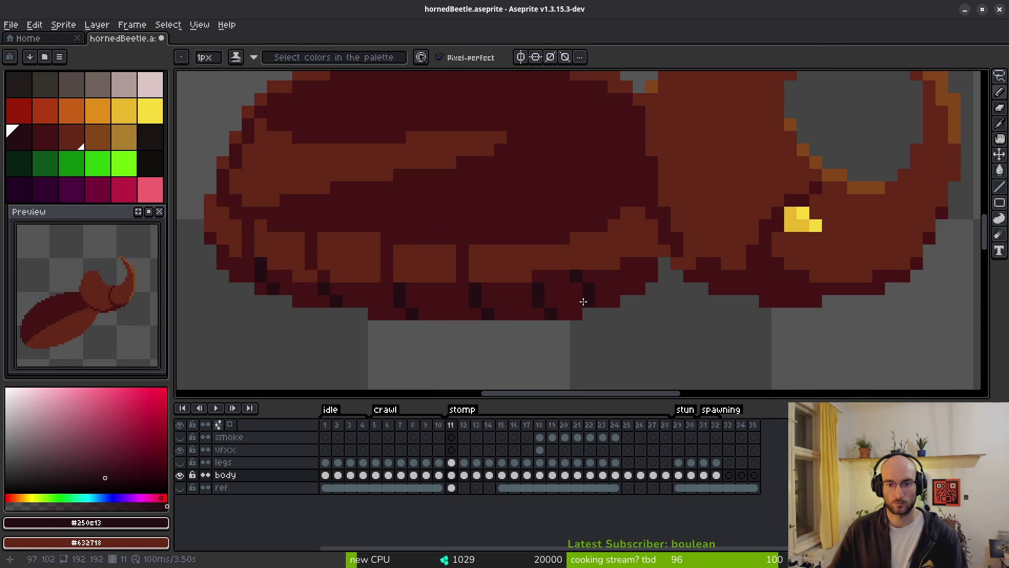
click(627, 277)
click(637, 284)
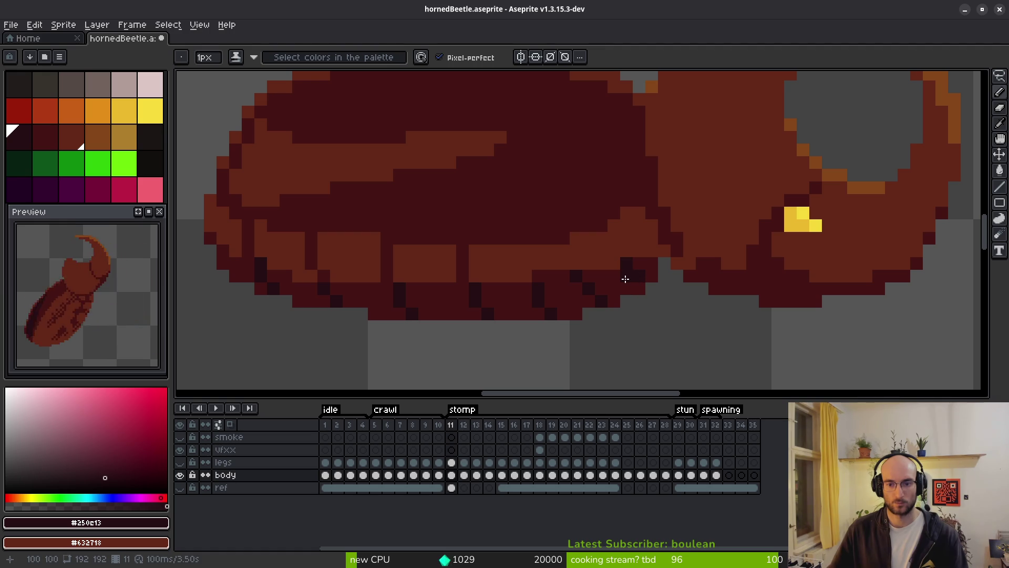
alt+right_click(626, 275)
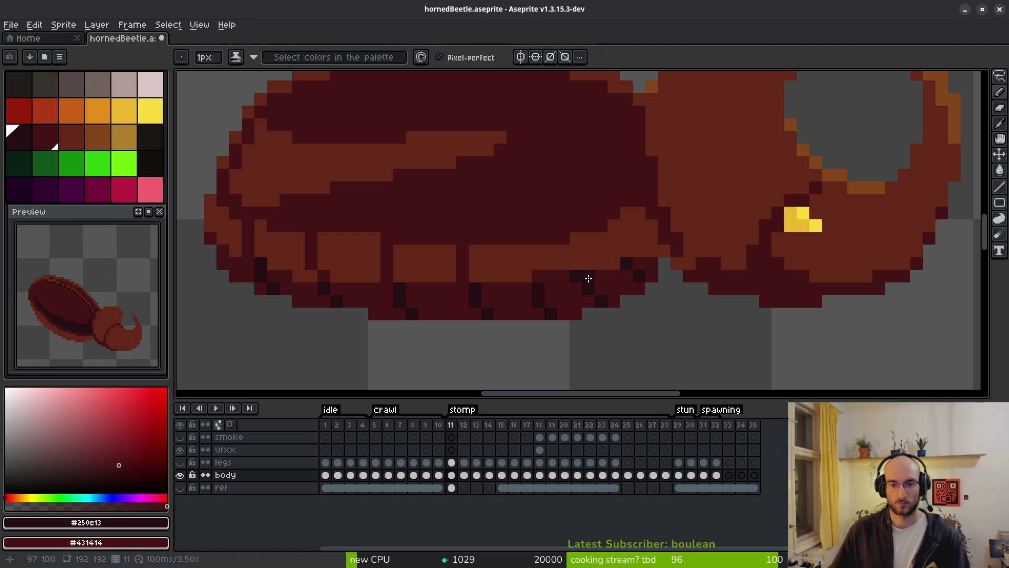
alt+click(522, 273)
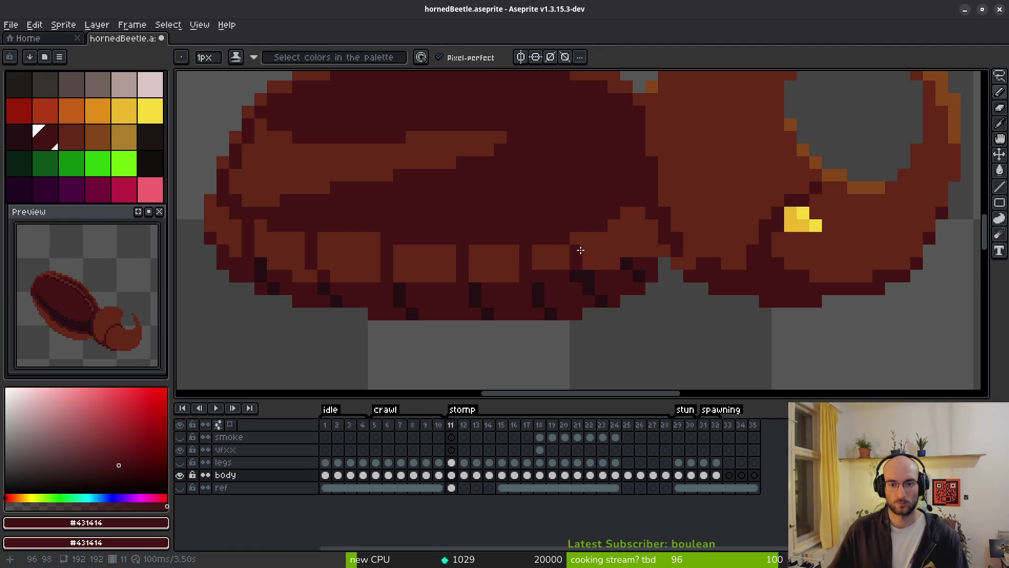
alt+click(536, 288)
scroll(574, 297, down, 3)
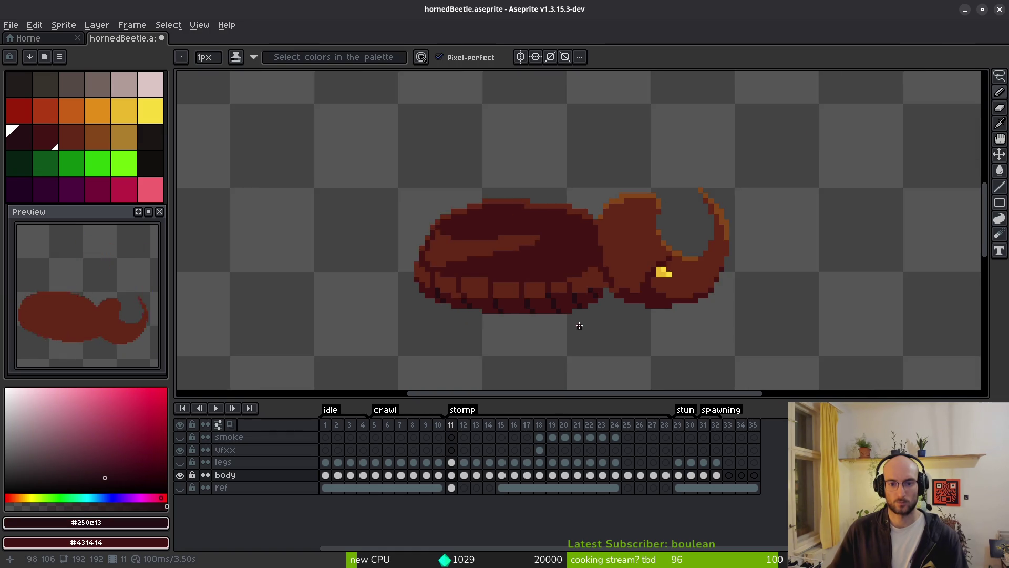
Save hornedBeetle.aseprite, keeping the darkened underside shading of stomp frame 11
scroll(572, 314, up, 3)
alt+click(594, 252)
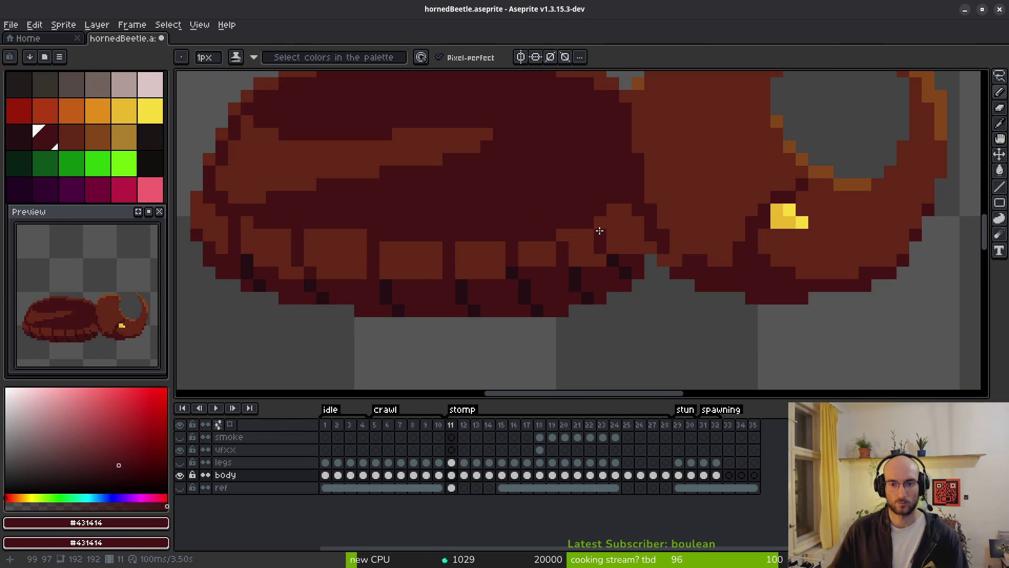
scroll(656, 281, down, 3)
scroll(625, 316, down, 2)
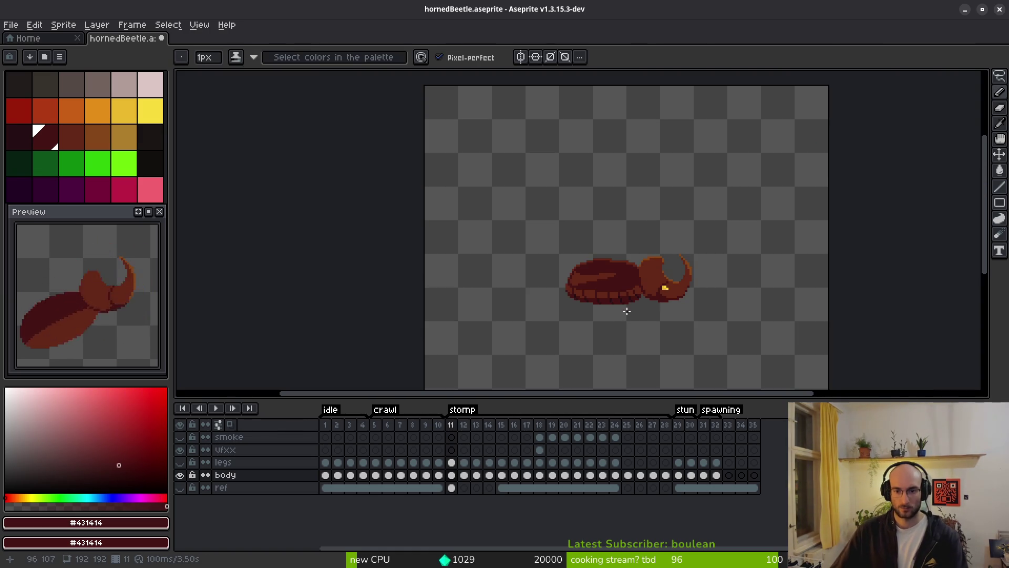
key(ctrl+s)
scroll(616, 304, down, 3)
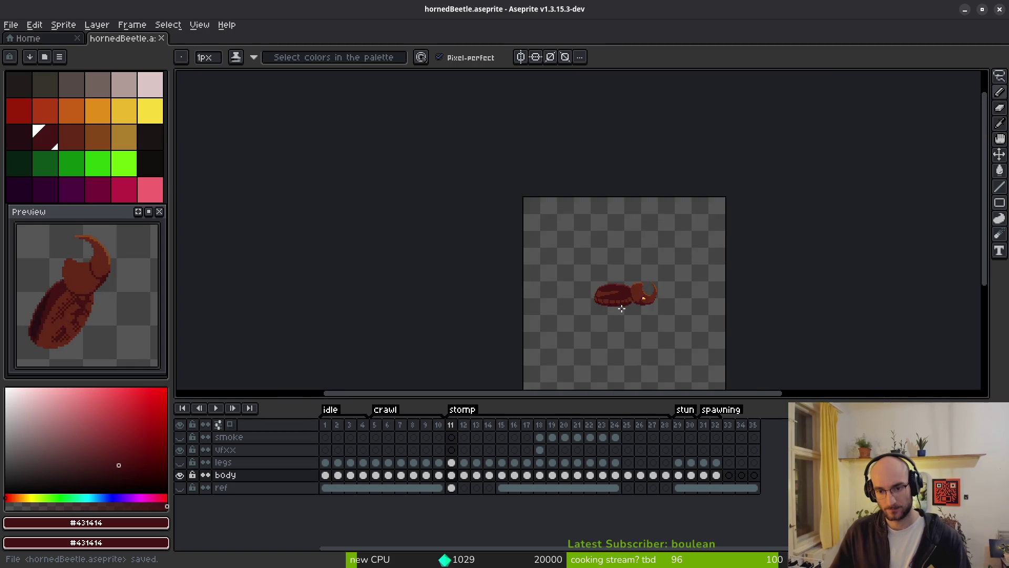
scroll(591, 317, up, 5)
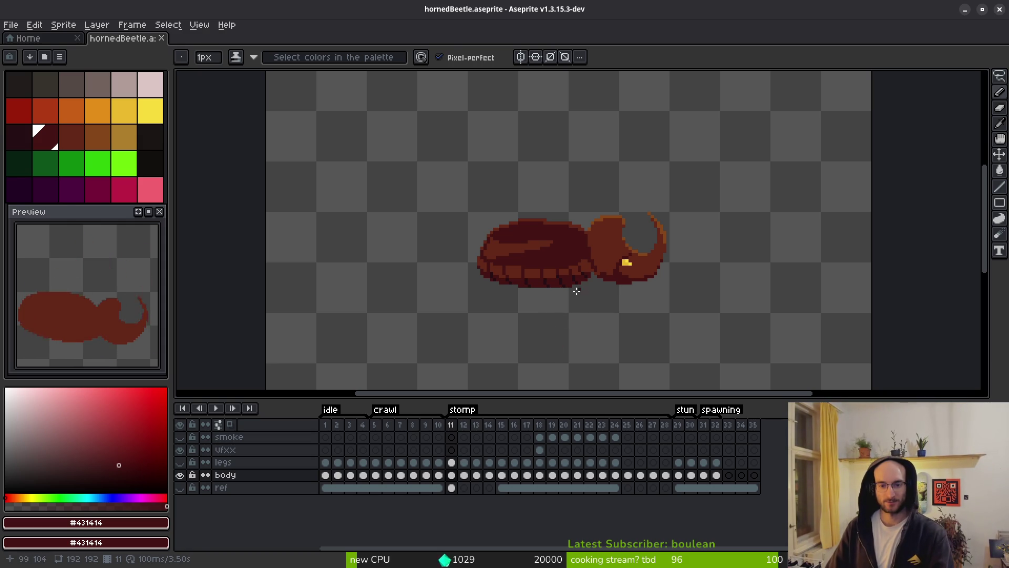
Turn the legs layer's visibility back on
scroll(585, 292, down, 2)
alt+scroll(587, 293, down, 4)
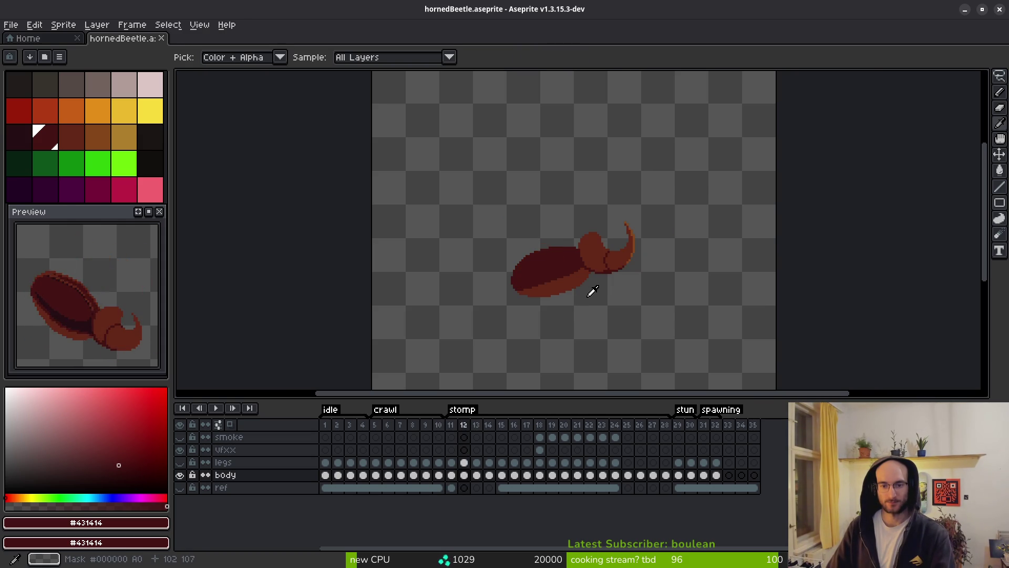
alt+scroll(585, 295, up, 4)
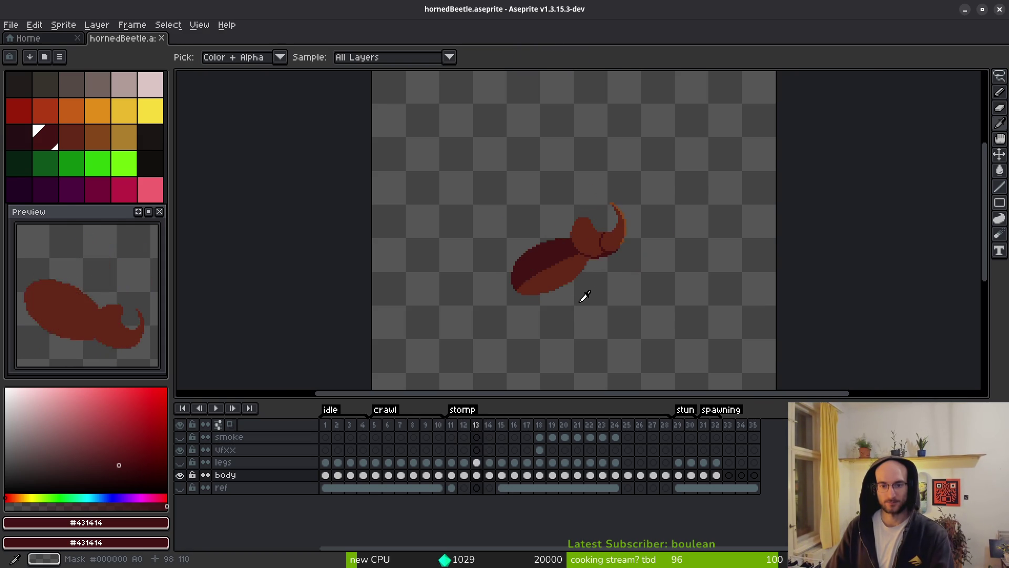
click(179, 474)
click(179, 462)
click(179, 474)
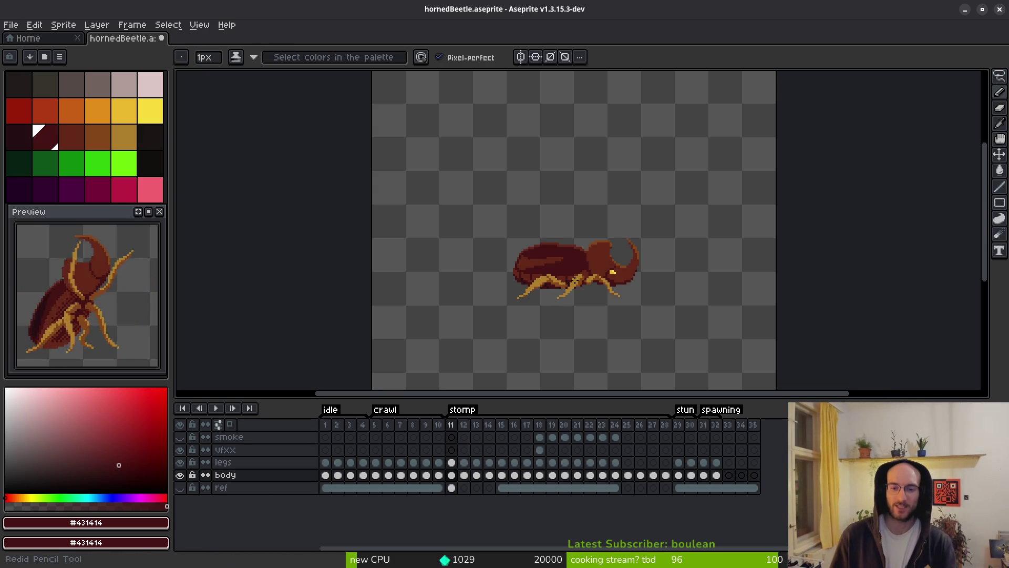
Step through the stomp frames and settle on frame 15
scroll(576, 260, up, 2)
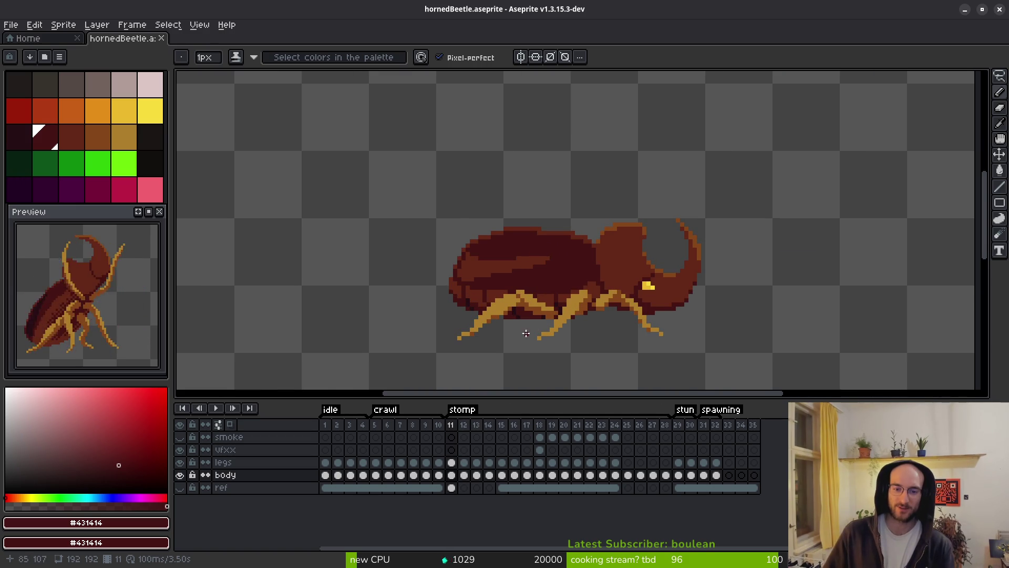
scroll(537, 306, up, 1)
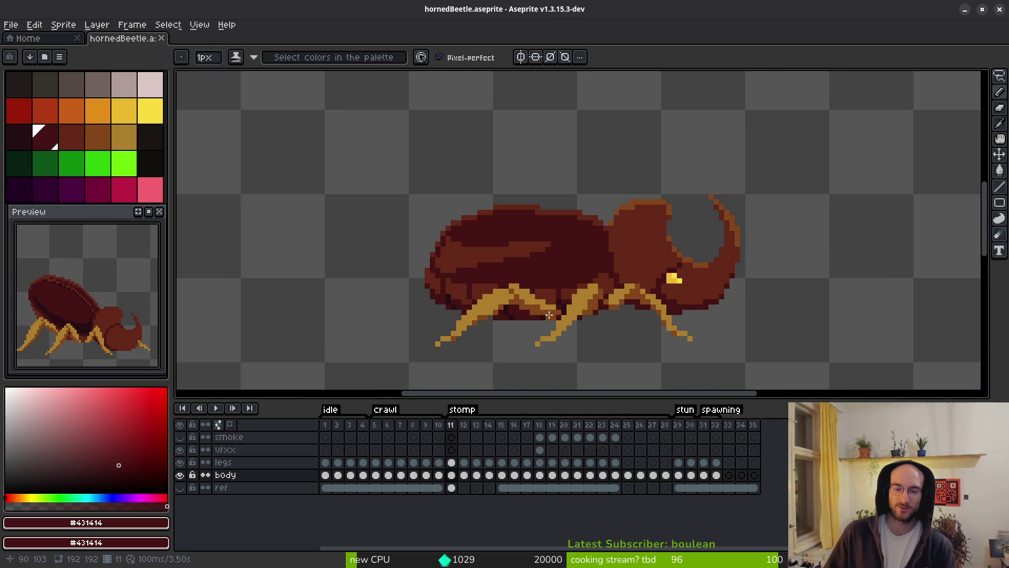
scroll(578, 326, down, 2)
key(i)
key(Left)
key(Left)
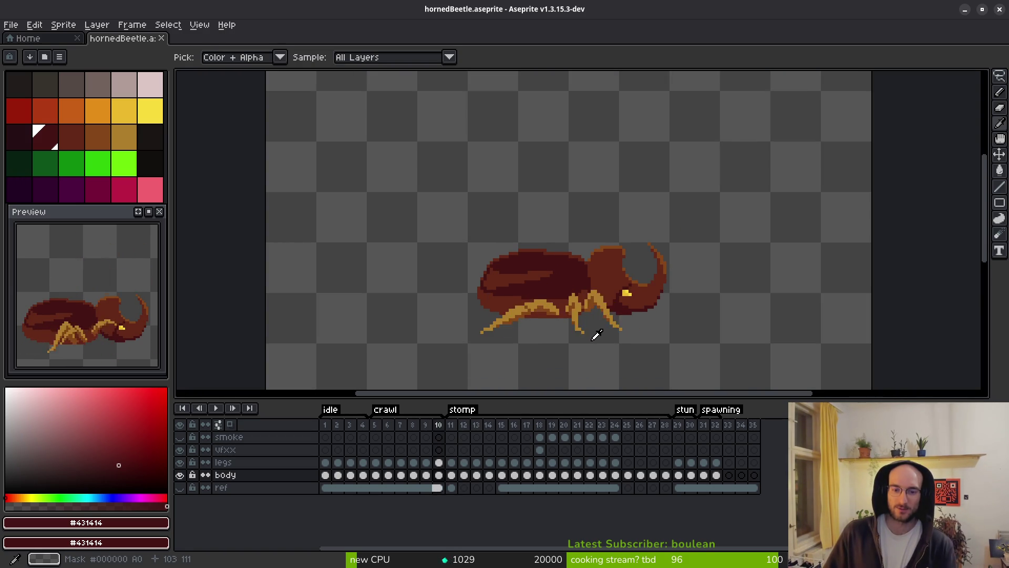
key(Right)
key(Right)
key(Left)
key(Right)
key(Right)
key(Right)
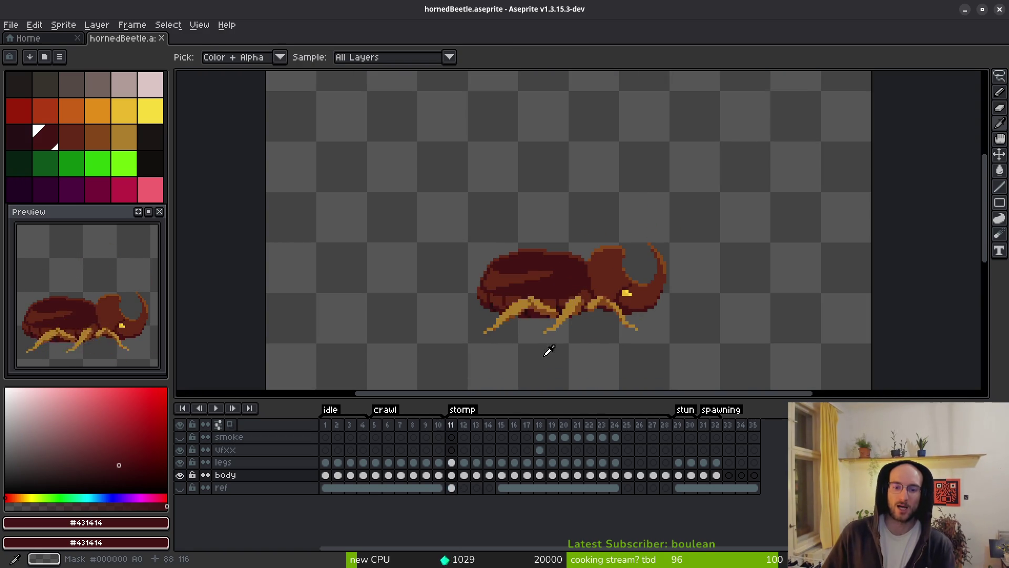
key(Left)
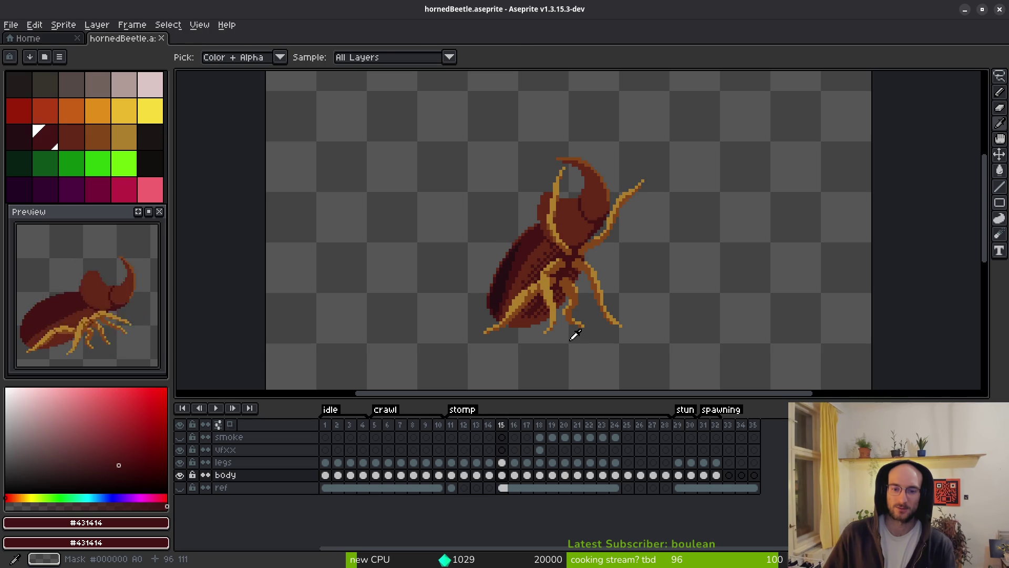
key(b)
scroll(547, 267, up, 2)
Draw a darkest-red segment line across the beetle's underside in frame 15
scroll(534, 274, up, 2)
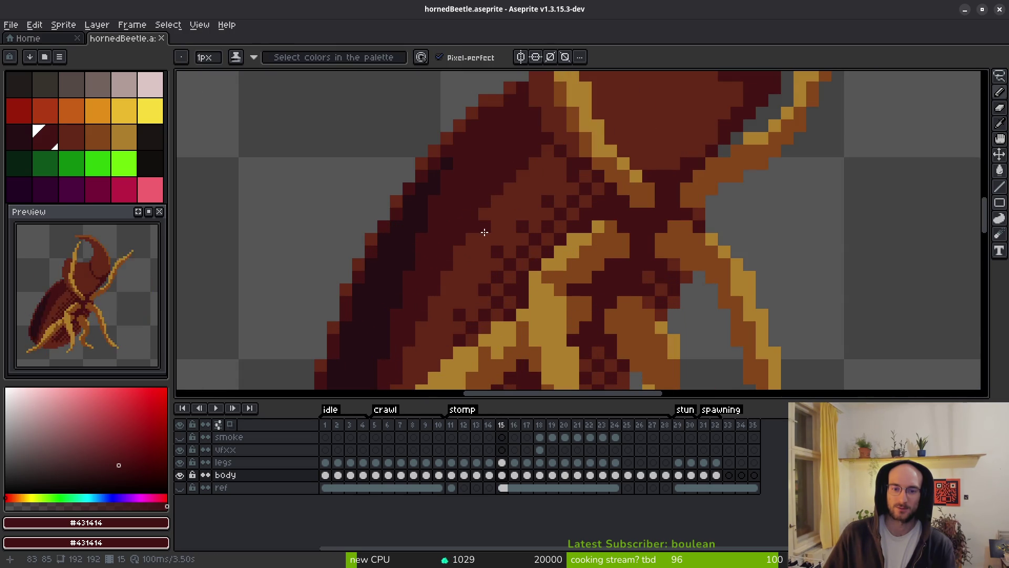
alt+click(405, 225)
drag(602, 280, 637, 279)
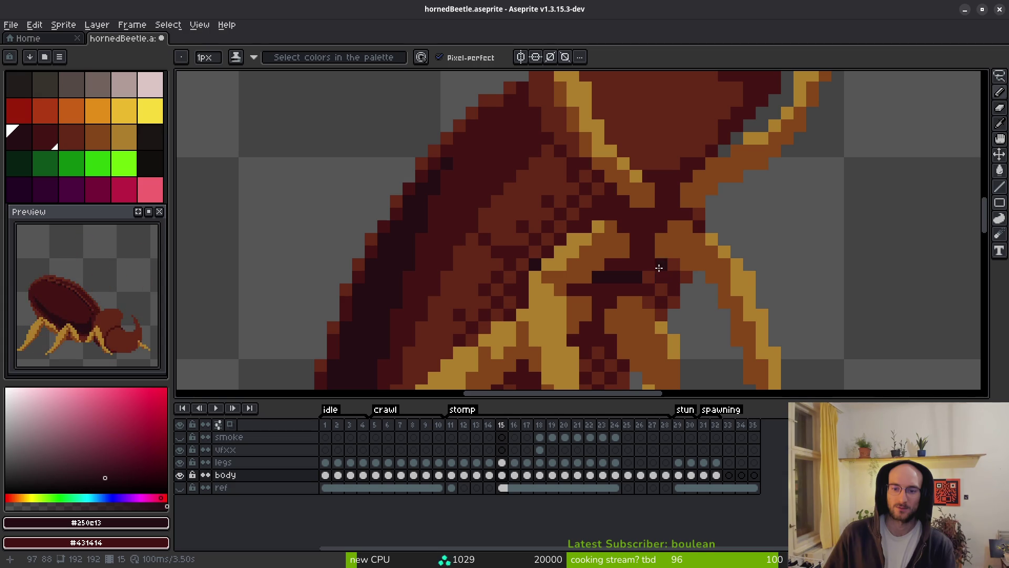
alt+click(675, 268)
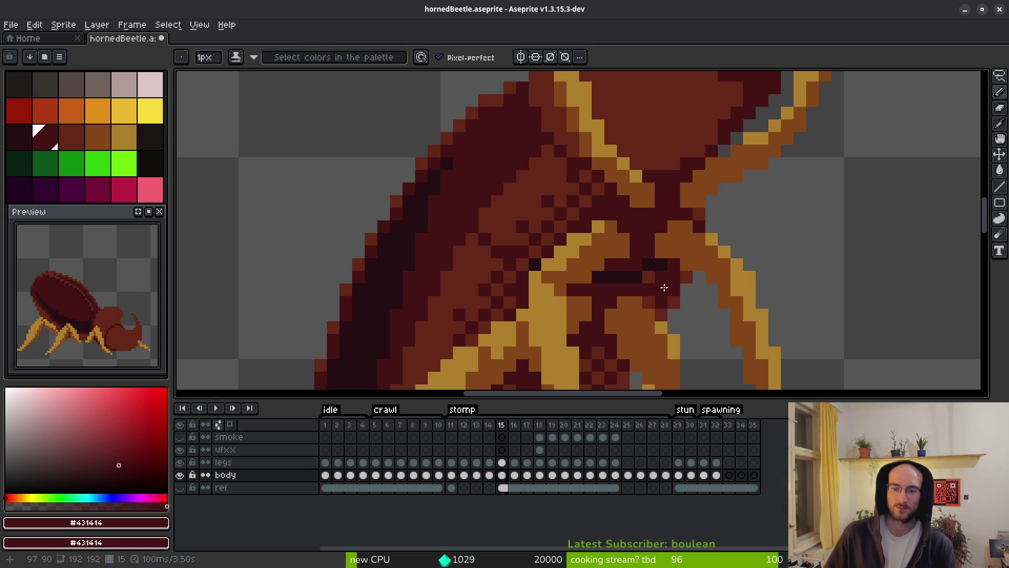
scroll(679, 327, down, 4)
scroll(680, 327, up, 3)
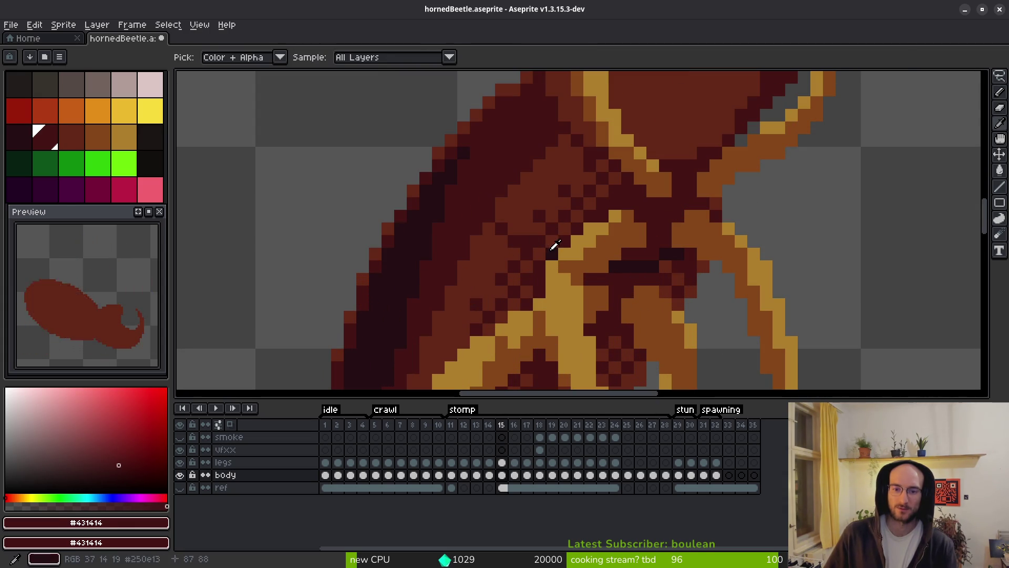
Darken two underside pixels above the legs with the darkest red #250e13
alt+click(539, 246)
alt+click(543, 227)
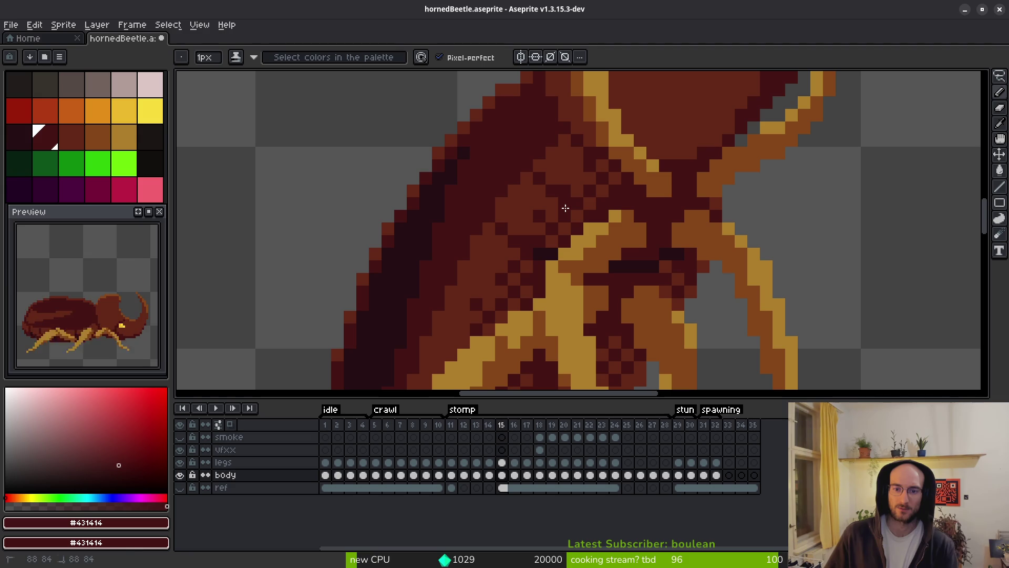
alt+click(590, 213)
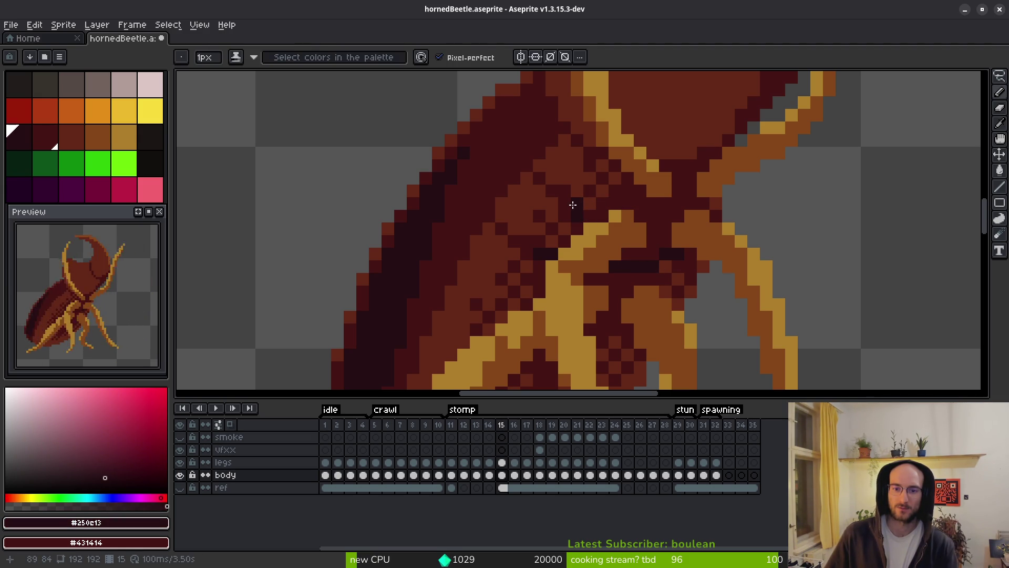
drag(590, 217, 602, 217)
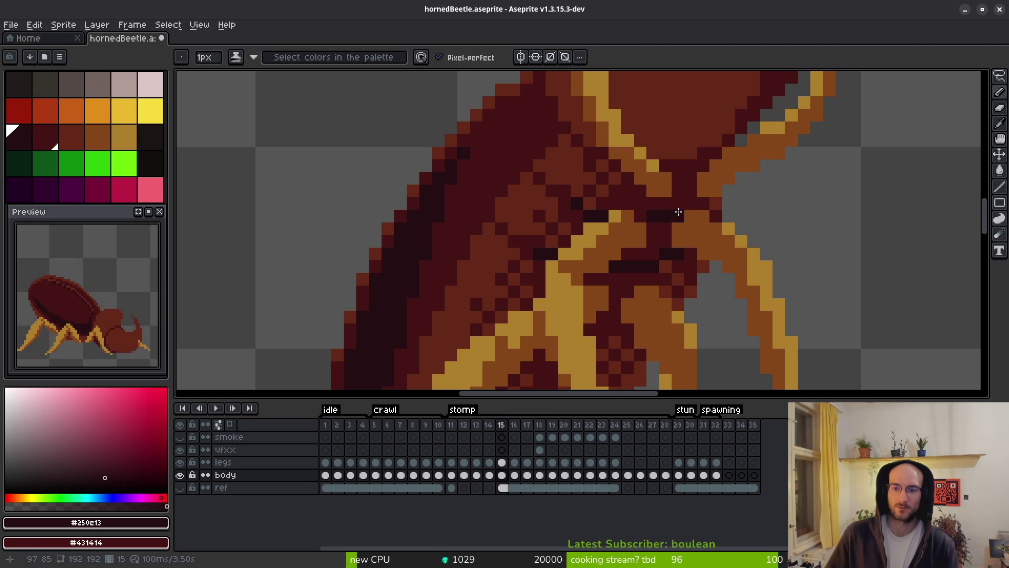
scroll(683, 220, down, 2)
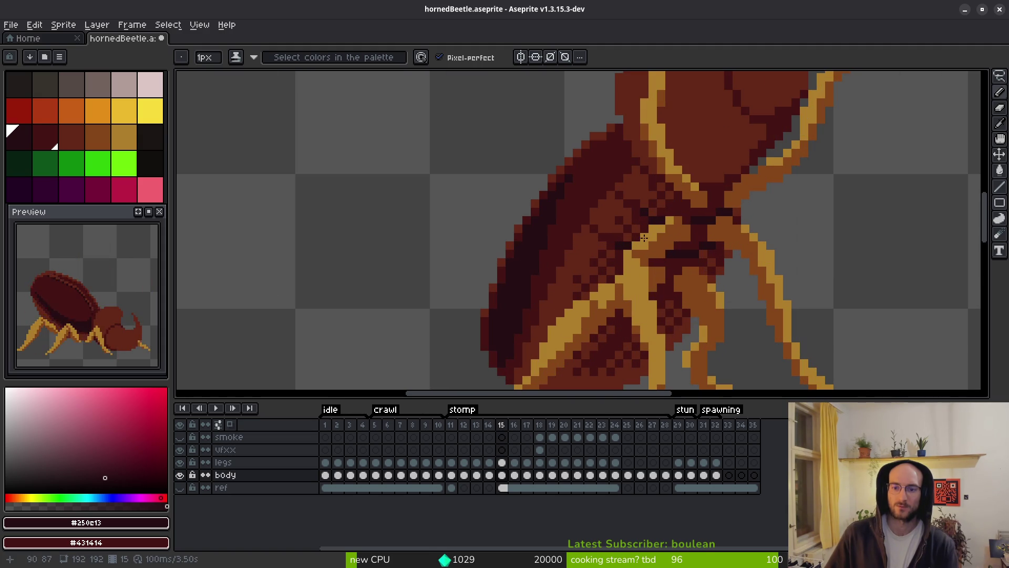
scroll(708, 250, down, 5)
scroll(706, 254, up, 5)
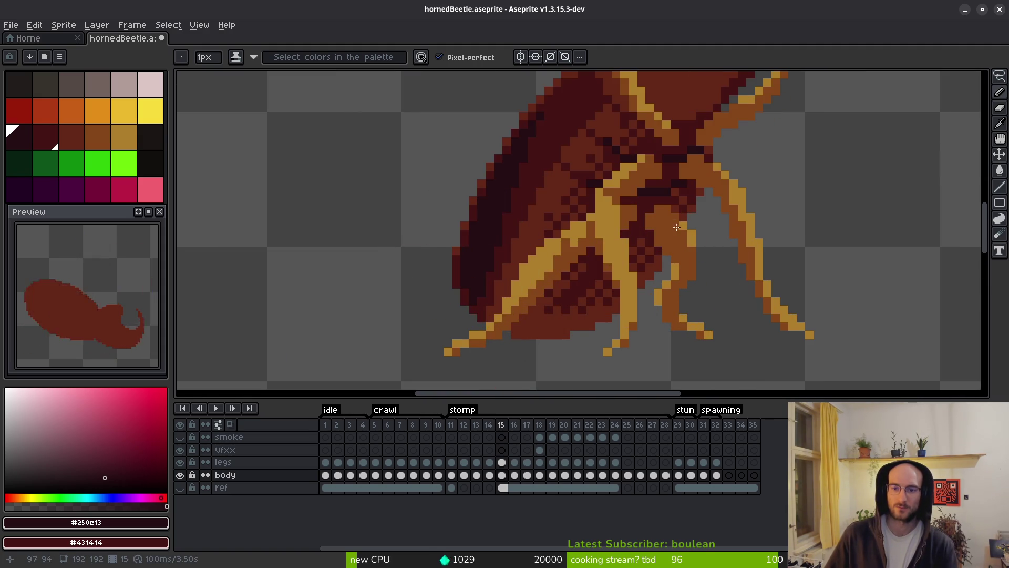
scroll(699, 242, down, 1)
scroll(670, 250, down, 2)
scroll(576, 224, up, 2)
scroll(576, 224, down, 1)
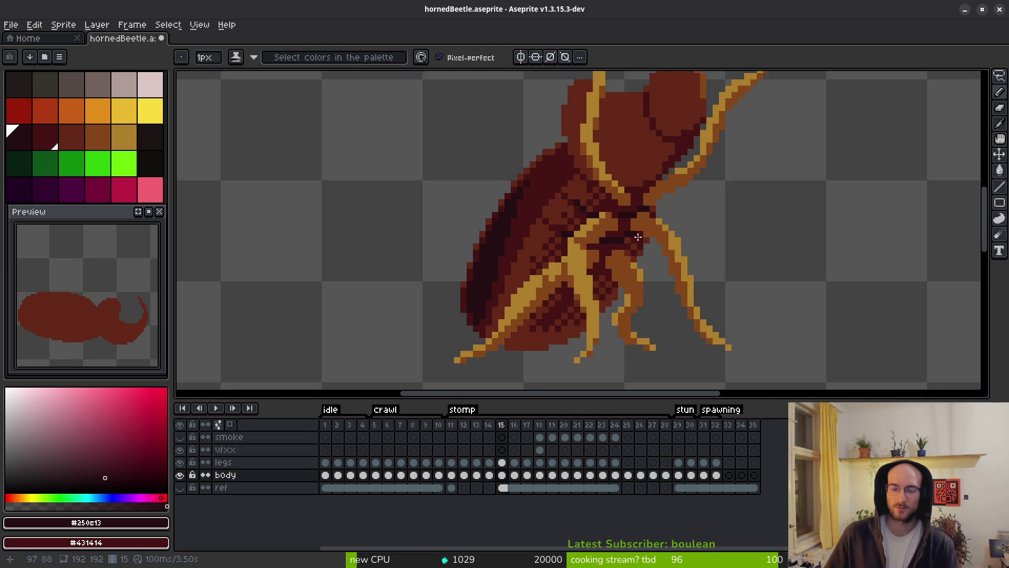
scroll(577, 286, right, 1)
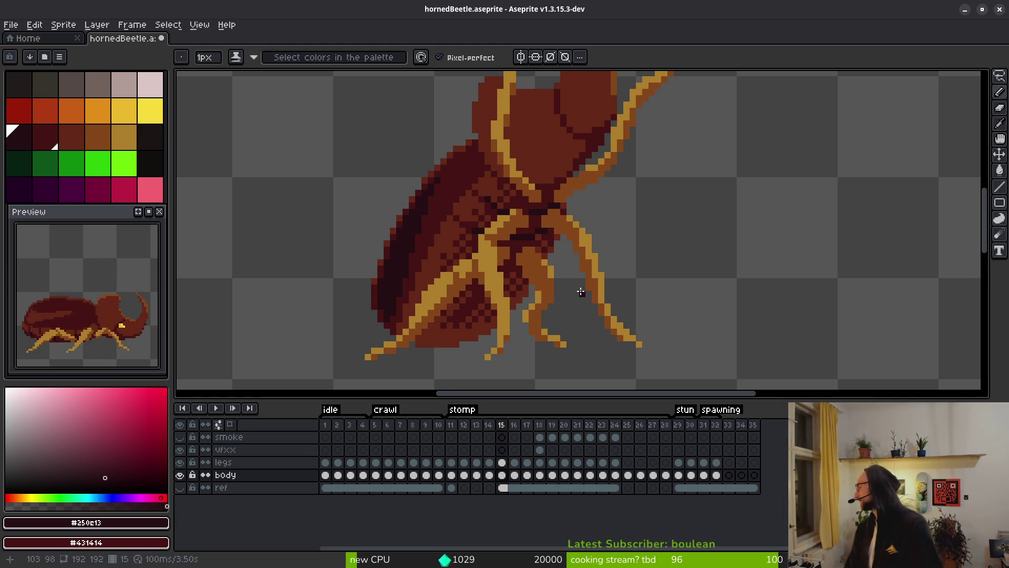
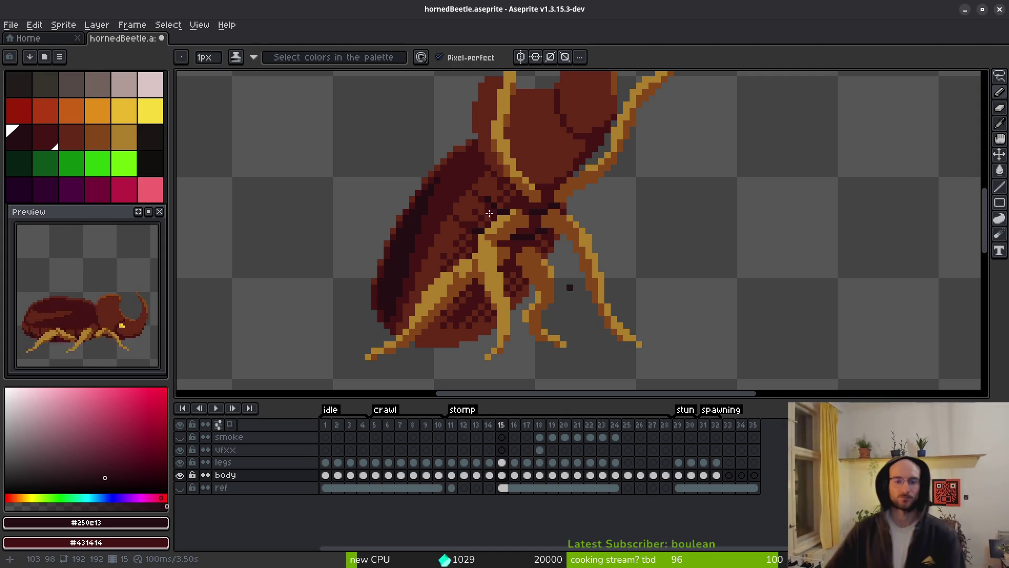
On frame 15, paint-bucket the shell stripe bright green idx-21
click(81, 168)
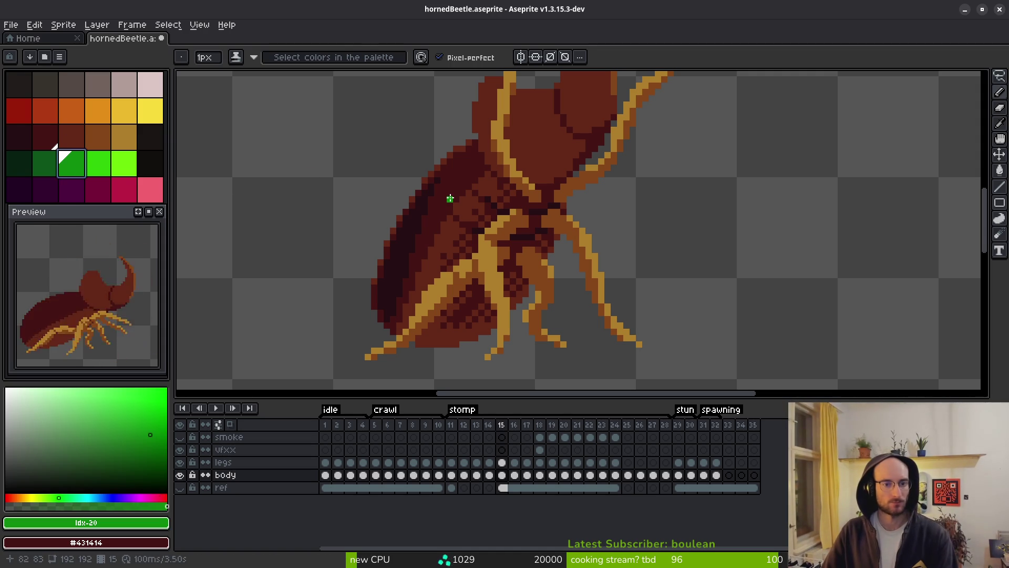
key(g)
click(451, 198)
click(96, 175)
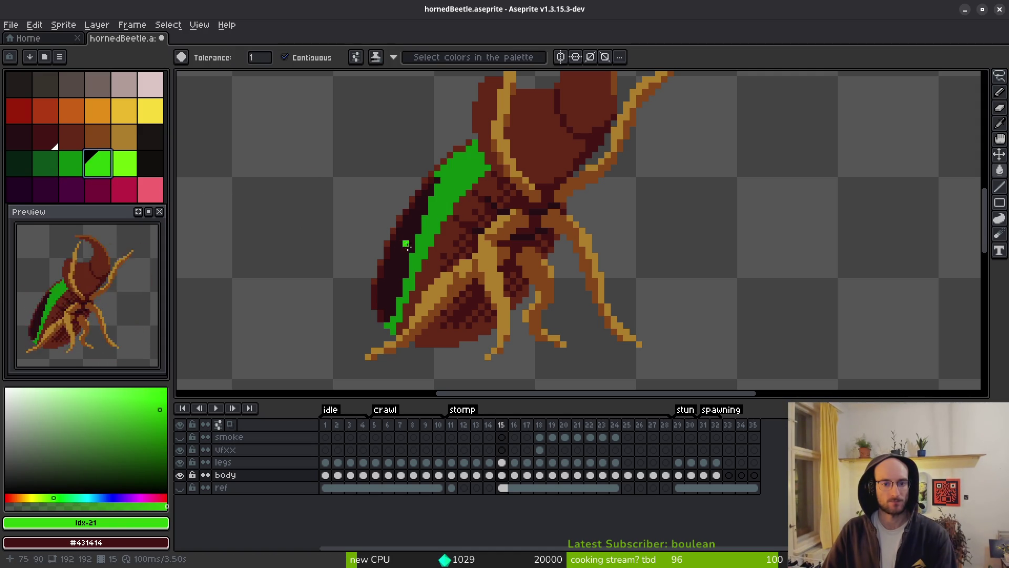
Fill the outer shell with the darker green idx-20
click(64, 161)
click(49, 165)
click(392, 248)
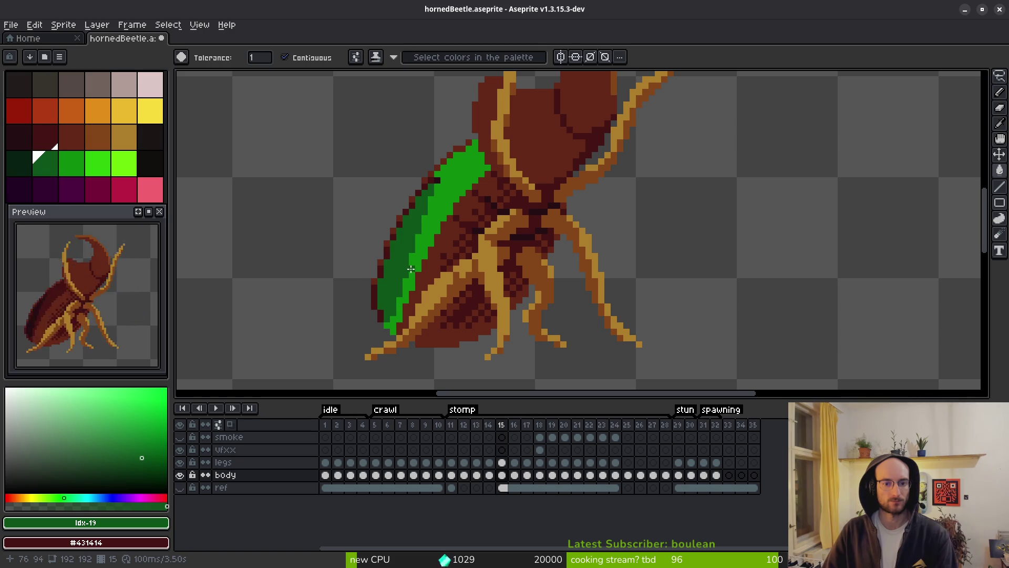
scroll(414, 264, down, 3)
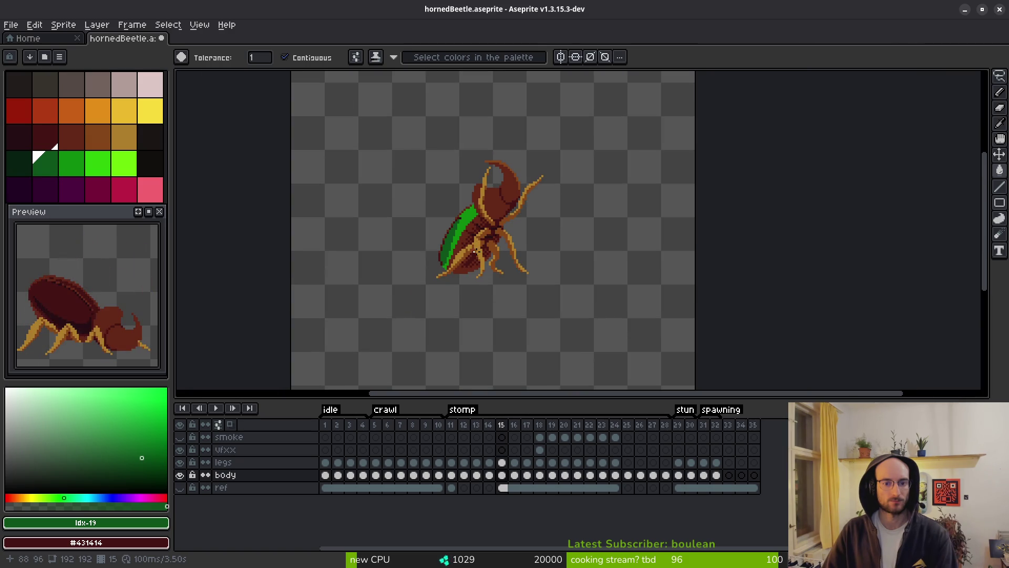
scroll(477, 225, down, 3)
scroll(477, 225, up, 6)
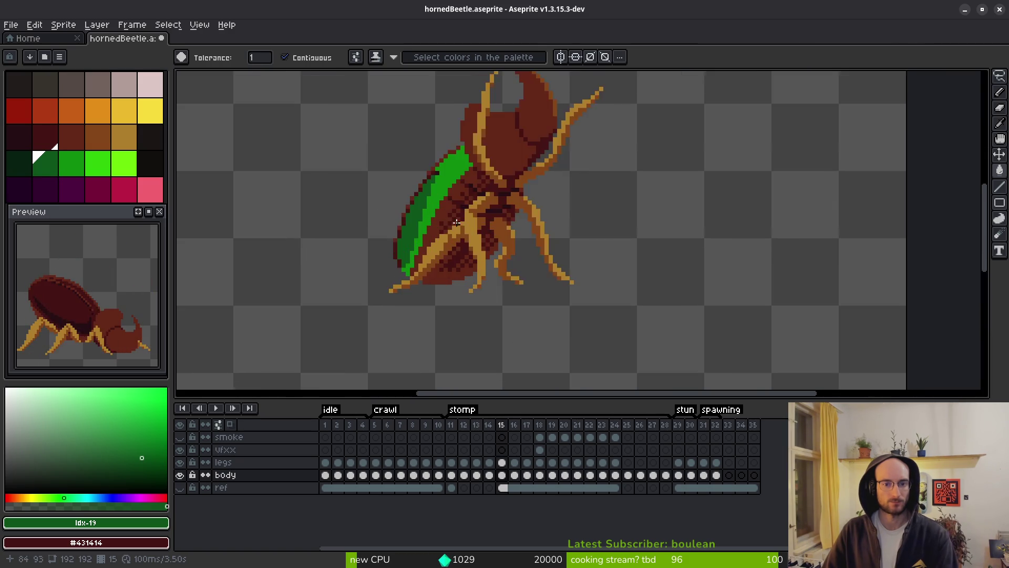
Refill the outer shell brighter green, with mid green as the secondary colour
click(101, 163)
right_click(79, 165)
scroll(353, 226, up, 2)
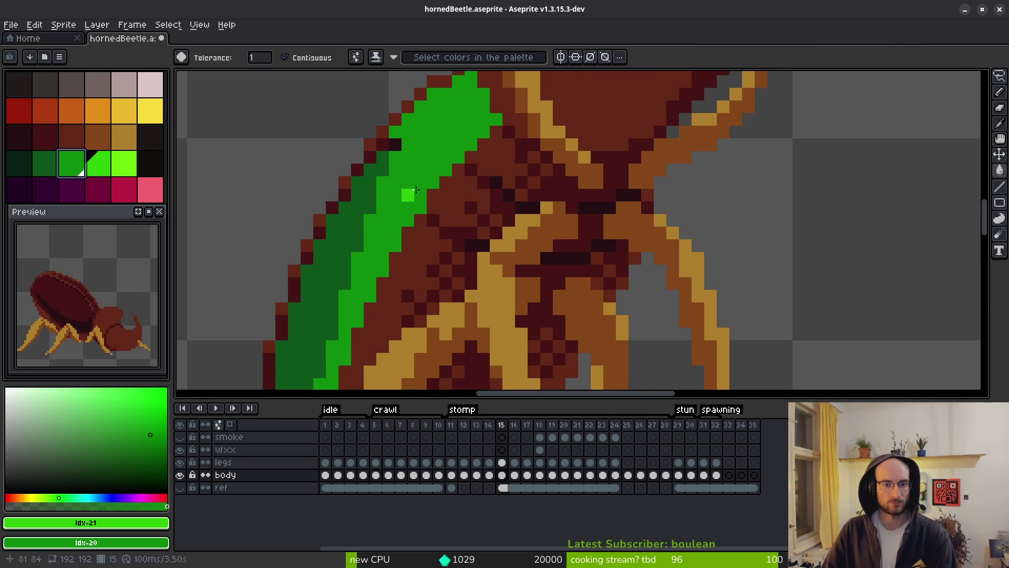
click(350, 227)
scroll(449, 258, down, 6)
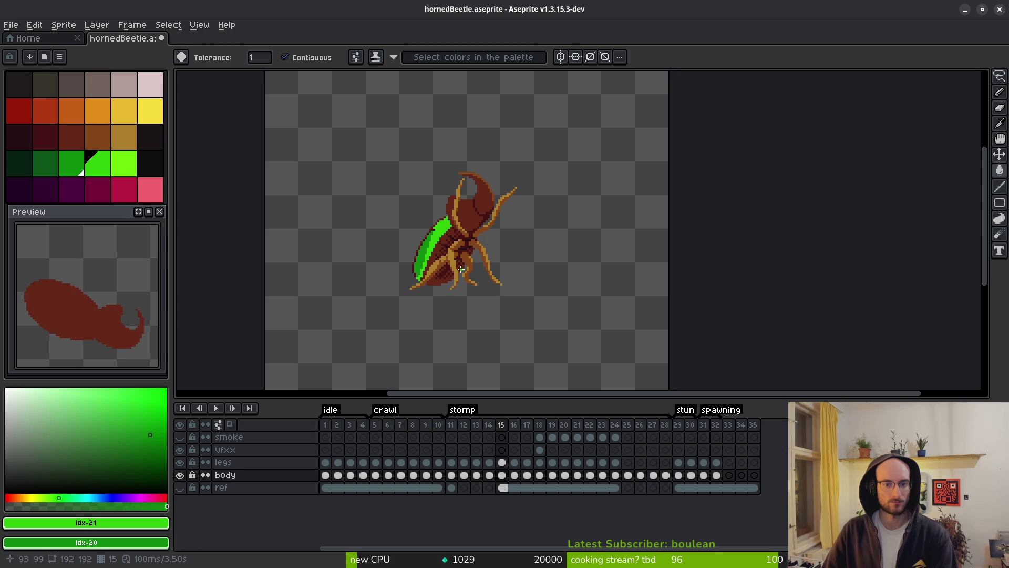
Go to frame 1 and try filling its shell green
click(325, 462)
scroll(473, 270, up, 2)
click(362, 290)
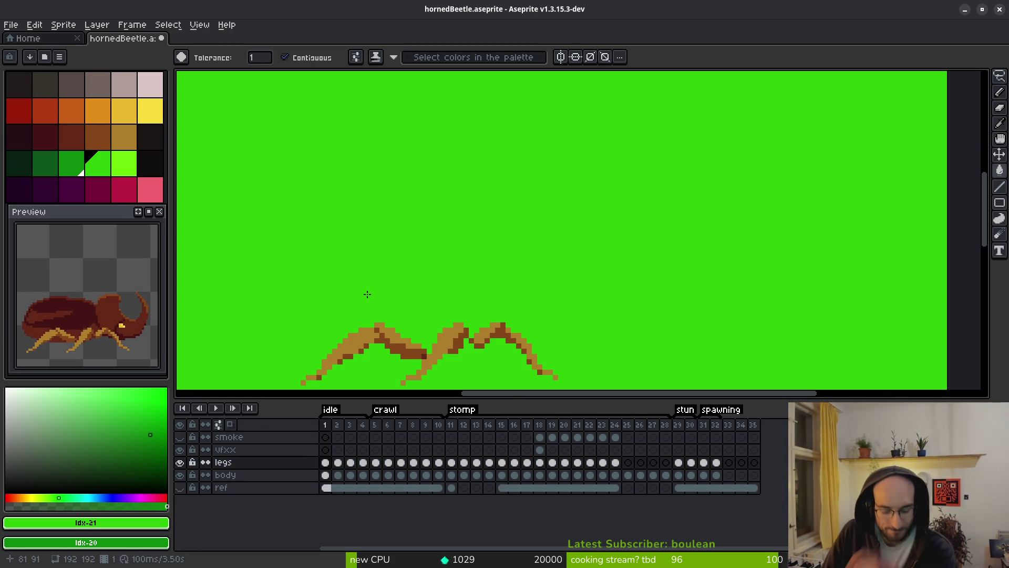
Undo the stray legs-layer fill, select body frame 1, and undo a trial shell fill
key(ctrl+z)
click(325, 474)
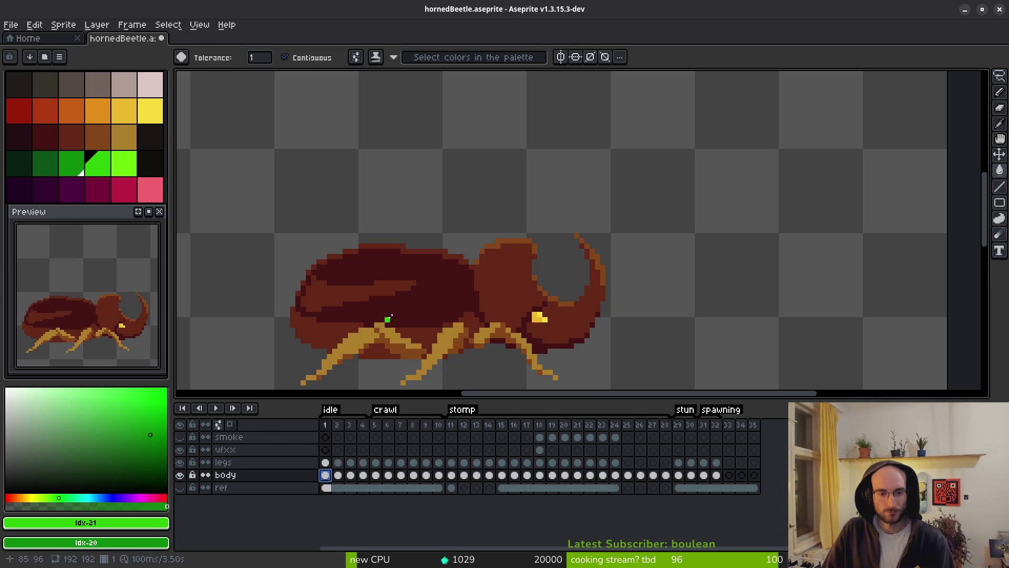
click(385, 315)
right_click(395, 297)
key(ctrl+z)
key(ctrl+z)
Try a bright stripe with a dark green shell on frame 1, then revert to brown
click(350, 295)
right_click(384, 269)
scroll(310, 284, up, 4)
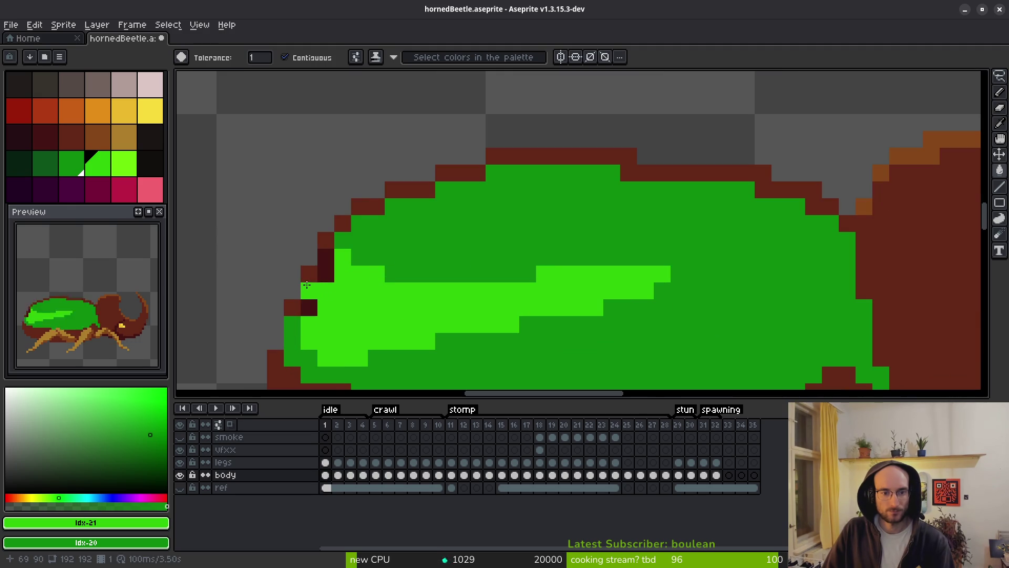
scroll(309, 303, down, 7)
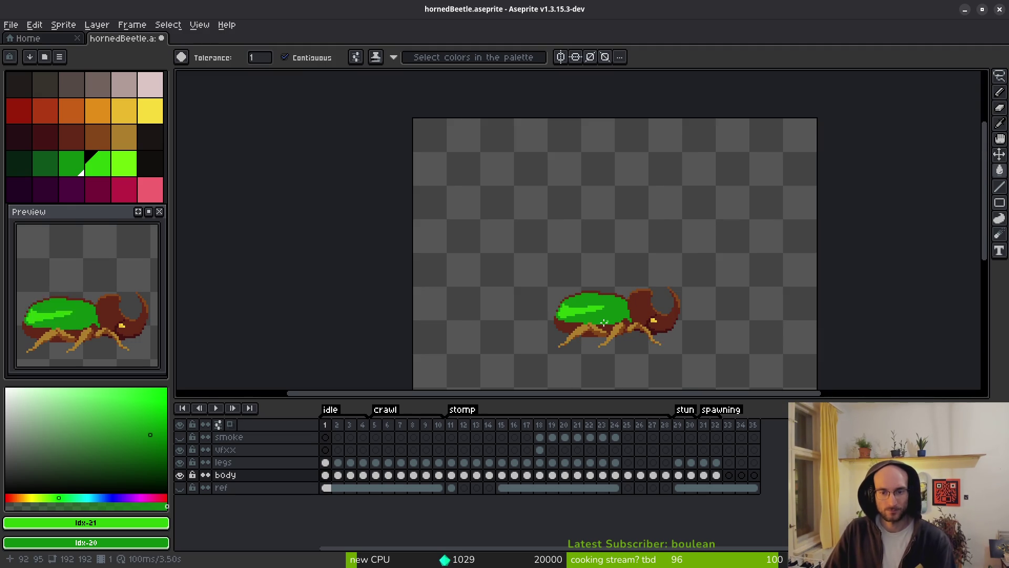
scroll(616, 282, up, 5)
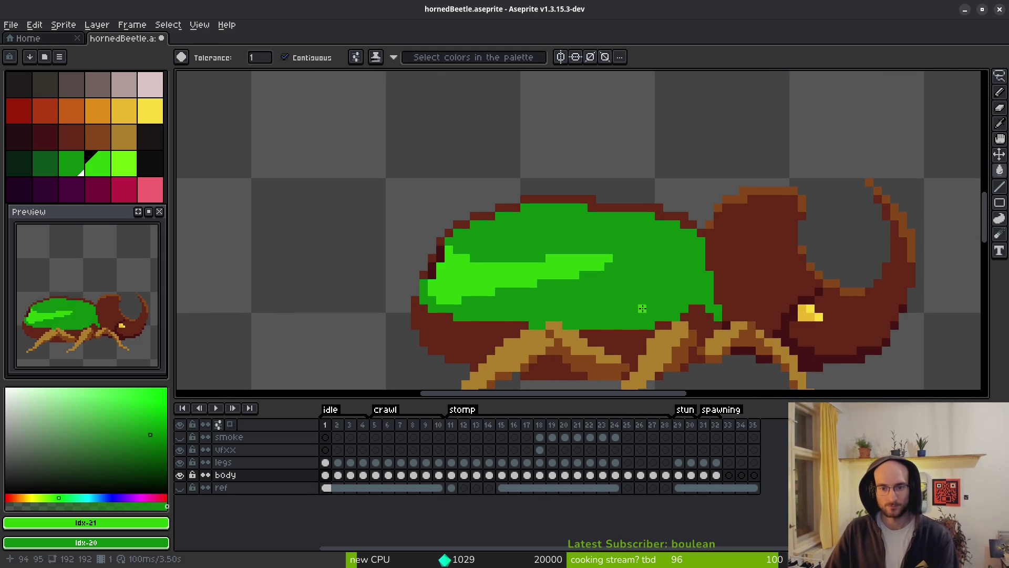
key(ctrl+z)
key(ctrl+z)
Fill frame 1's shell #2fc809 and its stripe lime idx-22
click(551, 246)
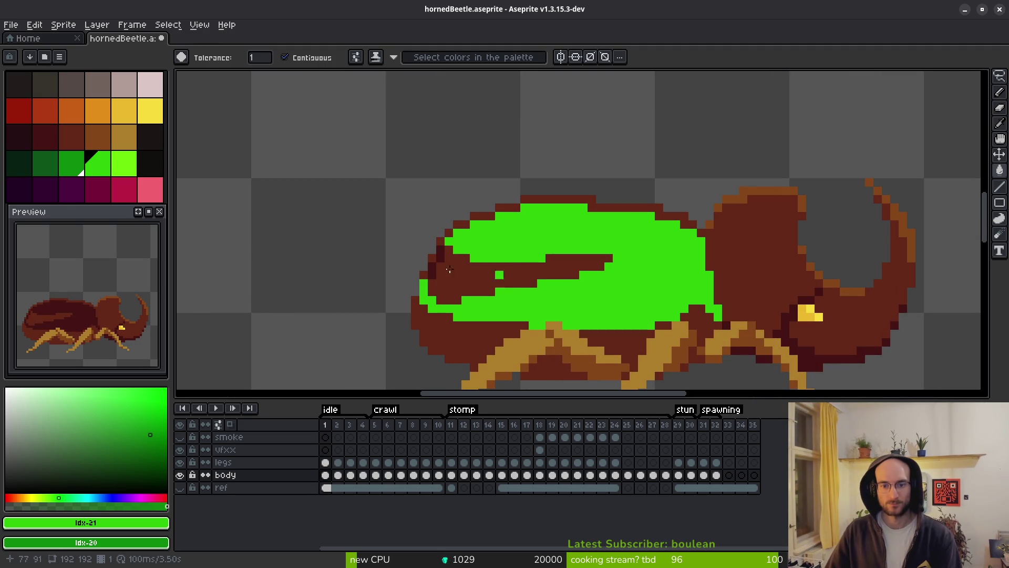
click(124, 163)
click(472, 276)
scroll(472, 275, up, 3)
Turn the leftover brown pixels along the shell's left edge green
alt+right_click(505, 228)
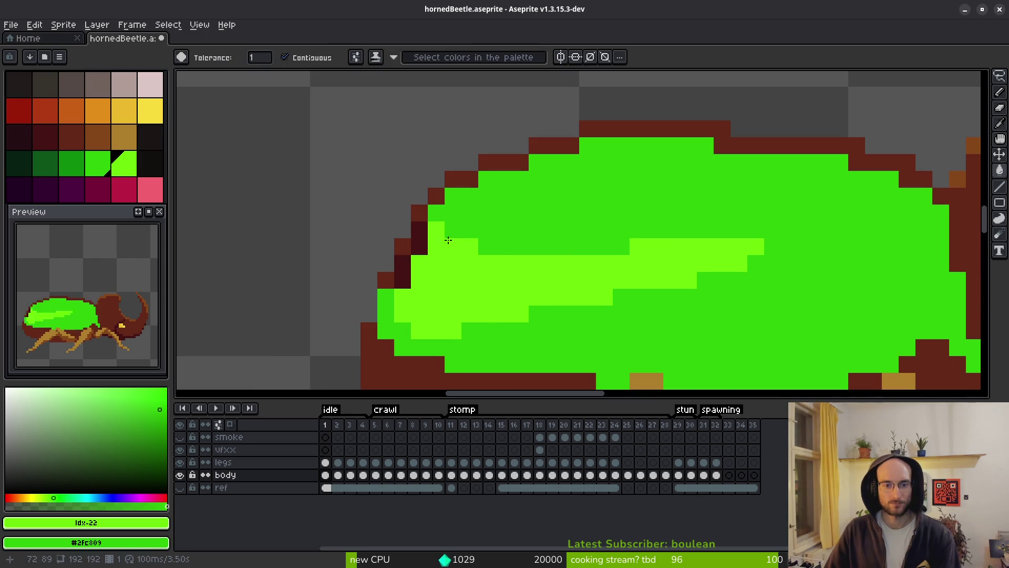
right_click(420, 246)
right_click(420, 230)
right_click(403, 279)
right_click(402, 262)
scroll(539, 274, down, 5)
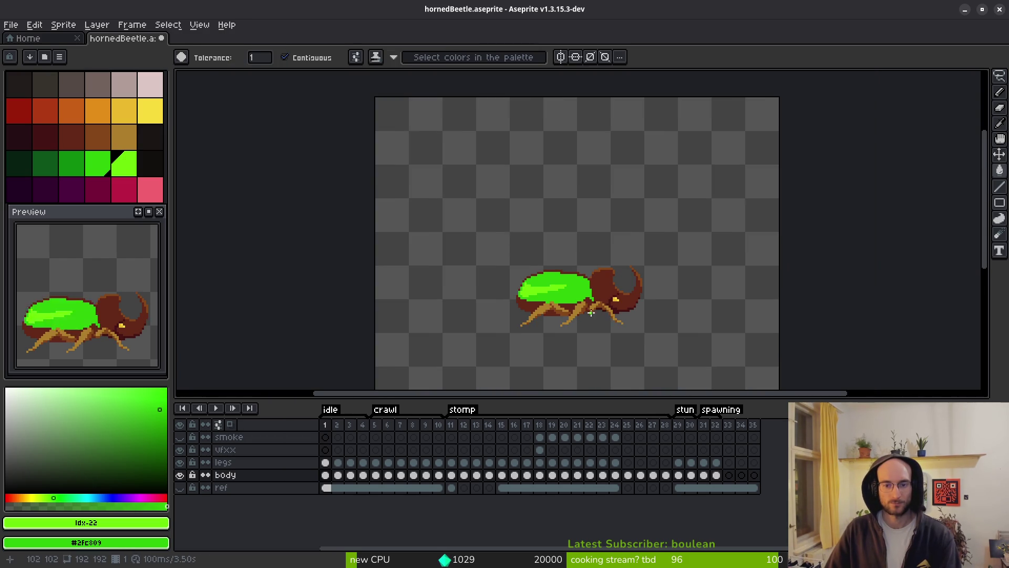
scroll(582, 322, right, 1)
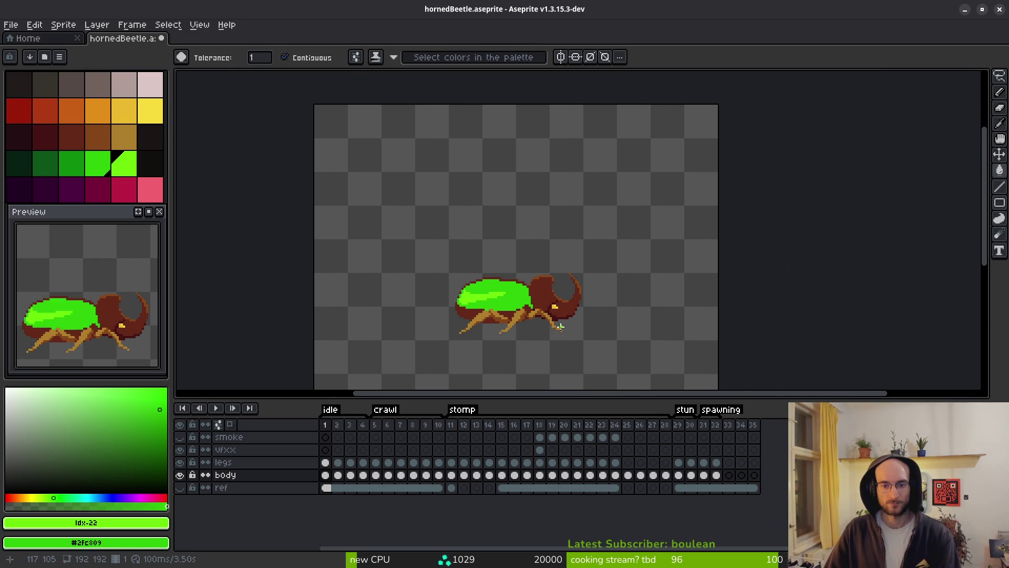
Sample the bright shell green #2fc809 from frame 15
key(i)
key(Right)
key(Right)
key(Right)
key(Right)
key(Right)
key(Right)
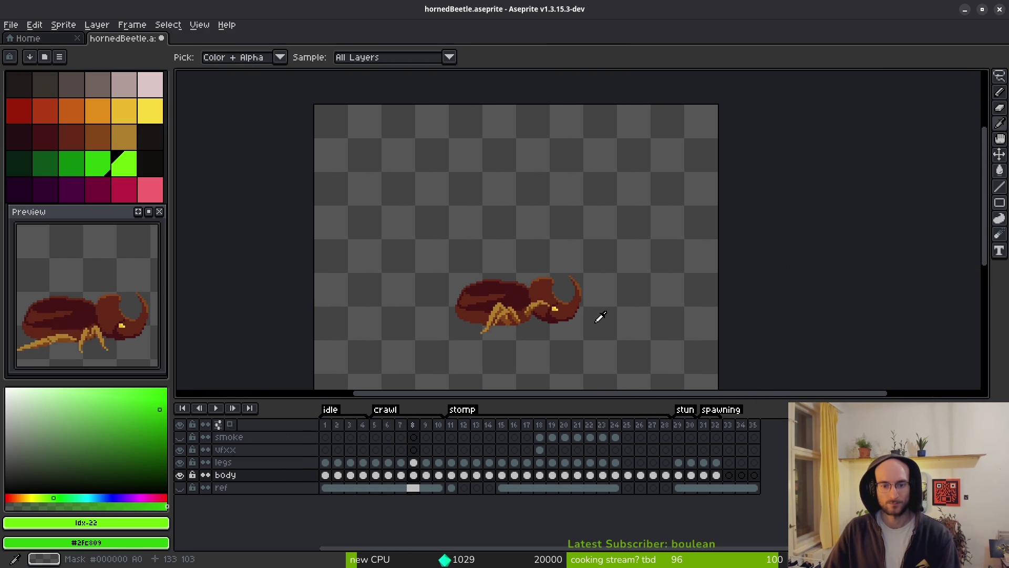
key(Left)
key(g)
click(479, 287)
scroll(489, 273, up, 3)
key(i)
click(475, 263)
key(g)
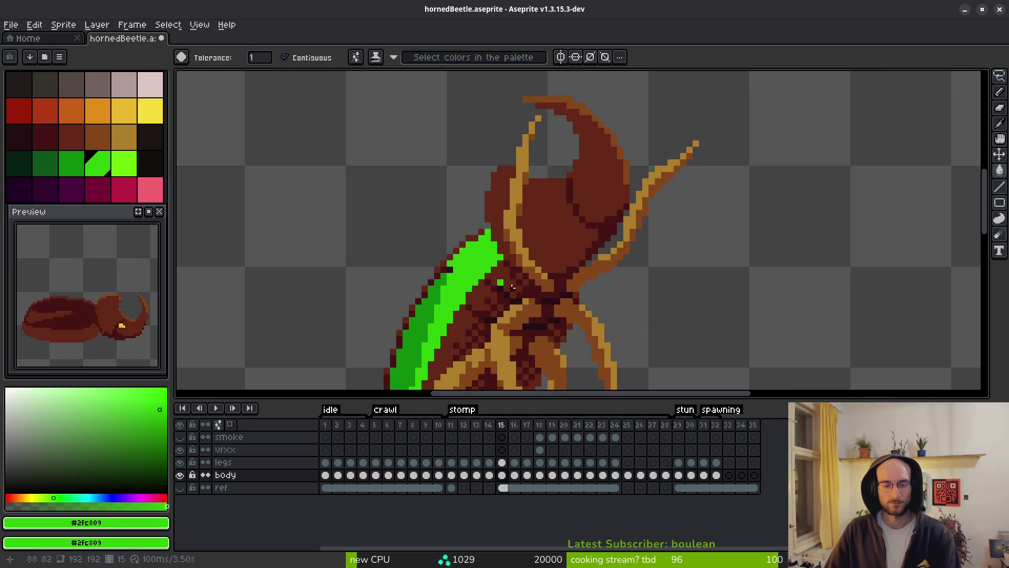
Back on frame 1, undo a canvas-wide fill and pick the darker green idx-20
click(325, 462)
key(i)
key(g)
click(564, 335)
key(ctrl+z)
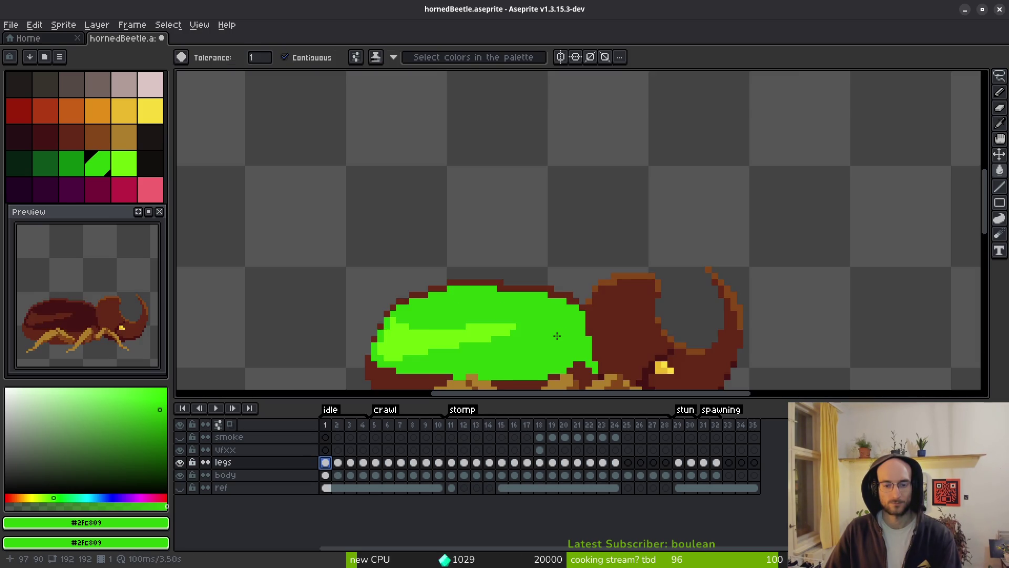
scroll(565, 335, down, 5)
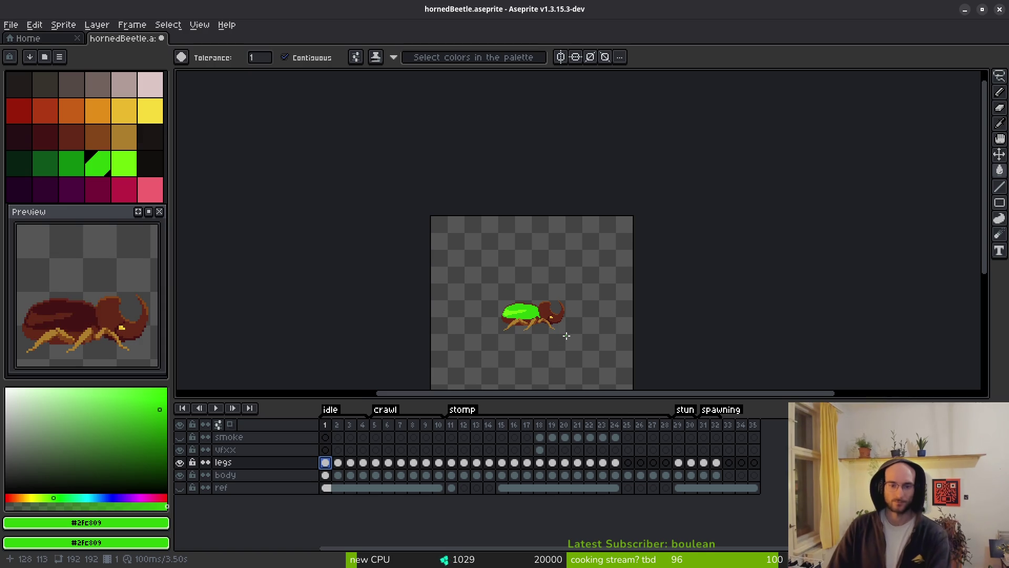
click(69, 171)
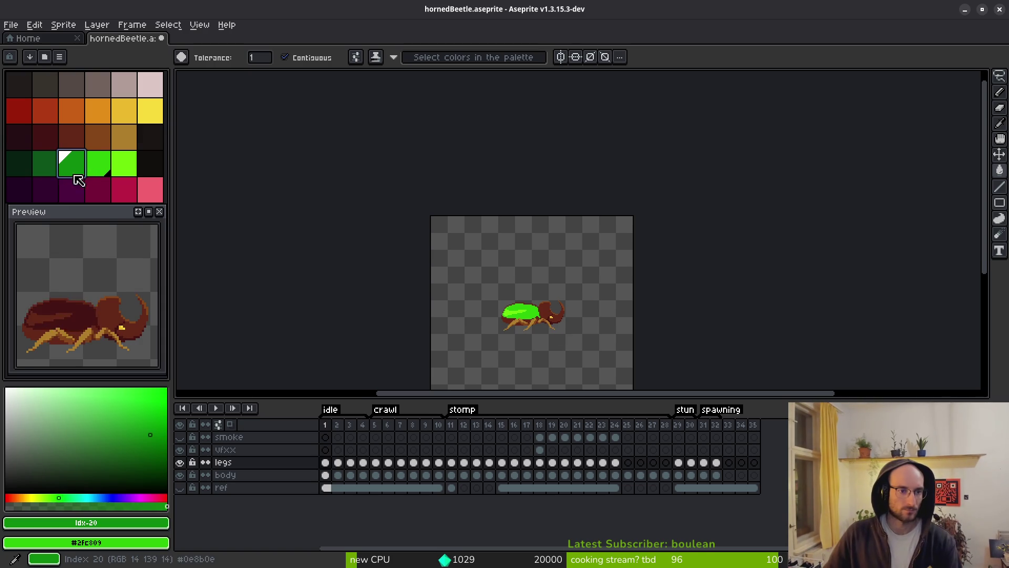
Undo the stray legs-layer fill and fill body frame 1's shell dark green idx-20
scroll(478, 291, up, 5)
click(628, 331)
key(ctrl+z)
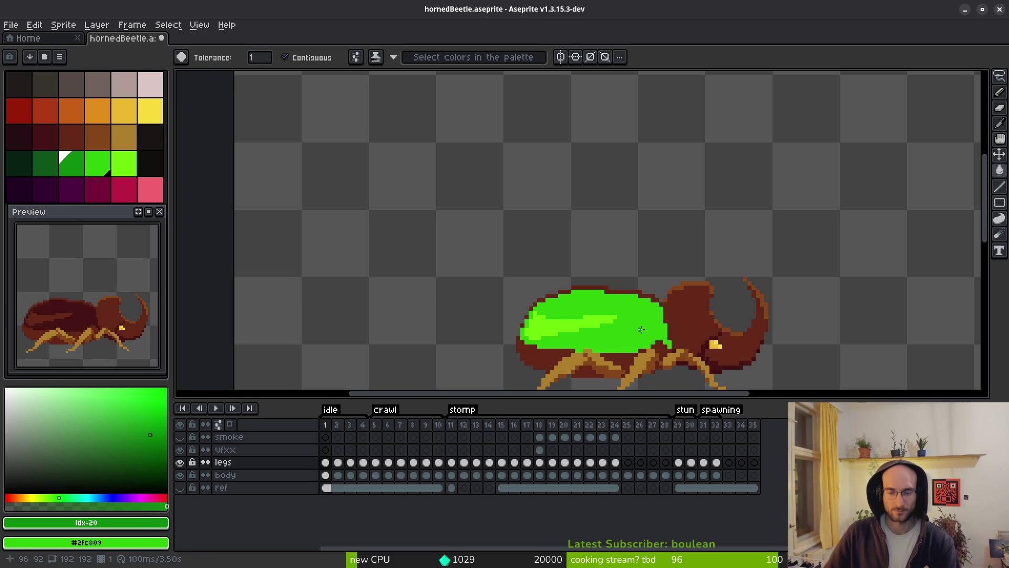
click(327, 476)
click(645, 337)
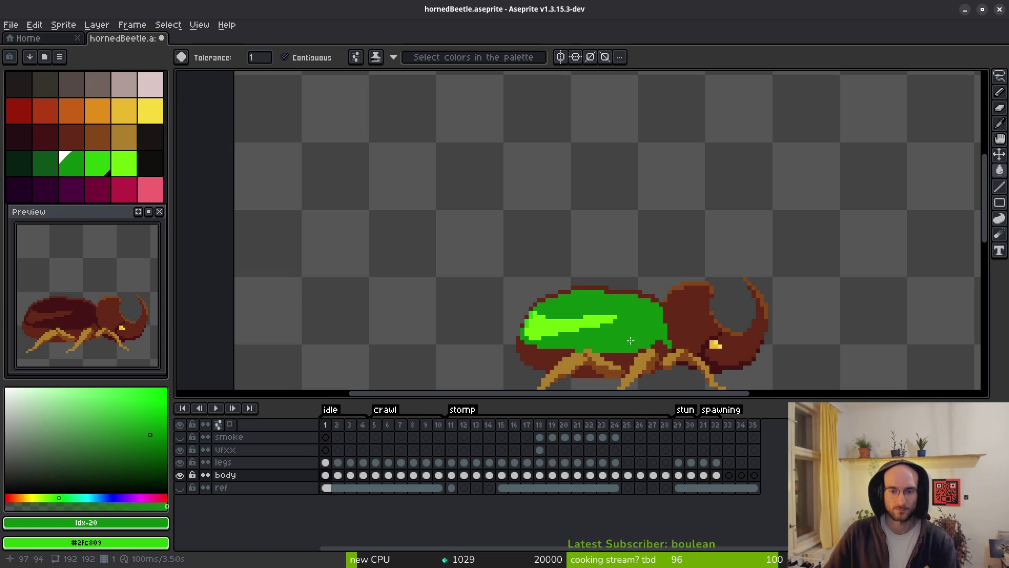
scroll(668, 352, down, 3)
scroll(435, 308, up, 3)
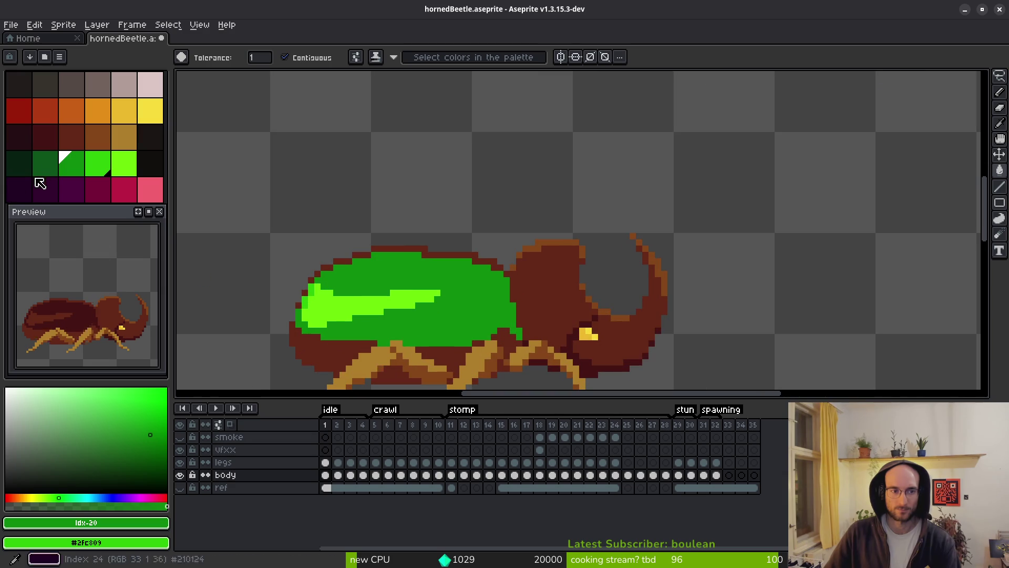
Recolour the lime highlight stripe to bright green #2fc809
scroll(297, 270, up, 3)
click(322, 307)
scroll(328, 305, down, 6)
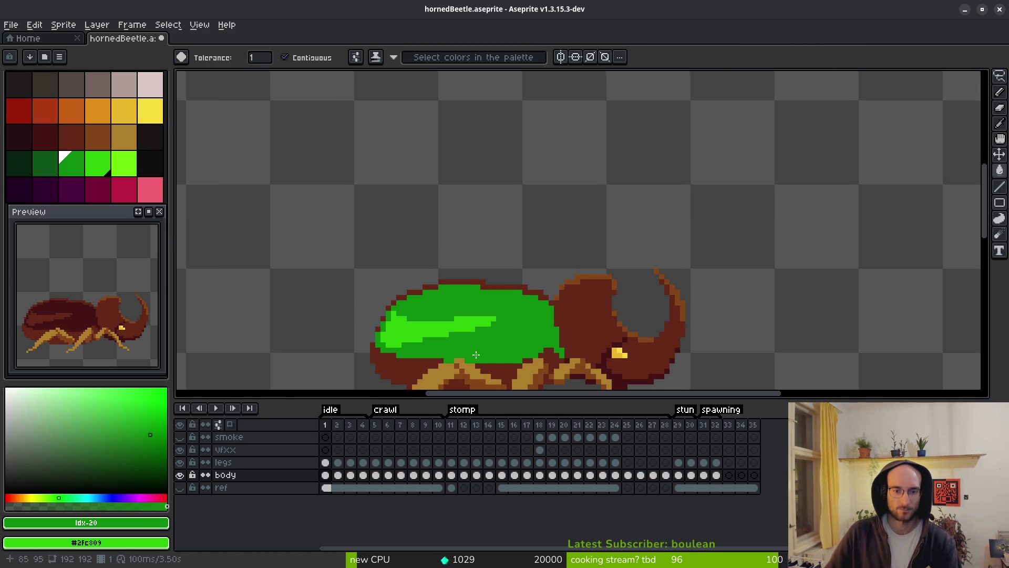
scroll(415, 360, down, 2)
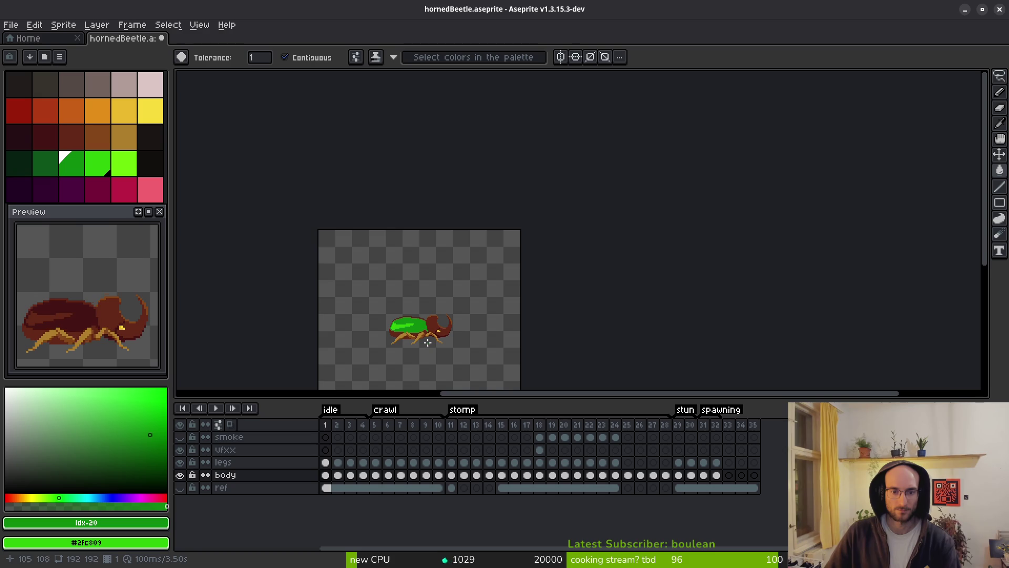
scroll(426, 340, up, 2)
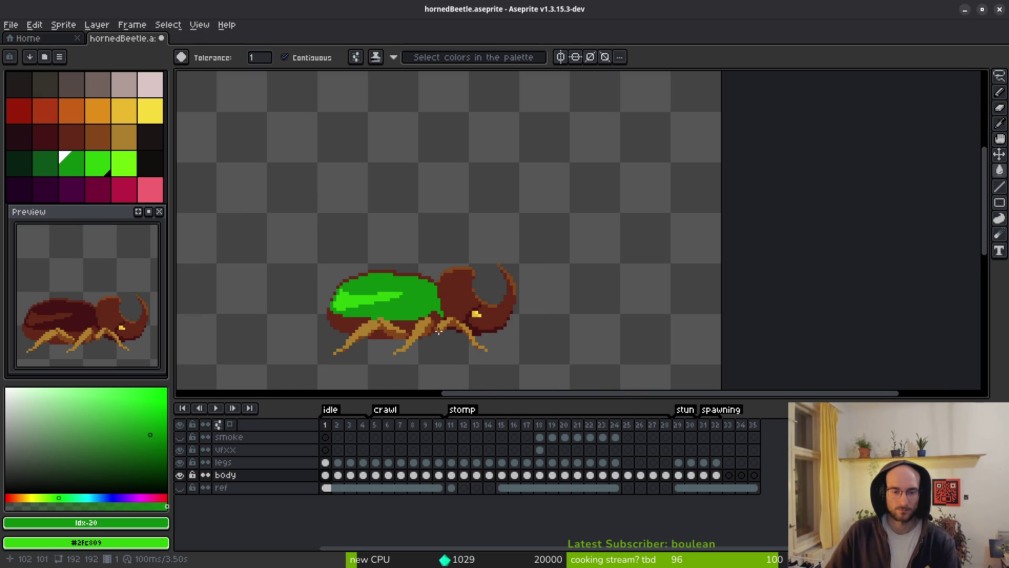
Fill frame 2's dark shell bright green, undoing the stripe fill
key(Right)
scroll(410, 301, up, 1)
click(407, 311)
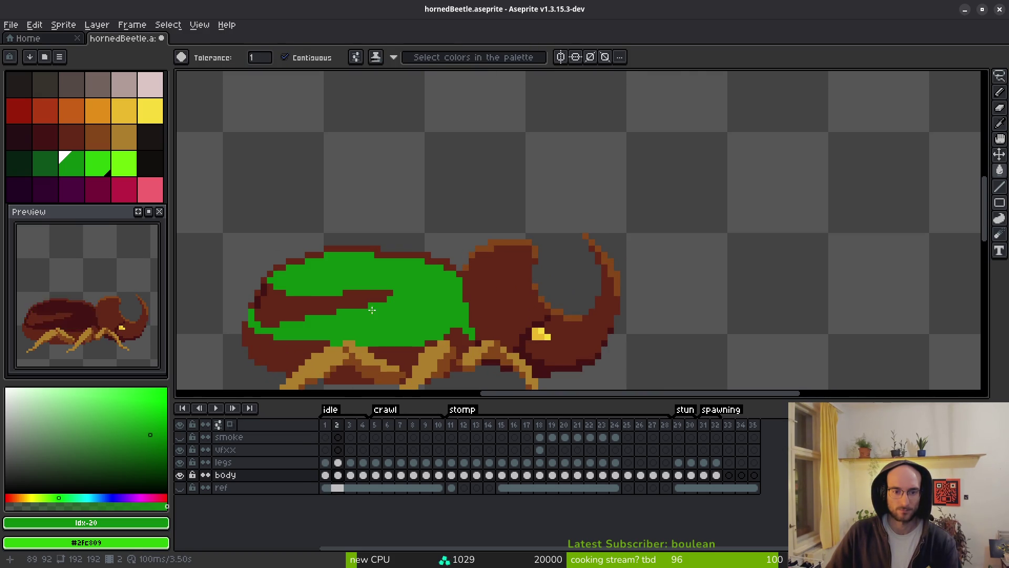
click(294, 307)
key(ctrl+z)
scroll(253, 281, up, 2)
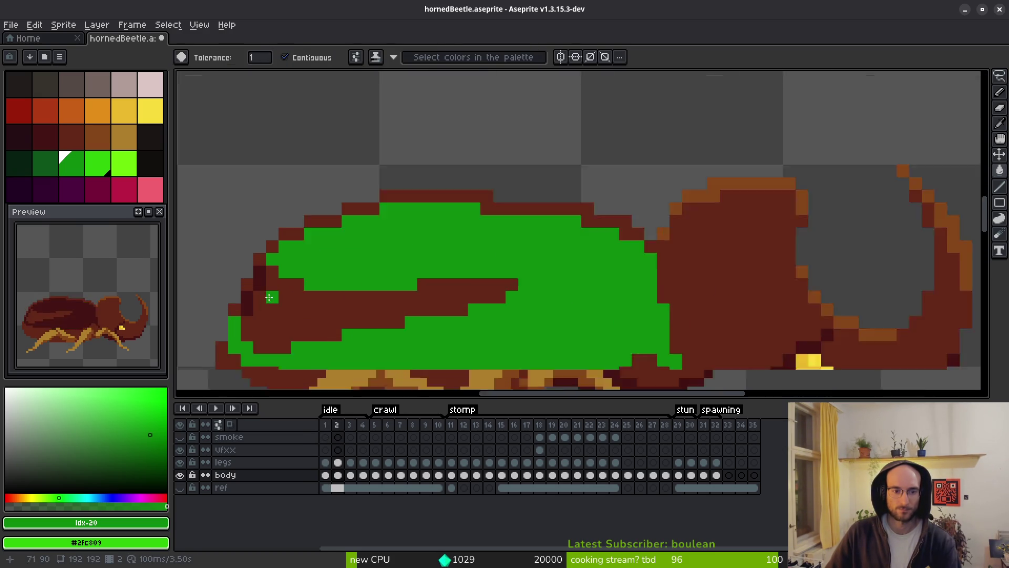
Fill the shells of frames 3 and 4 green, brightening a stray dark pixel
key(Right)
click(347, 268)
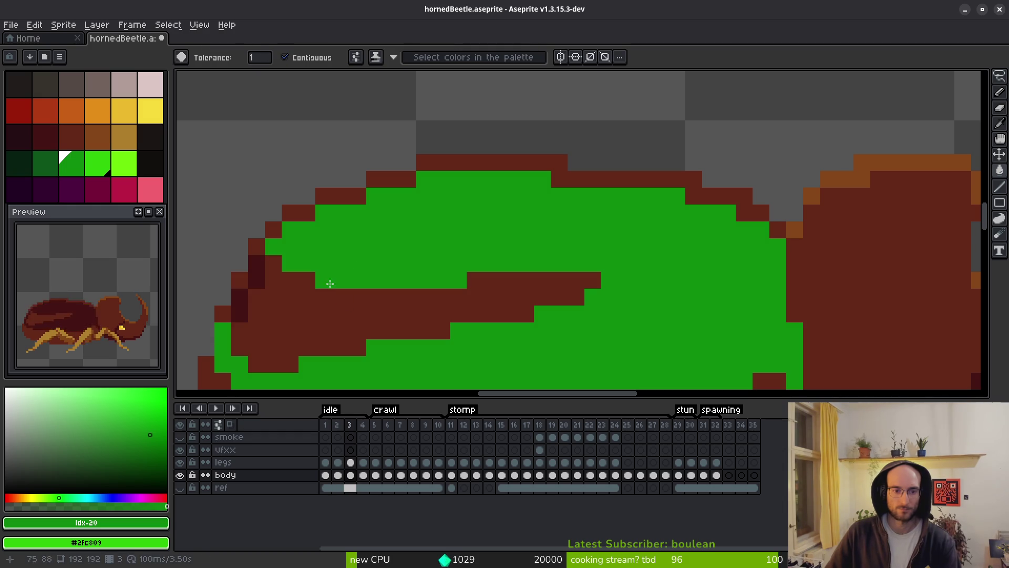
click(260, 278)
key(Right)
click(338, 261)
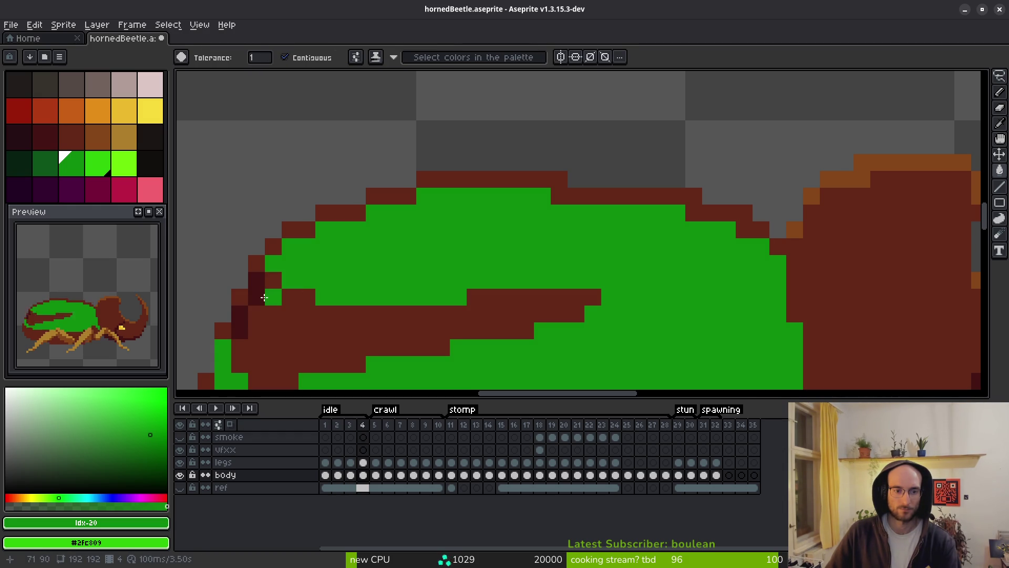
click(245, 328)
click(376, 349)
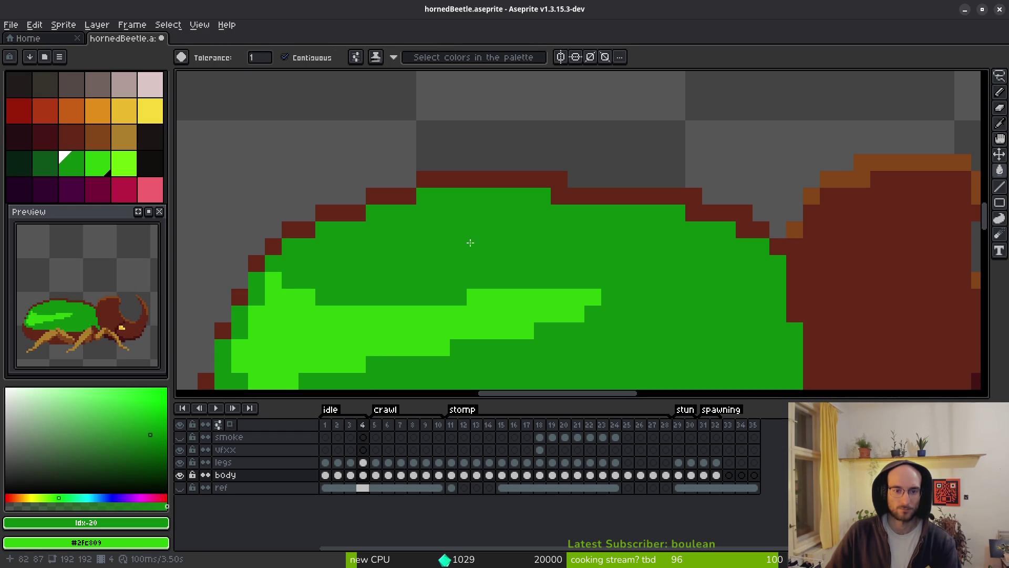
Recolour frame 4's top and upper-left brown shell outline bright green
click(702, 216)
mouse_move(398, 198)
mouse_down()
mouse_move(297, 230)
mouse_move(261, 263)
mouse_up()
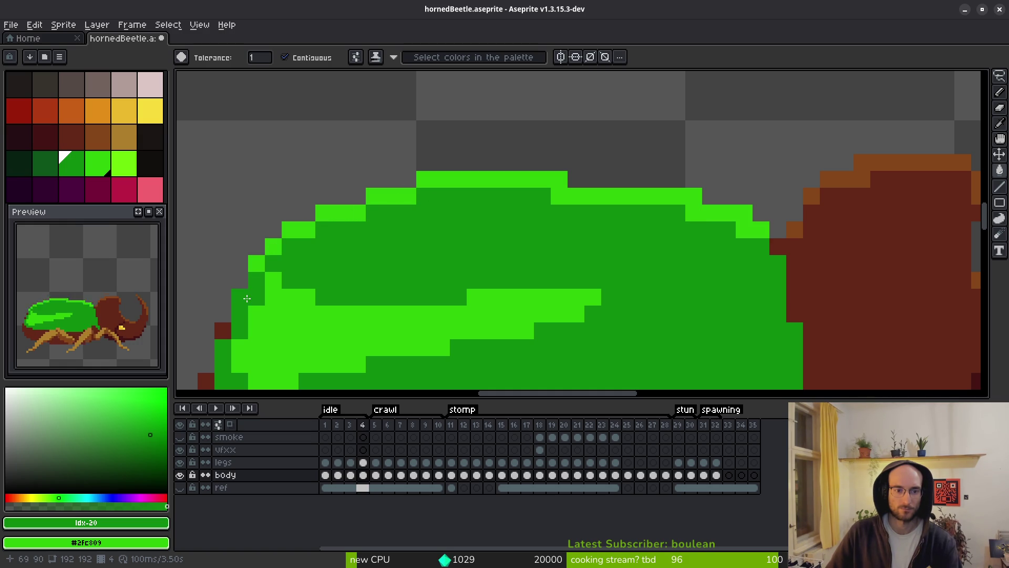
scroll(375, 235, down, 3)
scroll(376, 235, left, 1)
scroll(331, 240, up, 3)
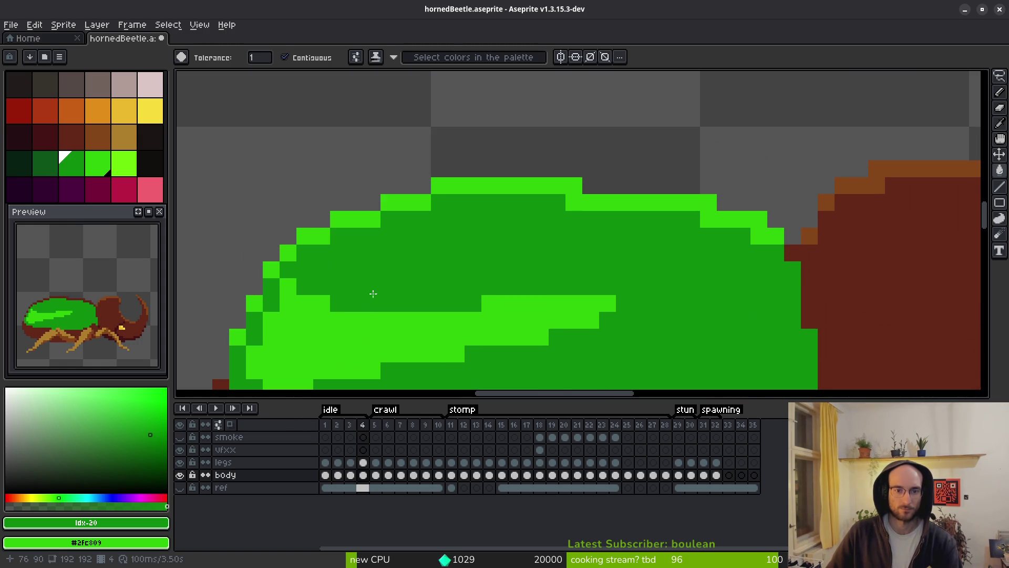
Compare frames 4 and 5, then select and copy frame 4's light-green shell pixels
key(i)
key(Right)
key(Left)
key(Right)
key(Left)
key(w)
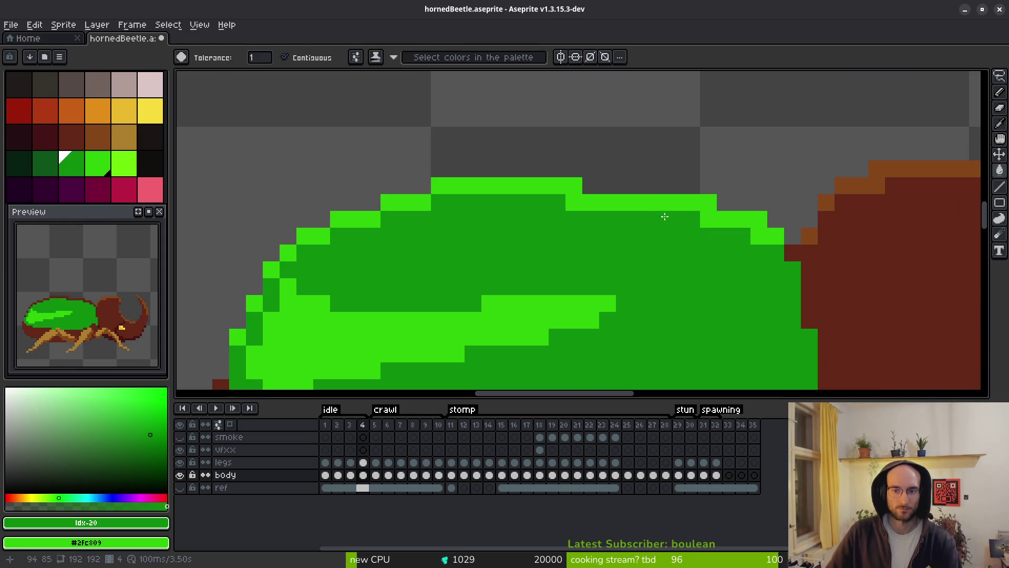
click(636, 208)
key(ctrl+c)
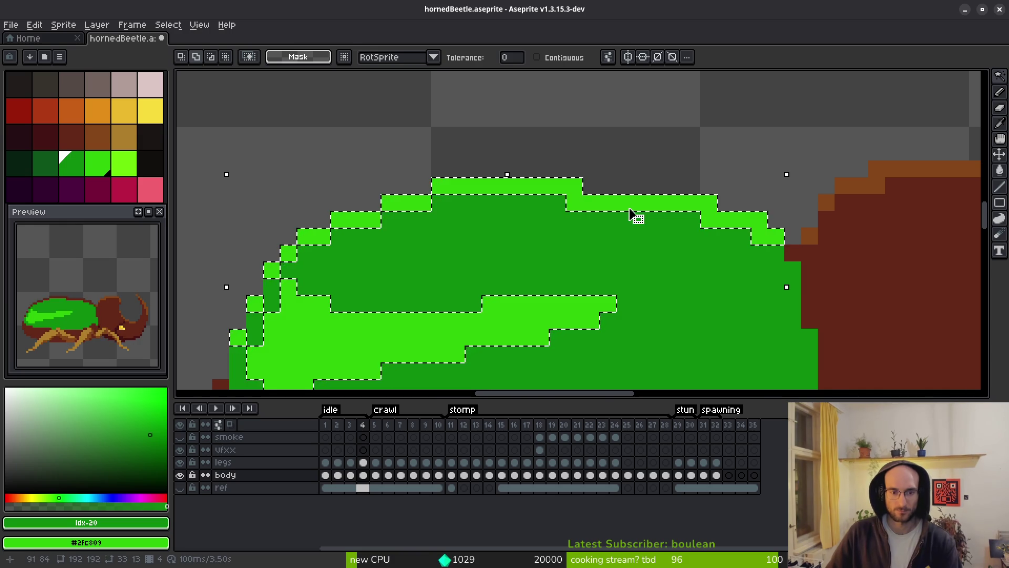
Paste the light-green highlights onto frame 5 one pixel up, then undo it
key(Right)
key(ctrl+v)
drag(632, 218, 624, 202)
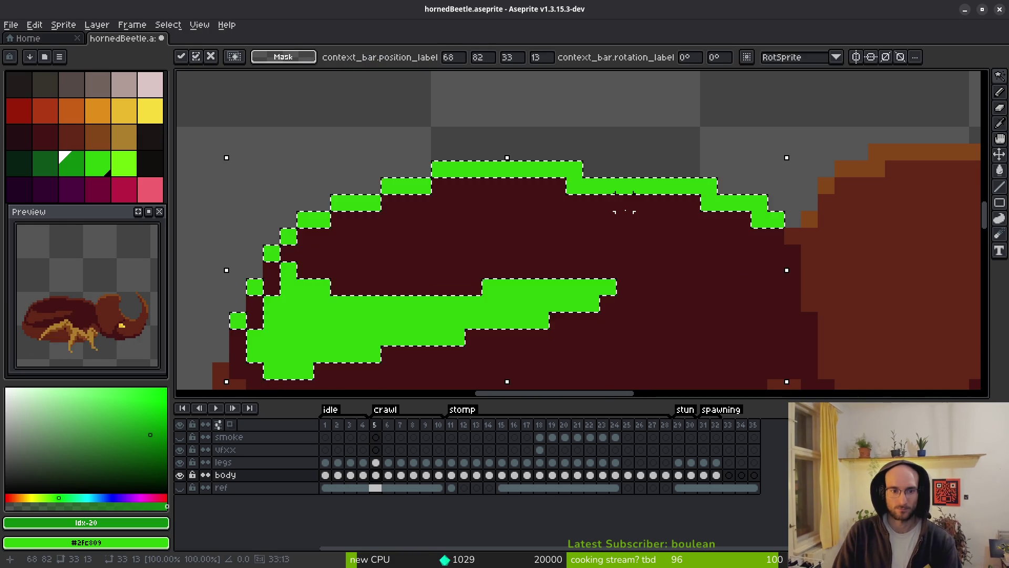
key(Return)
key(ctrl+z)
key(ctrl+z)
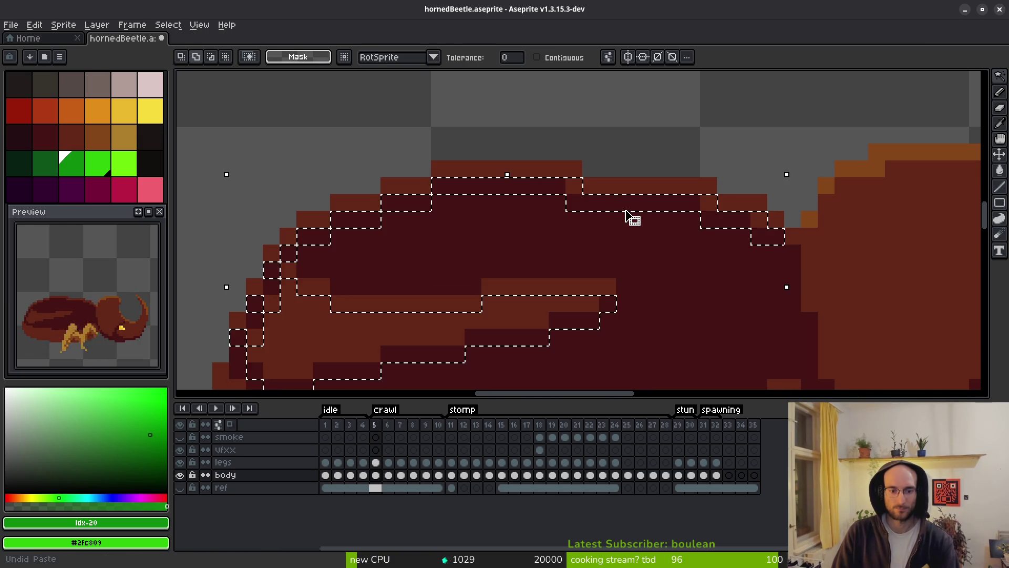
Paste the light-green highlights onto frame 2, nudged up one pixel
key(Left)
key(Left)
key(ctrl+c)
key(Left)
key(ctrl+v)
key(Up)
key(Return)
key(ctrl+z)
key(ctrl+v)
key(Escape)
key(ctrl+v)
key(Up)
key(Return)
On frame 1, pick dark brown #431414 from the head and hide the legs layer
key(Left)
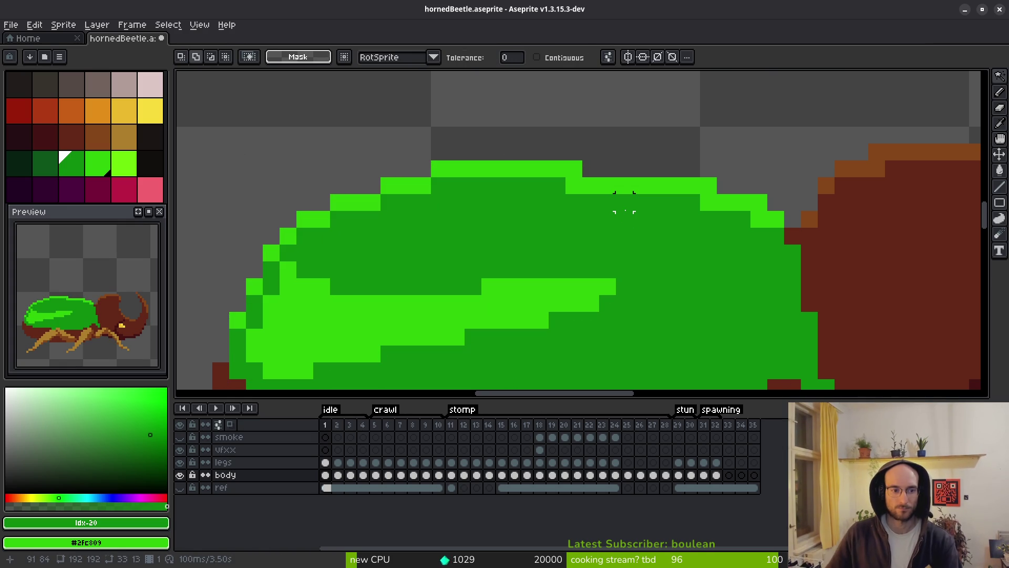
scroll(556, 269, down, 2)
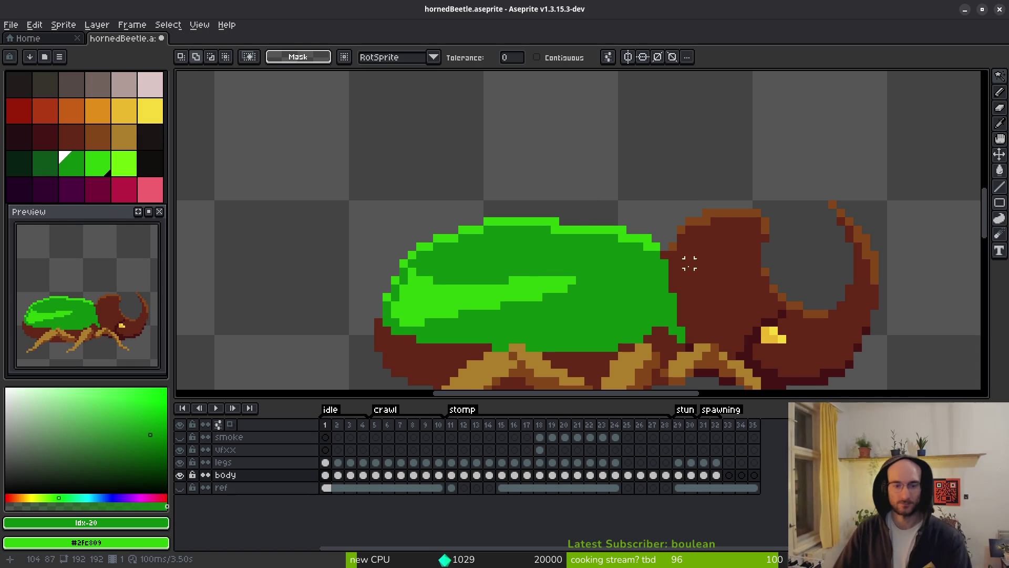
scroll(641, 285, down, 2)
scroll(640, 285, up, 2)
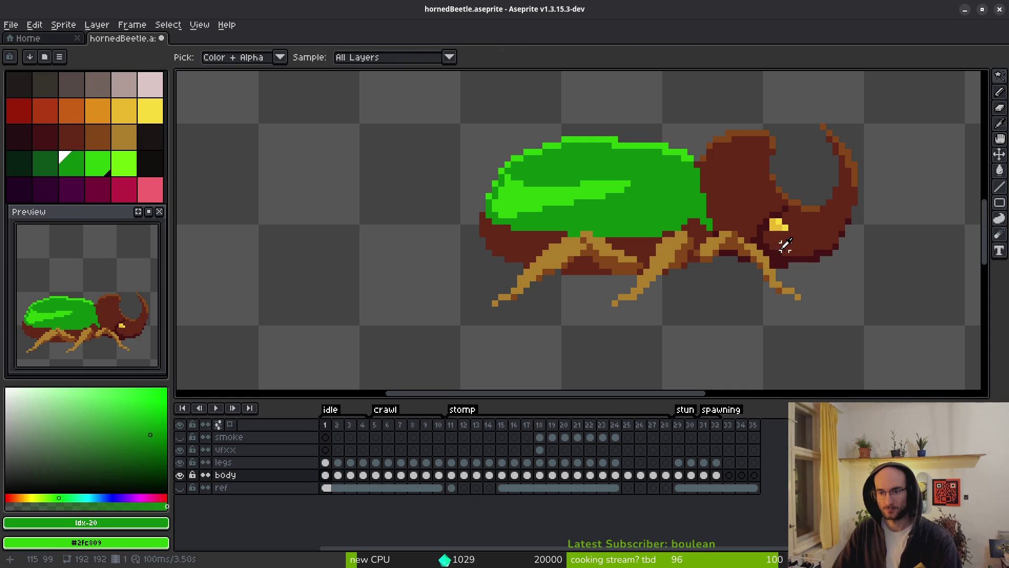
alt+click(778, 247)
key(w)
click(180, 462)
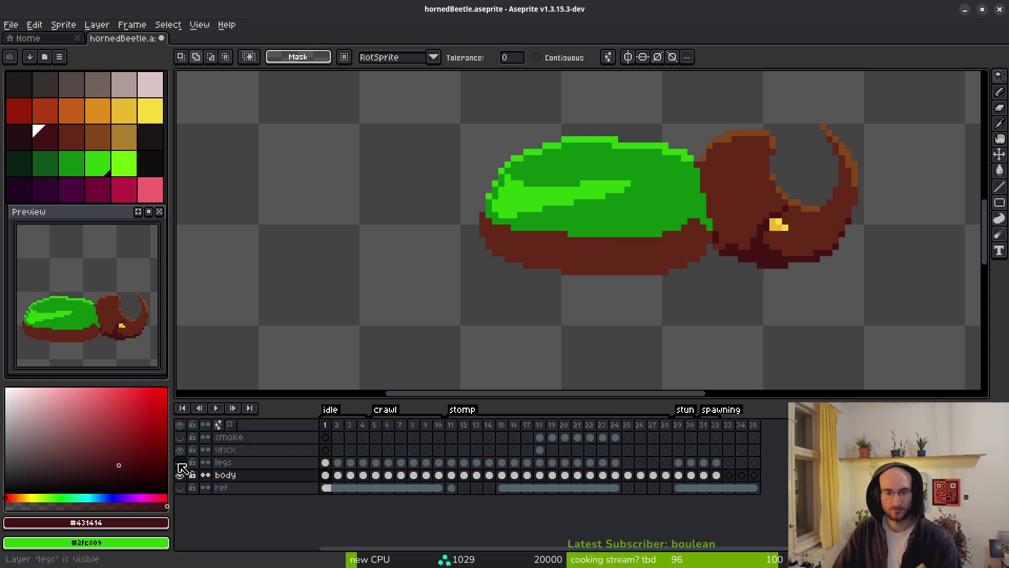
Pencil a #431414 line along the shell's lower and lower-left edge
scroll(661, 288, up, 2)
key(b)
mouse_move(778, 188)
mouse_down()
mouse_move(695, 223)
mouse_move(743, 187)
mouse_move(725, 218)
mouse_move(688, 224)
mouse_move(417, 228)
mouse_up()
mouse_move(339, 204)
mouse_down()
mouse_move(320, 177)
mouse_move(334, 201)
mouse_move(432, 236)
mouse_move(526, 247)
mouse_move(608, 228)
mouse_up()
Flood-fill the brown strip under the shell with #431414, undoing a stray stroke
key(g)
click(526, 248)
key(b)
key(ctrl+z)
scroll(639, 266, down, 4)
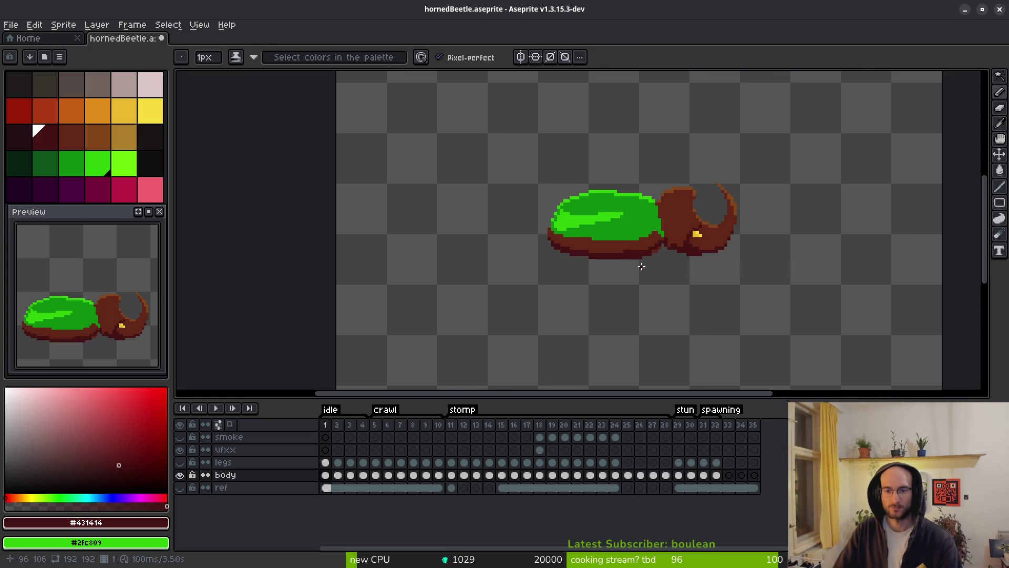
scroll(659, 253, up, 3)
scroll(664, 237, down, 3)
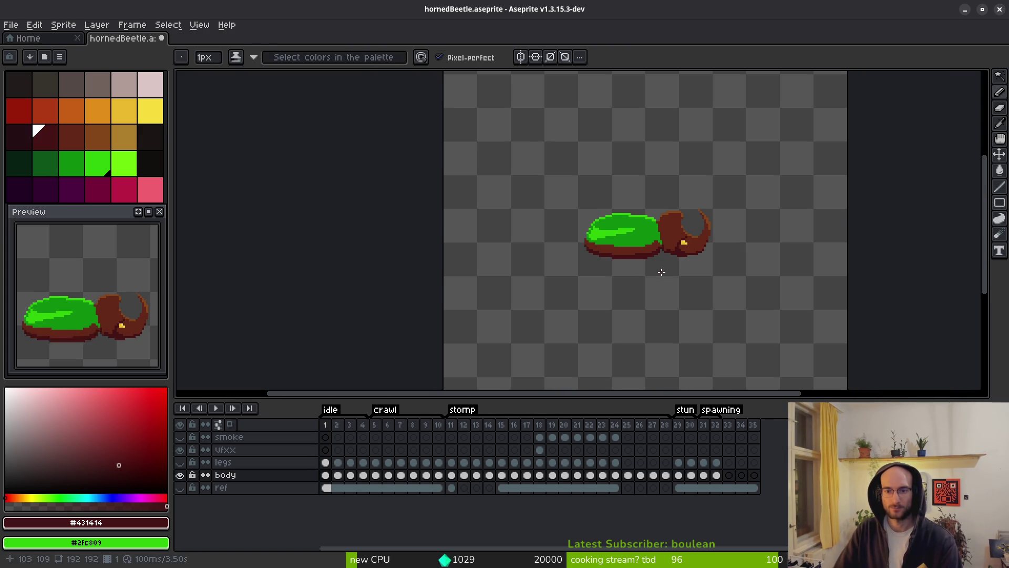
scroll(661, 272, up, 3)
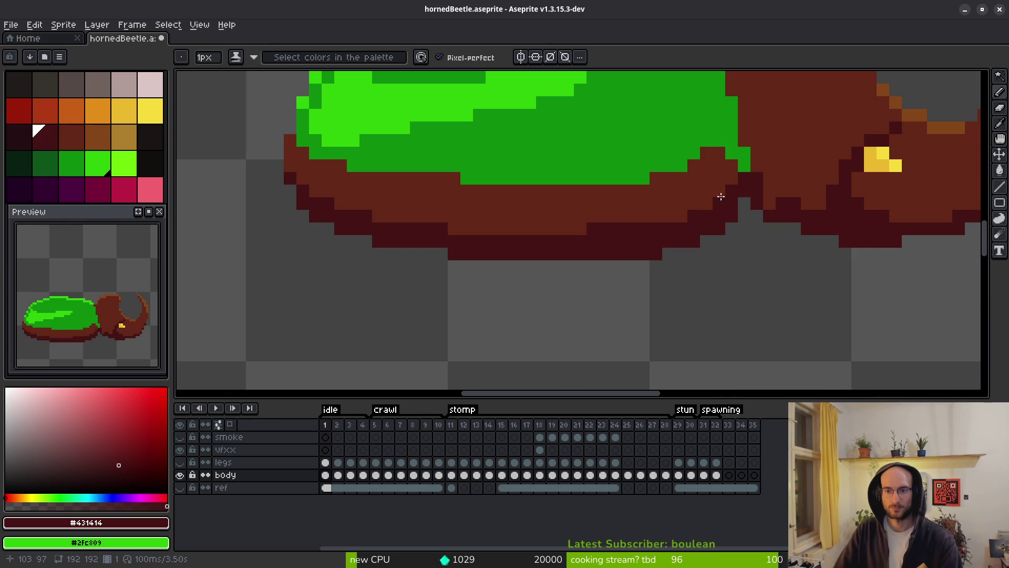
Extend the dark #431414 line left along the shell's bottom edge
mouse_move(615, 231)
mouse_down()
mouse_move(439, 225)
mouse_move(342, 206)
mouse_up()
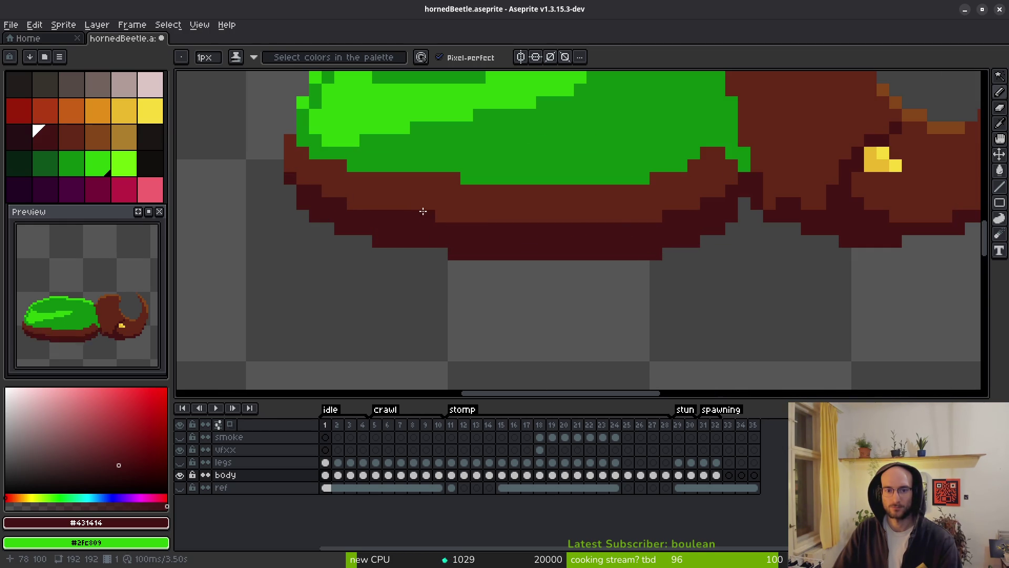
scroll(476, 246, down, 3)
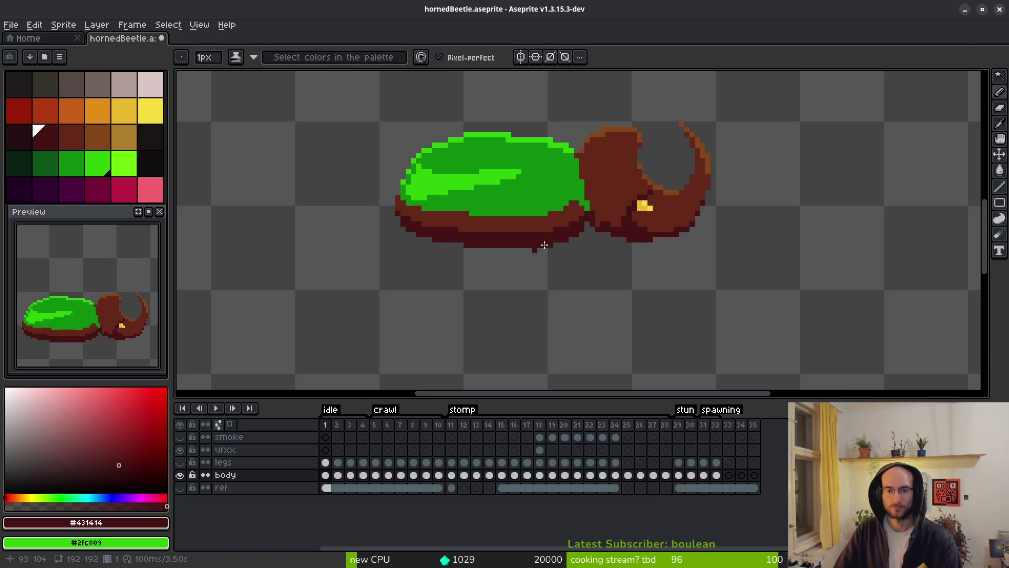
scroll(530, 248, up, 2)
scroll(468, 246, up, 3)
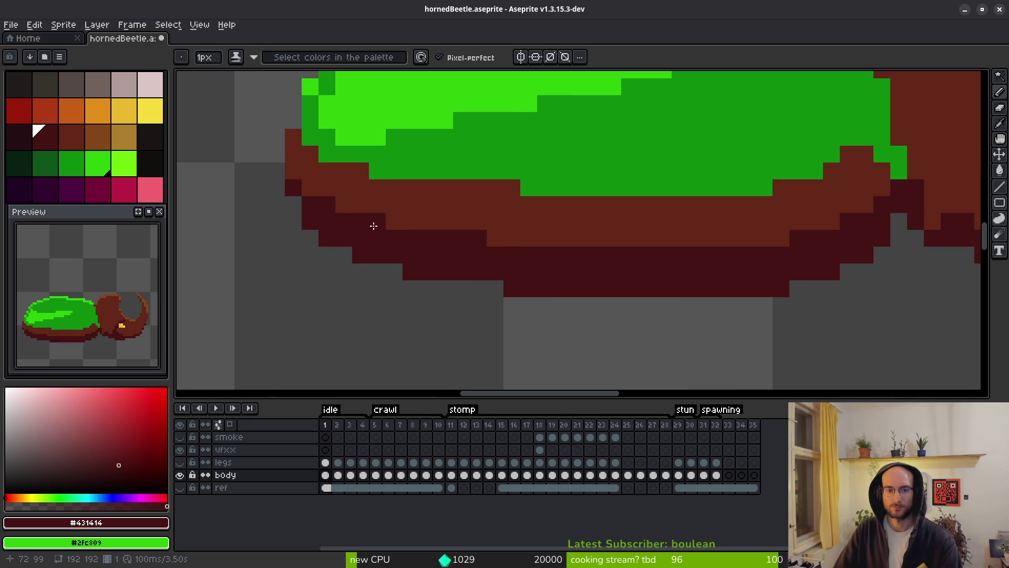
scroll(431, 248, down, 4)
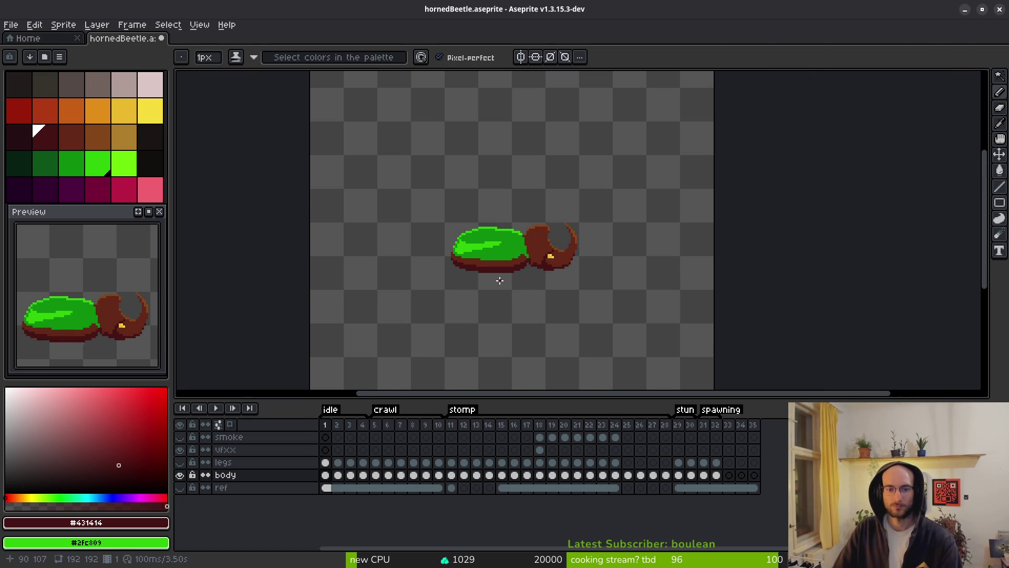
Save the sprite and display frame 4
key(ctrl+s)
click(362, 425)
scroll(503, 268, up, 4)
key(m)
scroll(630, 248, up, 2)
Step back through frames 3 and 2, sampling dark brown #431414 and mid brown #632718
key(i)
key(b)
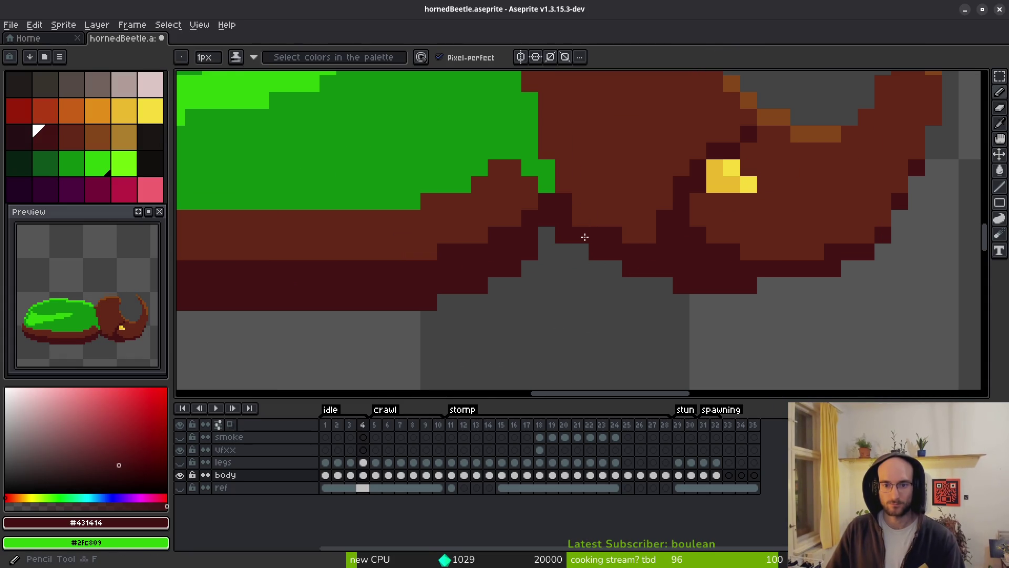
key(Left)
alt+click(635, 284)
alt+click(593, 231)
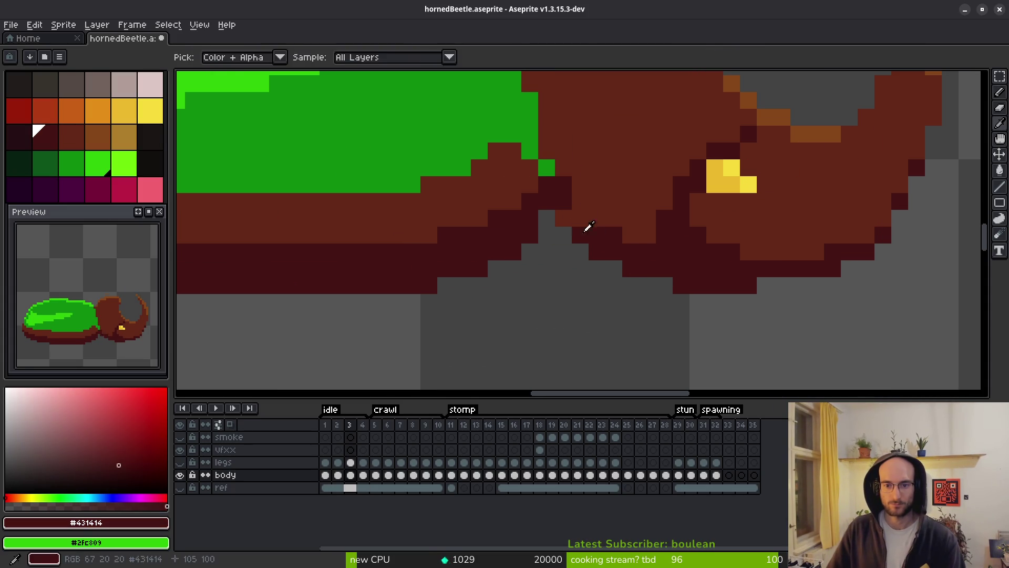
key(Left)
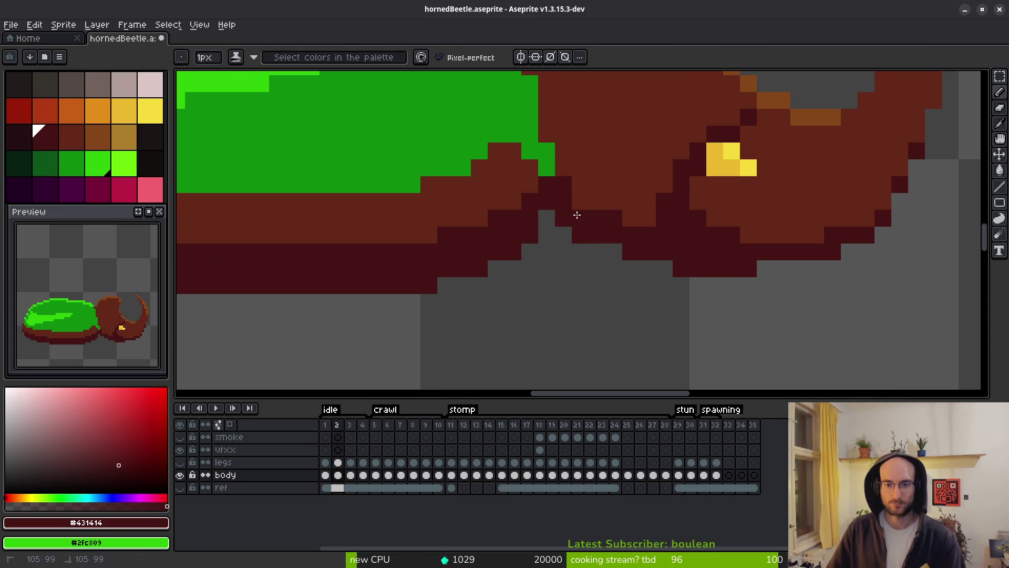
alt+click(626, 208)
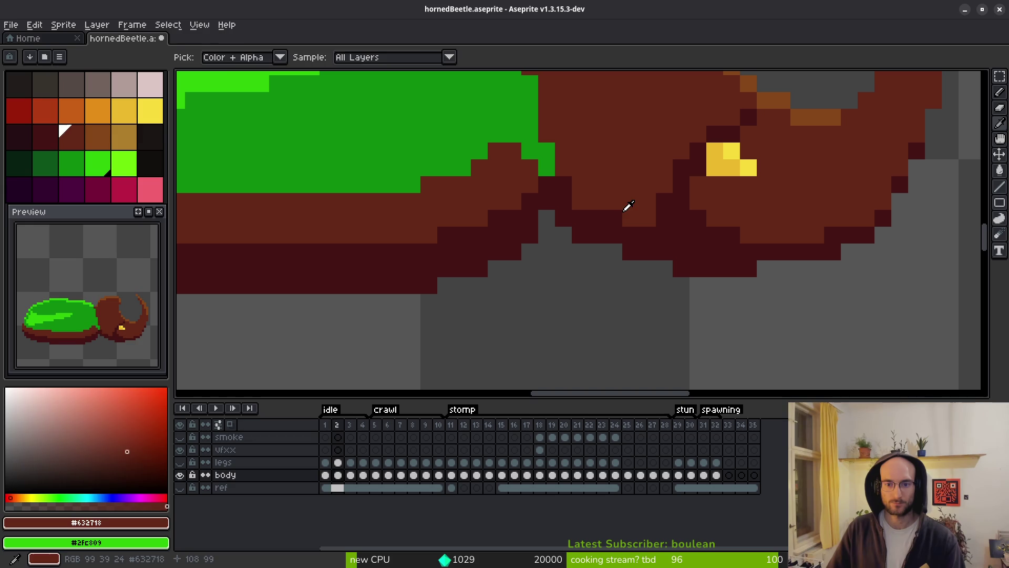
key(Right)
key(Right)
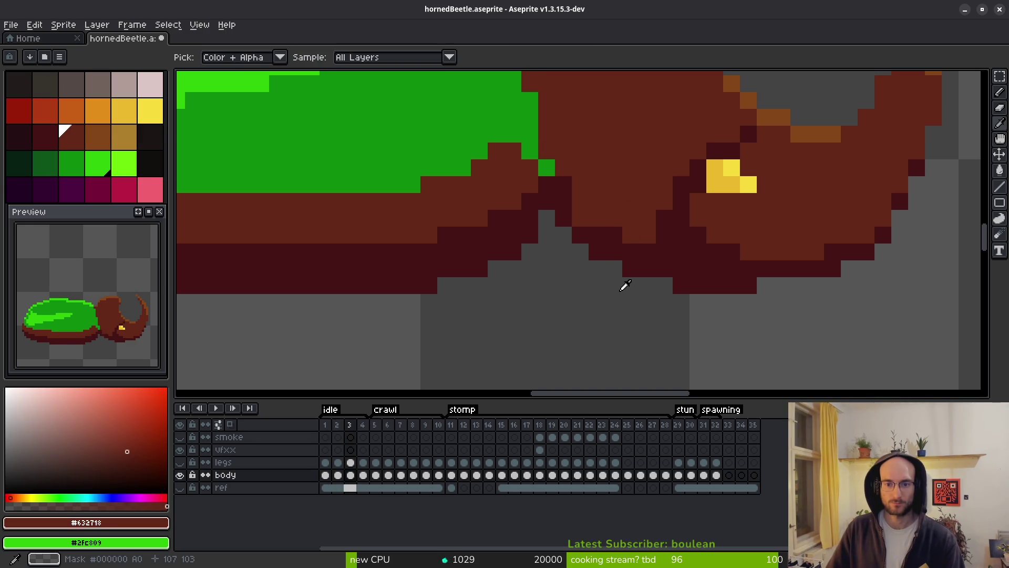
key(Left)
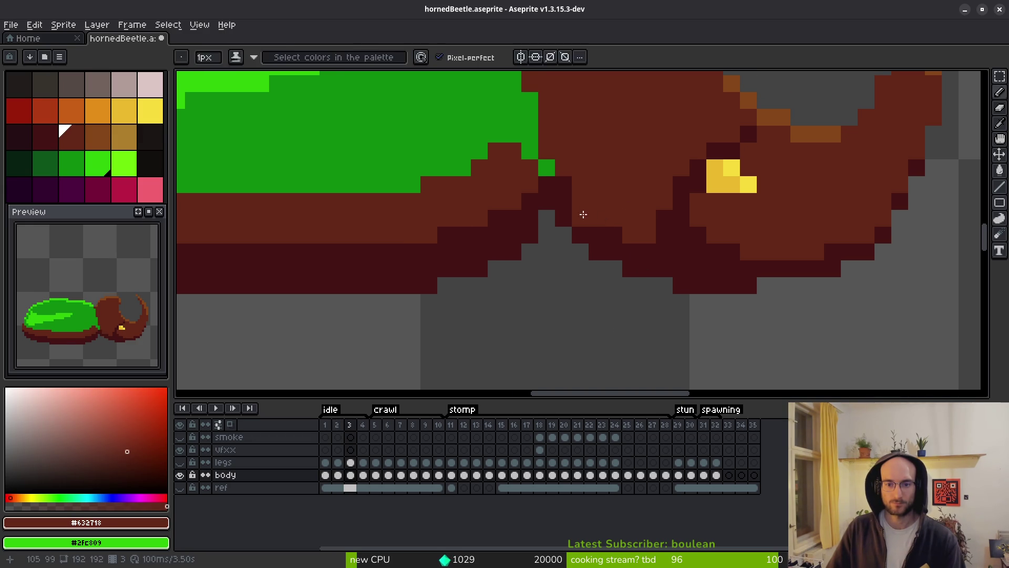
alt+click(579, 219)
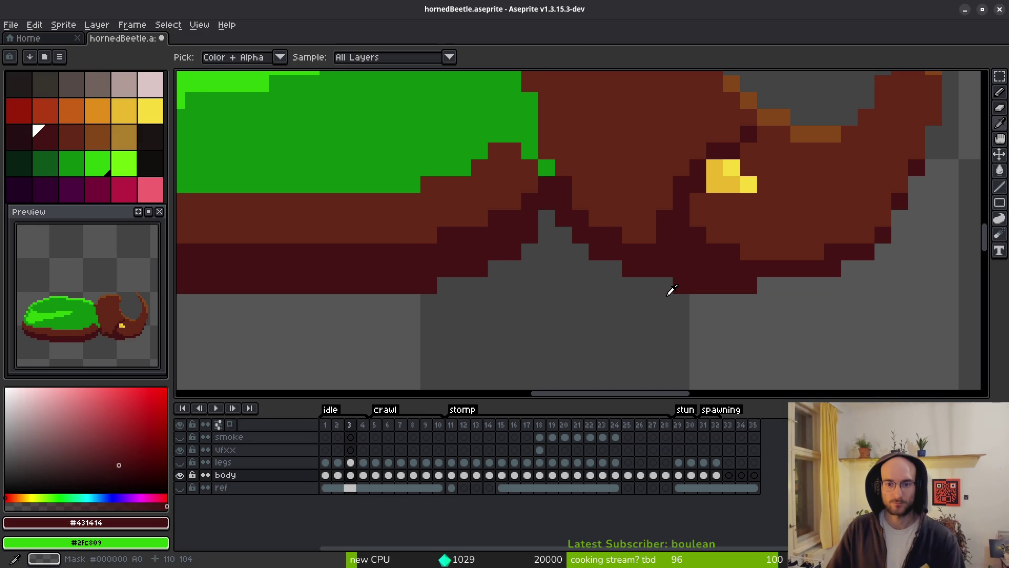
Flip between frames 3 and 4 to check the dark underside band
key(Right)
key(Left)
key(Left)
key(Right)
key(Right)
scroll(652, 314, down, 4)
key(Left)
key(Left)
key(Left)
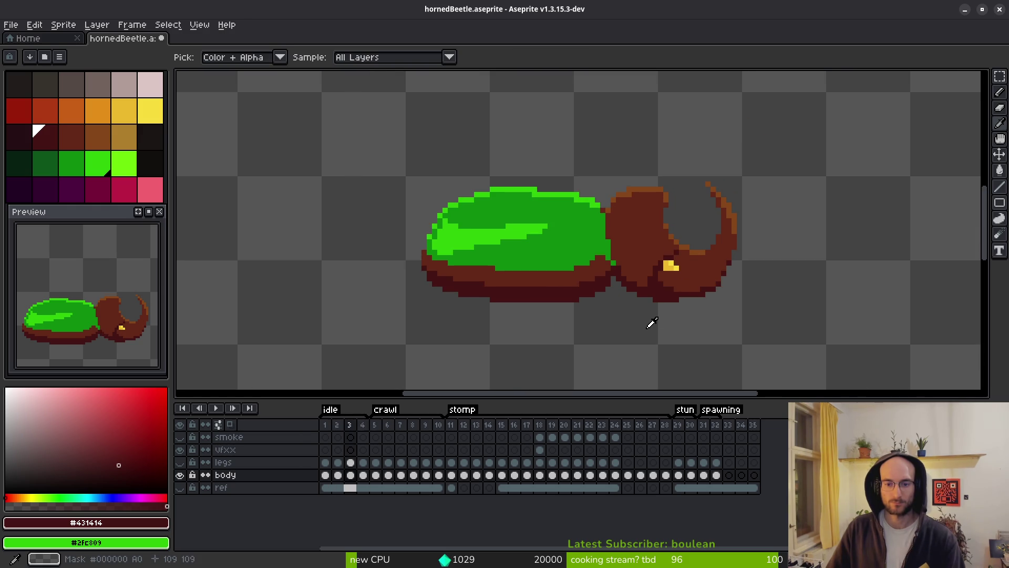
key(b)
scroll(637, 286, up, 4)
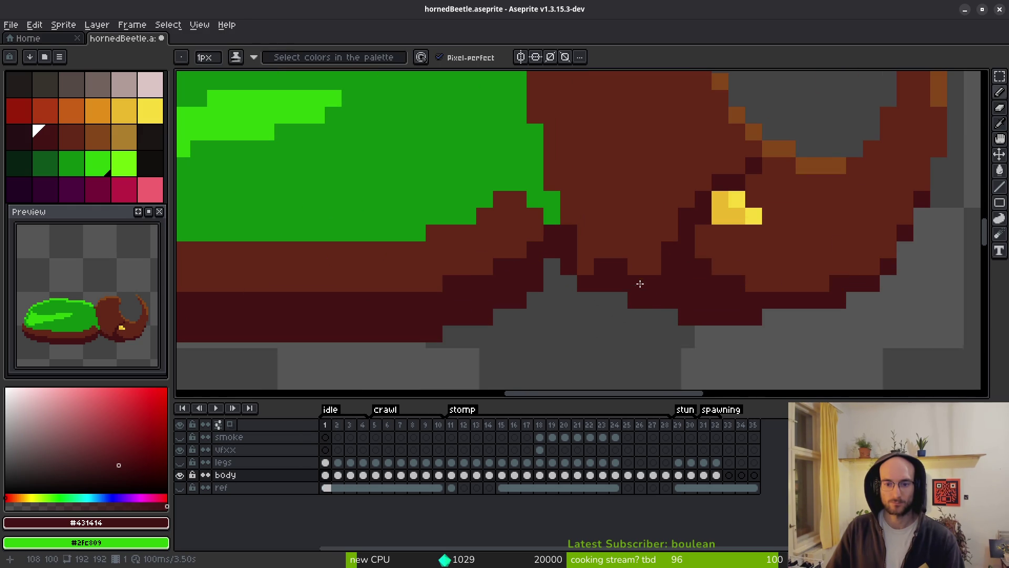
Compare frames 2 and 3, then make the legs layer visible on frame 2
key(Right)
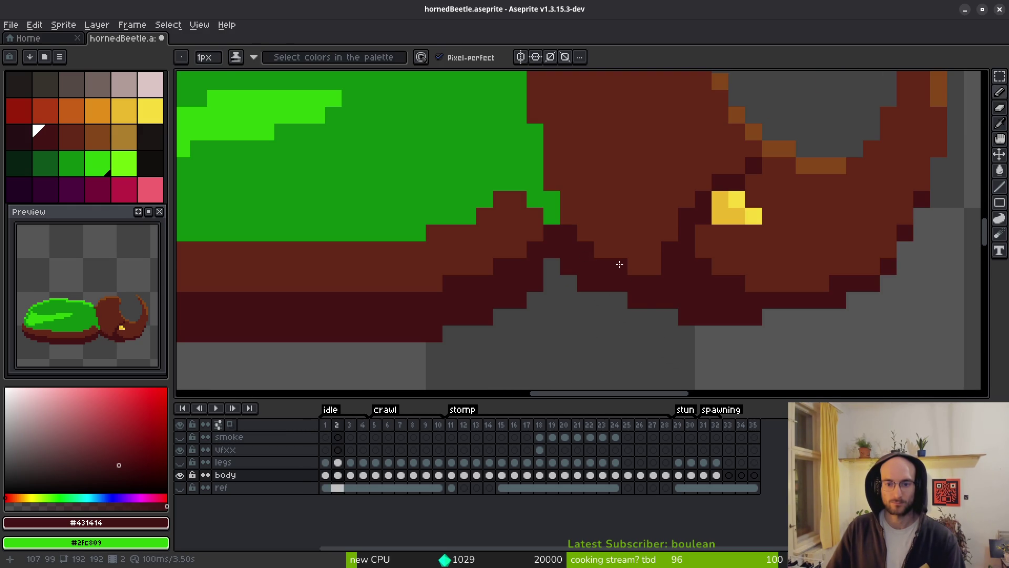
key(Right)
key(Right)
key(Left)
key(Left)
key(Right)
key(Right)
key(Left)
key(Left)
scroll(595, 326, down, 4)
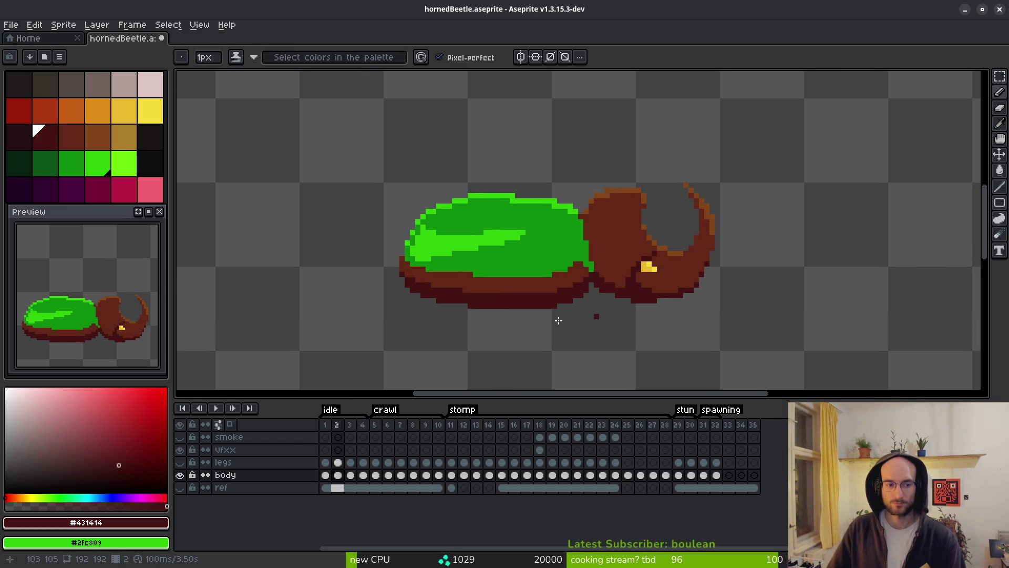
click(180, 461)
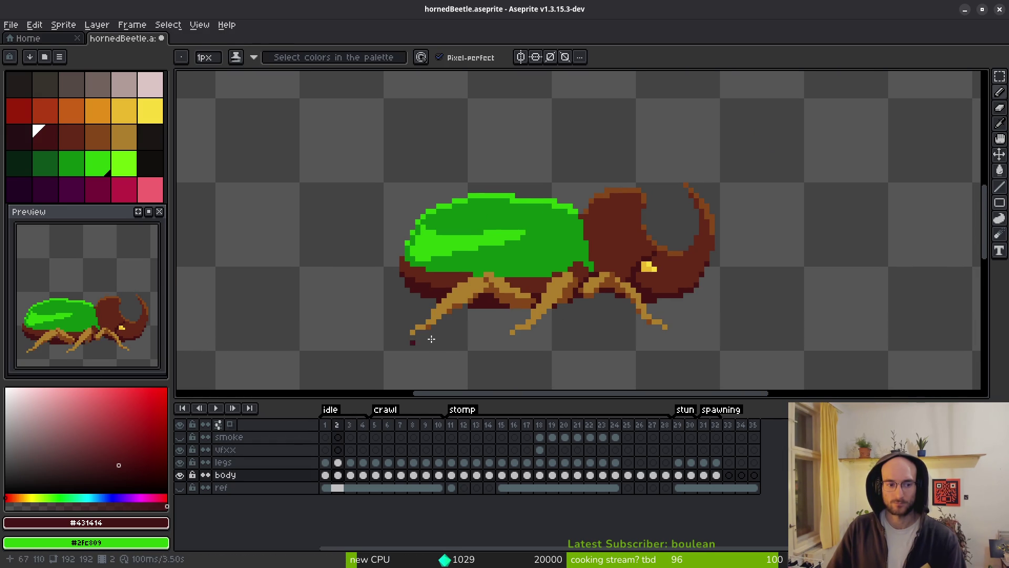
Advance the timeline to stomp frame 11, where the shell is still dark maroon
scroll(480, 316, down, 2)
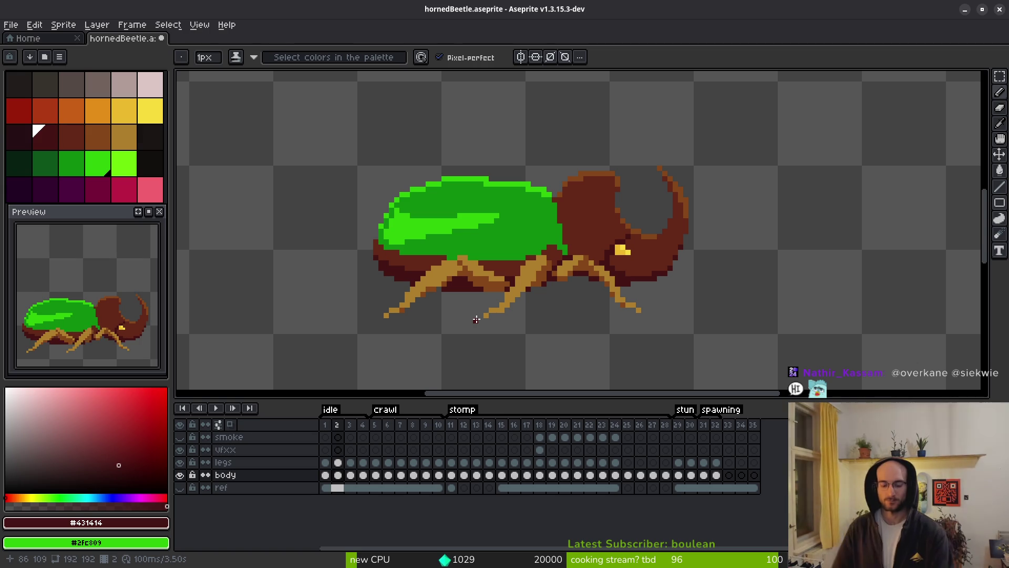
key(i)
key(Return)
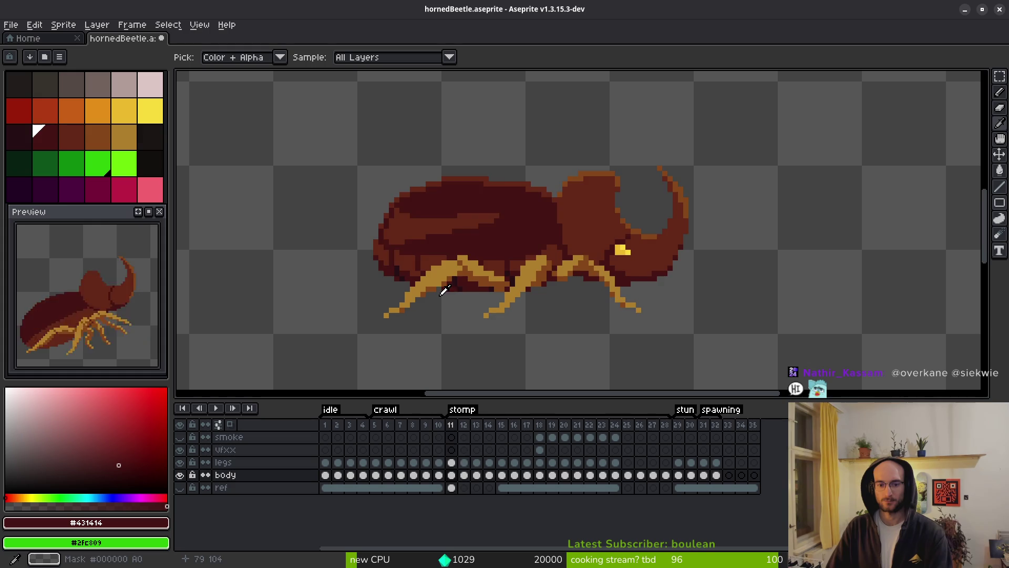
Paint Bucket the dark-green shell strip #250e13 and the bright-green strip #431414, then sample #632718
key(b)
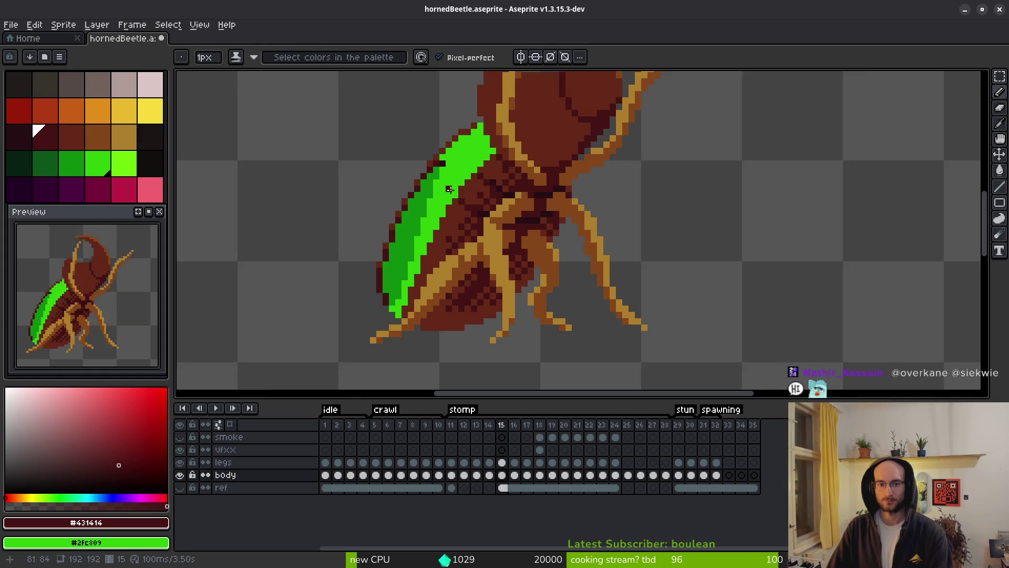
scroll(450, 189, up, 5)
key(g)
alt+click(491, 194)
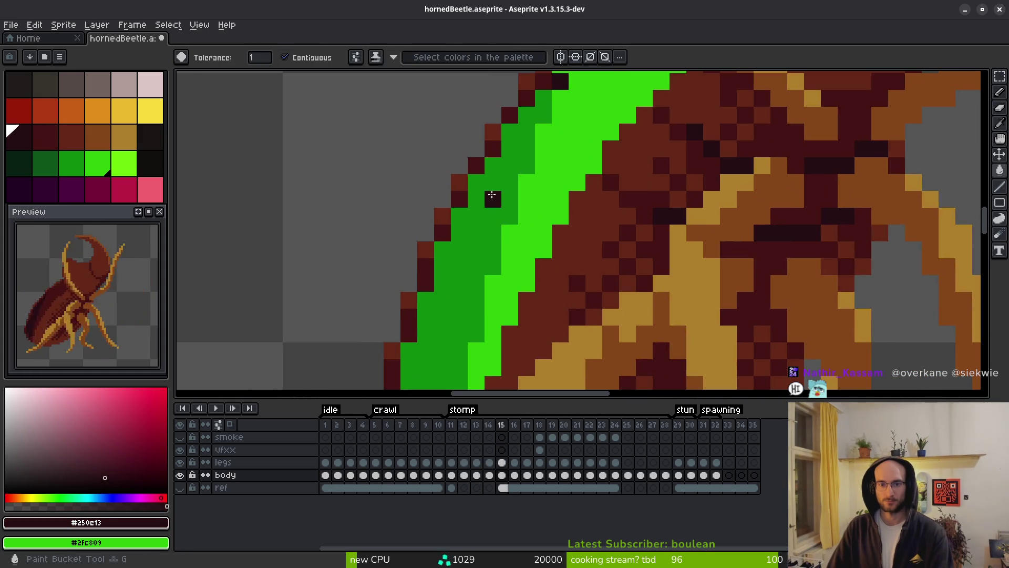
click(491, 195)
alt+click(646, 189)
click(578, 146)
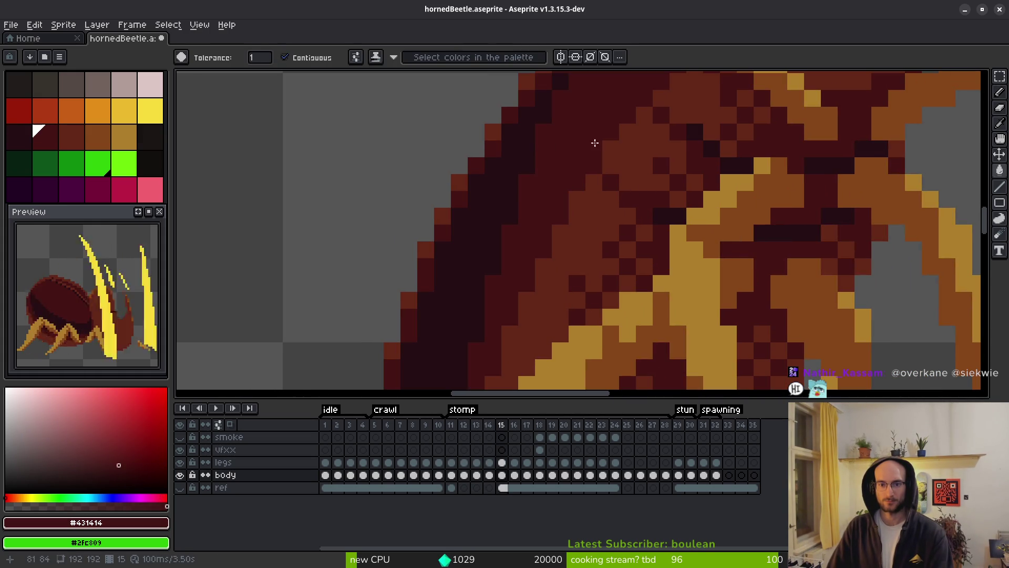
scroll(578, 146, down, 3)
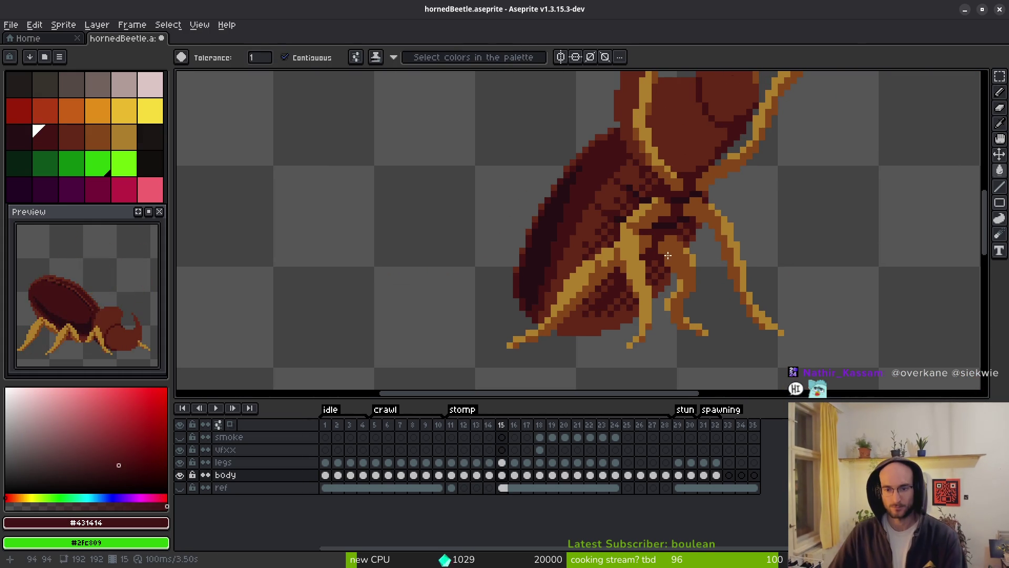
alt+click(629, 236)
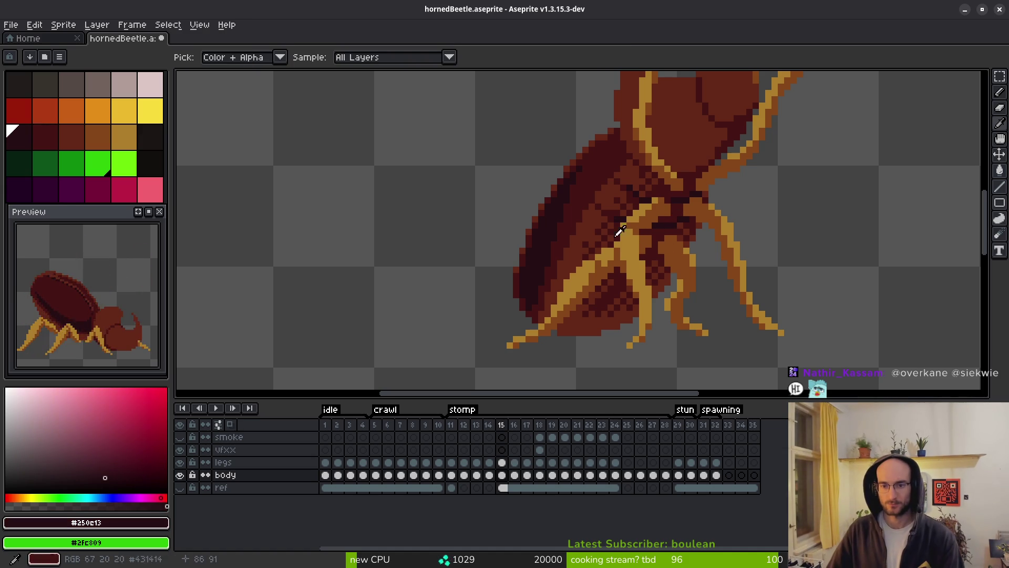
alt+click(643, 220)
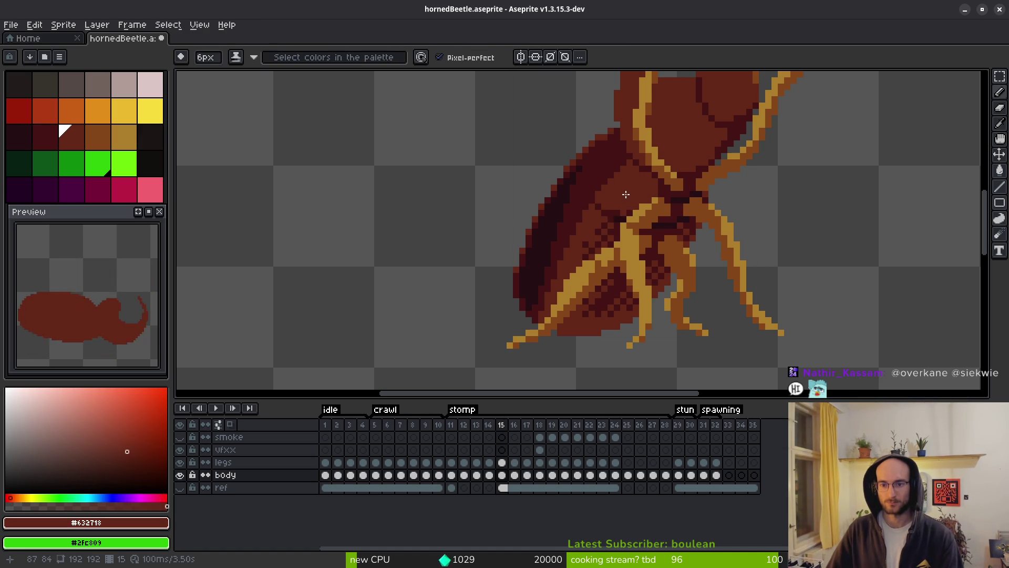
Set the brush to 4px and repaint patches of the body in red-brown
key(minus)
scroll(628, 180, down, 1)
key(plus)
scroll(636, 182, up, 3)
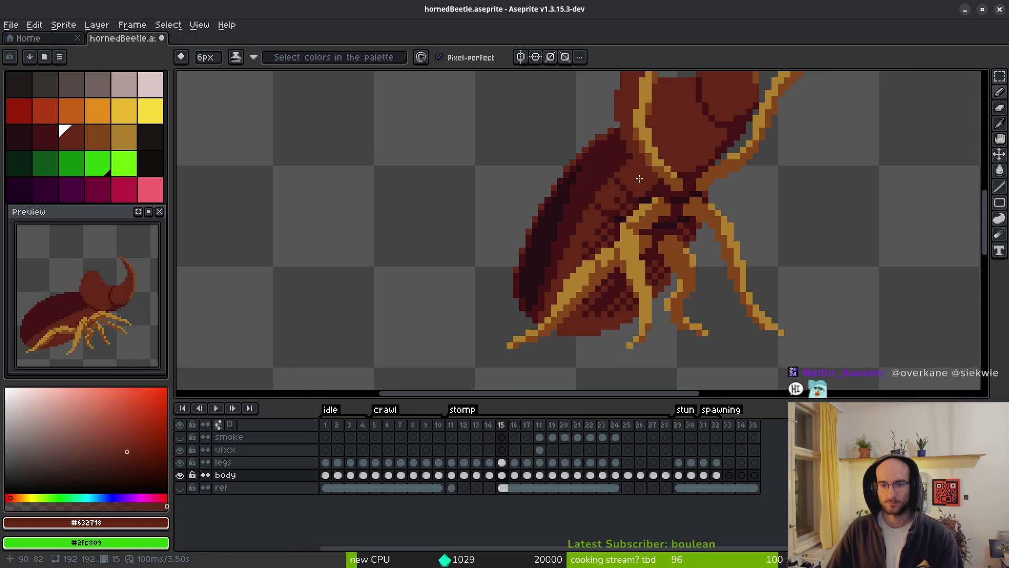
key(minus)
key(minus)
drag(639, 184, 617, 200)
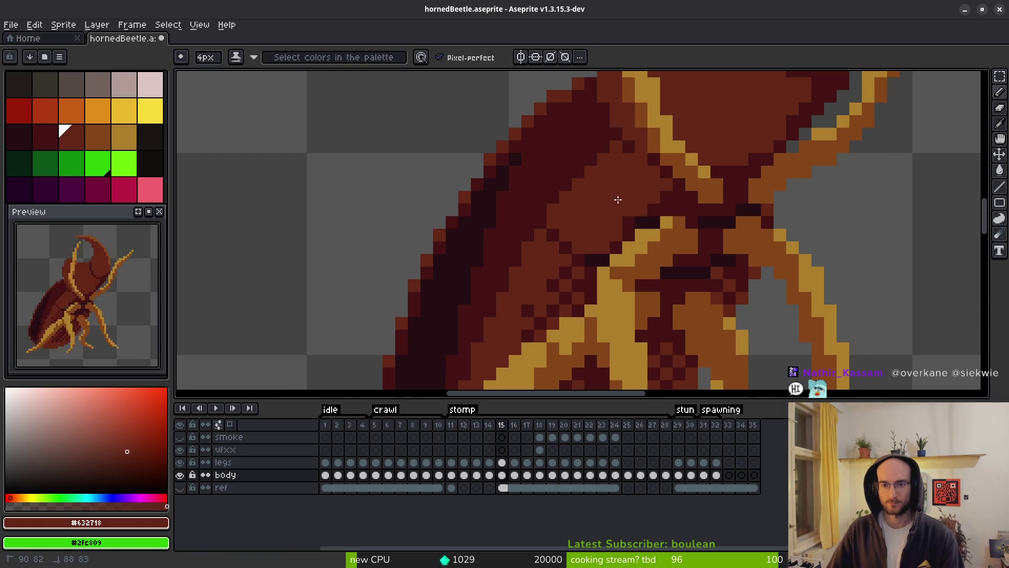
mouse_move(546, 277)
mouse_down()
mouse_move(578, 258)
mouse_move(615, 190)
mouse_move(588, 237)
mouse_move(604, 205)
mouse_up()
Flood-fill the near-black outline areas with dark red #431414, undoing an unwanted body fill
scroll(560, 259, down, 5)
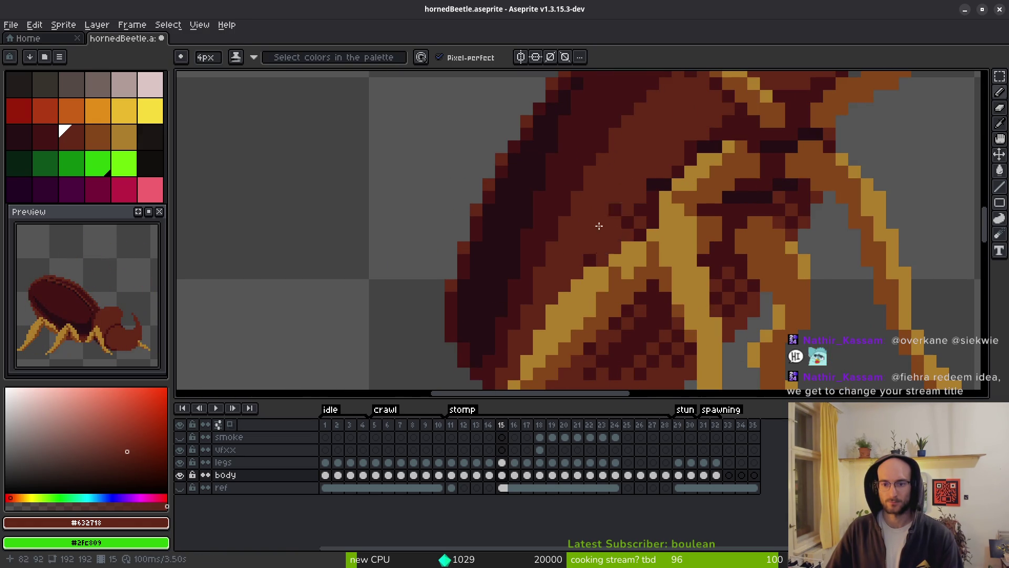
scroll(608, 242, down, 1)
key(minus)
key(minus)
key(minus)
scroll(704, 283, right, 3)
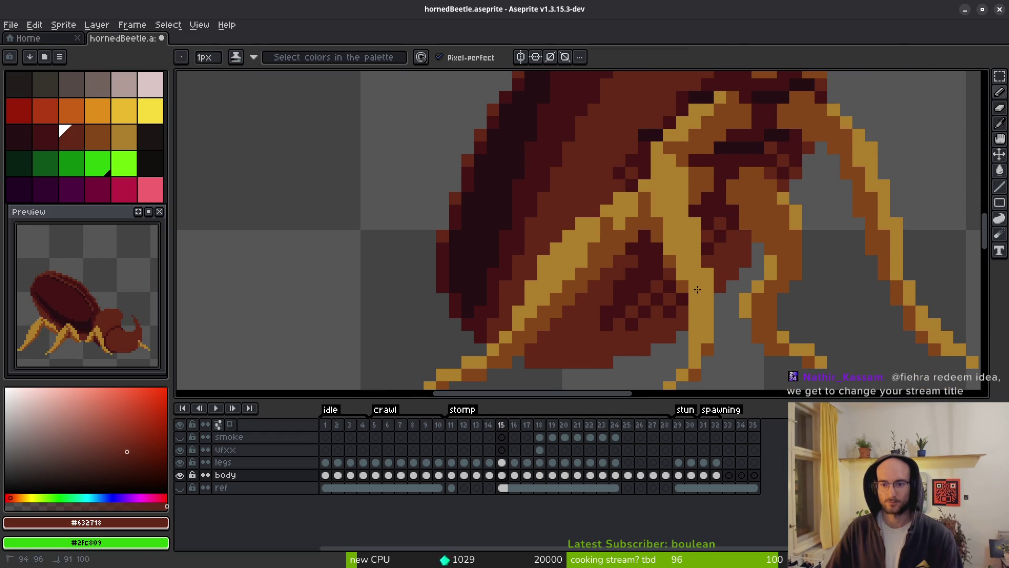
scroll(649, 320, right, 3)
scroll(717, 267, up, 3)
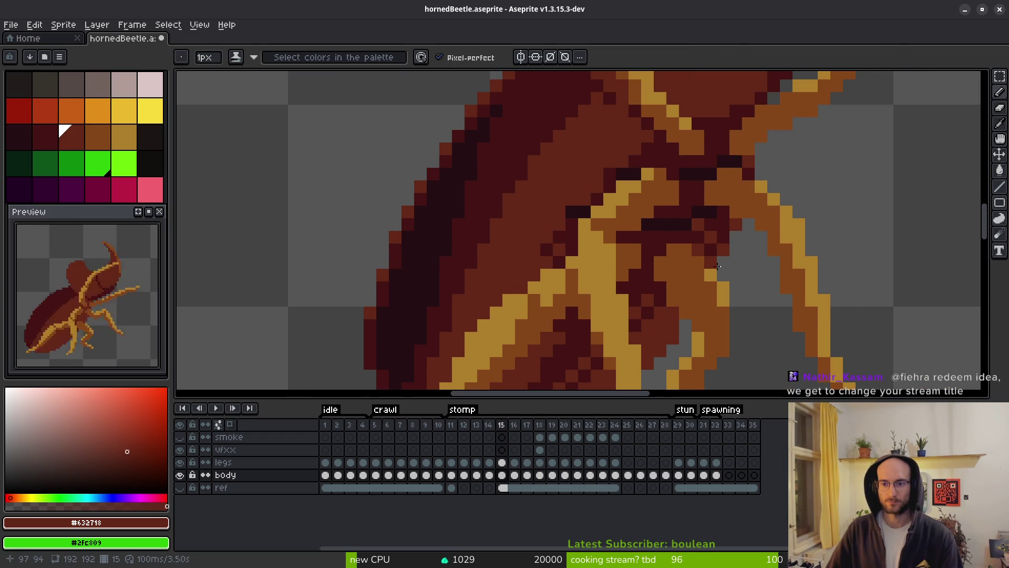
alt+click(705, 166)
key(g)
click(699, 173)
click(706, 212)
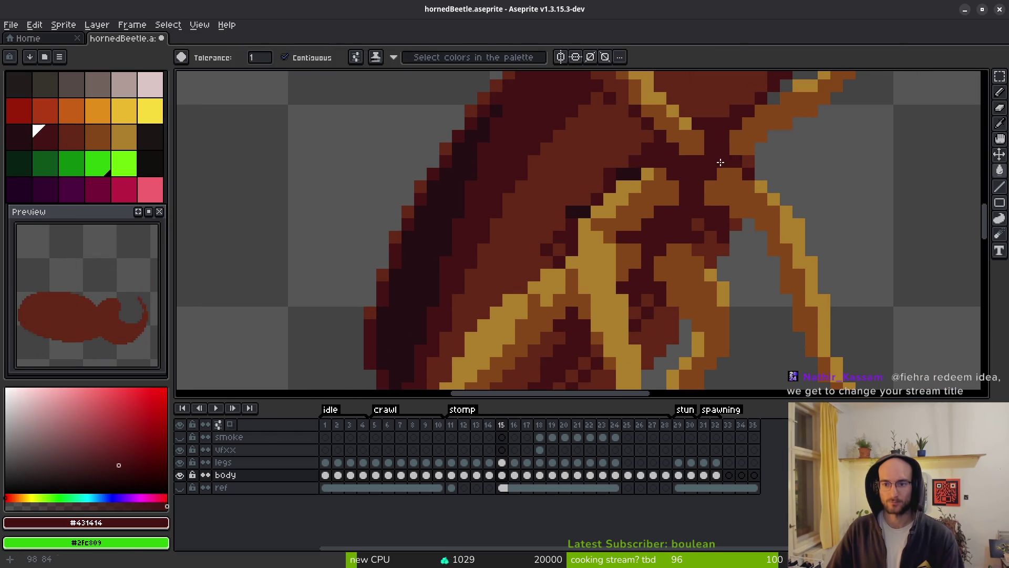
scroll(580, 210, down, 6)
scroll(703, 271, up, 1)
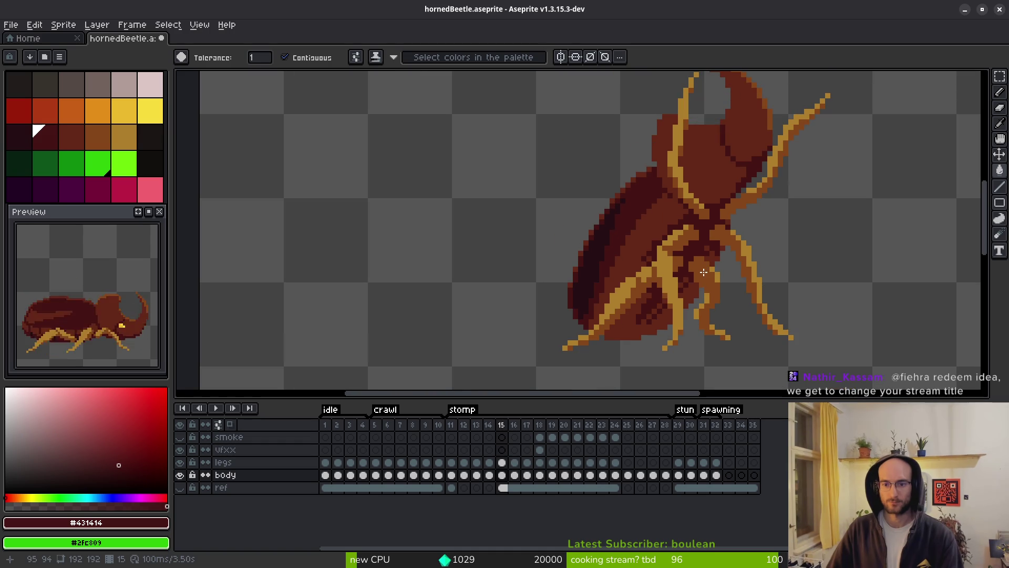
scroll(666, 280, up, 4)
click(683, 209)
key(ctrl+z)
key(f)
Paint dark #431414 pixels and a dark patch into the beetle's underside pattern
drag(655, 302, 659, 192)
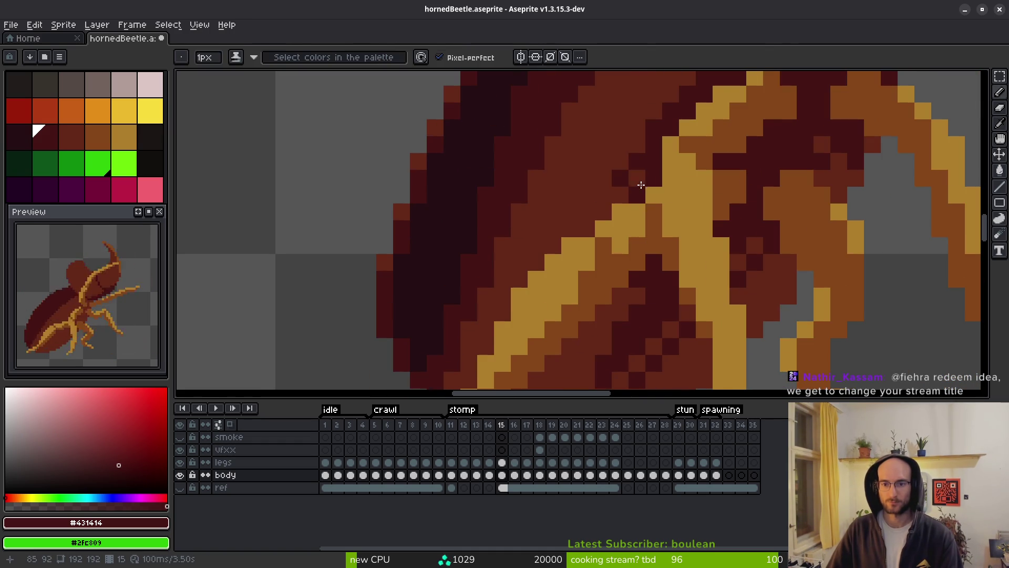
alt+click(623, 147)
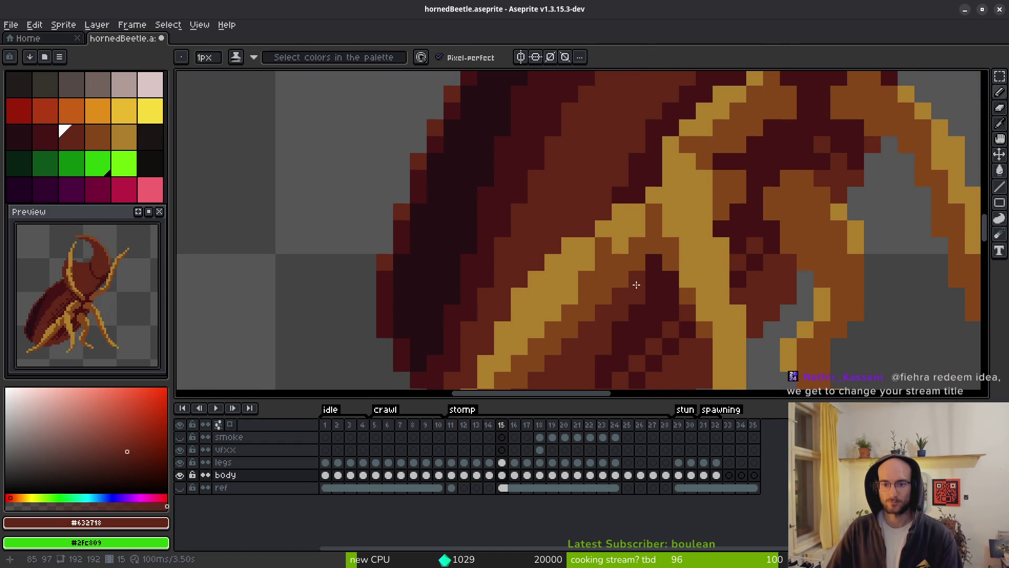
drag(635, 284, 597, 205)
alt+click(570, 254)
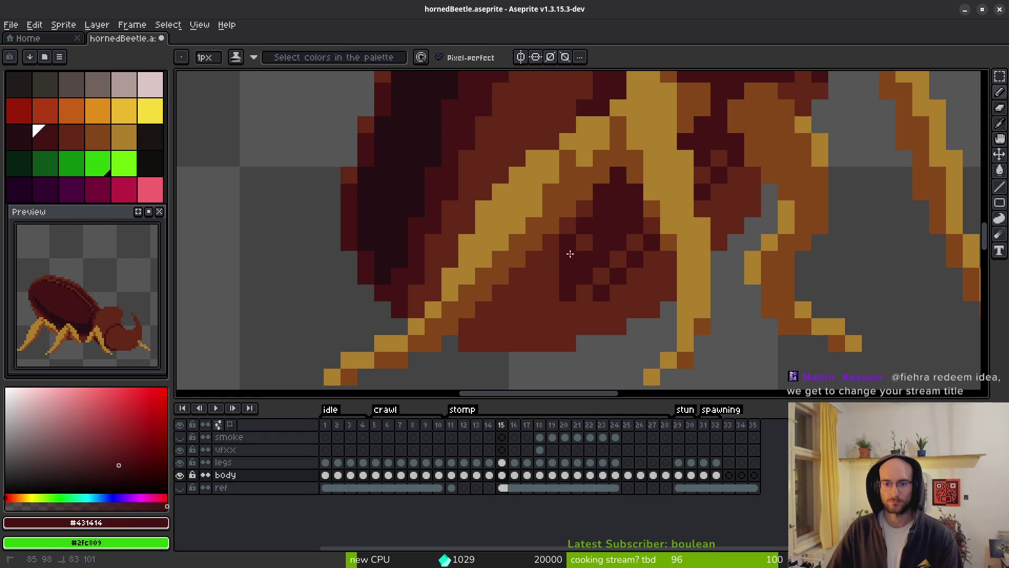
click(585, 210)
alt+click(540, 268)
click(597, 279)
alt+click(615, 258)
click(634, 241)
click(602, 278)
drag(588, 309, 570, 309)
Add a few more single dark pixels to the underside pattern
scroll(599, 289, up, 2)
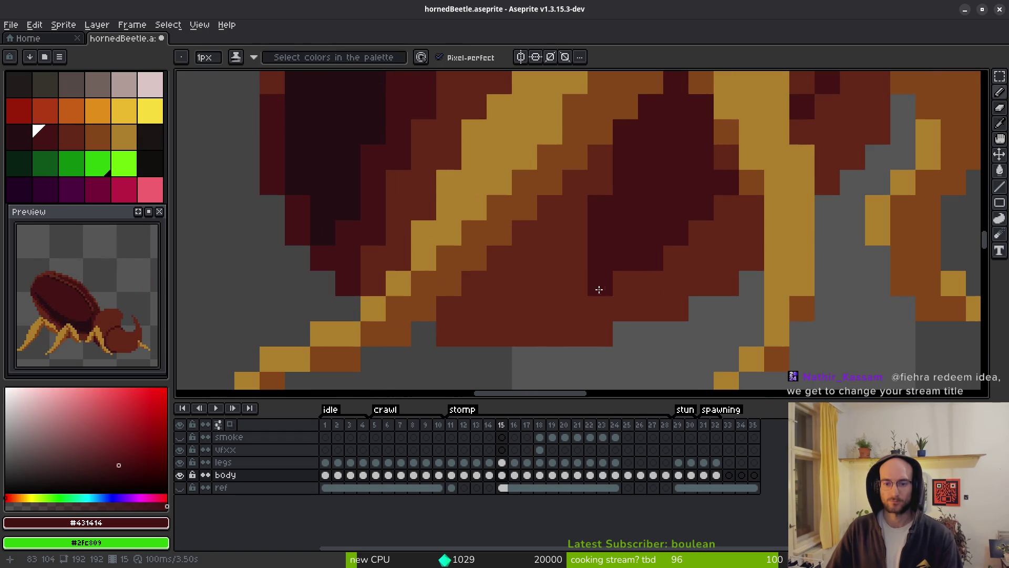
click(578, 257)
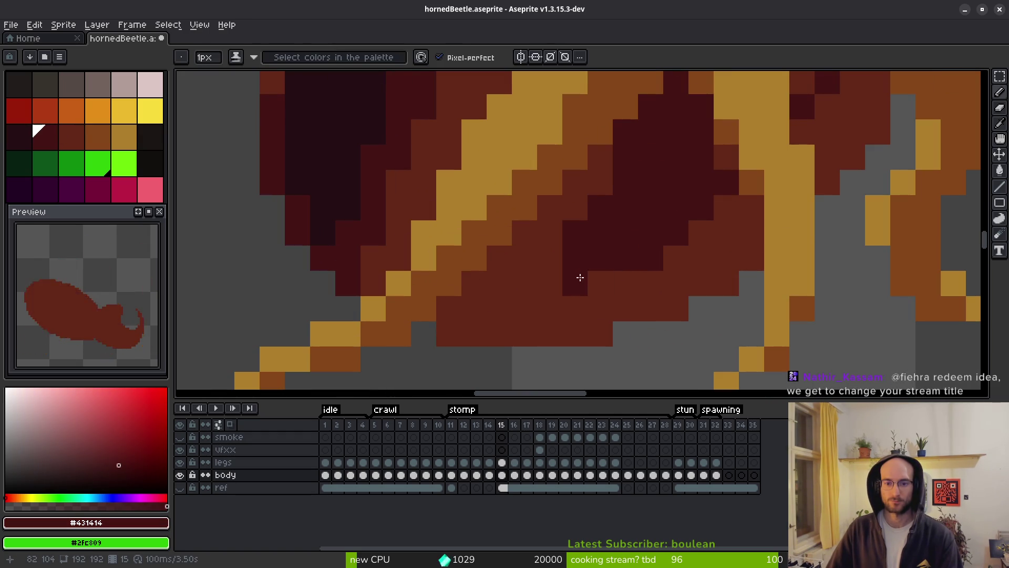
scroll(622, 275, down, 3)
scroll(604, 290, up, 2)
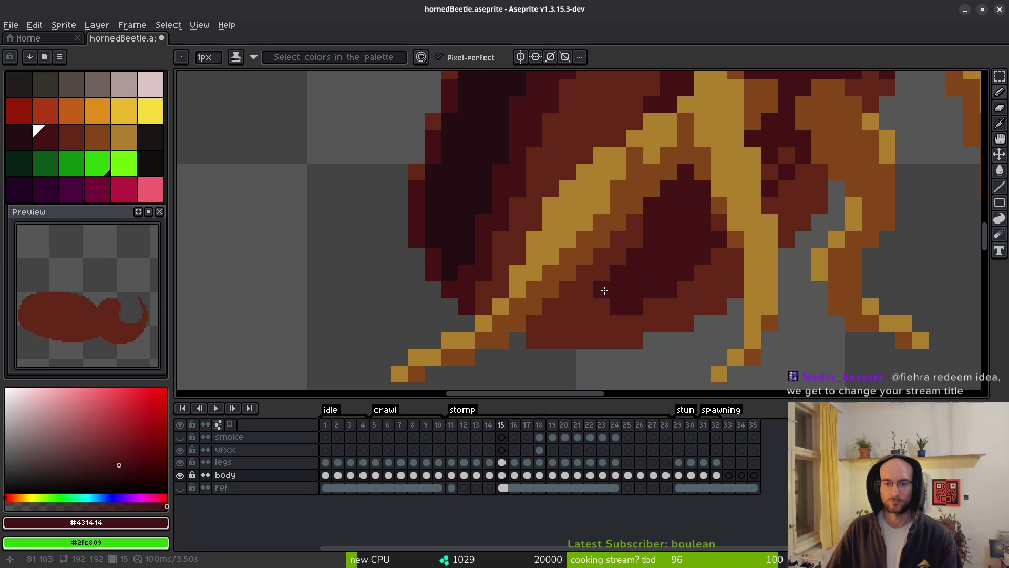
click(635, 239)
scroll(634, 269, down, 3)
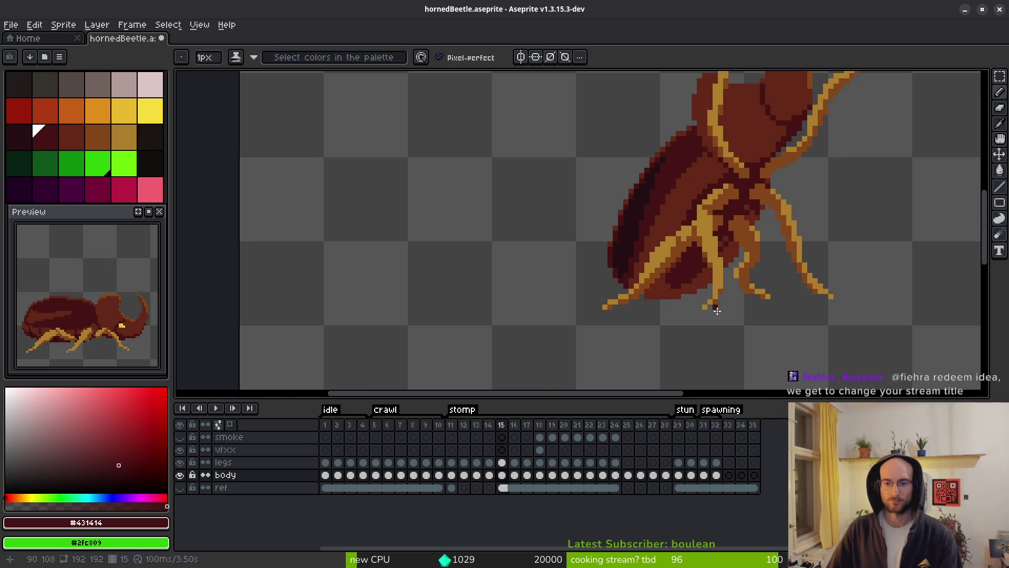
scroll(716, 254, up, 1)
scroll(724, 237, up, 1)
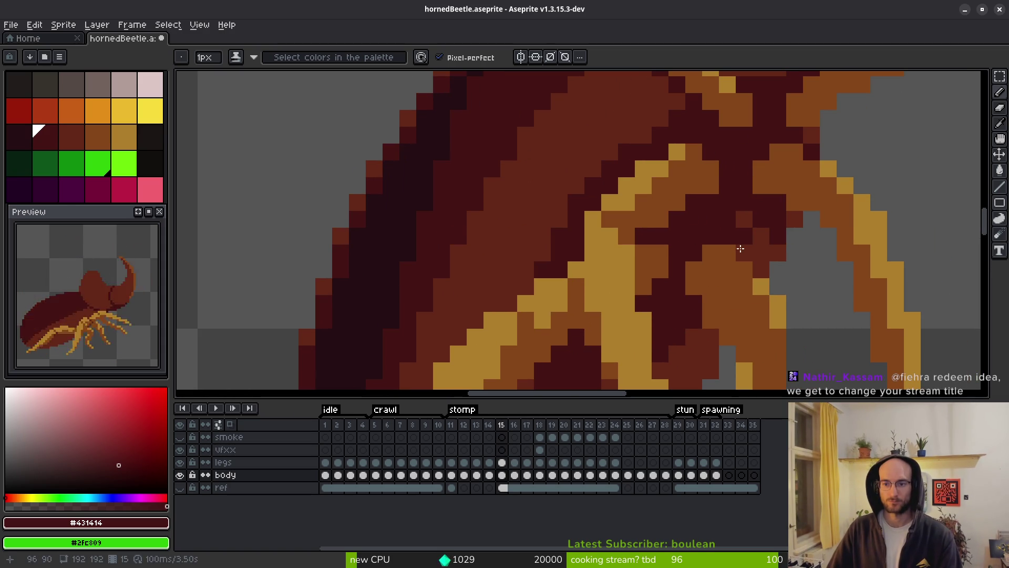
alt+click(764, 246)
scroll(770, 231, up, 2)
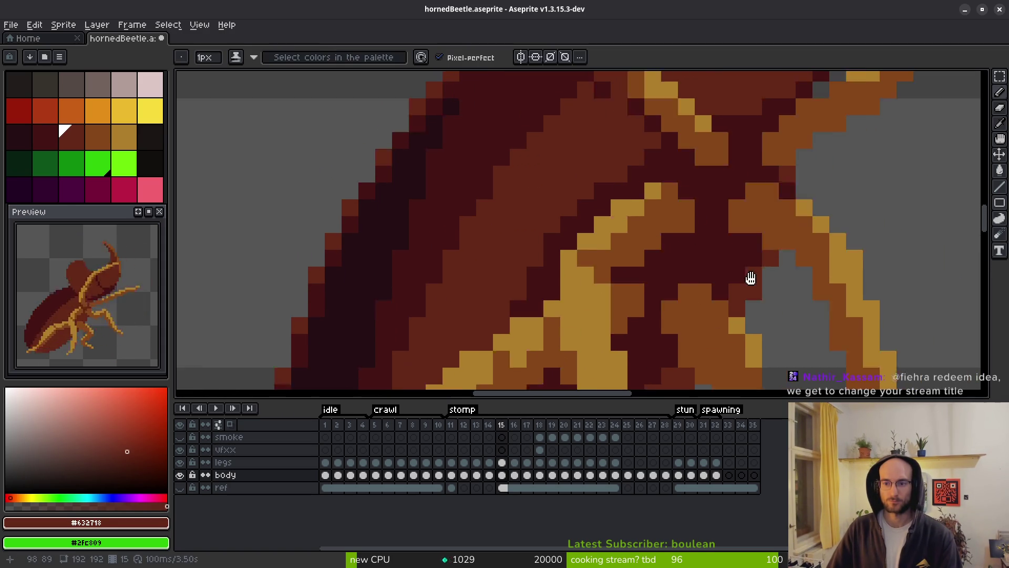
scroll(761, 159, down, 2)
scroll(668, 208, up, 2)
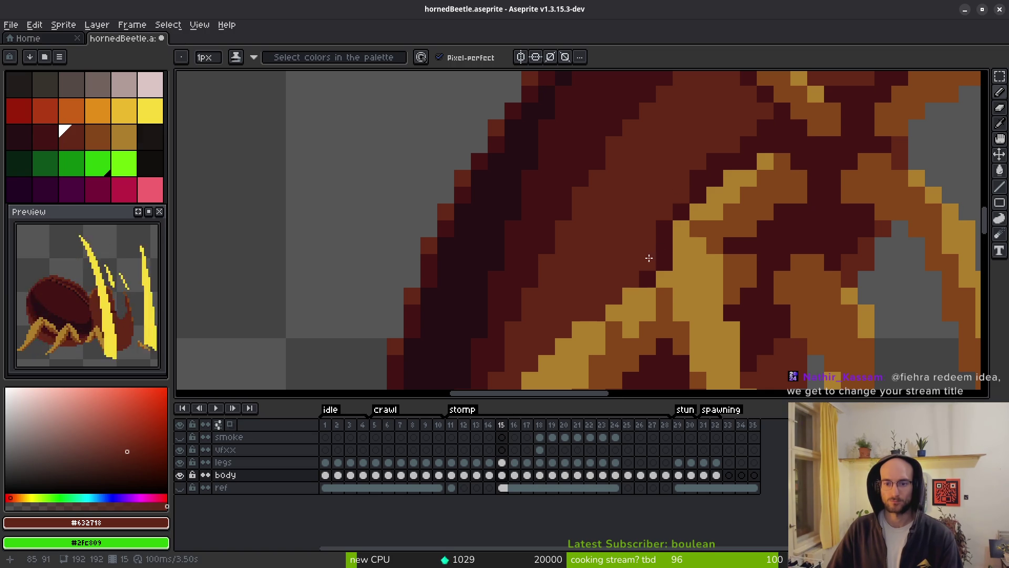
scroll(635, 274, down, 5)
scroll(678, 300, down, 2)
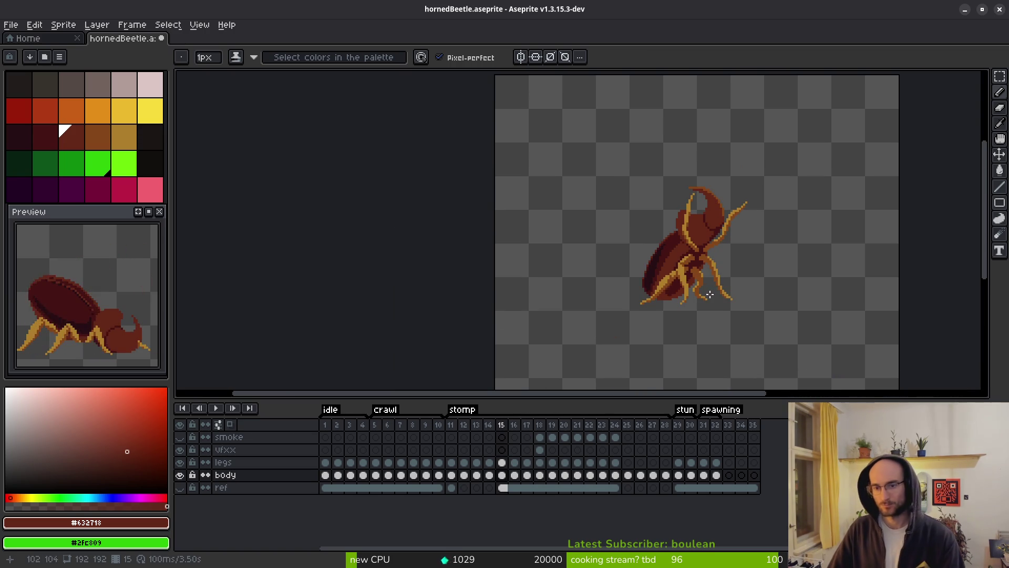
scroll(671, 306, up, 6)
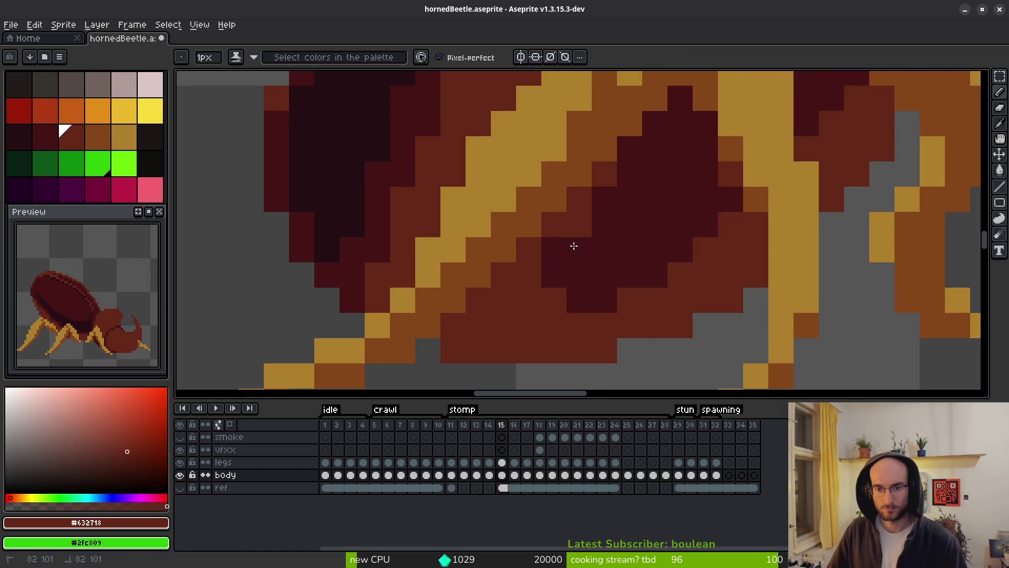
Extend the dark #431414 underside patch over the lighter pixels
key(i)
click(639, 237)
scroll(619, 282, down, 5)
scroll(740, 264, up, 4)
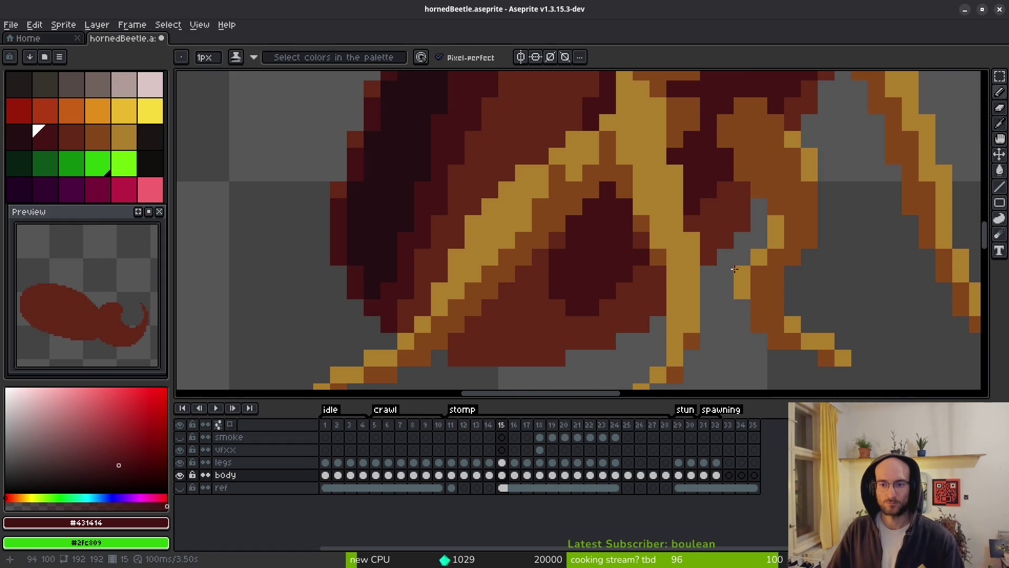
drag(632, 281, 608, 306)
drag(545, 301, 558, 320)
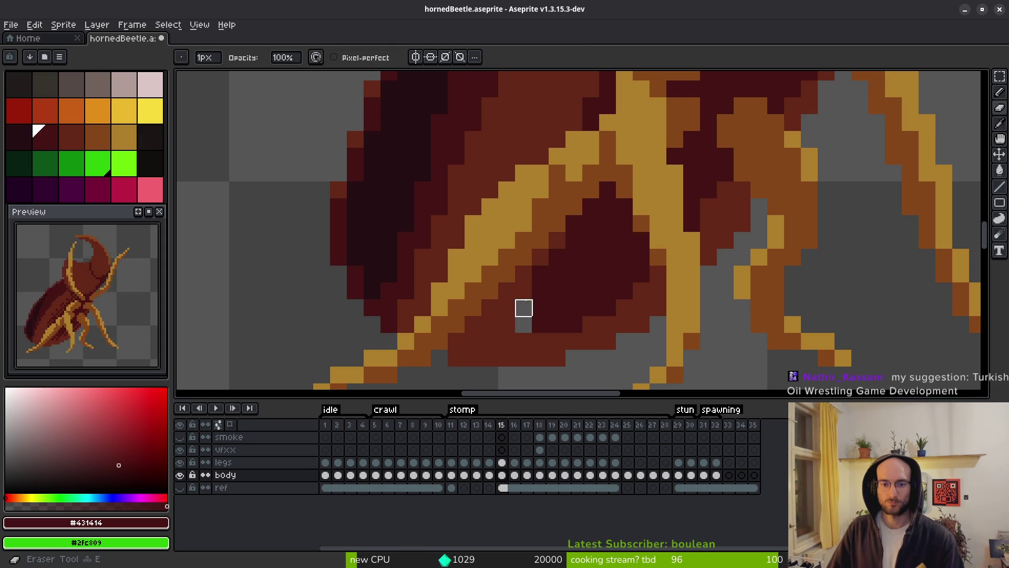
Fill the two grey gaps on the underside with red-brown #632718
alt+click(522, 331)
click(523, 307)
click(540, 324)
scroll(618, 351, down, 3)
scroll(587, 334, up, 3)
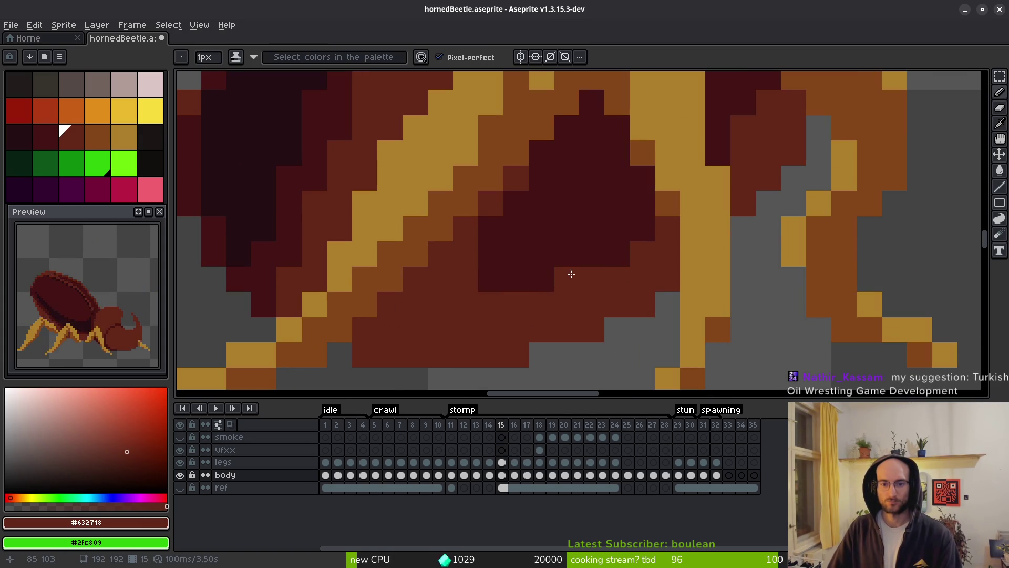
scroll(621, 338, down, 3)
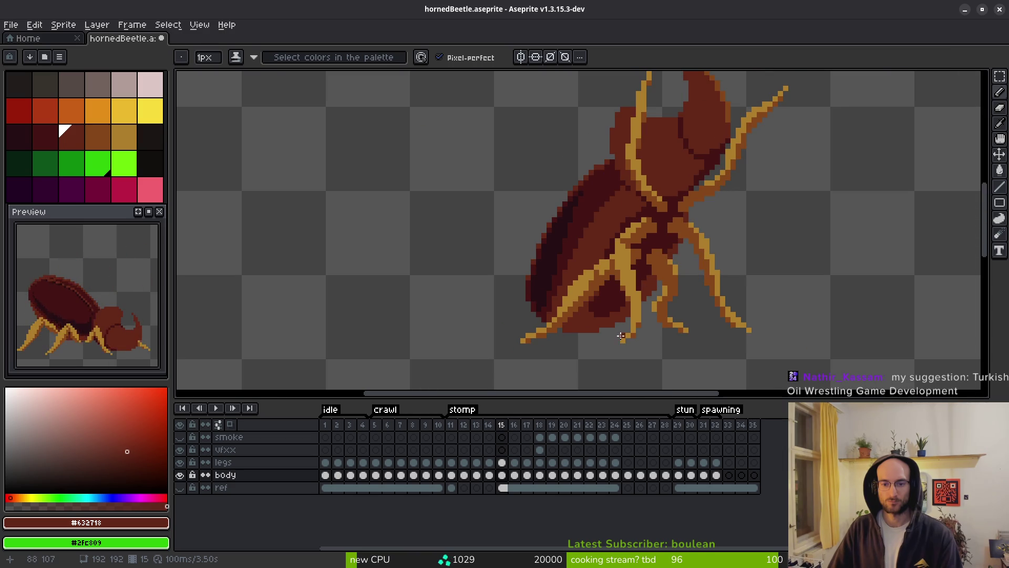
scroll(622, 336, up, 3)
Pick dark red #431414 and look over the finished underside pattern
alt+click(597, 273)
scroll(610, 297, down, 3)
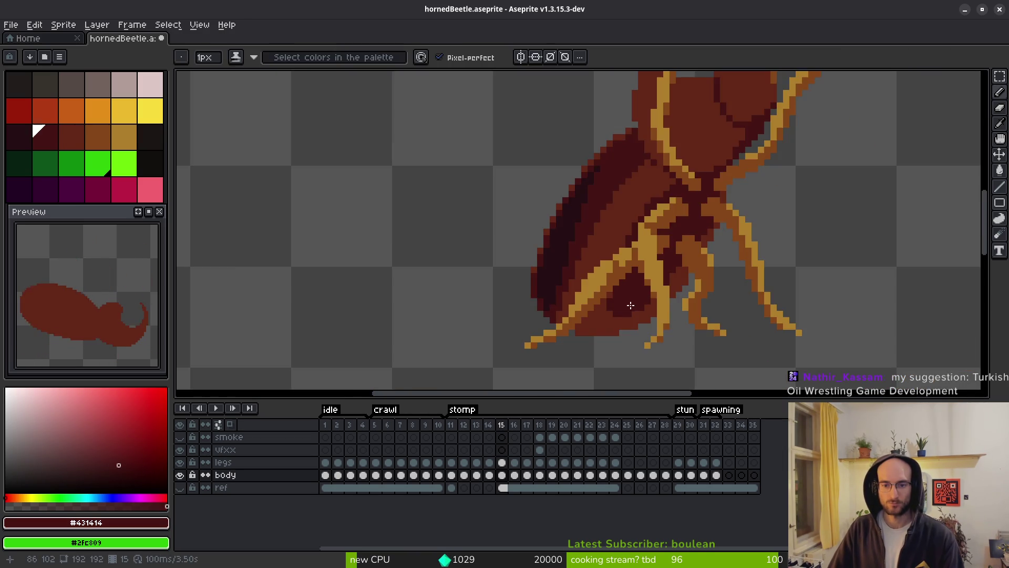
scroll(631, 305, up, 3)
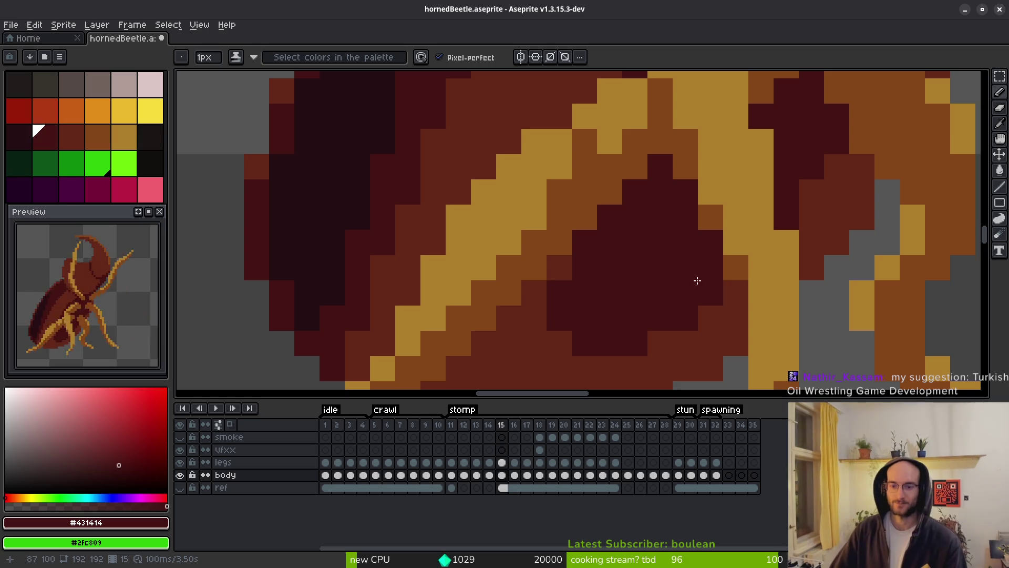
scroll(771, 193, right, 1)
scroll(789, 200, right, 2)
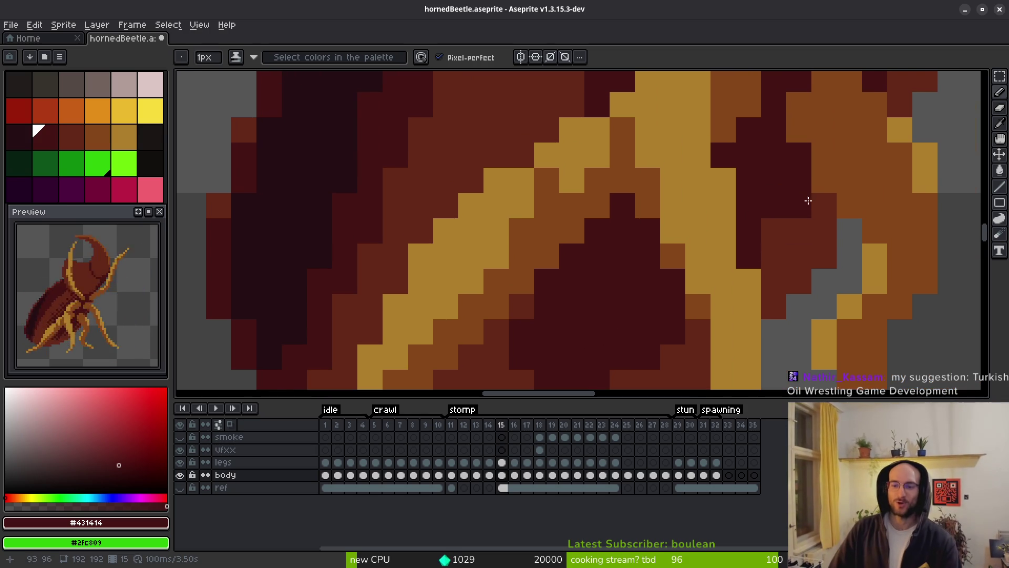
scroll(703, 316, up, 2)
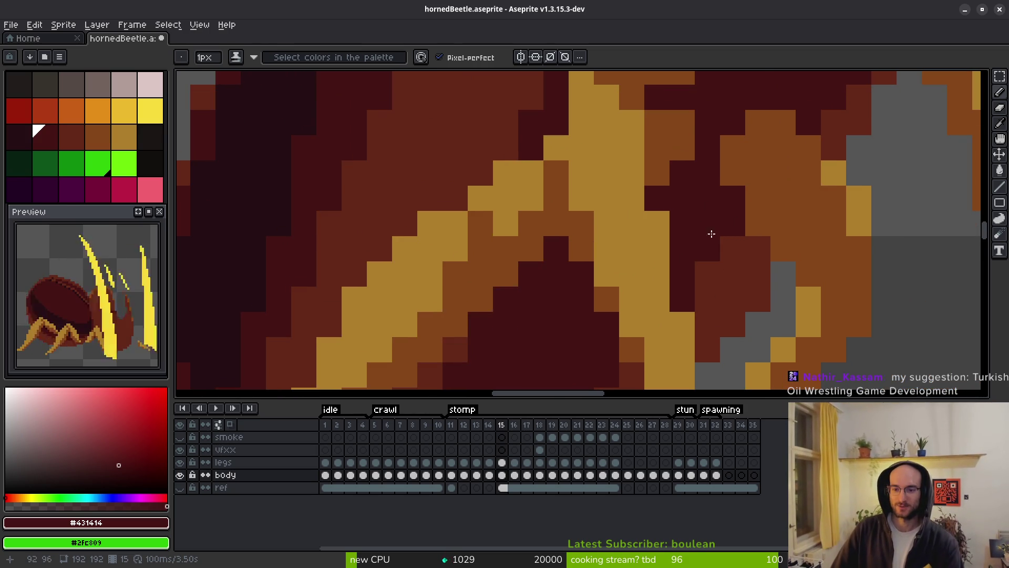
scroll(773, 301, down, 5)
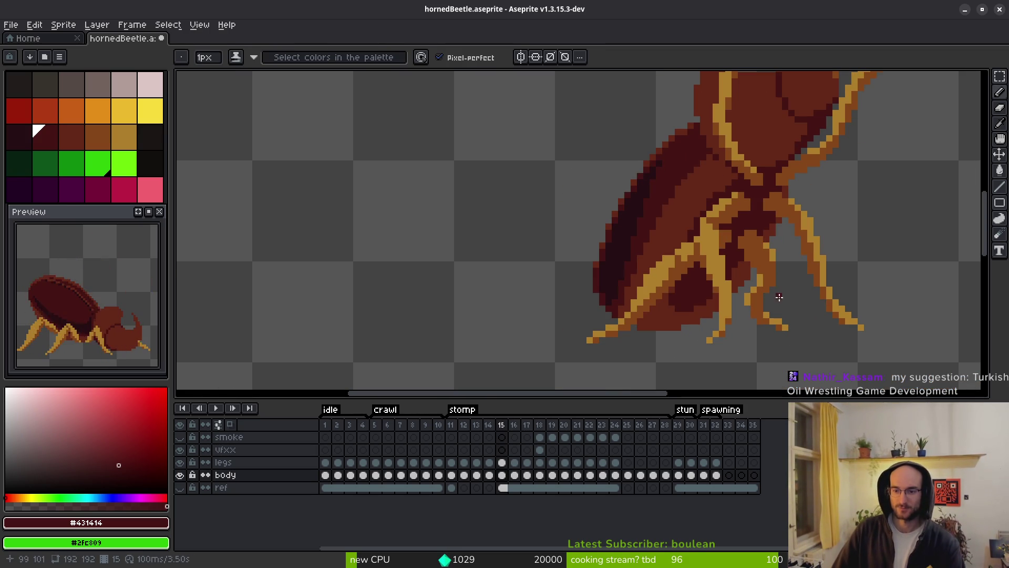
scroll(680, 273, up, 4)
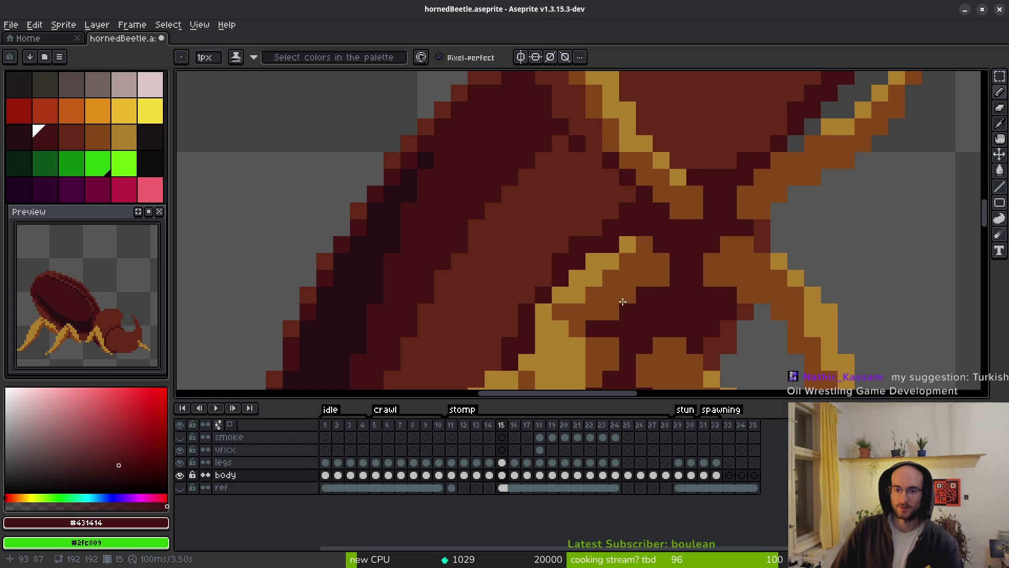
scroll(615, 215, down, 4)
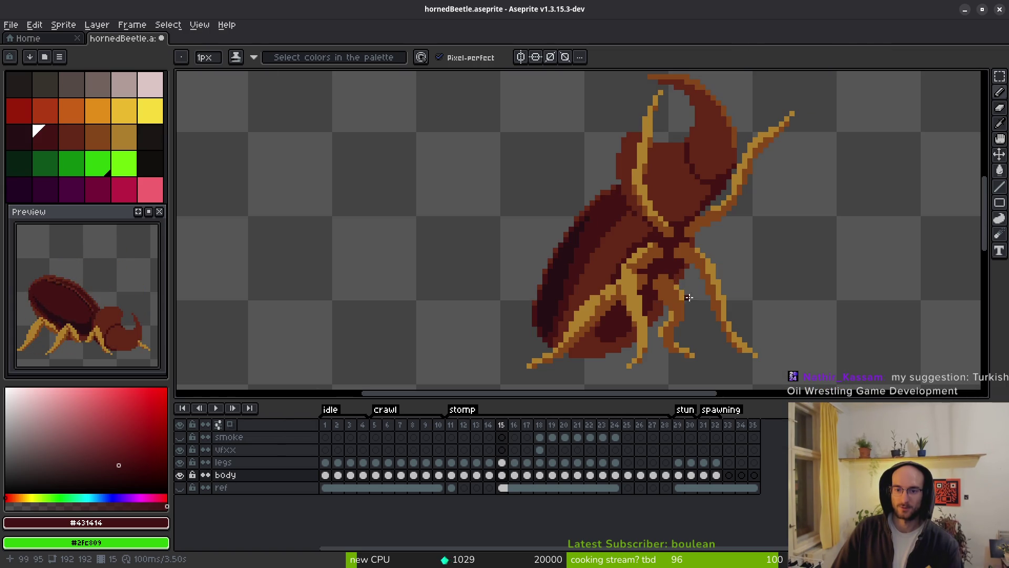
scroll(656, 239, up, 4)
scroll(672, 233, down, 4)
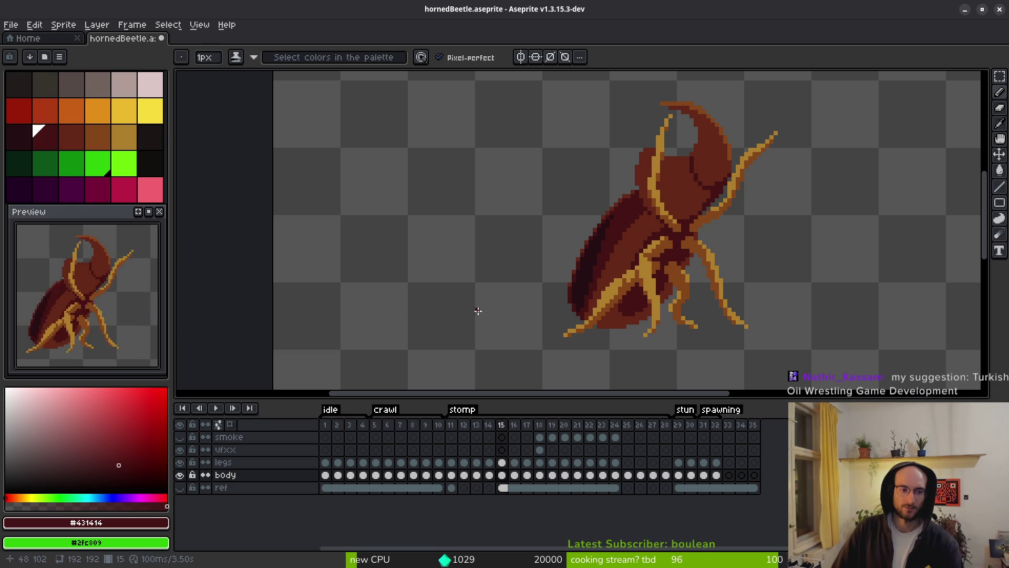
Flip between frames 15 and 16, settling on frame 16 with the pencil
key(i)
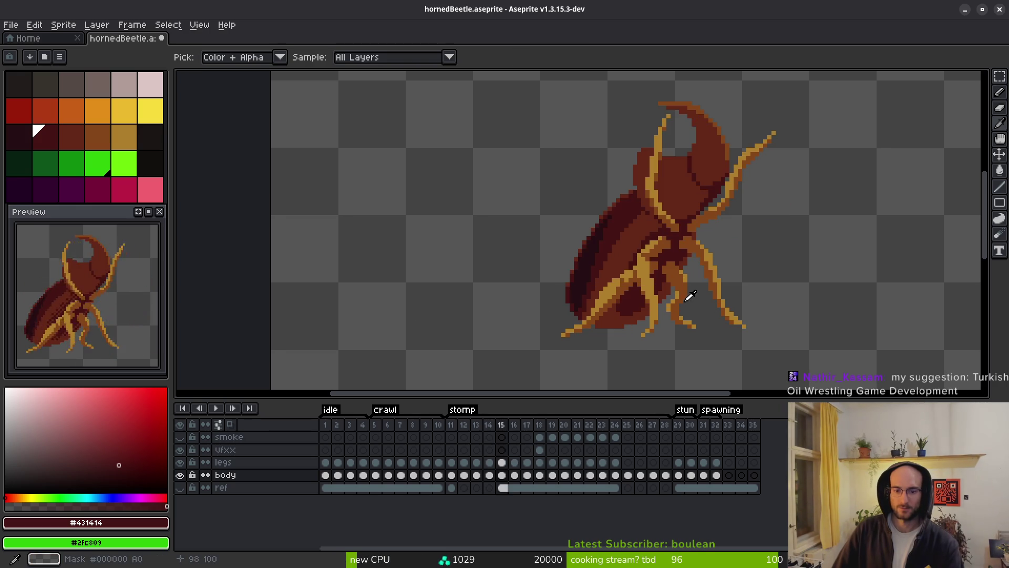
key(Left)
key(Right)
key(Right)
key(Right)
key(Left)
key(b)
scroll(651, 245, up, 2)
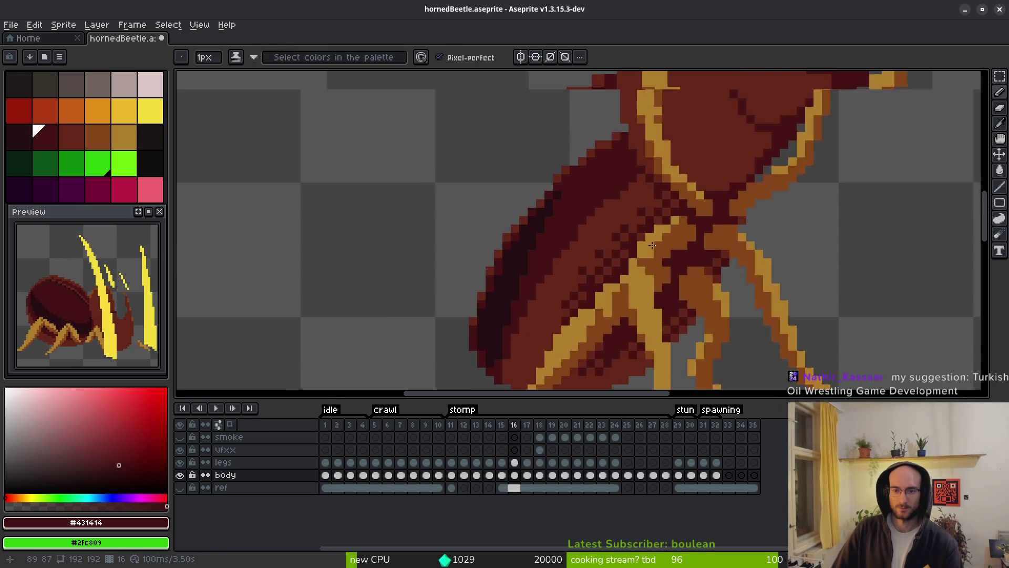
On frame 16, repaint a cluster of dark underside pixels in lighter brown #632718
scroll(652, 246, up, 4)
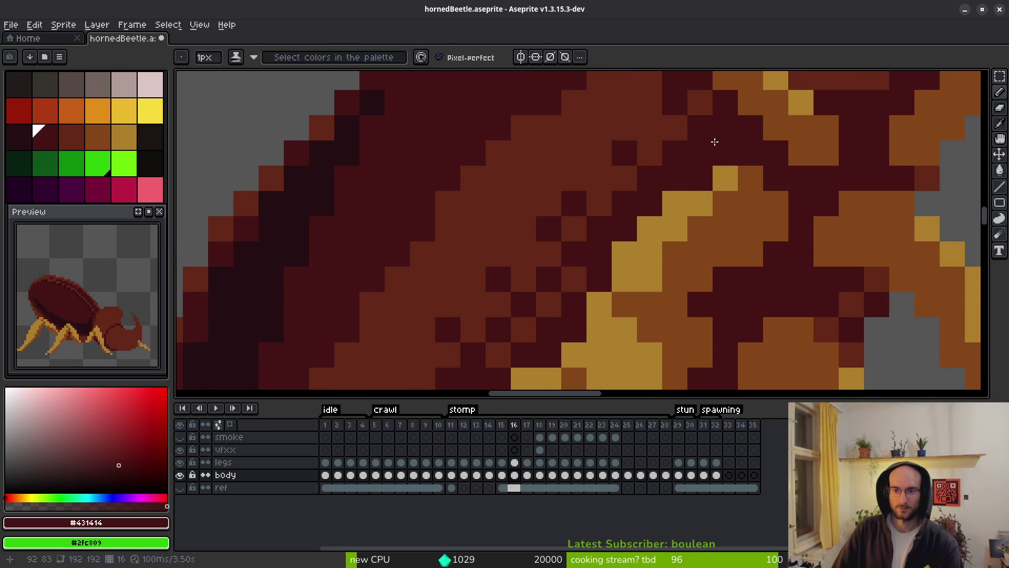
alt+click(703, 101)
mouse_move(671, 151)
mouse_down()
mouse_move(677, 195)
mouse_move(644, 173)
mouse_up()
drag(518, 254, 683, 109)
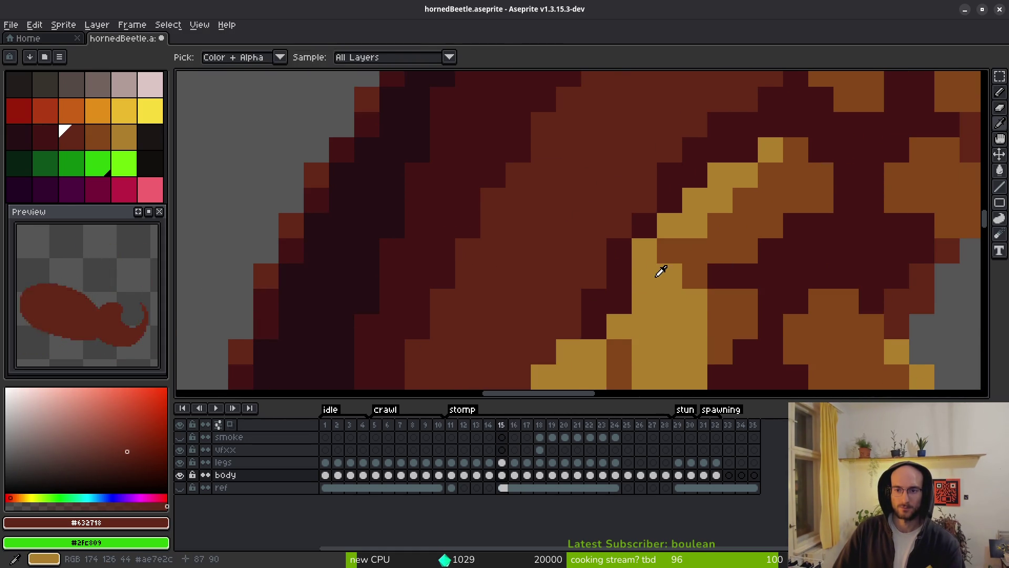
click(543, 225)
click(494, 276)
click(517, 301)
drag(517, 301, 545, 162)
click(471, 238)
click(496, 212)
click(522, 187)
click(496, 263)
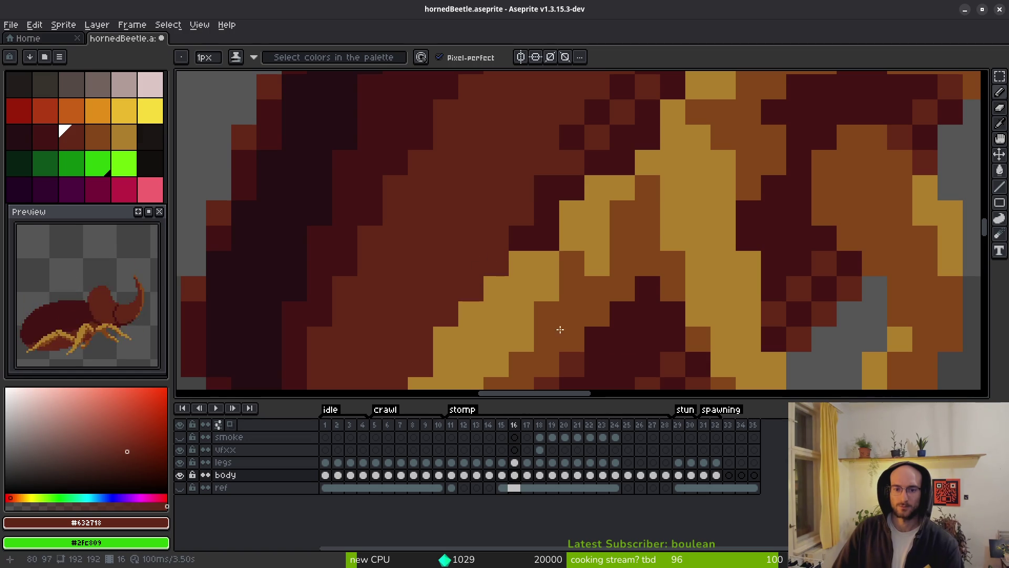
Brown two more underside pixels, darken a patch with maroon #431414, and compare with frame 15
scroll(497, 298, down, 4)
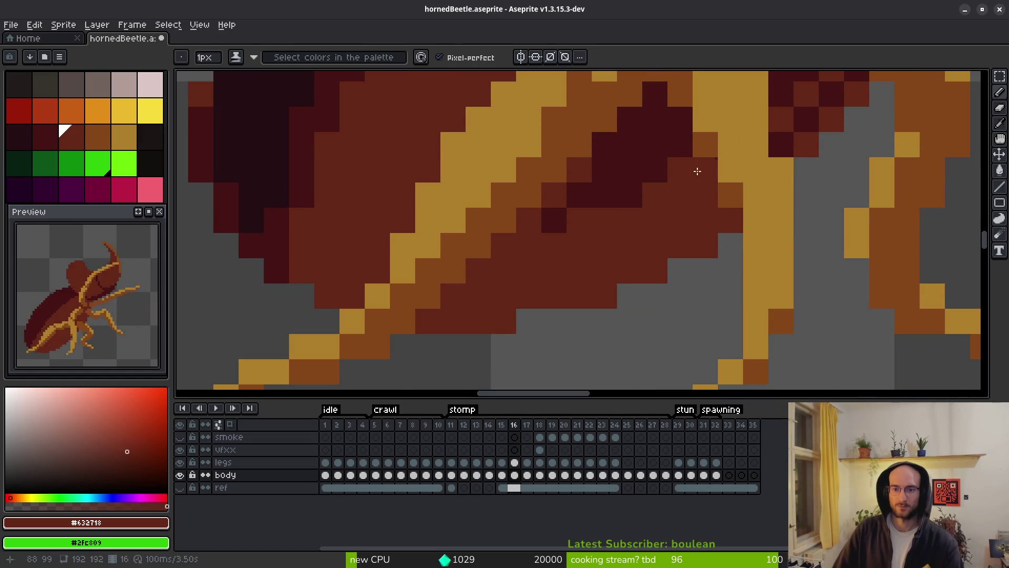
drag(696, 173, 662, 176)
key(bracketleft)
drag(616, 227, 572, 235)
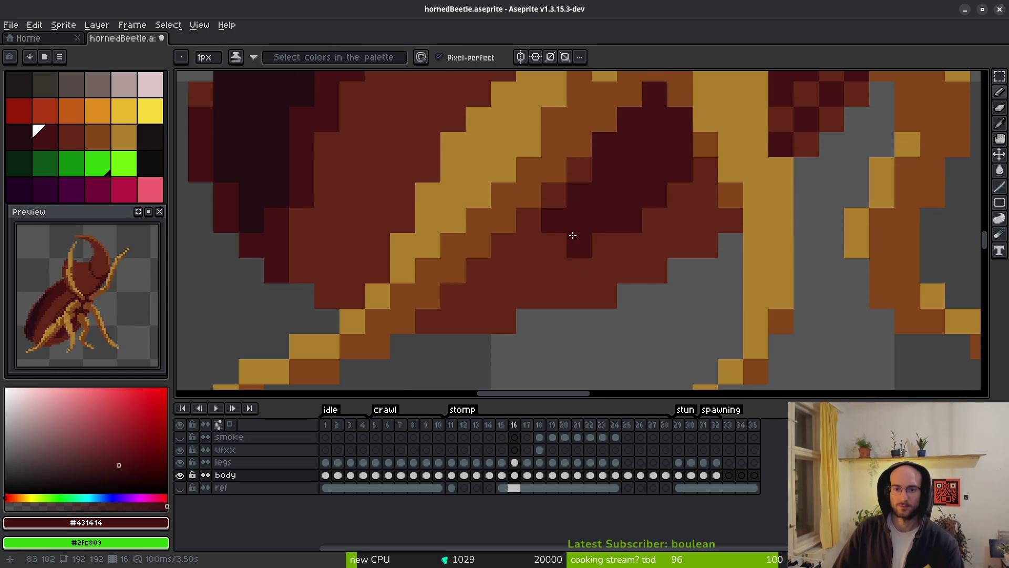
scroll(651, 252, down, 3)
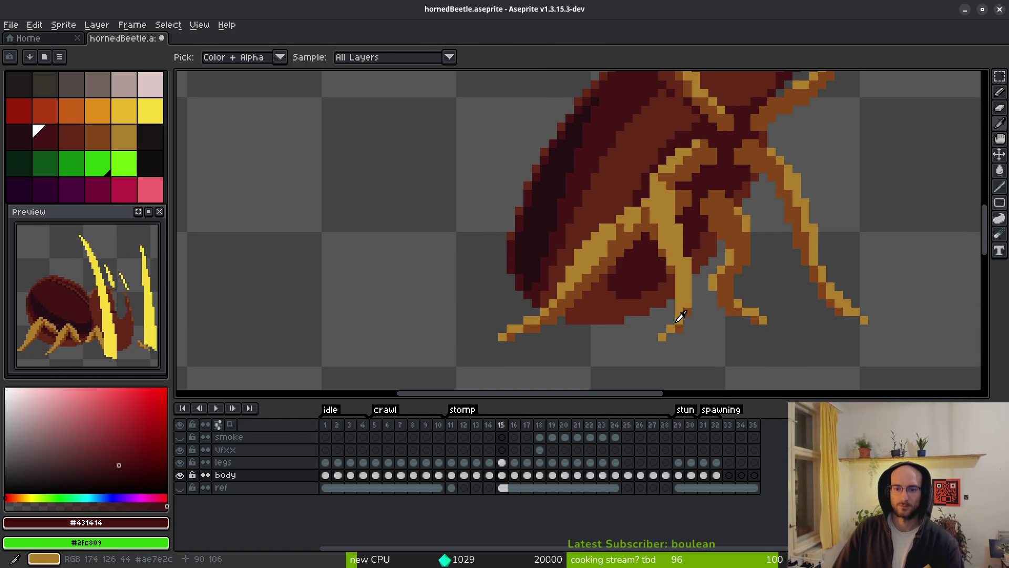
scroll(641, 292, up, 3)
key(comma)
key(period)
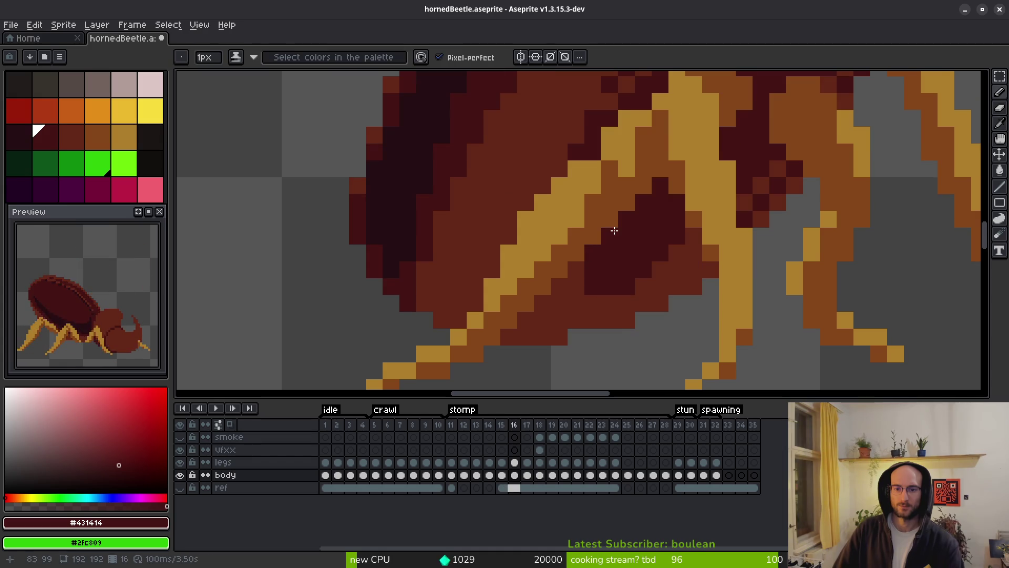
Repaint four lower underside pixels in lighter brown
alt+click(610, 302)
click(592, 286)
click(626, 303)
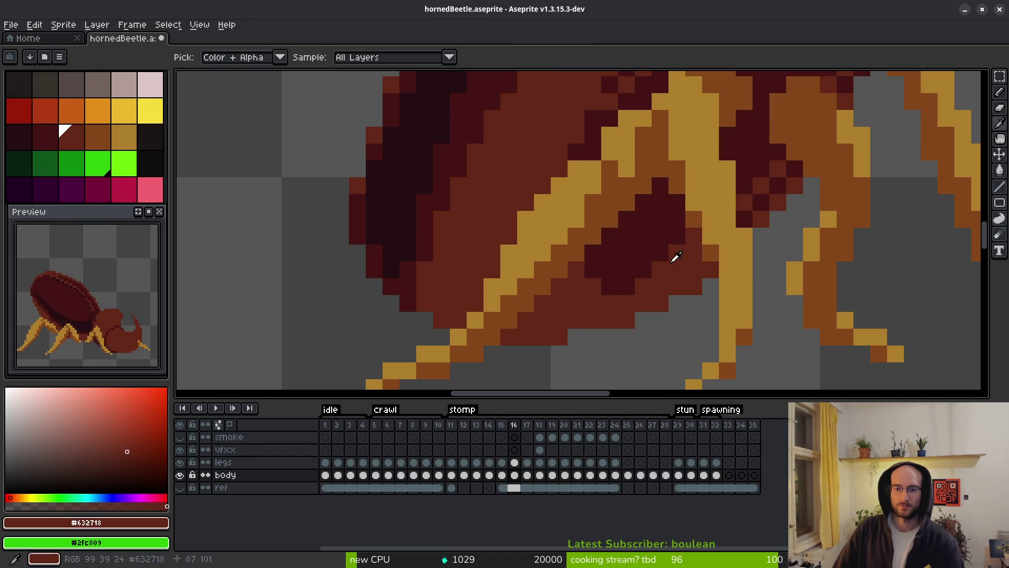
alt+click(657, 269)
Re-pick the lighter brown and touch up four more pixels in the underside pattern
alt+click(777, 219)
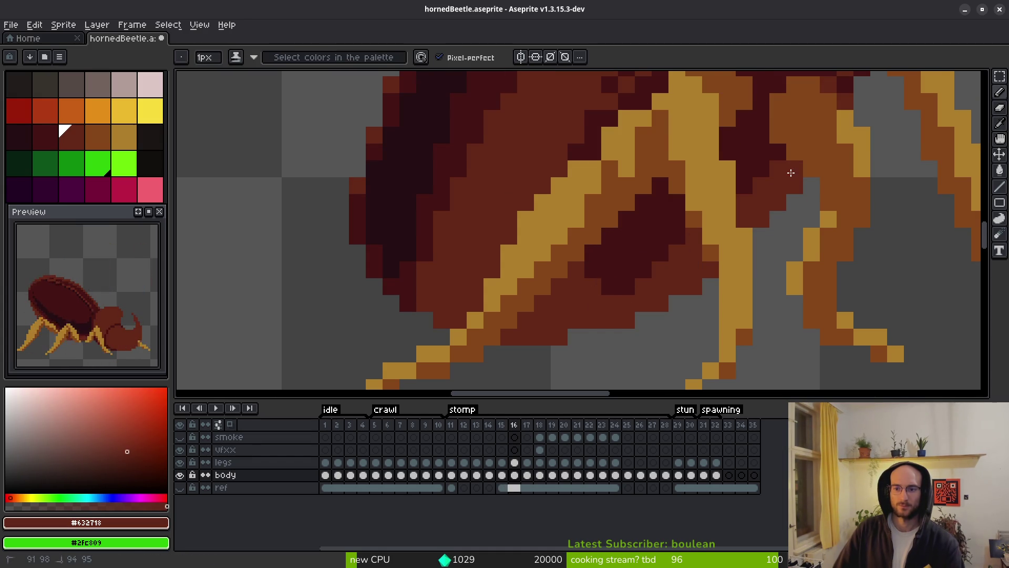
drag(688, 325, 677, 316)
scroll(750, 197, down, 2)
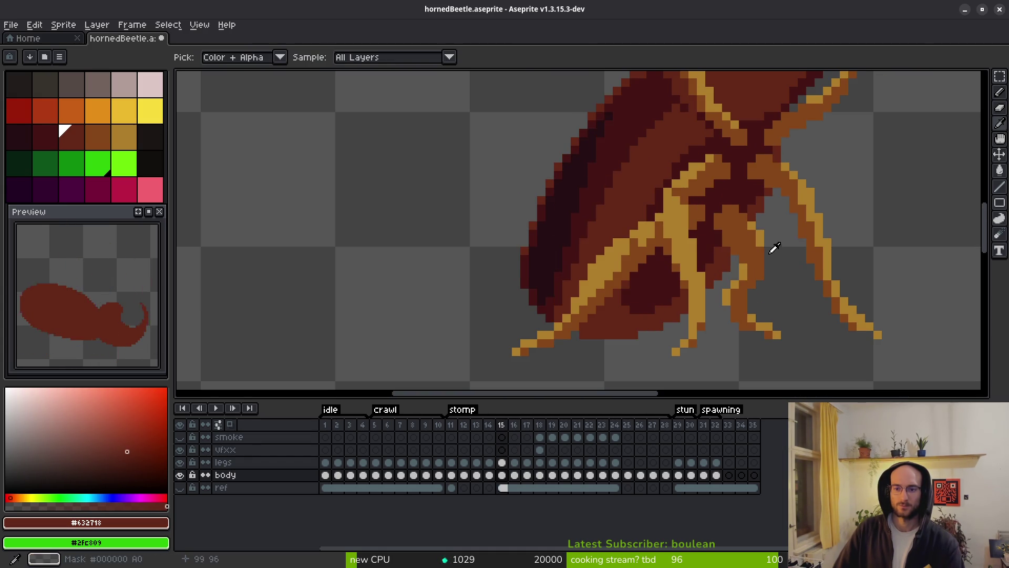
alt+click(663, 200)
scroll(657, 199, up, 4)
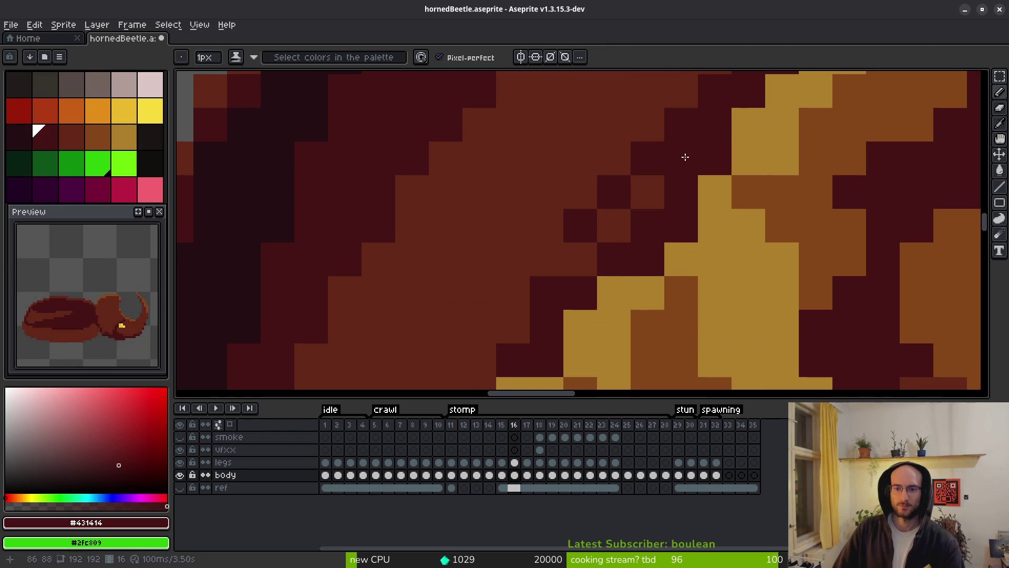
click(647, 192)
click(614, 225)
alt+click(576, 222)
scroll(613, 192, down, 2)
scroll(597, 254, up, 2)
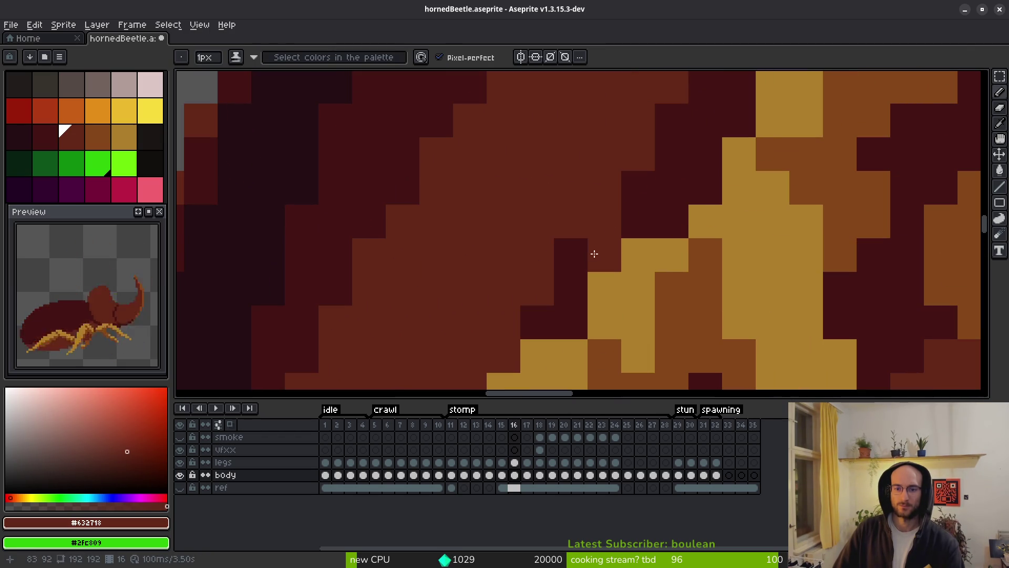
scroll(630, 305, down, 2)
Sample colours from the sprite and flip between frames 15 and 16 to compare
key(alt)
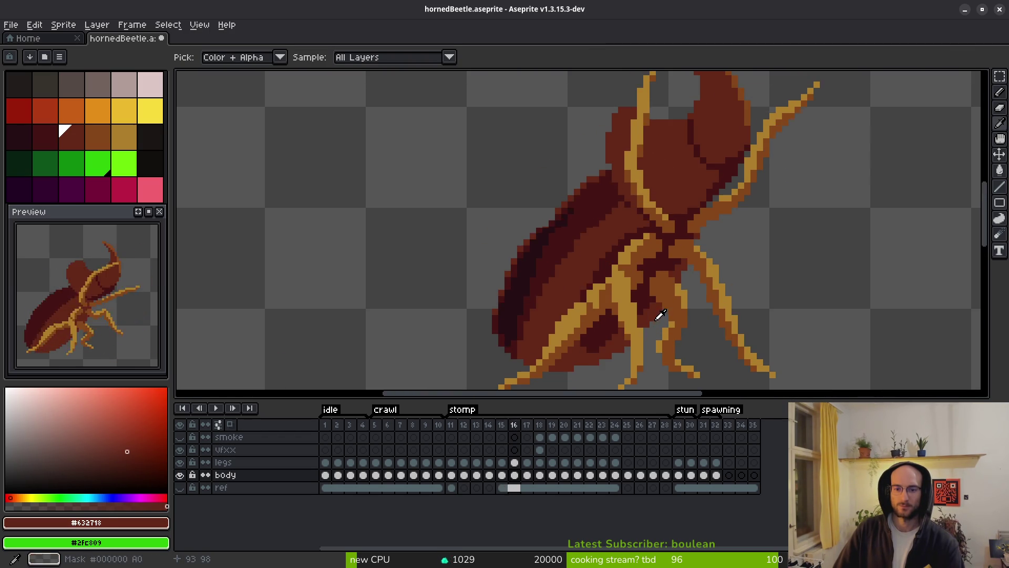
scroll(583, 328, up, 3)
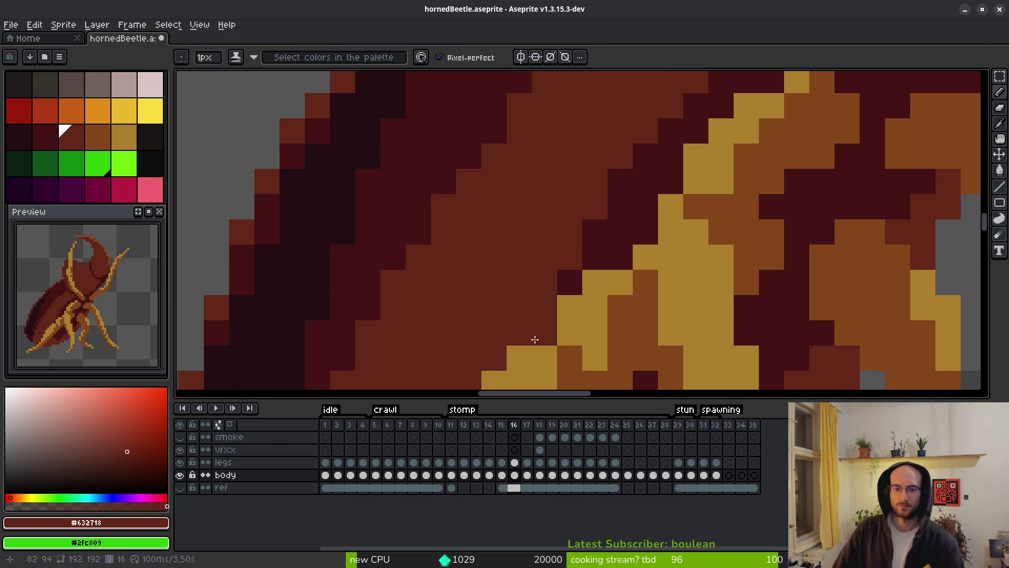
scroll(637, 243, down, 3)
key(alt)
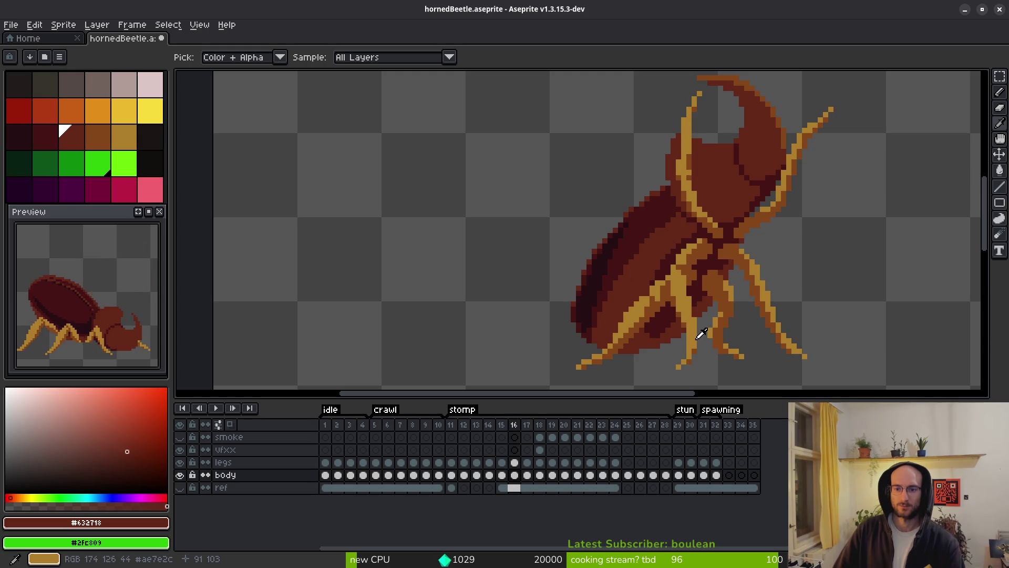
key(Left)
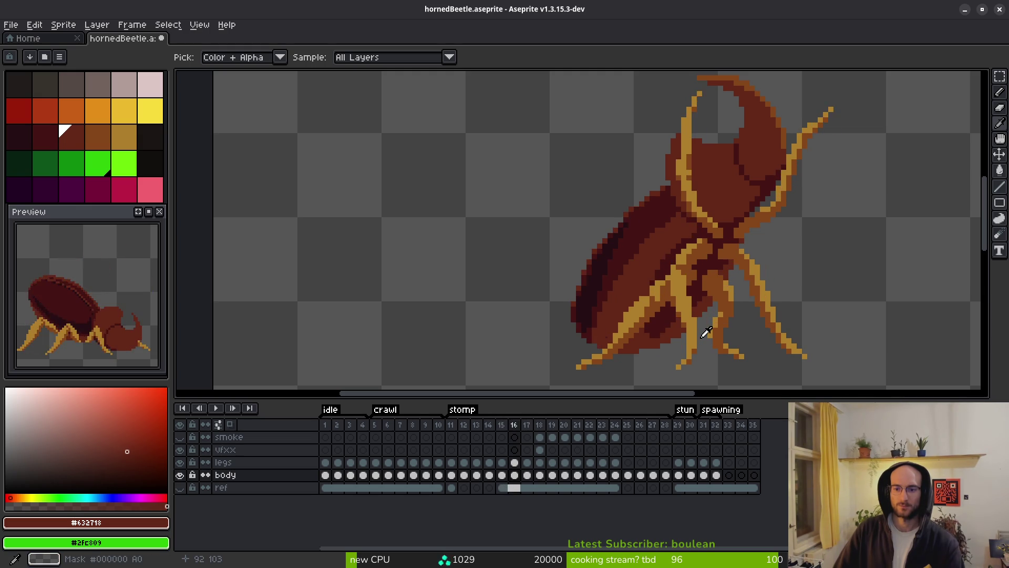
key(Right)
key(Left)
key(Right)
key(Right)
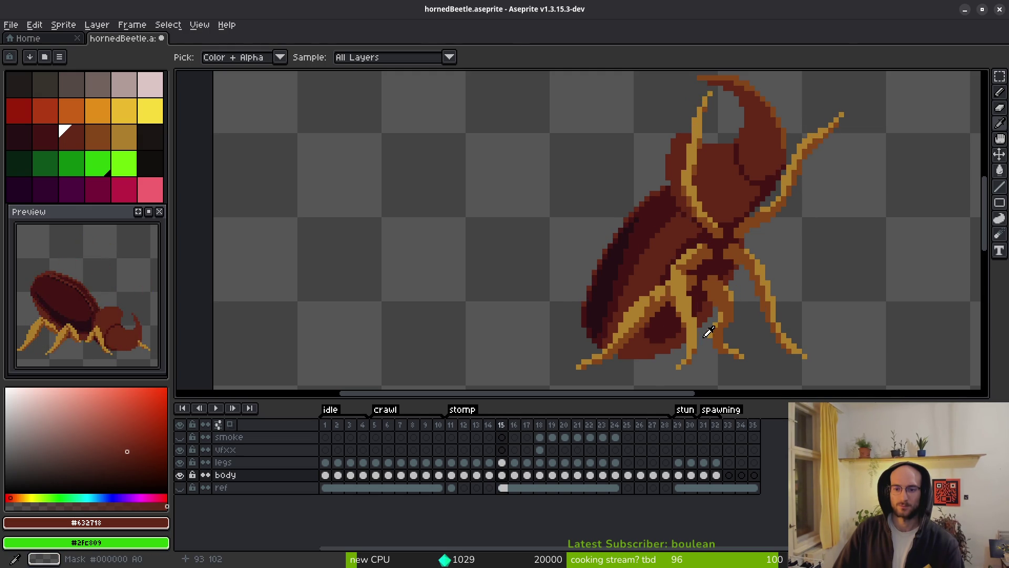
key(Left)
Add three dark maroon #431414 pixels to the underside
scroll(673, 346, up, 3)
alt+click(572, 259)
click(527, 286)
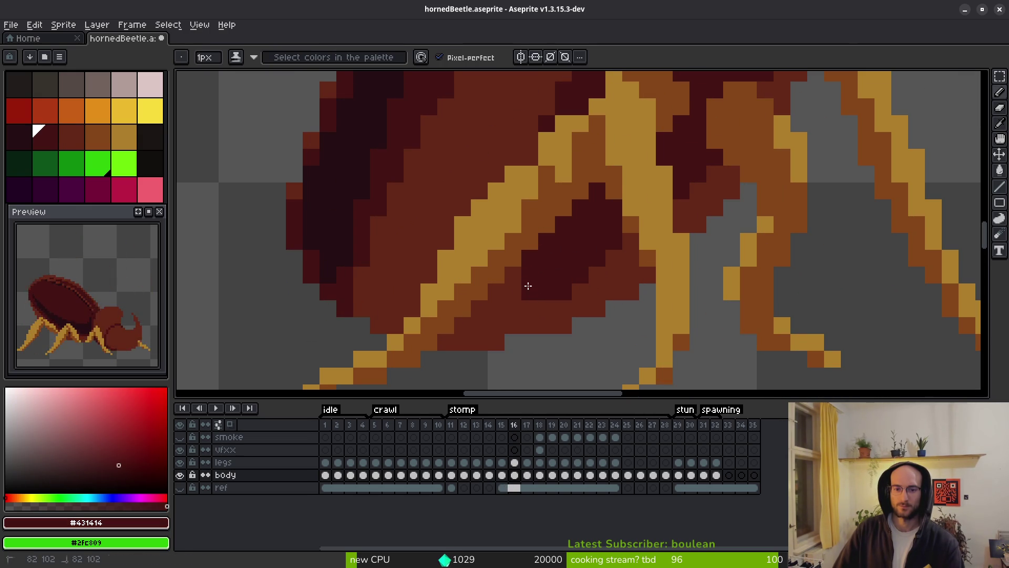
click(513, 274)
scroll(568, 284, down, 3)
scroll(567, 241, up, 3)
Re-pick the lighter brown, compare frames 15 and 16, then head back toward frame 11
alt+click(567, 241)
scroll(578, 263, down, 3)
key(Left)
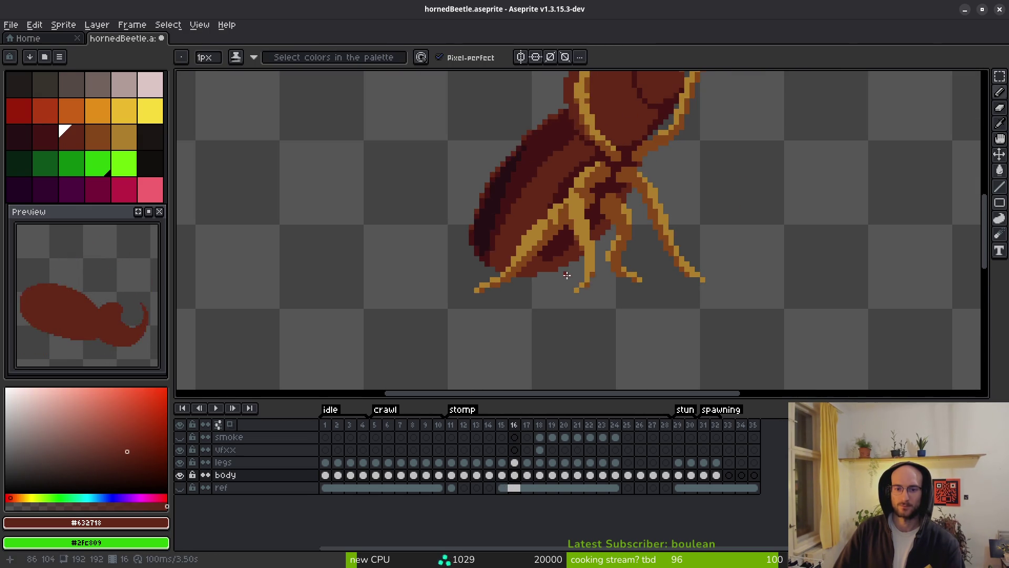
key(Right)
scroll(590, 285, down, 3)
key(Left)
key(Right)
key(b)
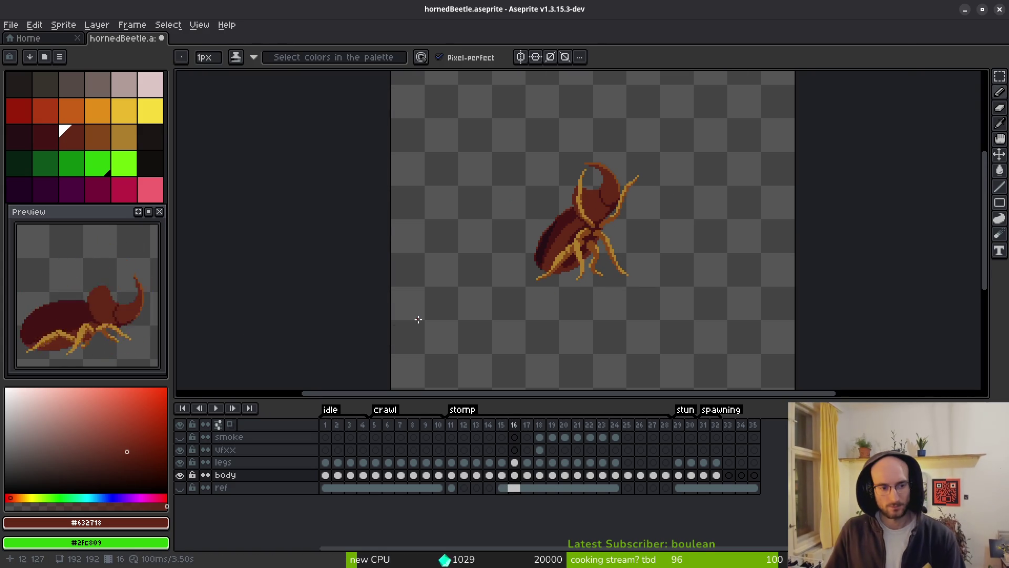
key(Left)
key(Left)
key(Left)
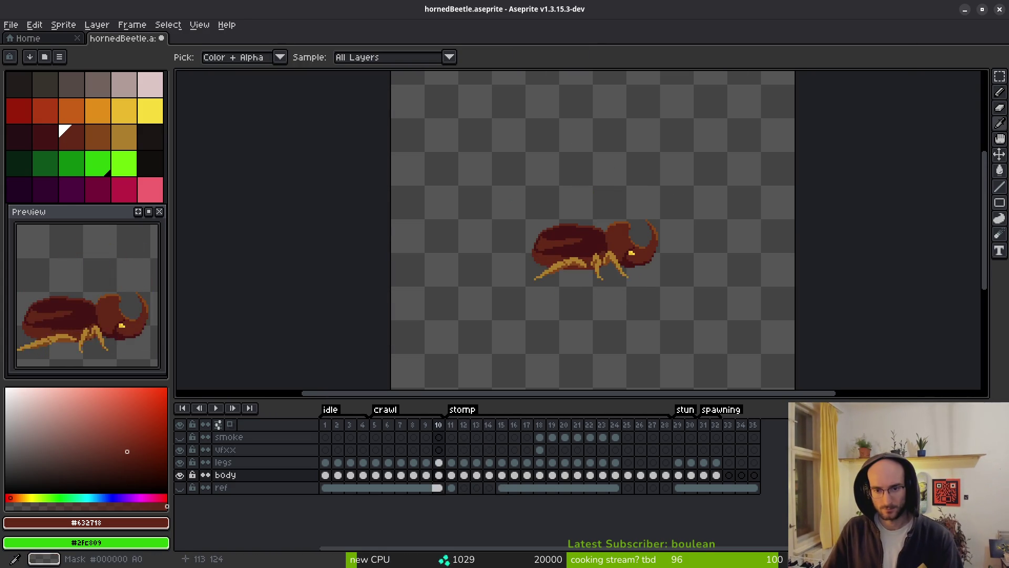
Hide the legs layer and eyedrop the dark maroon #431414 from the body
scroll(588, 265, up, 5)
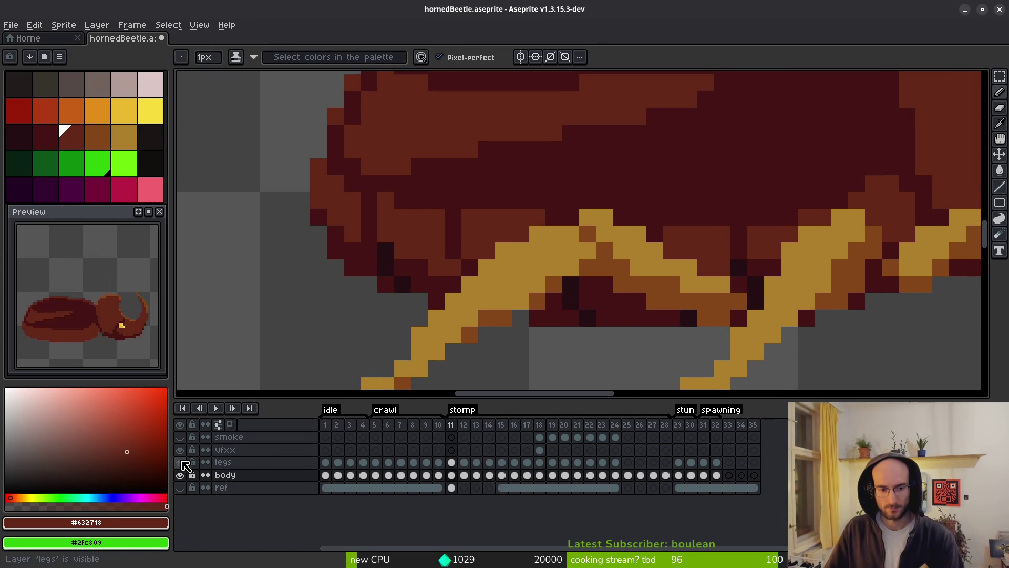
click(179, 462)
key(ctrl+z)
key(i)
click(616, 288)
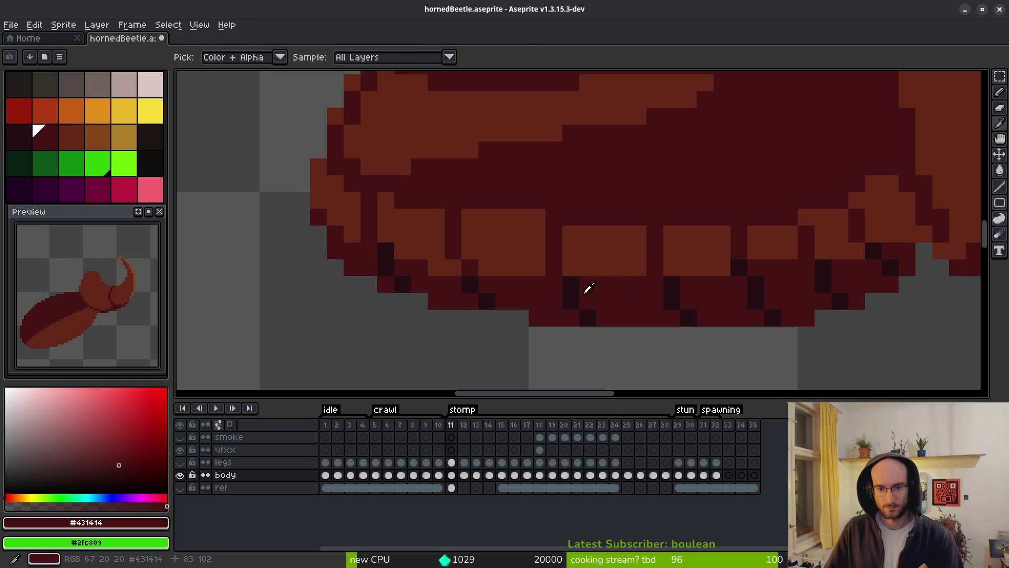
key(b)
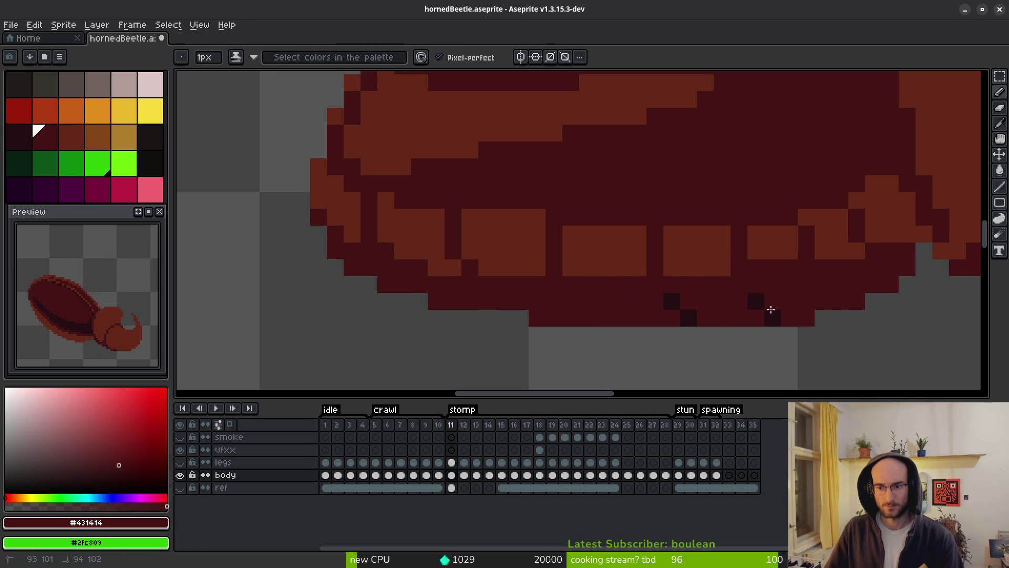
Fill the dark gap with lighter brown and add a dark maroon pixel on the body edge
alt+click(644, 255)
drag(654, 251, 656, 267)
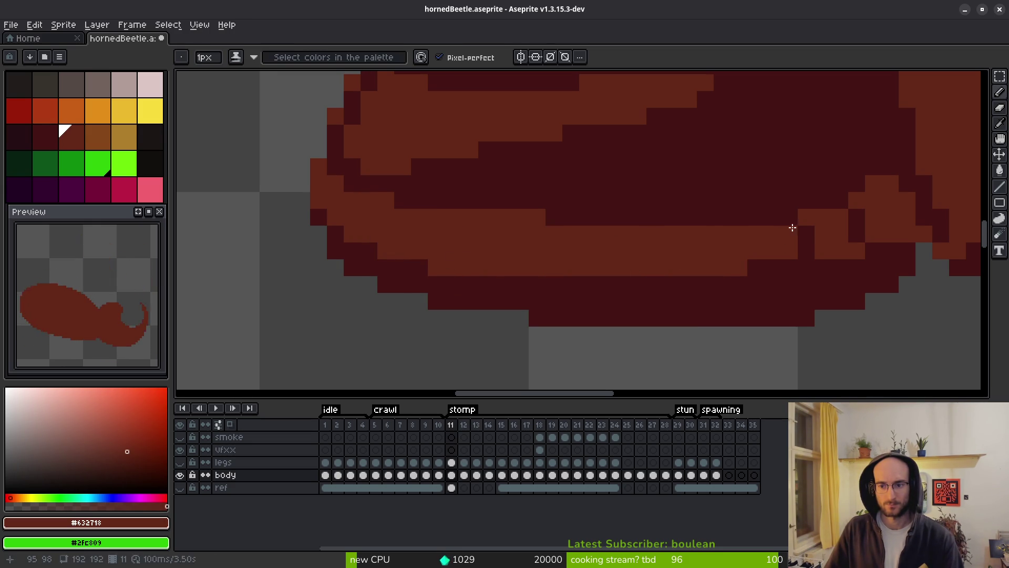
alt+click(923, 231)
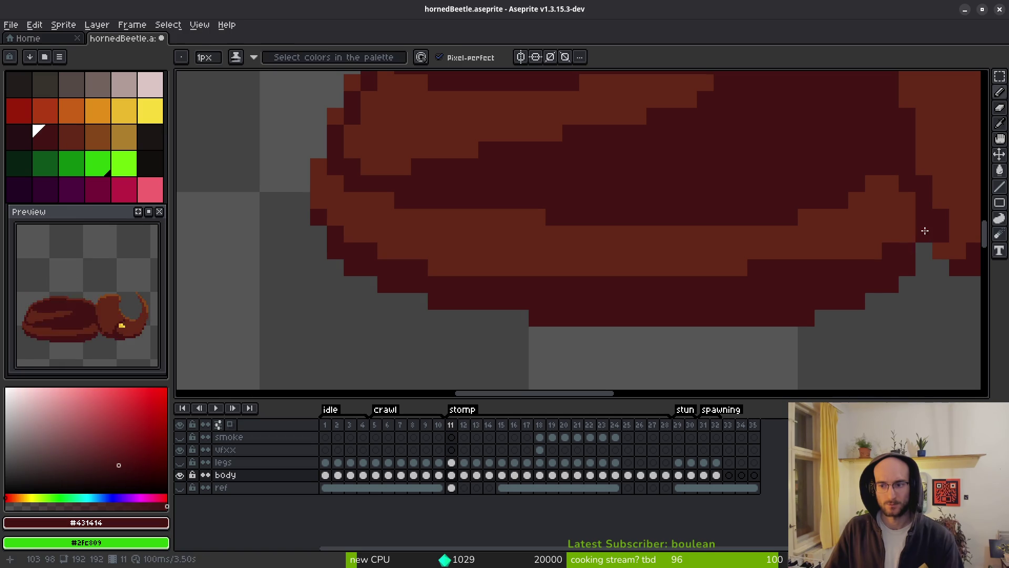
click(924, 250)
scroll(889, 275, down, 3)
scroll(911, 300, up, 3)
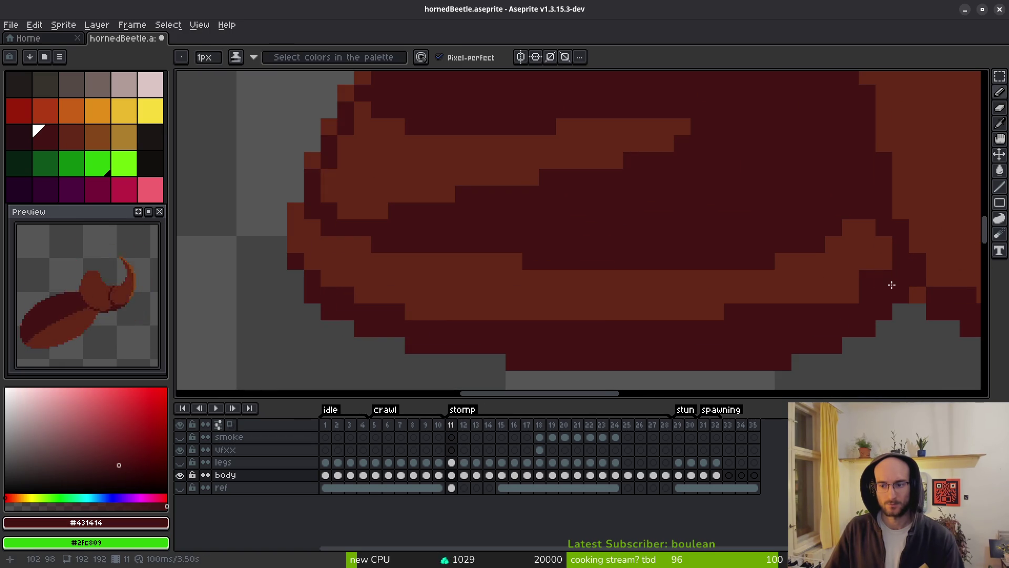
Add another dark maroon pixel just below the body
alt+click(863, 282)
scroll(762, 294, down, 2)
scroll(701, 304, up, 2)
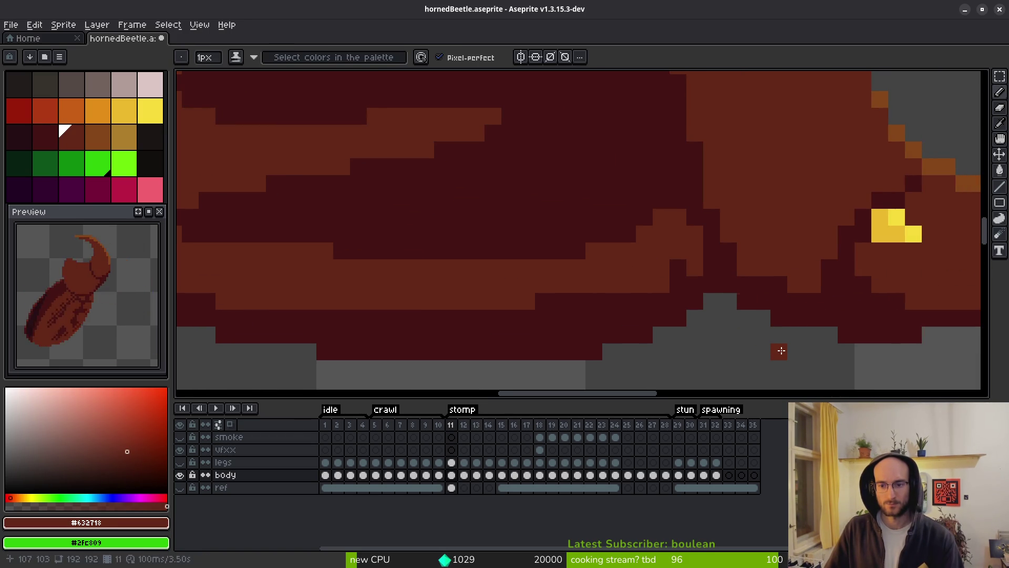
scroll(793, 336, down, 3)
scroll(749, 293, up, 3)
alt+click(750, 293)
click(730, 275)
scroll(828, 330, down, 3)
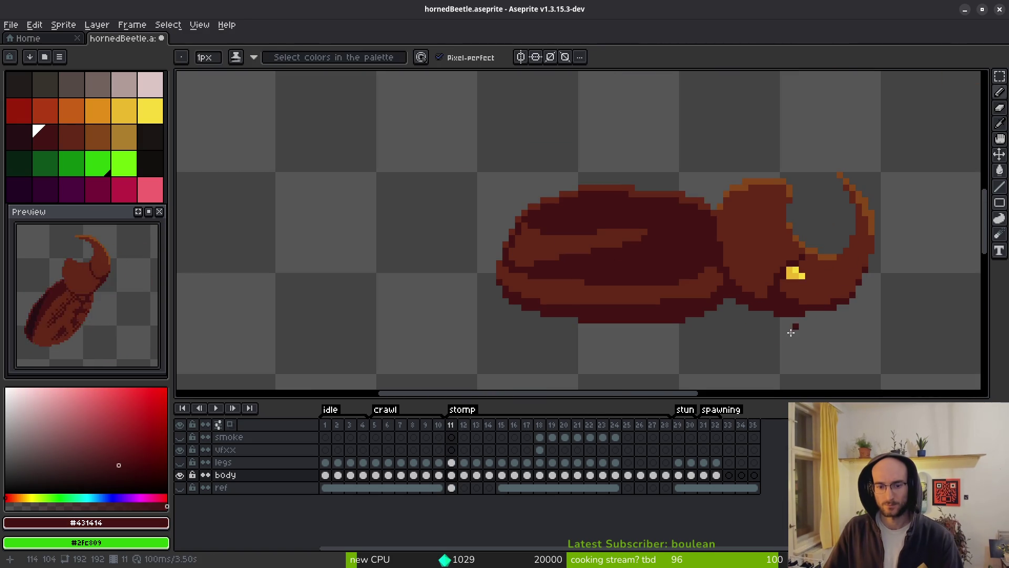
On the next frame, draw a dark maroon diagonal shading line and bucket-fill the lower band
key(Right)
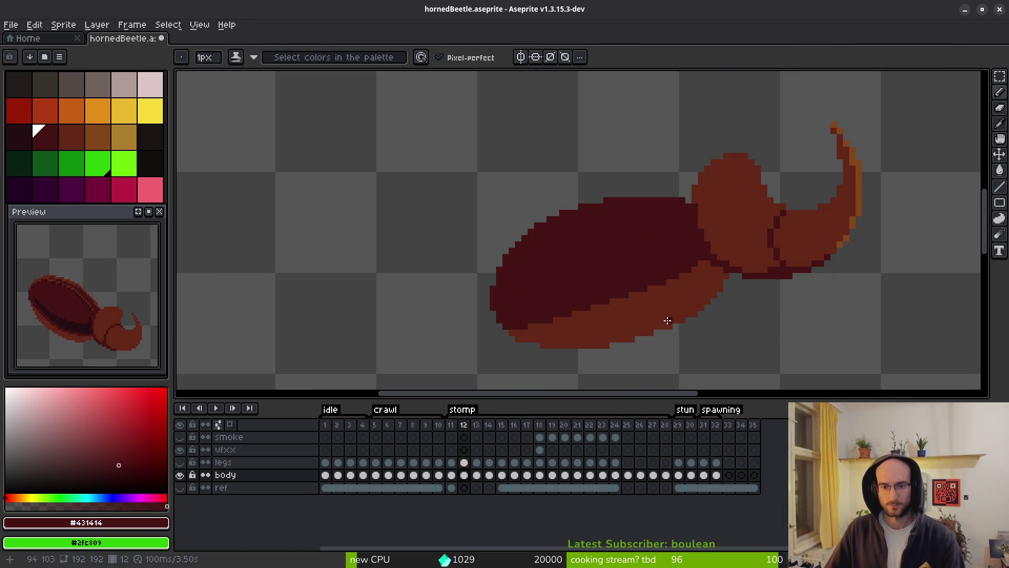
scroll(714, 259, up, 4)
mouse_move(827, 169)
mouse_down()
mouse_move(720, 246)
mouse_move(570, 301)
mouse_move(345, 332)
mouse_up()
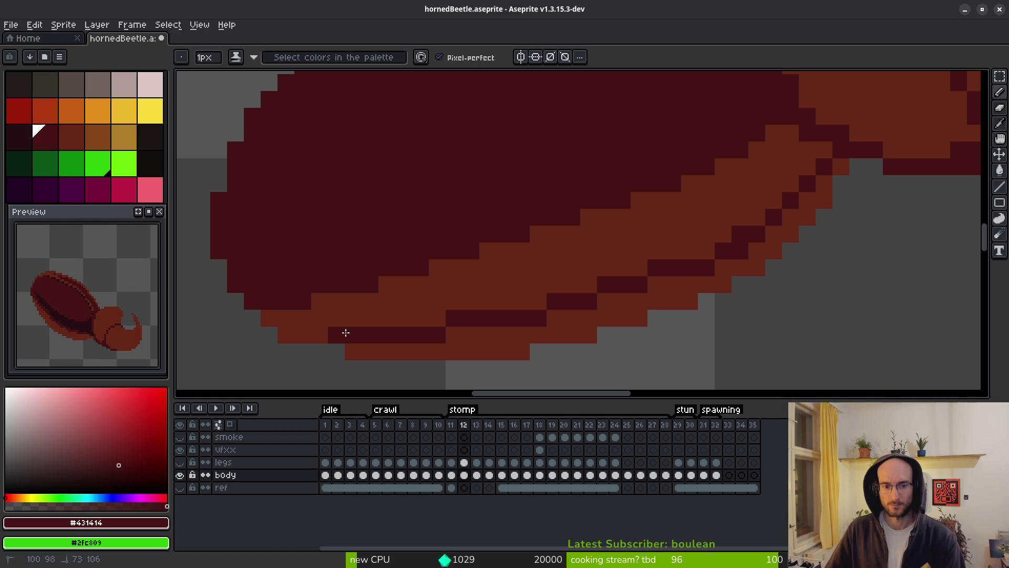
key(g)
click(502, 350)
scroll(780, 282, down, 1)
scroll(826, 241, up, 1)
scroll(857, 252, down, 5)
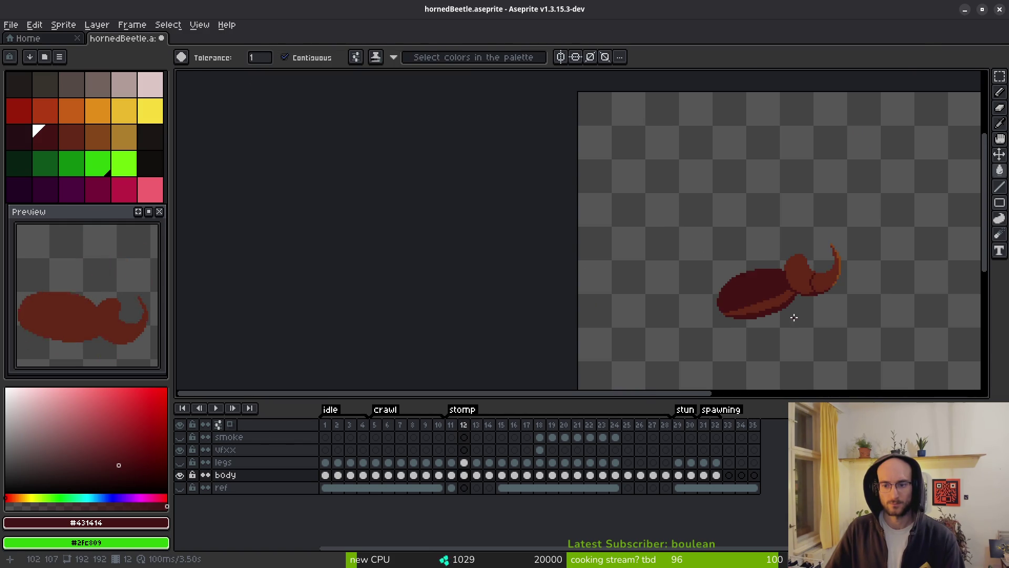
Return to frame 11, try a flat brown fill on the body, and undo it
key(i)
key(period)
key(comma)
key(comma)
key(comma)
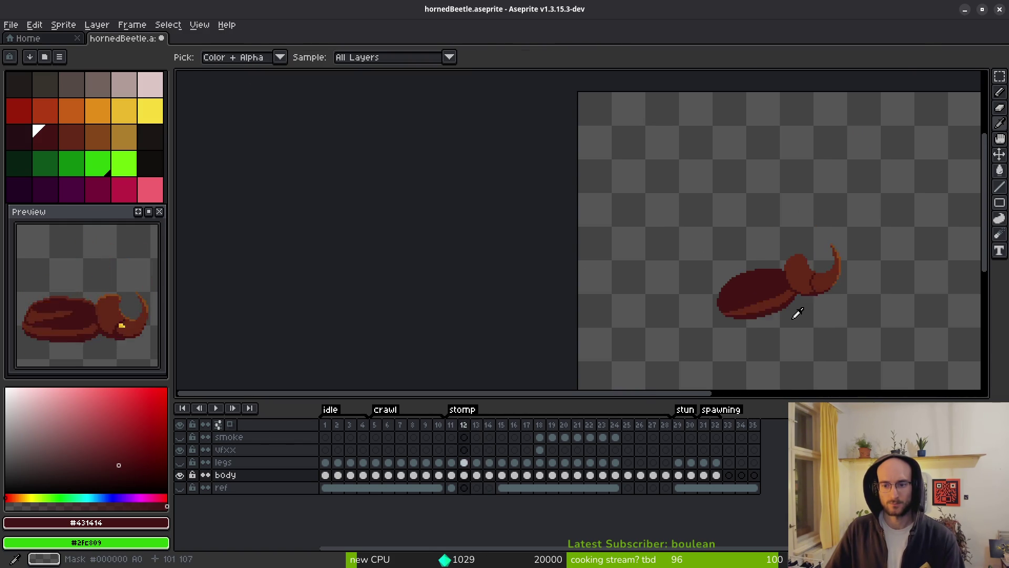
key(period)
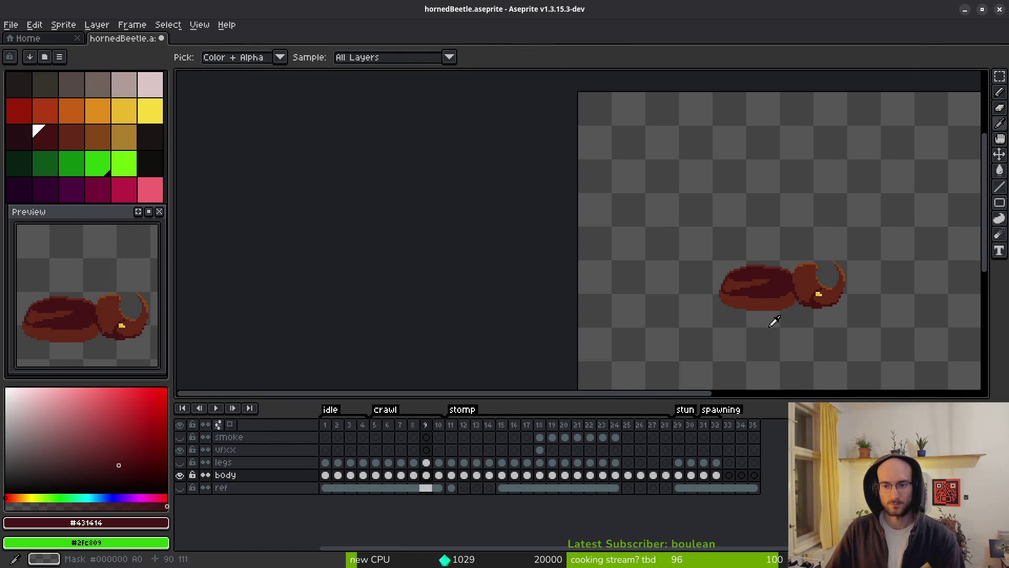
key(w)
scroll(700, 276, up, 4)
alt+click(789, 275)
scroll(729, 282, up, 2)
key(ctrl+z)
key(b)
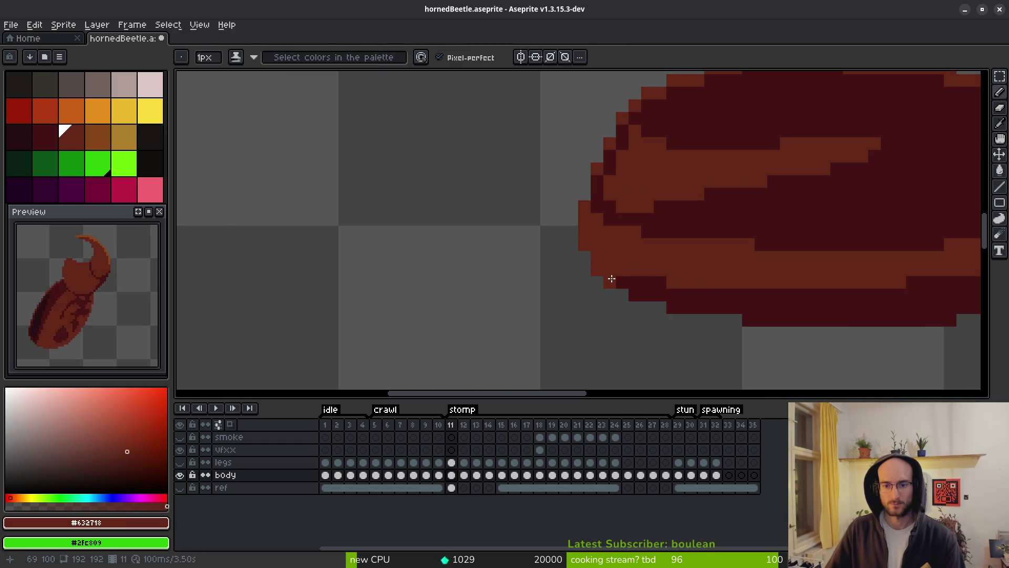
Pick the dark maroon again and step back to an earlier frame
scroll(642, 275, down, 3)
scroll(725, 319, up, 3)
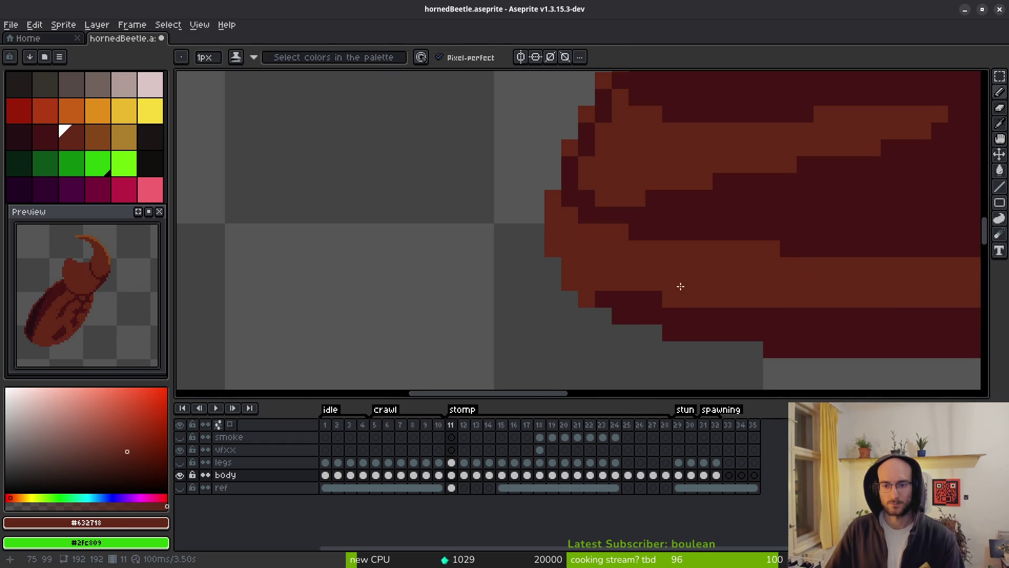
alt+click(592, 294)
scroll(639, 295, down, 3)
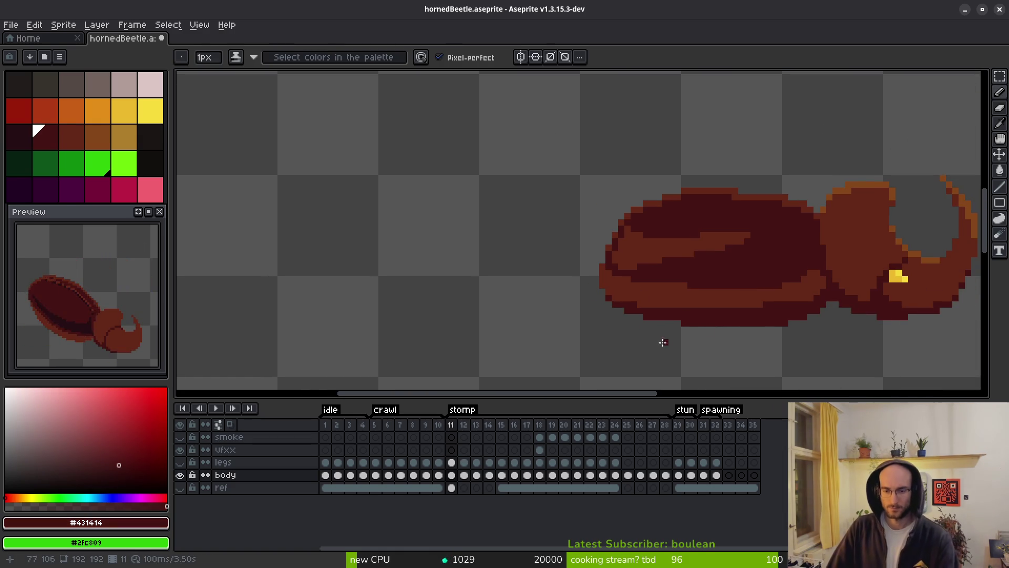
key(Left)
key(Left)
key(Left)
key(Left)
key(Left)
key(Left)
scroll(613, 280, up, 6)
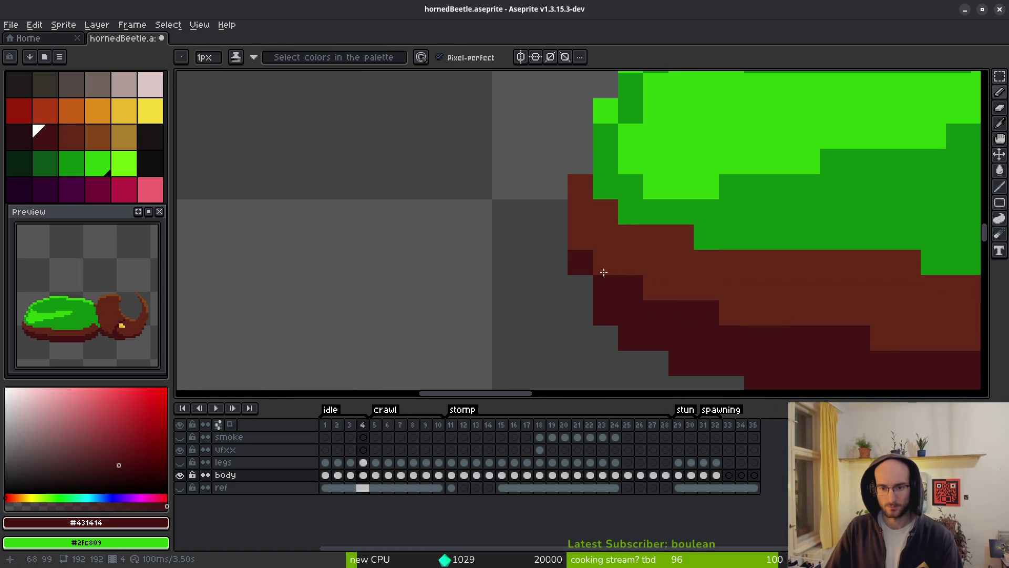
On frame 4's body cel, paint the dark row along the shell edge brown #632718
alt+click(600, 251)
scroll(550, 279, right, 2)
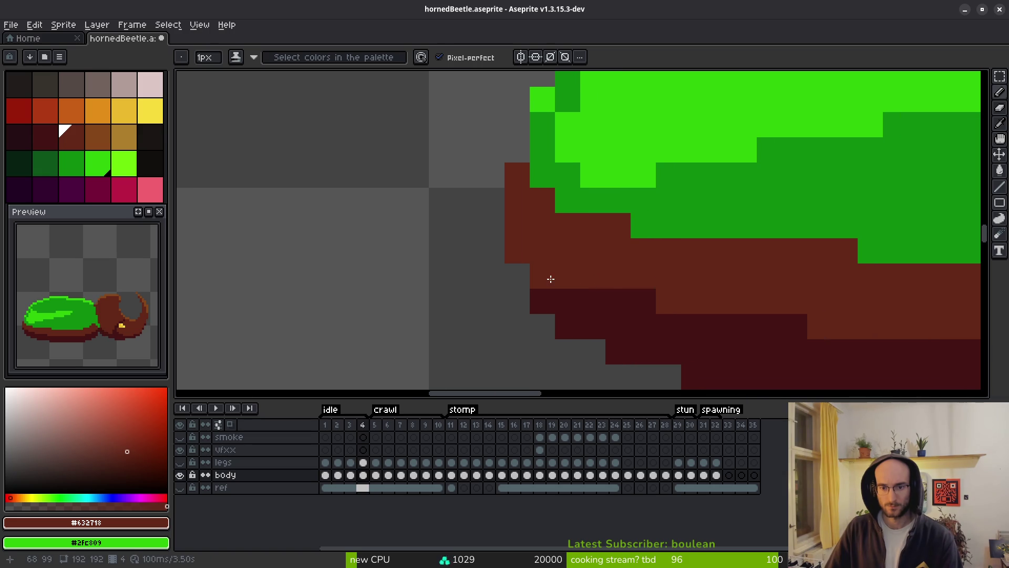
scroll(609, 287, right, 3)
scroll(610, 286, down, 1)
drag(557, 294, 668, 295)
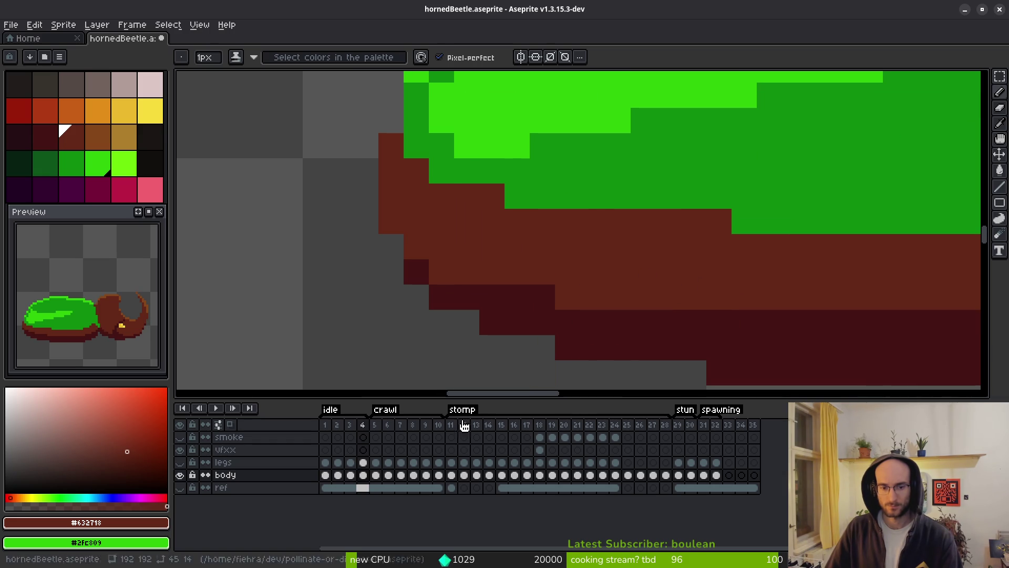
click(450, 464)
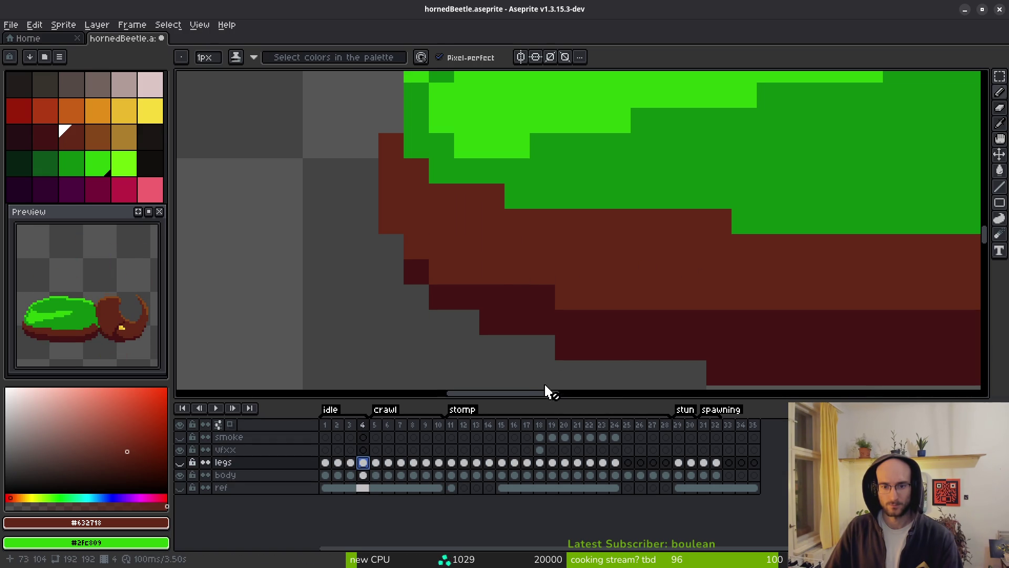
click(363, 462)
click(363, 475)
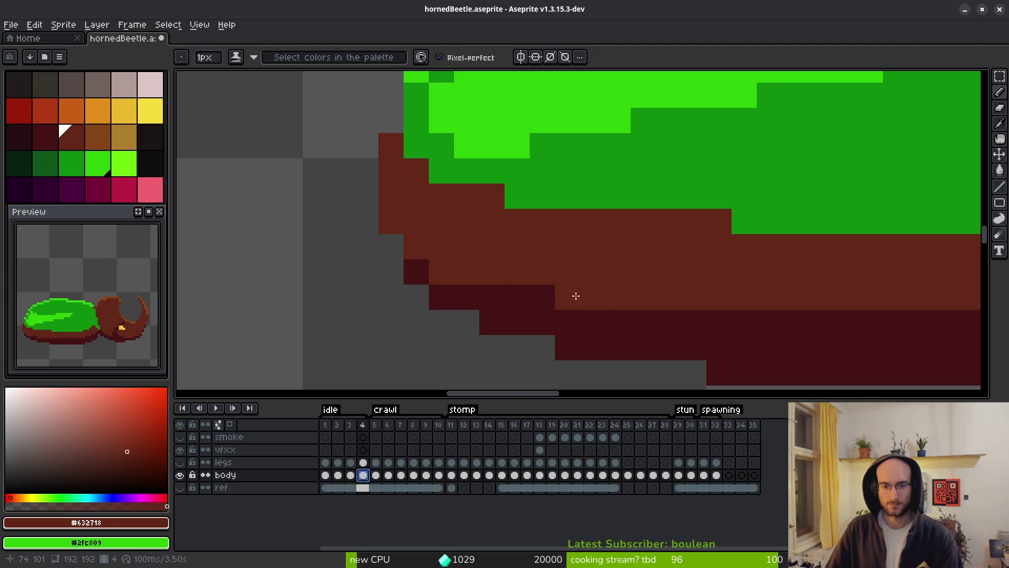
Paint the dark pixels under the shell brown on frame 3, comparing with frame 4
key(Left)
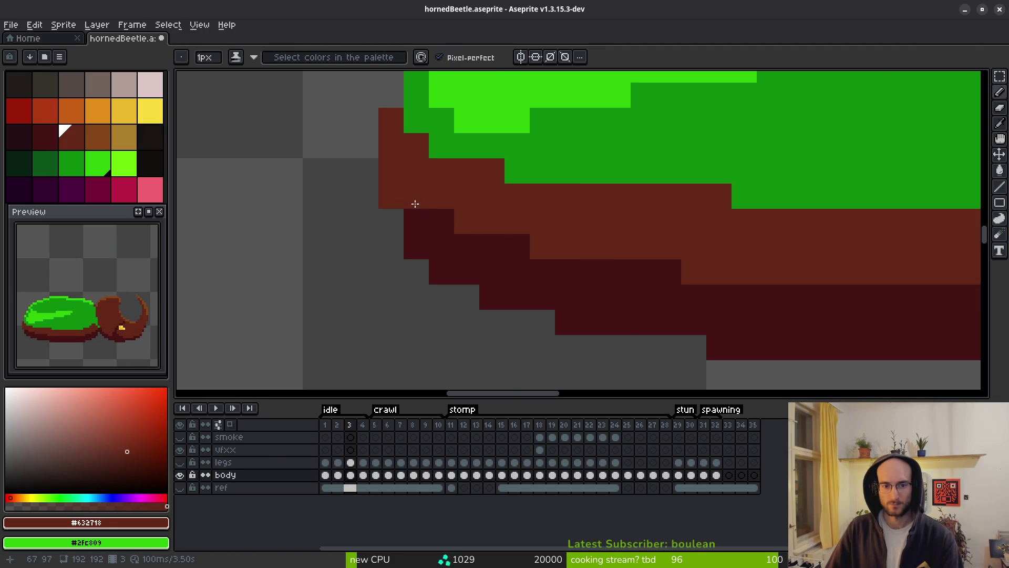
drag(438, 246, 673, 272)
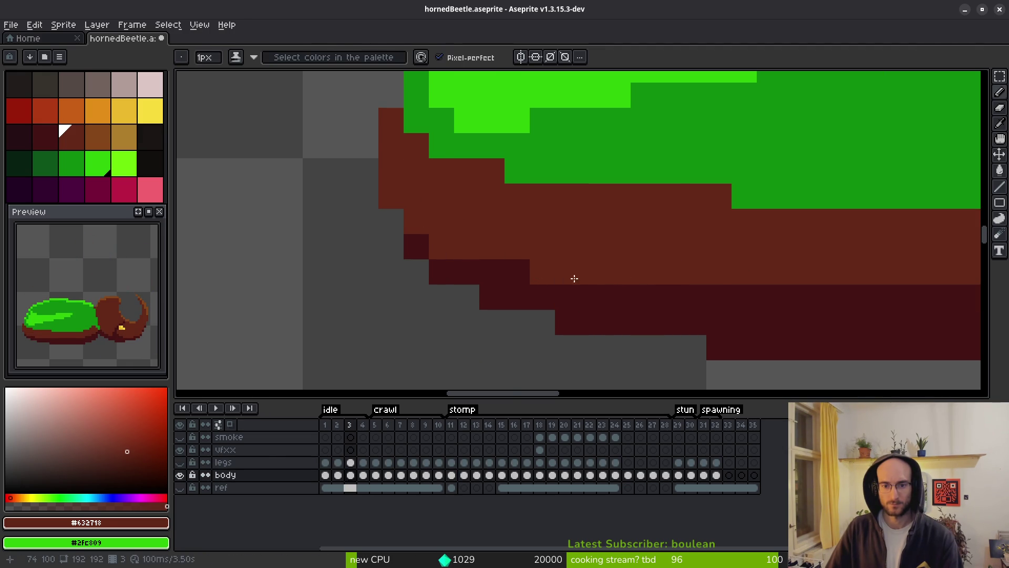
key(i)
key(Right)
key(Left)
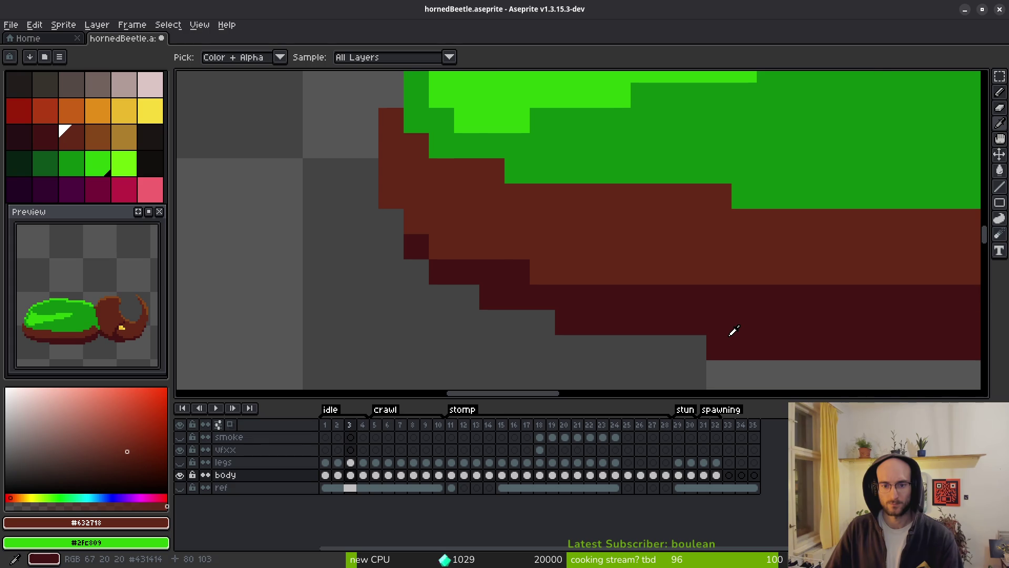
key(Right)
key(Left)
key(b)
Repaint the dark strip below the shell brown on frames 2 and 1
key(Left)
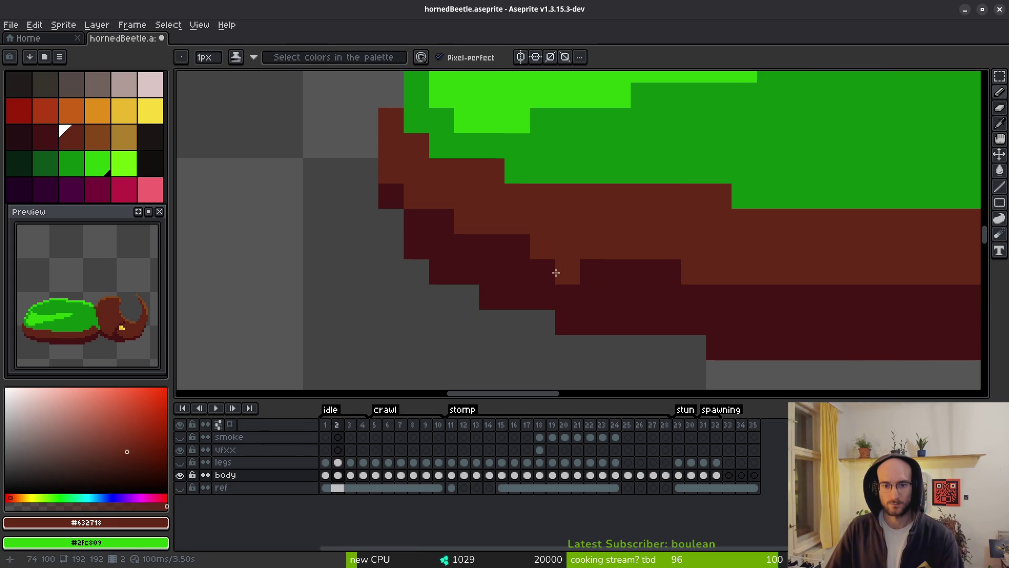
drag(540, 273, 678, 265)
mouse_move(407, 200)
mouse_down()
mouse_move(462, 237)
mouse_move(537, 238)
mouse_up()
key(Left)
key(Right)
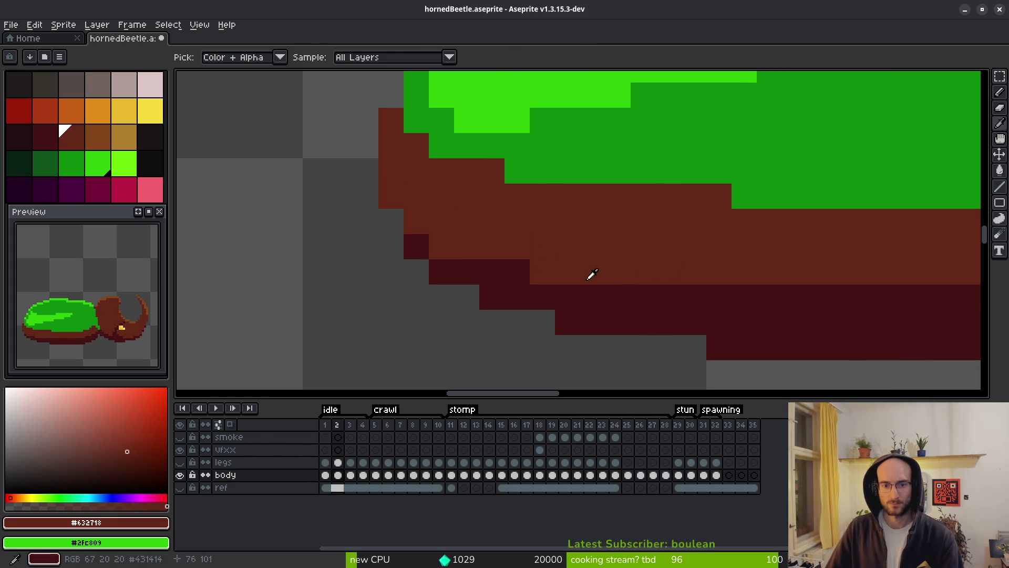
key(Left)
mouse_move(395, 196)
mouse_down()
mouse_move(441, 241)
mouse_move(542, 271)
mouse_up()
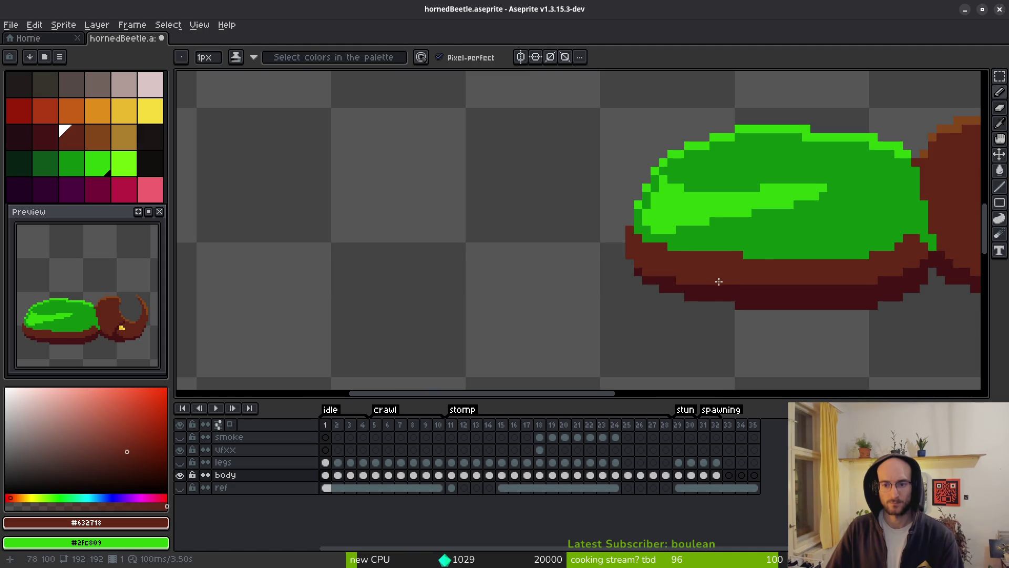
Play the animation to review the shading, then pick the dark maroon again
scroll(719, 282, down, 1)
key(Return)
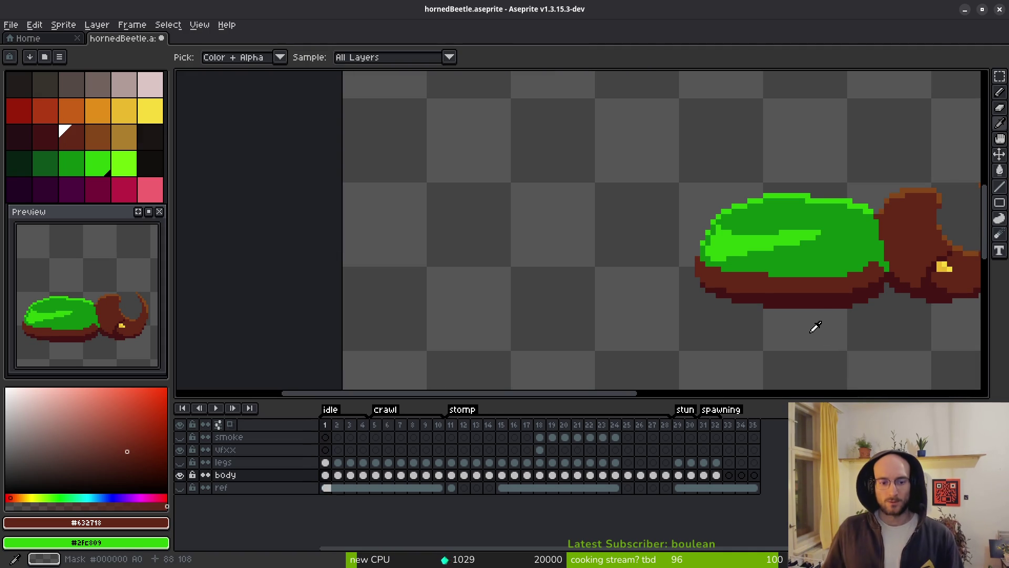
drag(856, 300, 732, 311)
scroll(640, 294, up, 2)
click(640, 293)
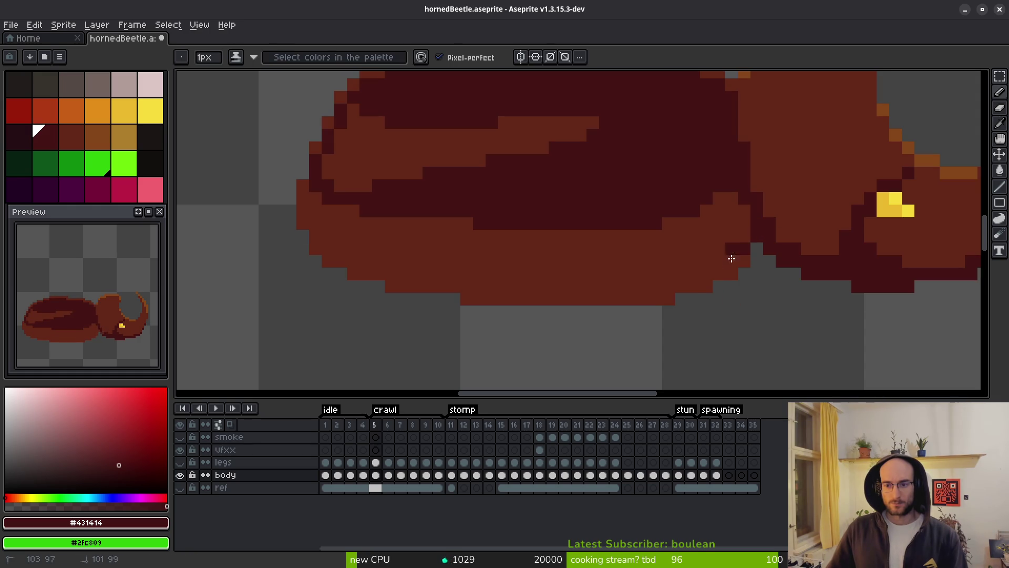
Fill the white outline area with dark maroon #431414 using the magic wand
key(w)
click(618, 286)
key(f)
key(ctrl+d)
Lasso-select the lower shell section and copy it
key(shift+w)
mouse_move(756, 236)
mouse_down()
mouse_move(410, 329)
mouse_move(417, 266)
mouse_move(760, 231)
mouse_up()
key(ctrl+c)
Paste the lower shell onto frames 5, 6 and 7, nudged up one pixel each
key(period)
key(ctrl+d)
key(ctrl+v)
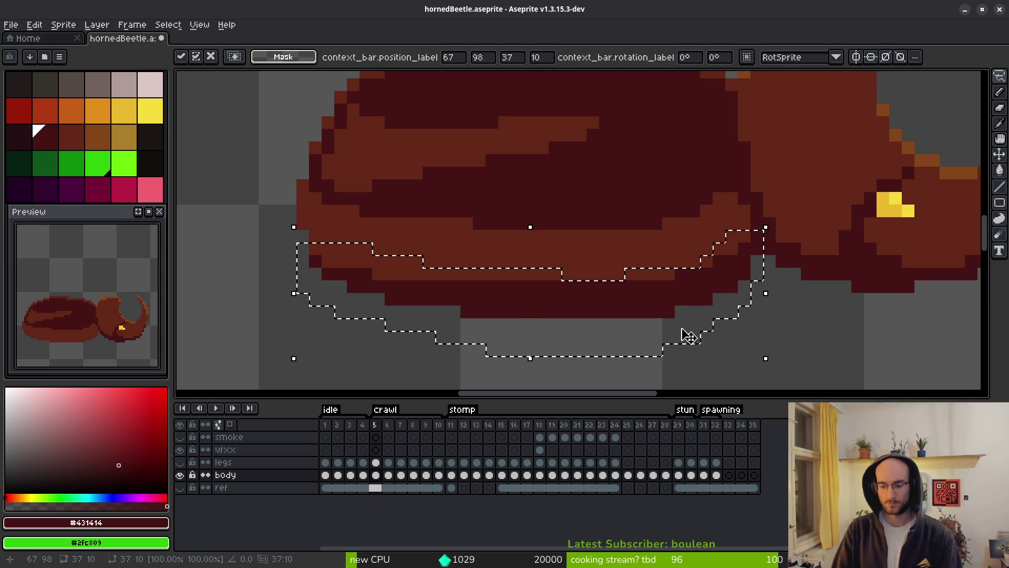
key(Up)
key(ctrl+d)
key(period)
key(ctrl+v)
key(Up)
key(Return)
key(ctrl+d)
key(period)
key(ctrl+v)
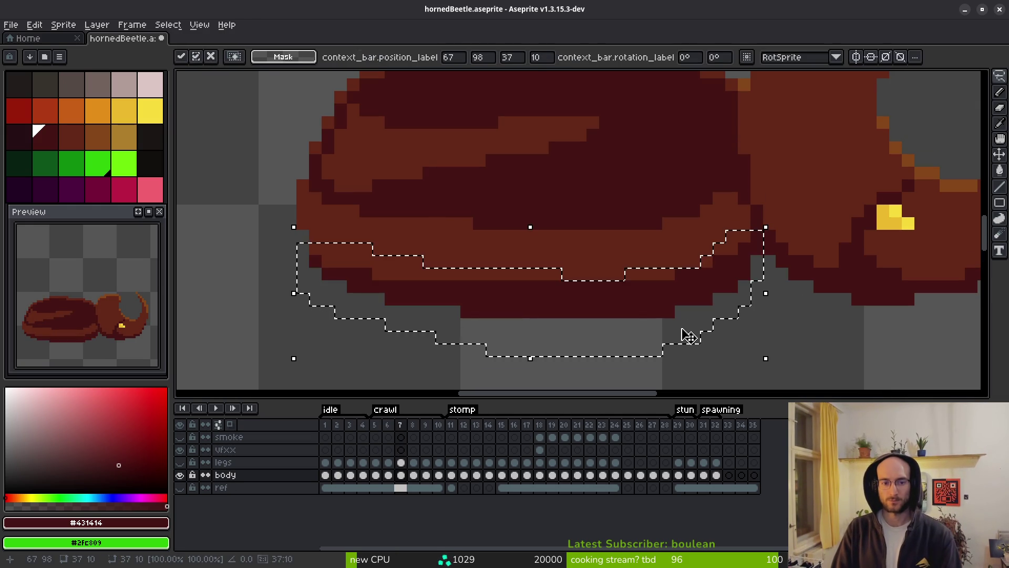
key(Up)
key(Return)
key(ctrl+d)
Paste the lower shell one pixel higher onto frames 8 and 10, redoing a misplaced paste
key(period)
key(ctrl+v)
key(Escape)
key(ctrl+v)
key(Up)
key(Return)
key(ctrl+d)
key(period)
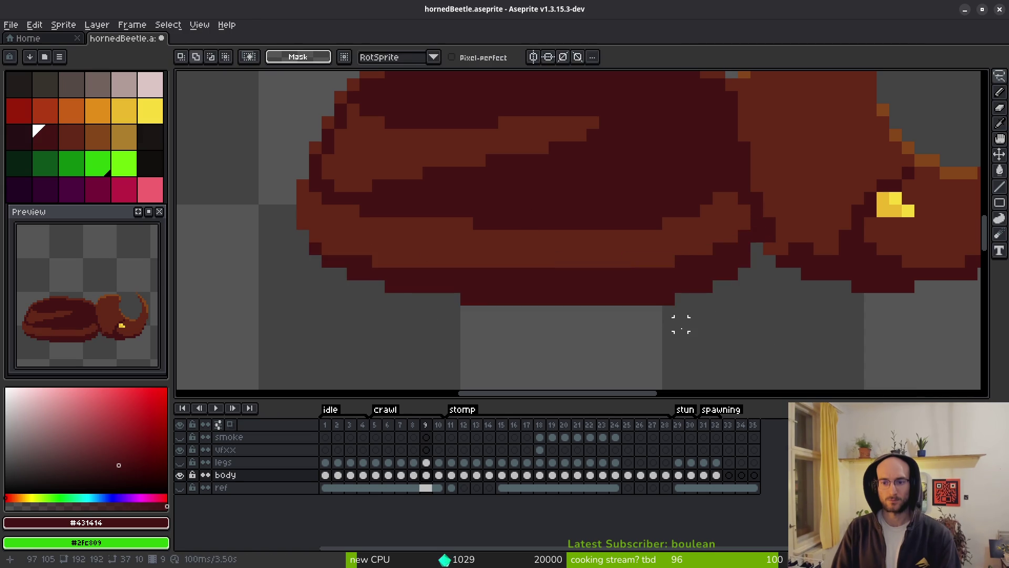
key(period)
key(ctrl+v)
key(Up)
key(Return)
key(ctrl+d)
Flip between frames 8 and 9 to compare the belly height
key(comma)
key(comma)
key(comma)
key(comma)
key(comma)
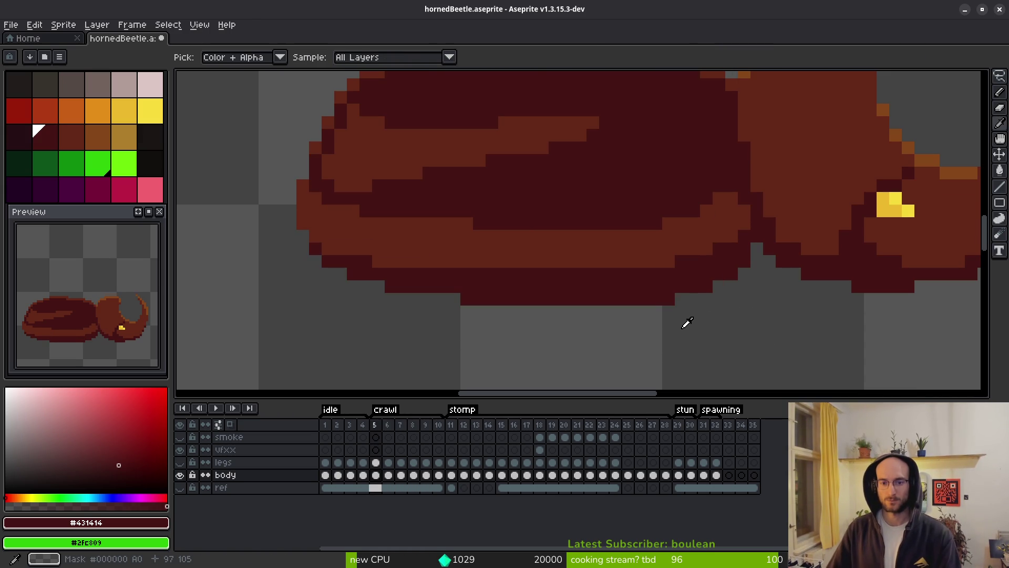
key(period)
key(period)
key(period)
key(period)
key(comma)
key(period)
key(comma)
key(period)
key(comma)
key(period)
key(comma)
key(period)
key(period)
key(comma)
key(comma)
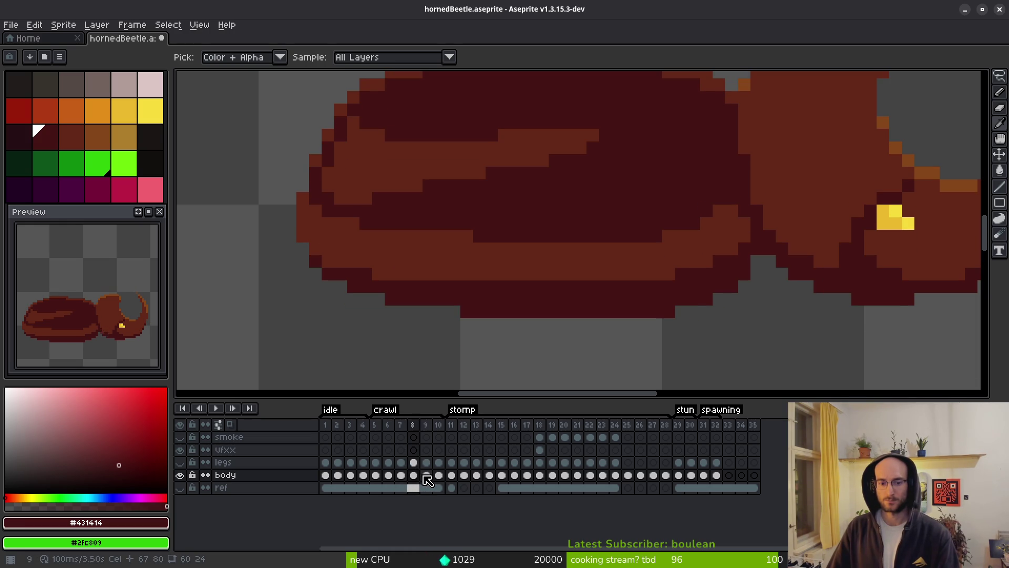
Show the legs layer at frame 9 and compare it with earlier leg poses
click(425, 475)
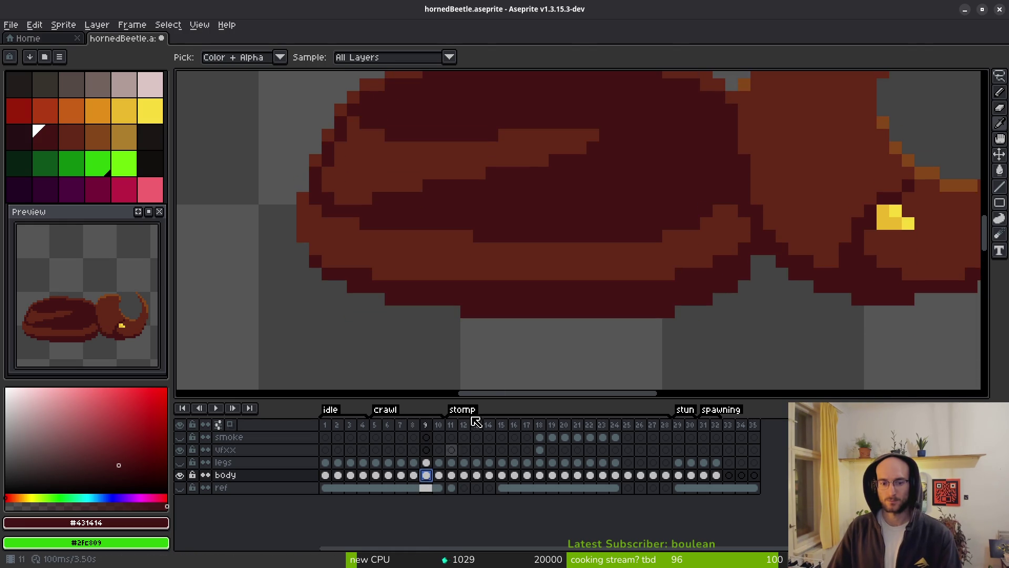
scroll(652, 298, down, 3)
click(180, 463)
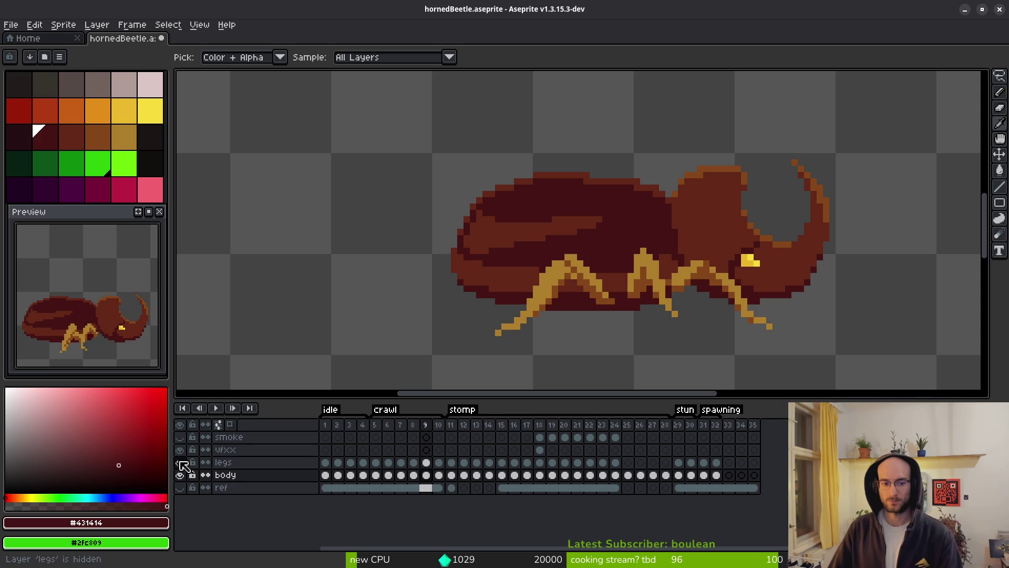
key(comma)
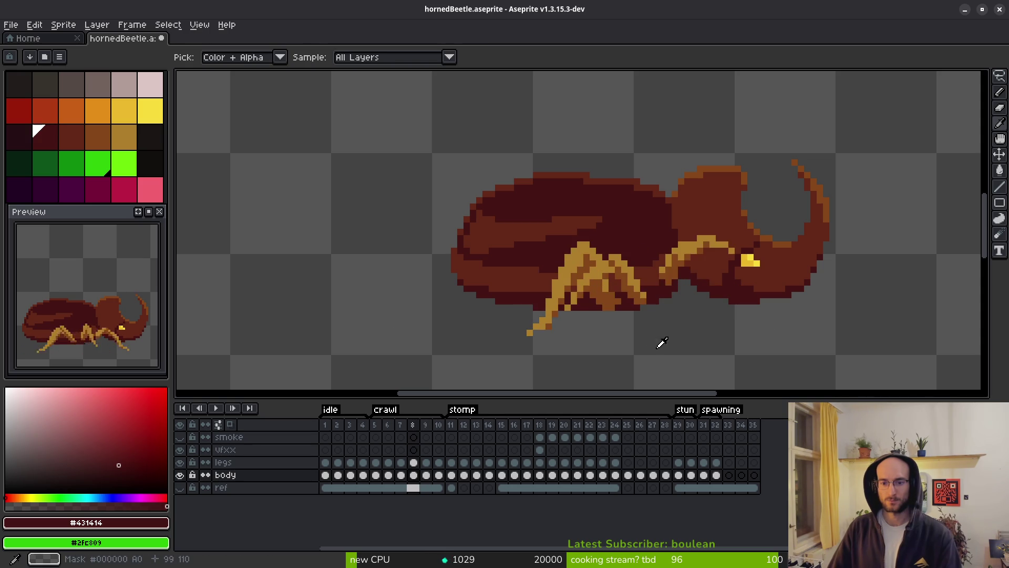
key(comma)
key(period)
key(period)
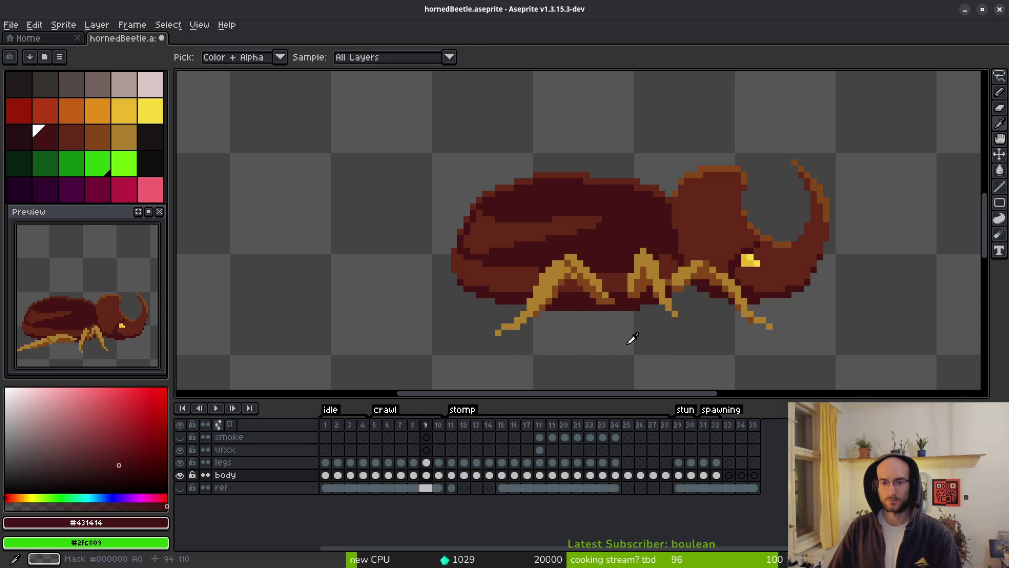
scroll(631, 336, up, 3)
Sample the brown leg shade and select the frame 9 legs cel, comparing with frame 8
alt+click(590, 313)
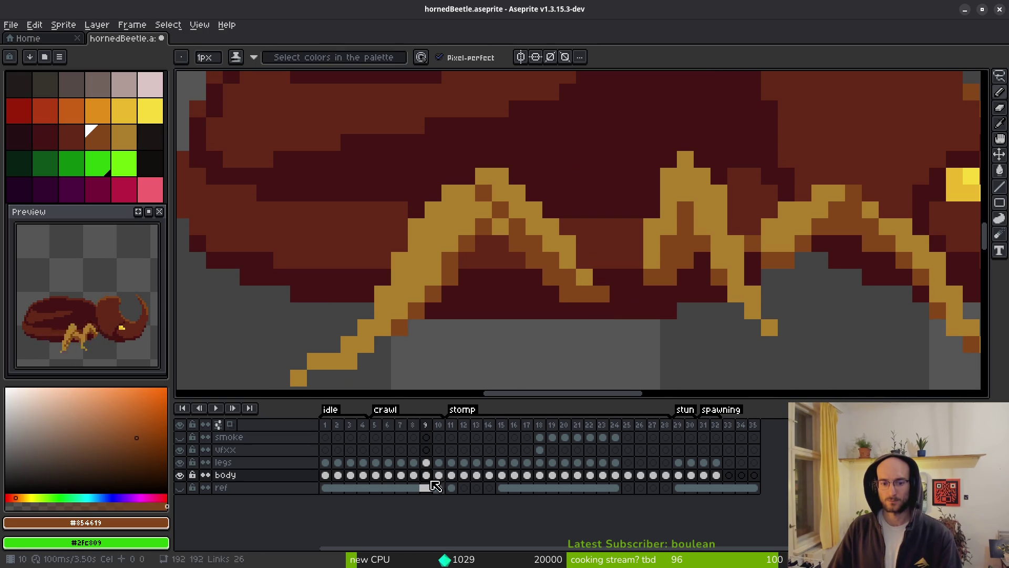
click(431, 463)
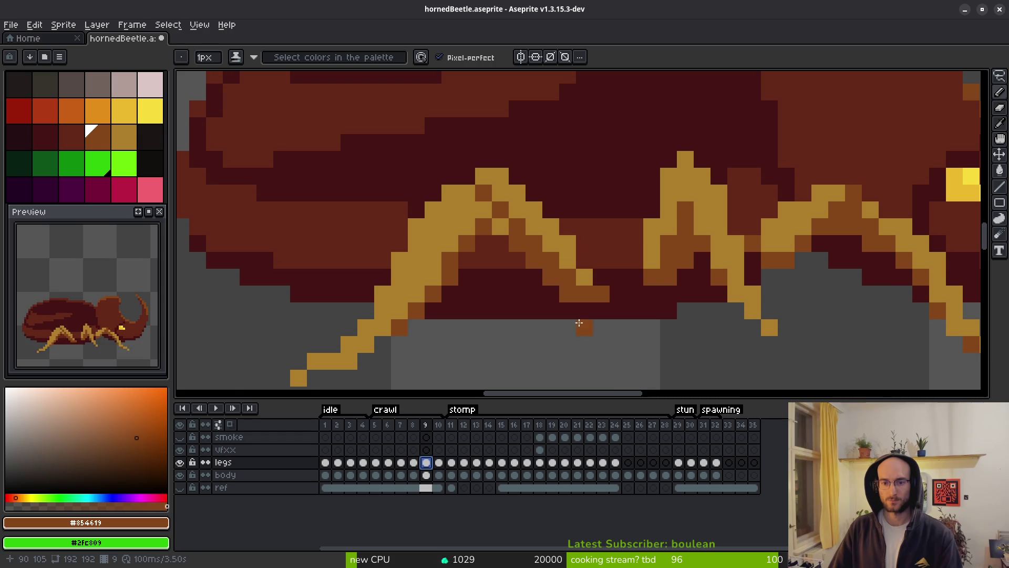
scroll(574, 319, down, 3)
key(comma)
key(period)
key(comma)
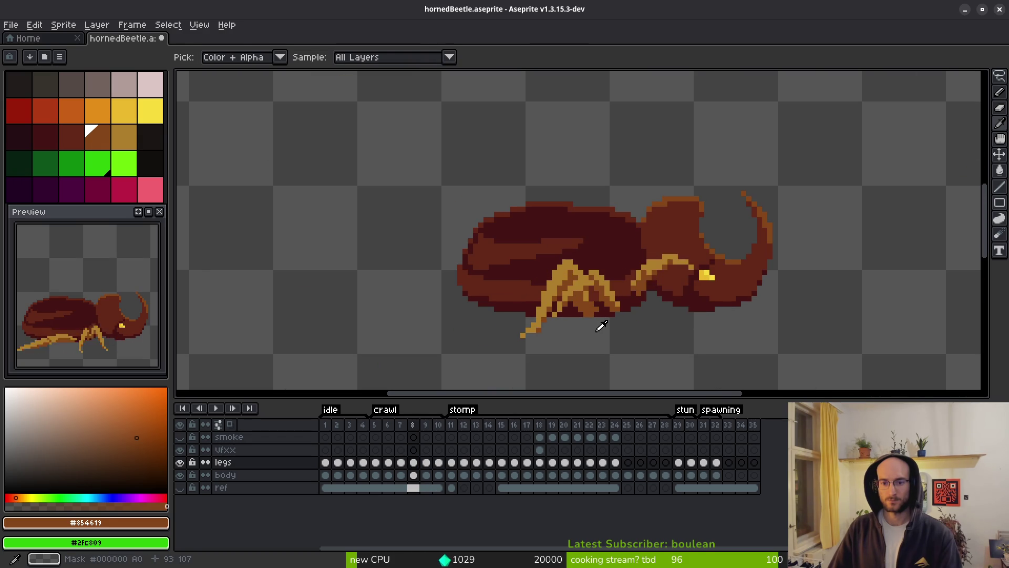
key(period)
scroll(593, 313, up, 3)
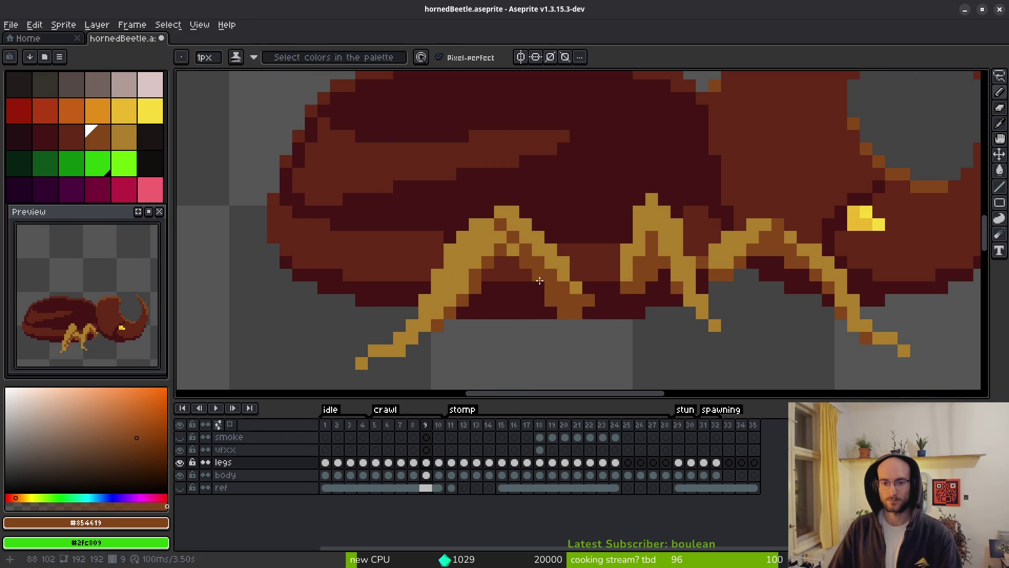
scroll(638, 337, down, 3)
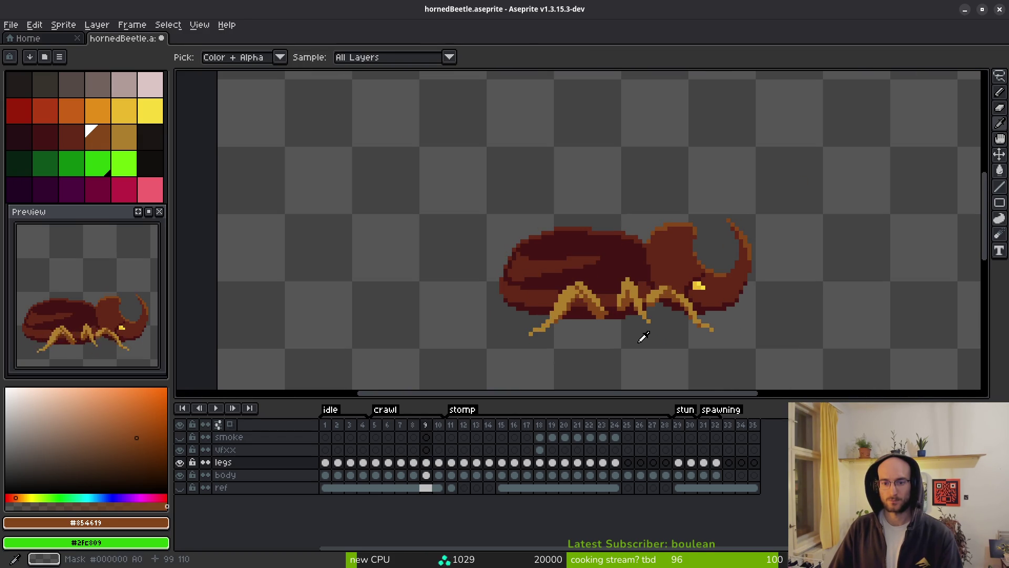
scroll(615, 310, up, 3)
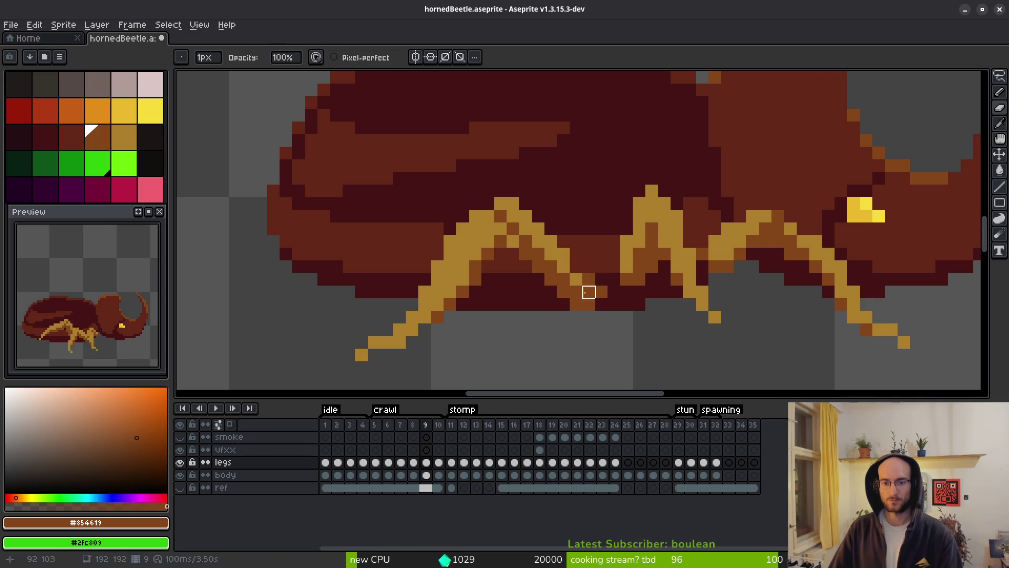
Touch up a gold leg pixel, sample brown #854619, and return to frame 9 with the pencil
alt+click(589, 279)
click(589, 280)
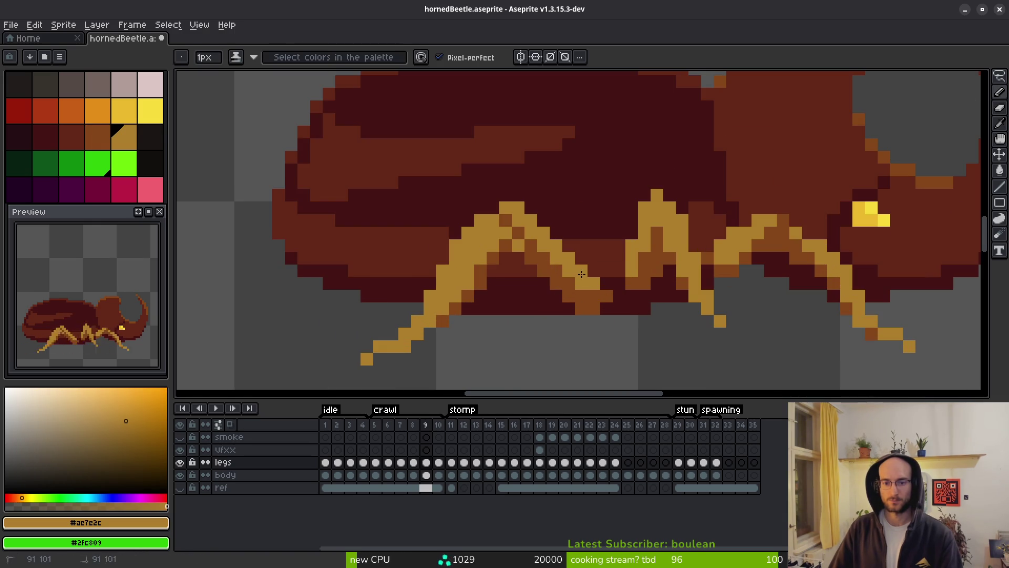
scroll(581, 274, down, 3)
key(period)
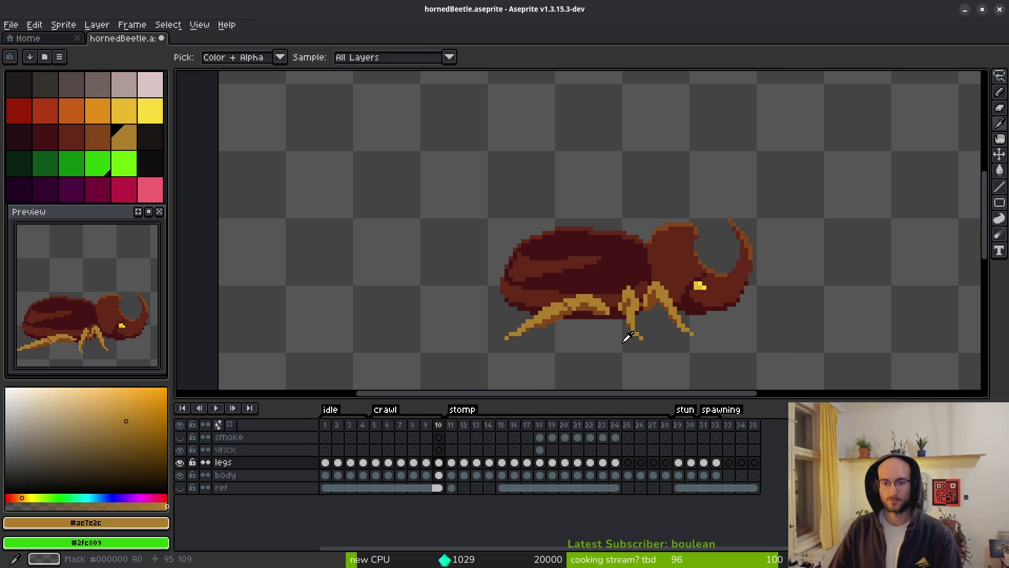
scroll(626, 337, up, 3)
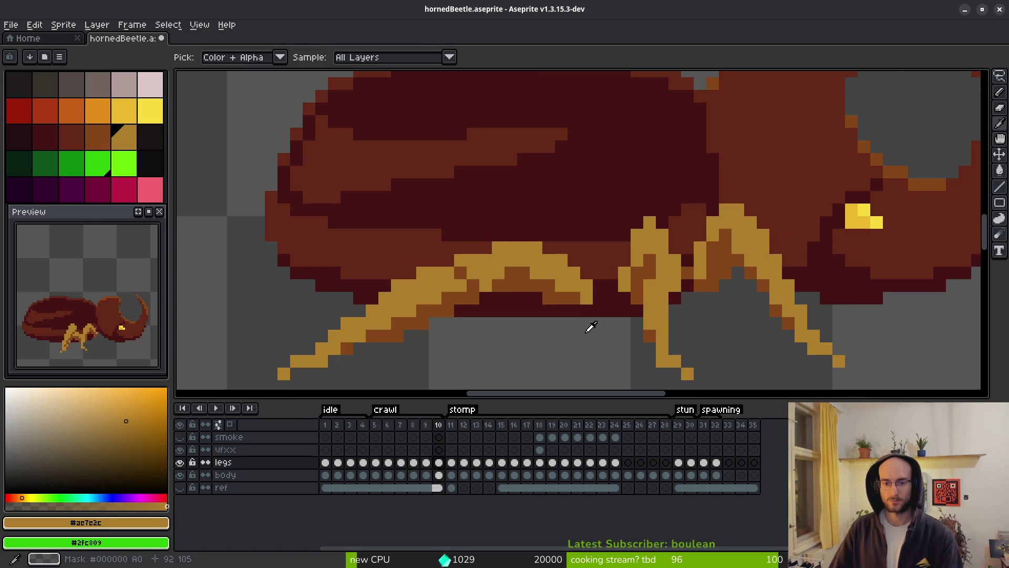
click(571, 302)
scroll(571, 302, down, 1)
scroll(623, 341, down, 1)
key(comma)
key(period)
key(comma)
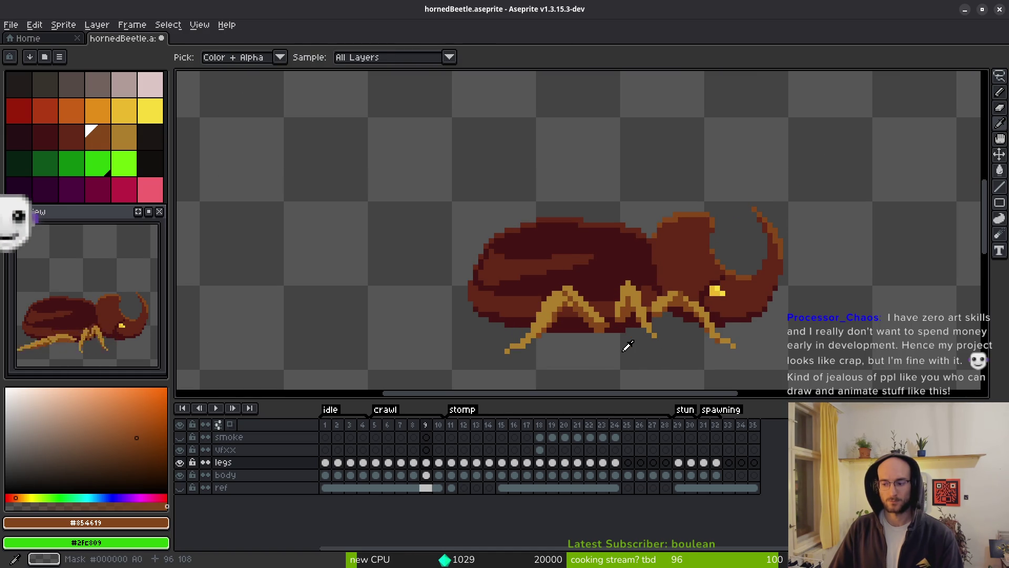
key(b)
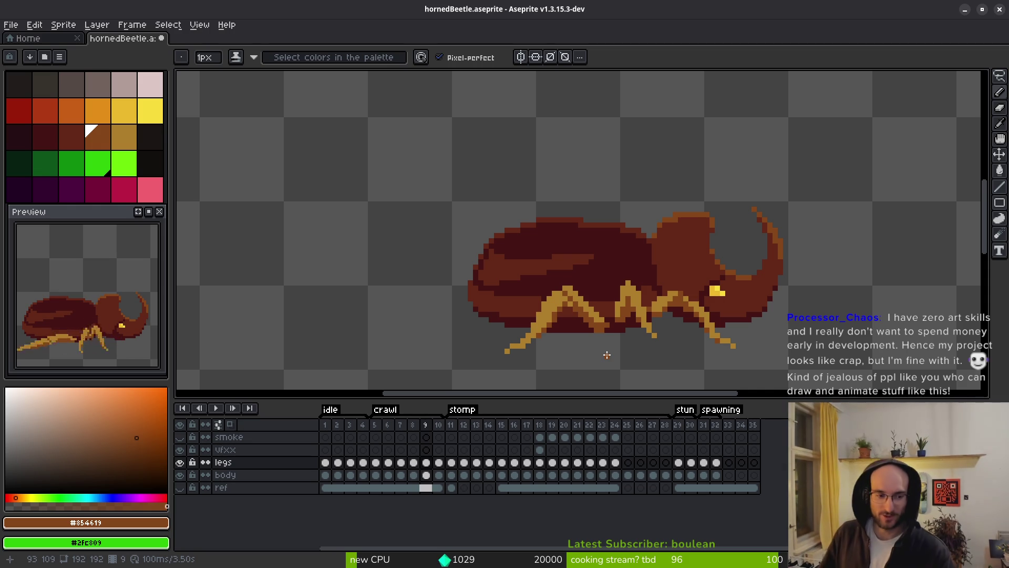
Flip between frames 8, 9 and 10 to compare the leg motion
drag(707, 372, 672, 345)
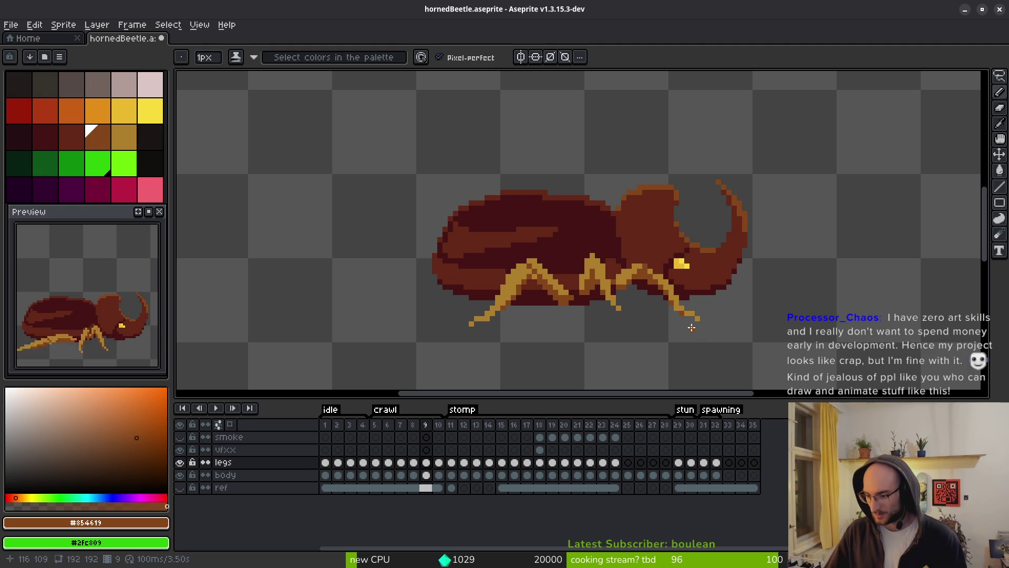
scroll(669, 310, up, 4)
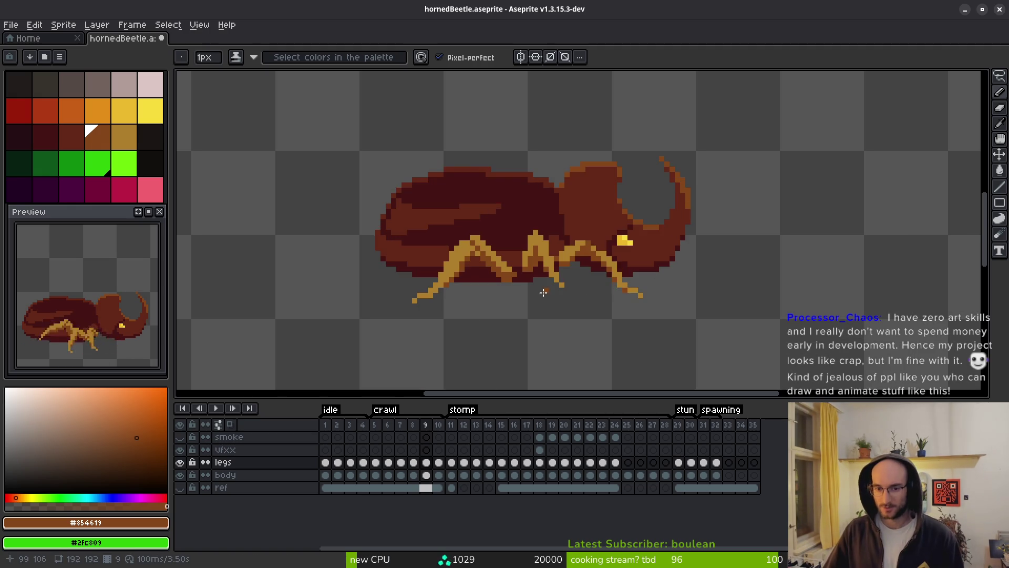
scroll(529, 272, up, 2)
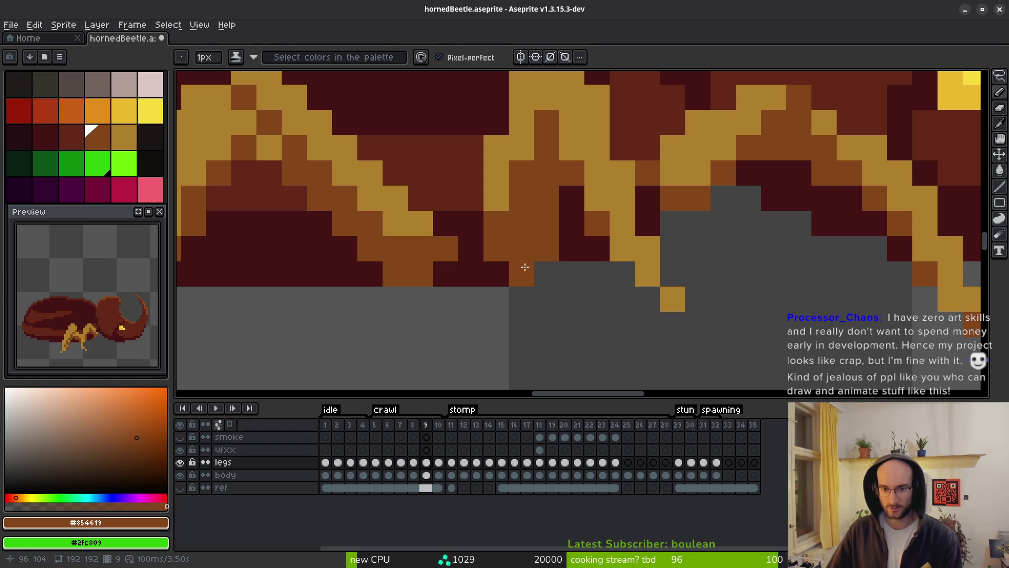
scroll(577, 264, down, 3)
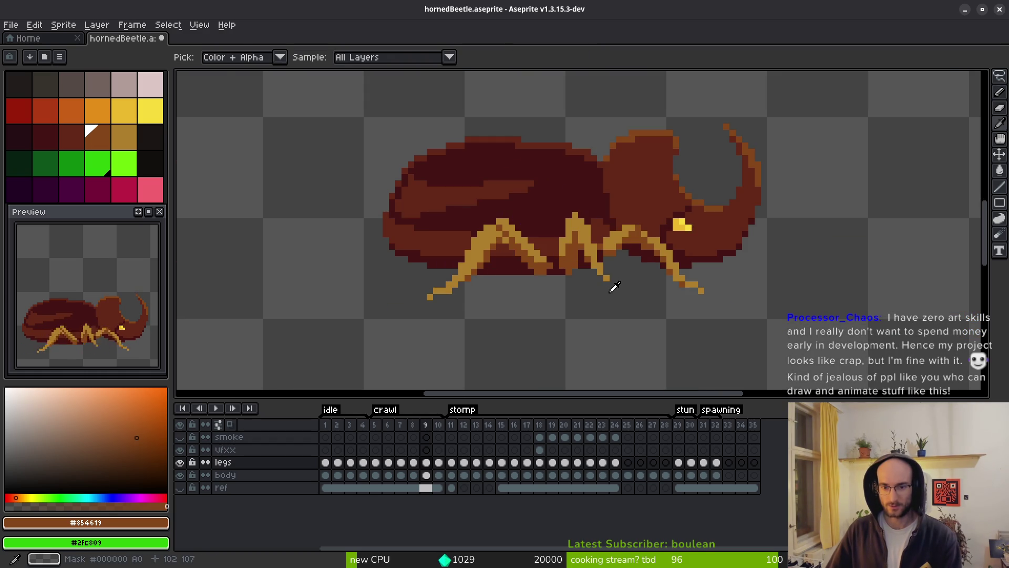
scroll(578, 284, up, 4)
scroll(609, 287, down, 5)
key(comma)
key(period)
scroll(572, 241, up, 3)
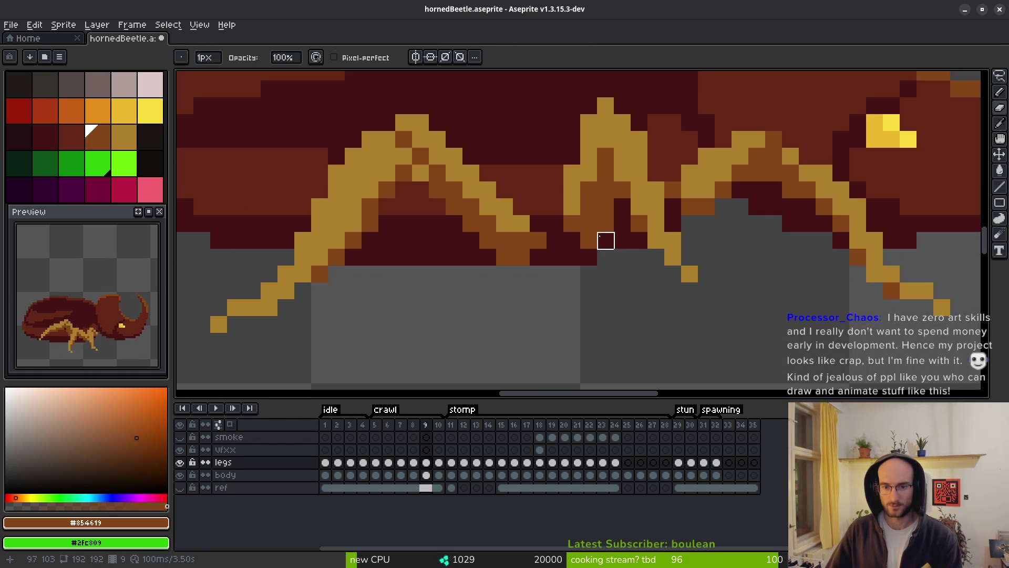
scroll(612, 252, down, 2)
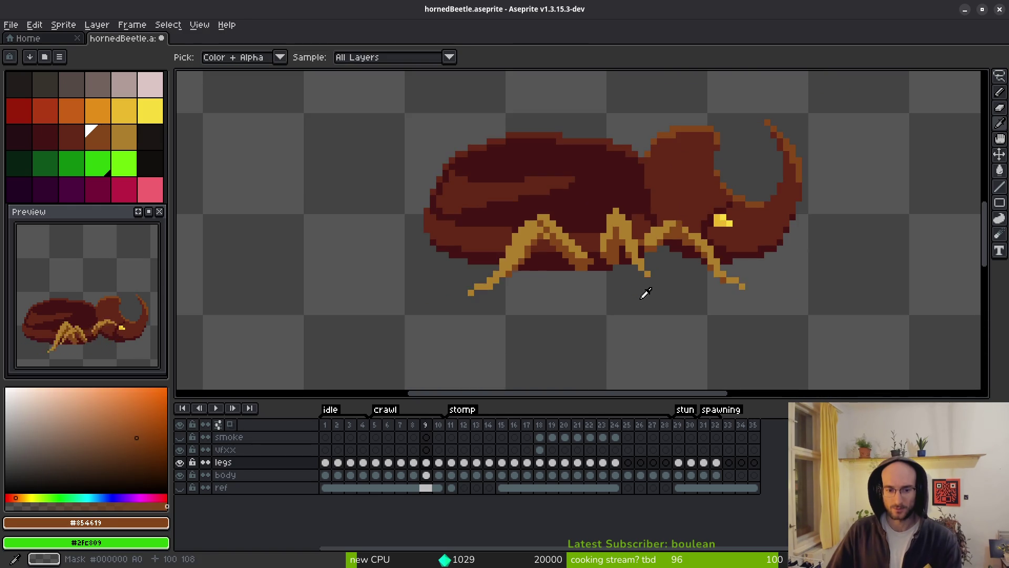
scroll(645, 297, down, 2)
key(Left)
key(Right)
key(Left)
key(Left)
key(Right)
key(Right)
key(Left)
key(Right)
key(Right)
key(Left)
key(Right)
key(Left)
key(b)
scroll(595, 286, up, 3)
key(Left)
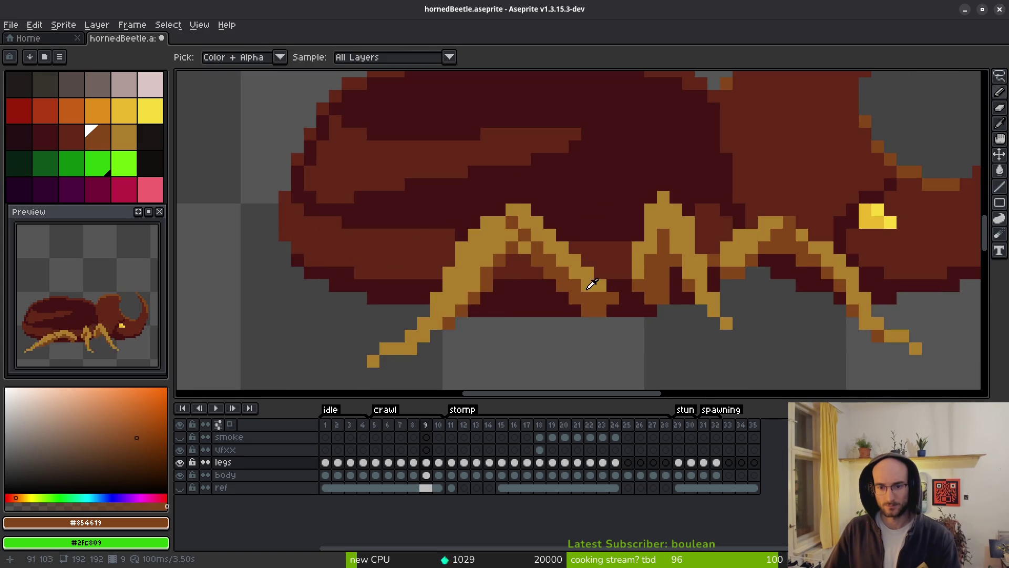
key(Right)
key(Right)
key(Left)
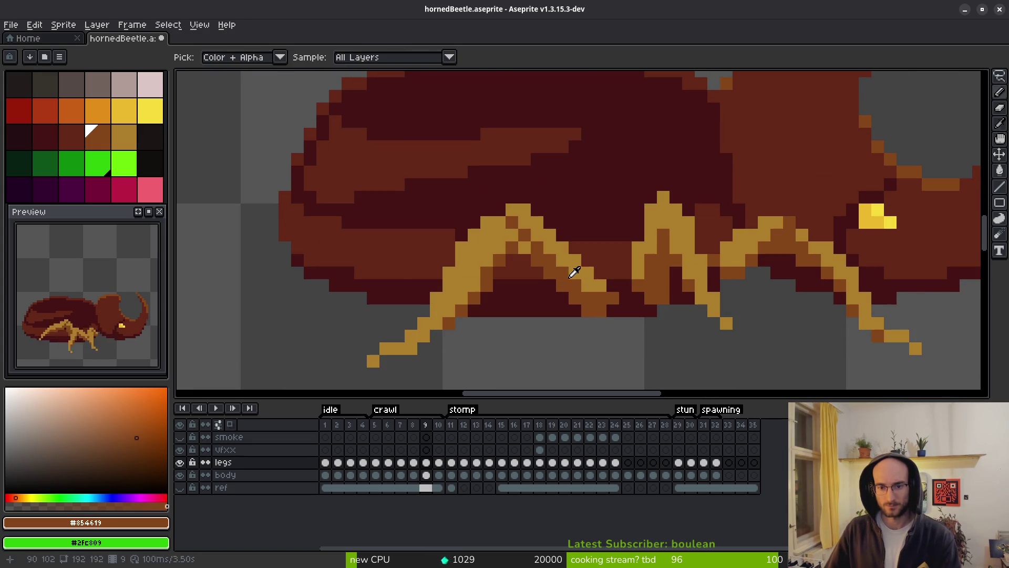
Repaint the gold leg edges on frame 9 with brown #854619 shading
alt+click(585, 262)
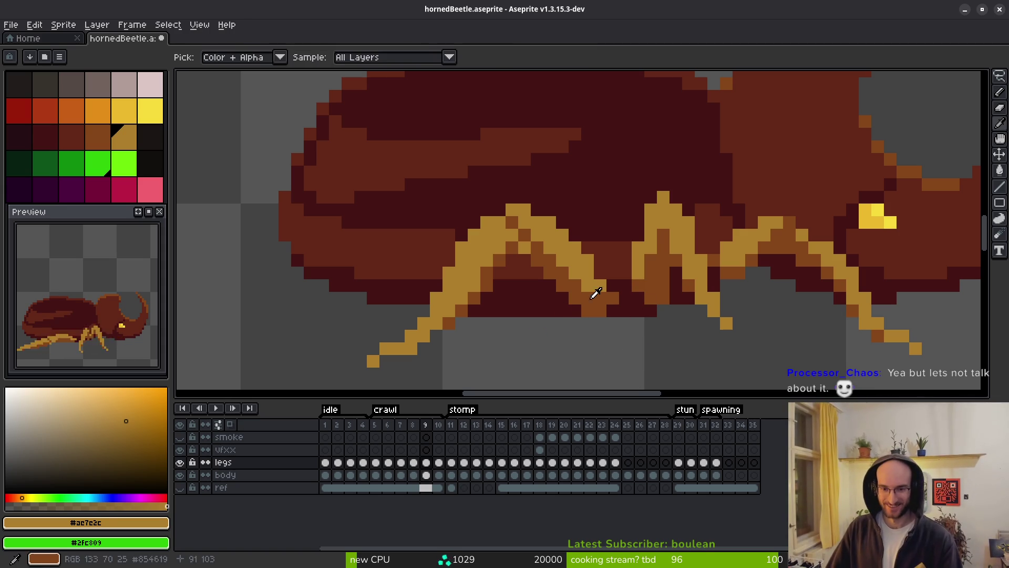
alt+click(597, 288)
drag(602, 286, 577, 274)
scroll(577, 274, down, 2)
scroll(606, 310, up, 1)
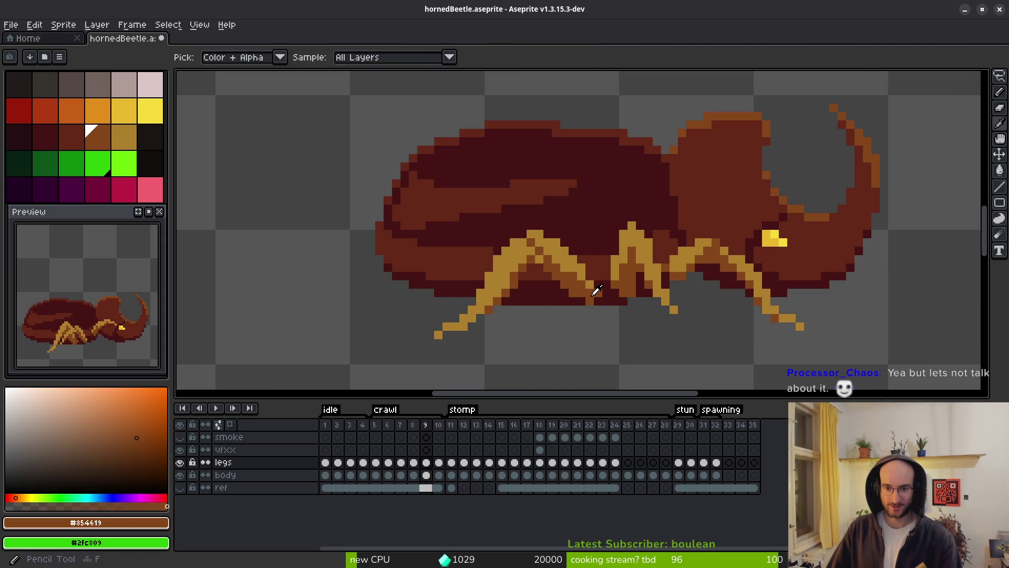
scroll(599, 303, up, 2)
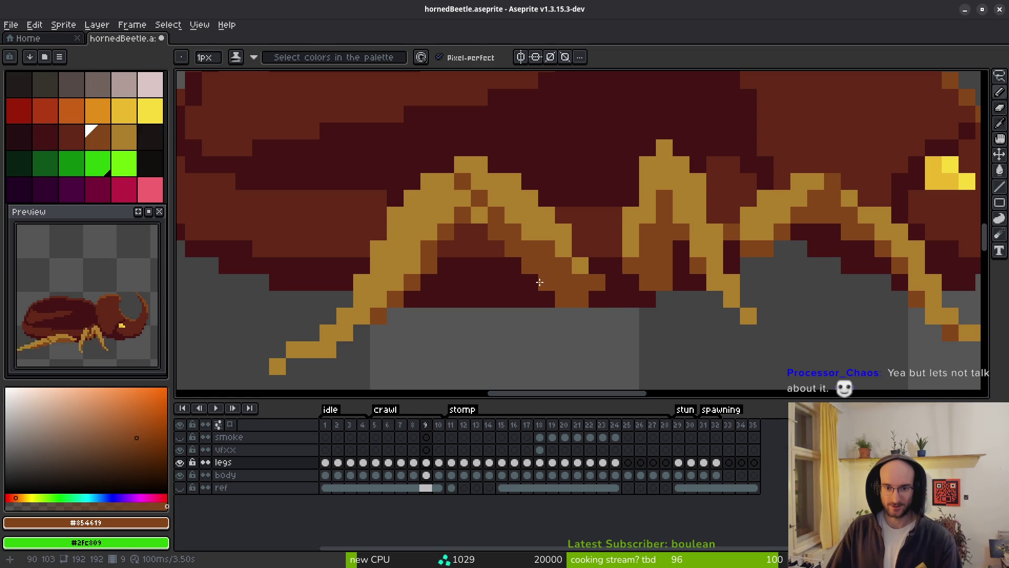
drag(496, 232, 514, 249)
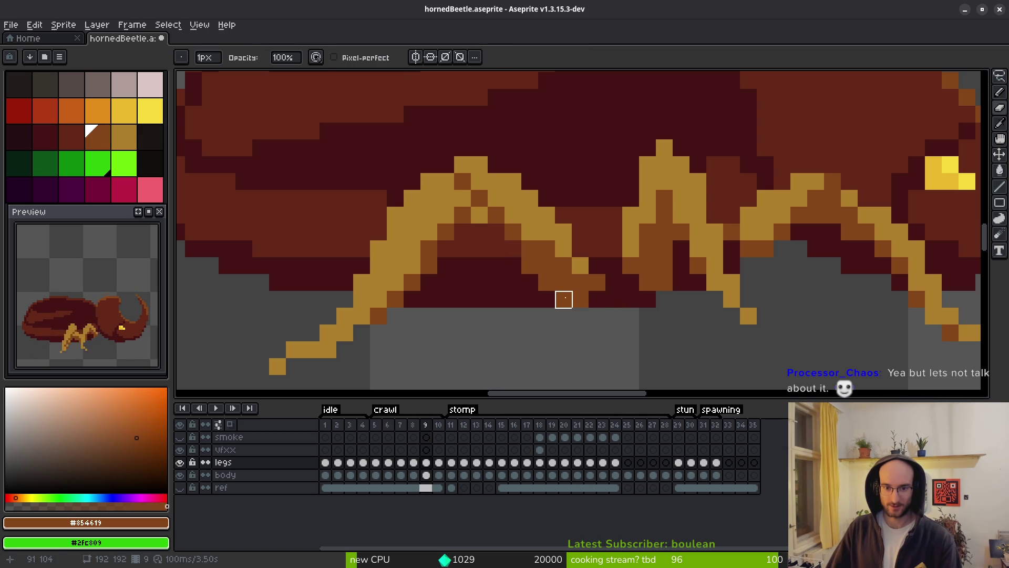
scroll(563, 299, down, 4)
Check the legs against frame 10, then step through stomp frames 11 to 13
key(Right)
key(Left)
key(Right)
key(Left)
key(Right)
key(Left)
key(Right)
key(Left)
key(Right)
key(Left)
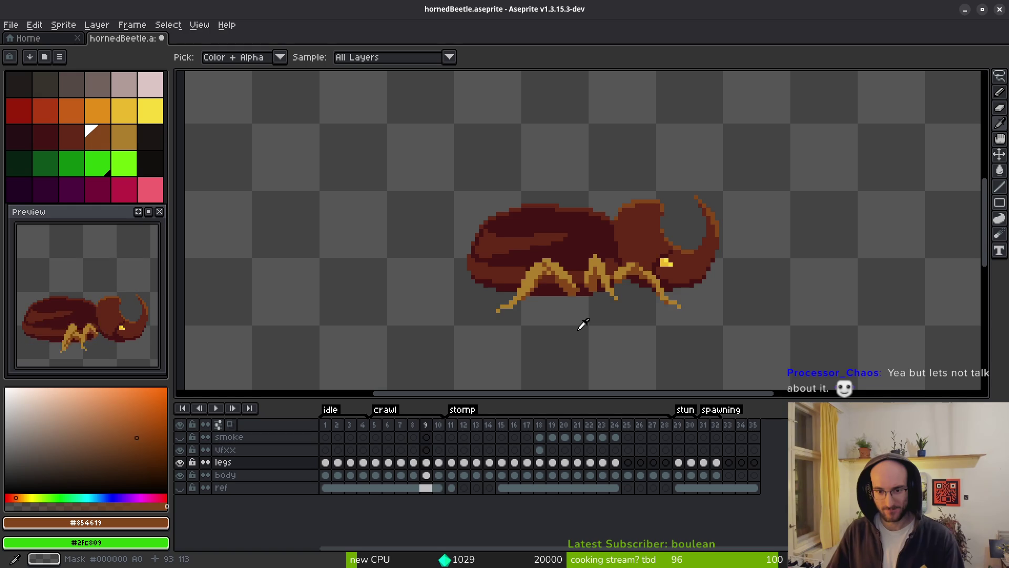
key(Right)
key(Right)
key(Left)
key(Left)
key(Right)
key(Right)
key(Right)
key(Right)
key(Left)
key(Left)
key(Left)
key(Right)
key(Right)
key(Left)
key(Right)
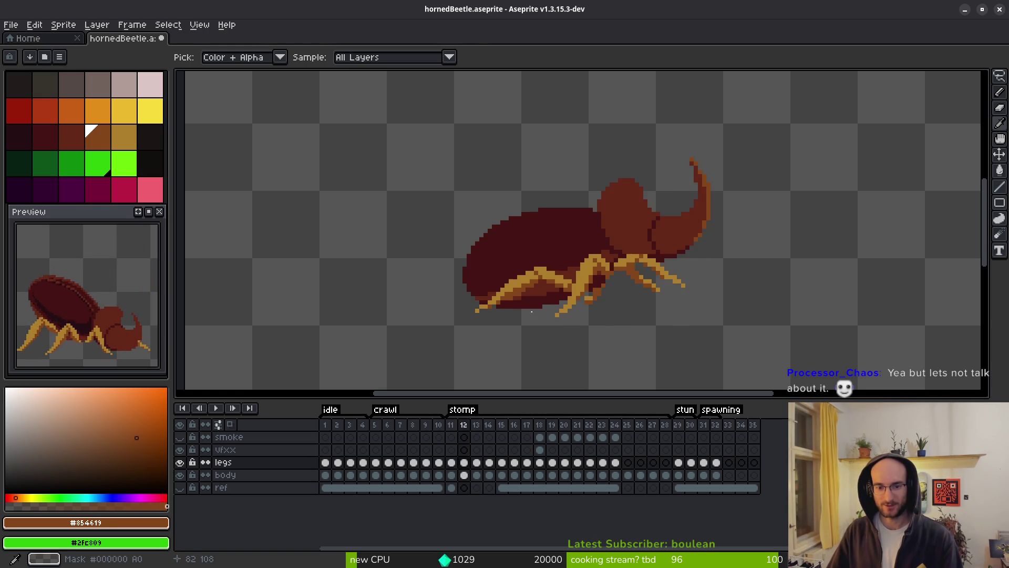
Return to frame 4, choose the darker shell green, and undo a trial stroke along the shell's lower edge
scroll(526, 310, up, 3)
scroll(492, 293, down, 5)
key(Left)
key(Left)
key(Left)
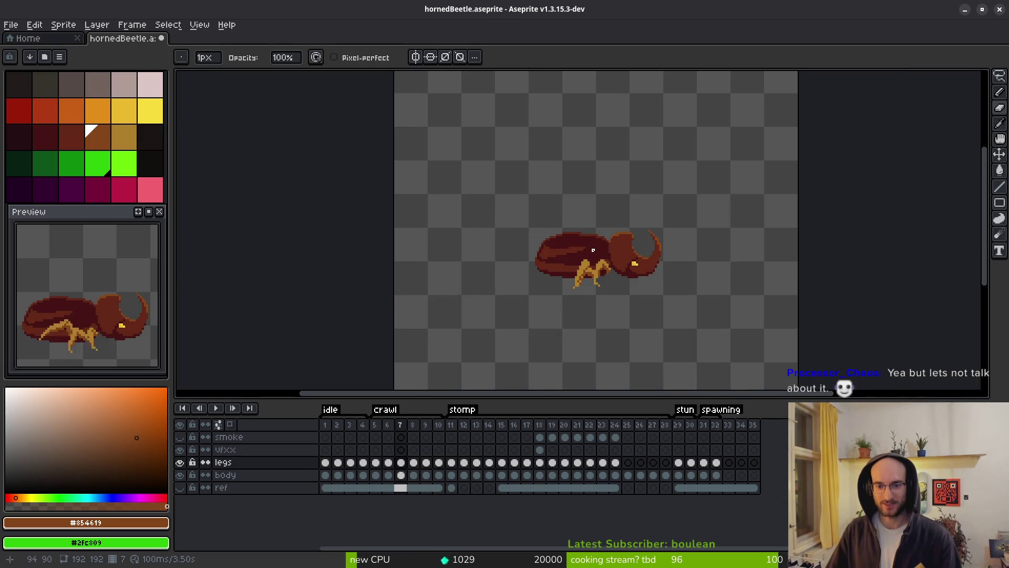
scroll(593, 250, up, 5)
key(Left)
key(Left)
key(Left)
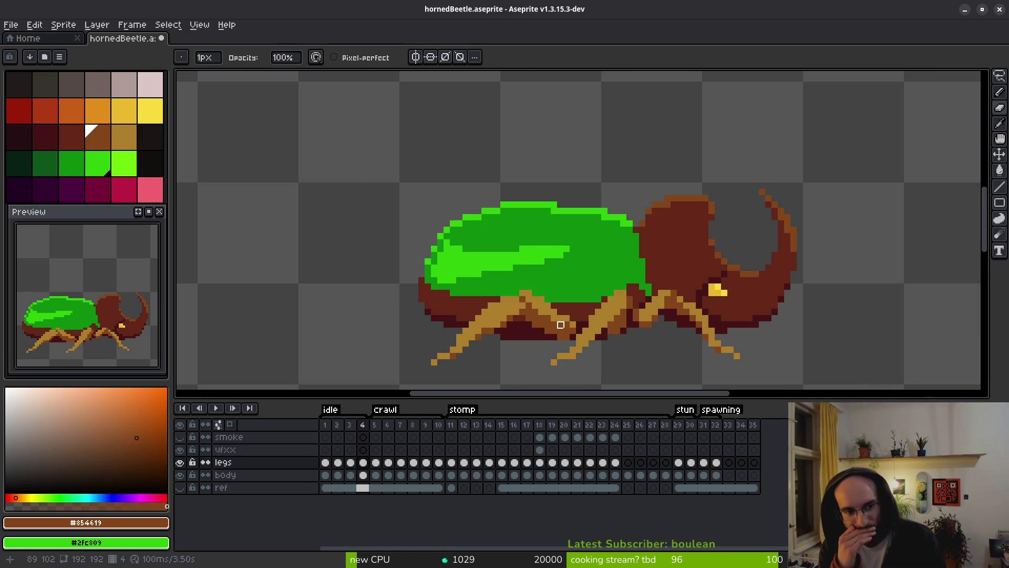
click(72, 163)
scroll(601, 290, up, 3)
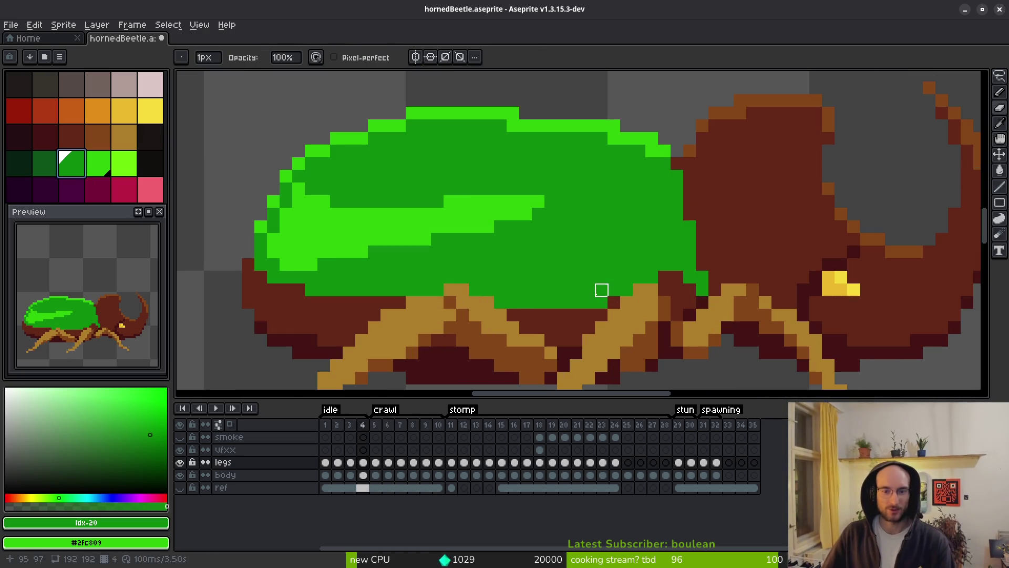
key(g)
click(45, 163)
key(b)
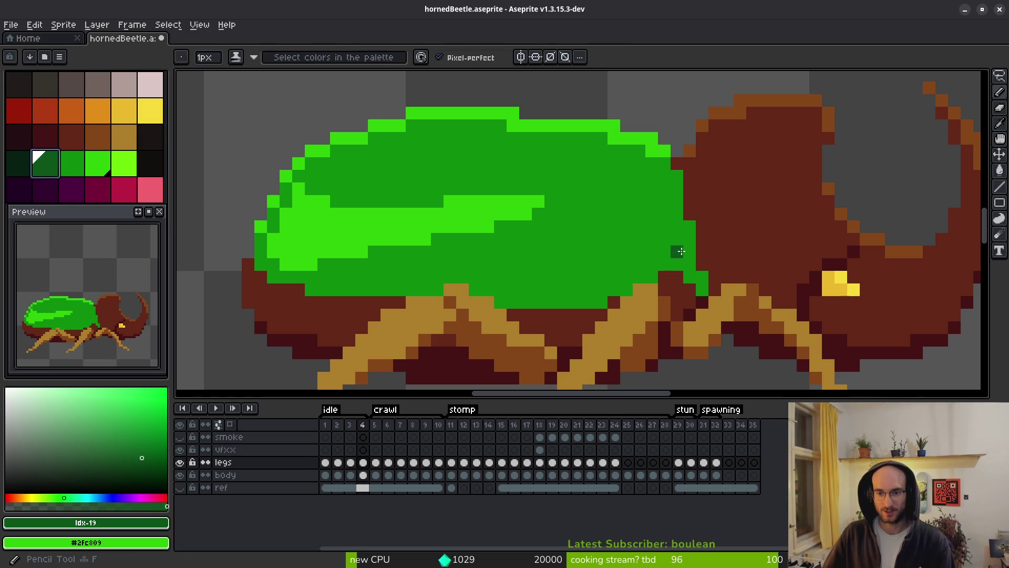
drag(557, 284, 387, 277)
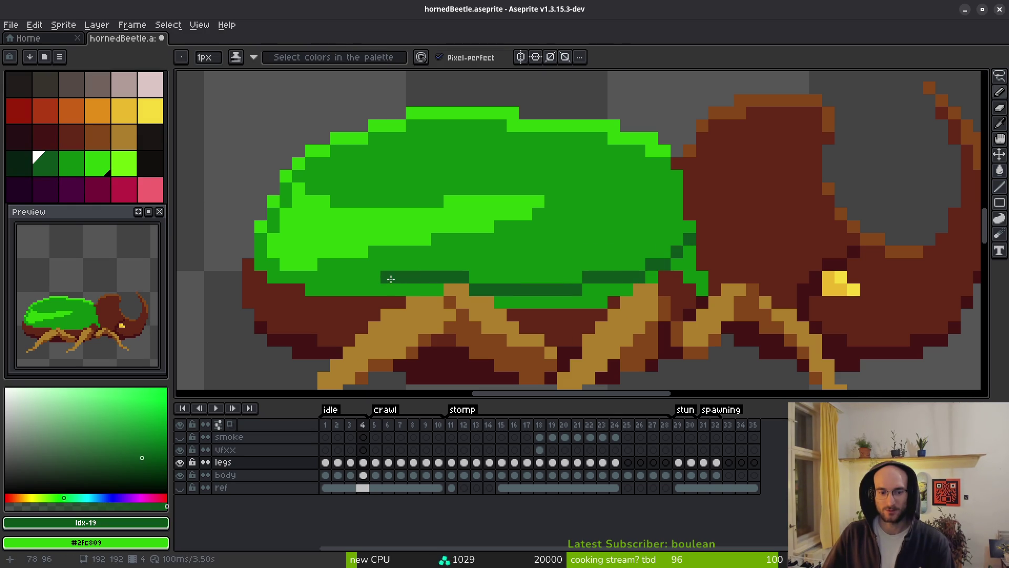
key(ctrl+z)
Hide the legs layer and fill the body layer's lower shell band with dark green
click(180, 462)
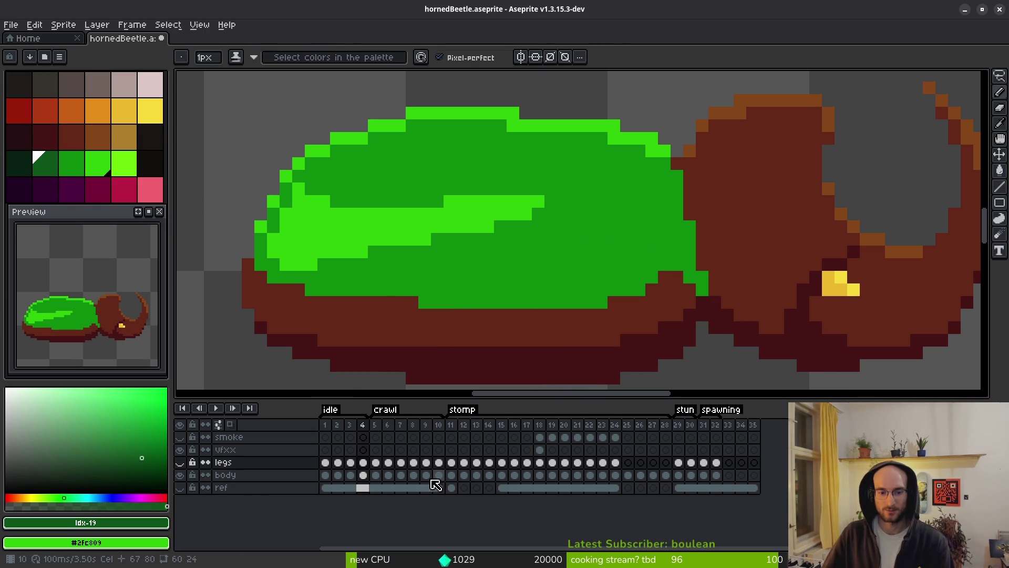
click(366, 478)
mouse_move(685, 239)
mouse_down()
mouse_move(604, 276)
mouse_move(328, 268)
mouse_up()
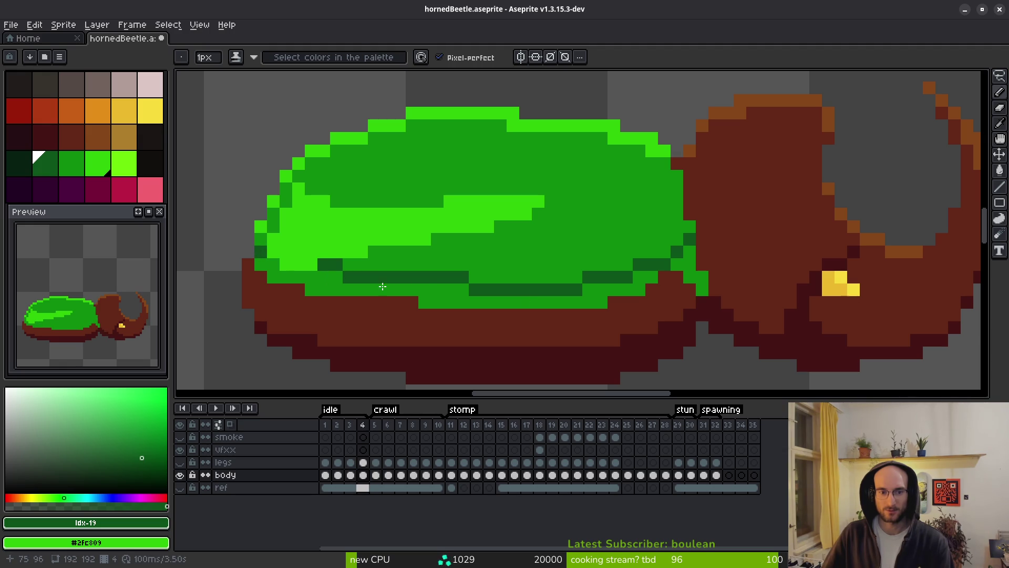
key(g)
click(639, 289)
click(683, 265)
click(695, 274)
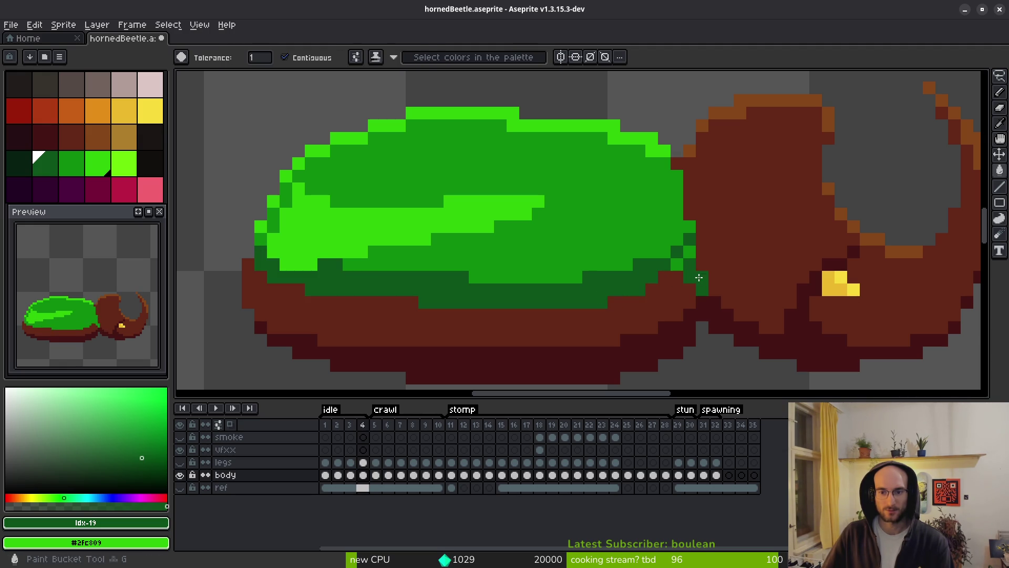
Extend the dark green band leftward and cover the light-green highlight with mid green
scroll(667, 278, down, 5)
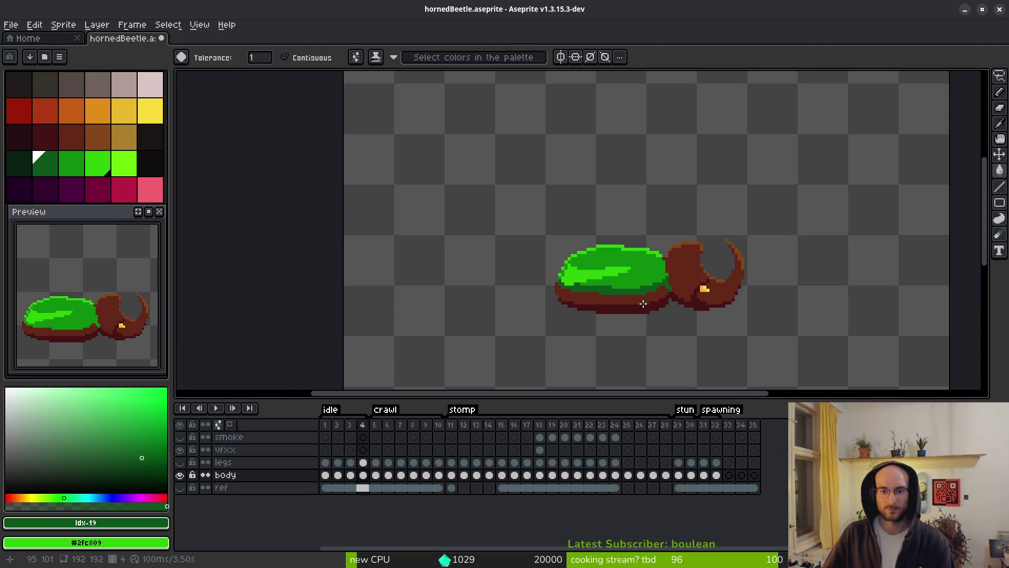
scroll(641, 305, down, 2)
scroll(638, 304, up, 5)
key(b)
scroll(548, 290, up, 2)
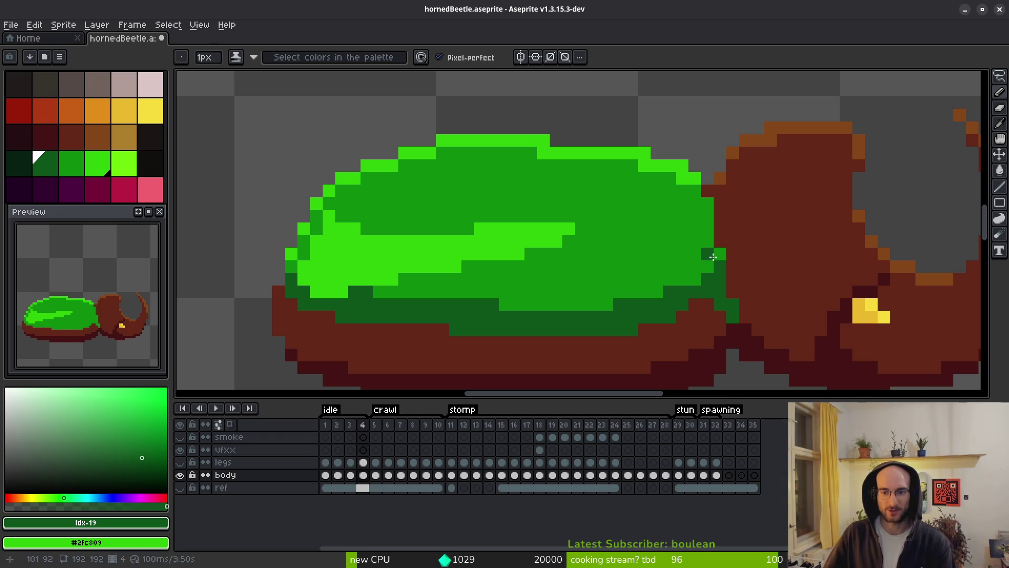
mouse_move(718, 255)
mouse_down()
mouse_move(684, 273)
mouse_move(703, 269)
mouse_up()
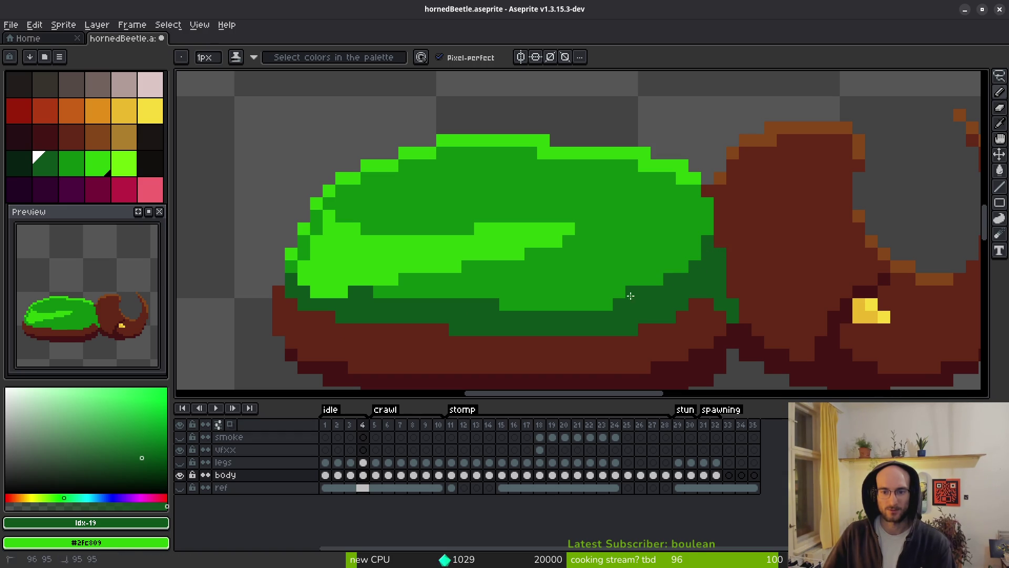
drag(635, 295, 478, 314)
alt+click(446, 275)
drag(382, 278, 360, 275)
mouse_move(432, 231)
mouse_down()
mouse_move(472, 247)
mouse_move(452, 247)
mouse_move(449, 264)
mouse_move(335, 262)
mouse_move(322, 276)
mouse_up()
Paint a darkest-green strip along the shell's lower edge
key(v)
key(b)
alt+click(456, 322)
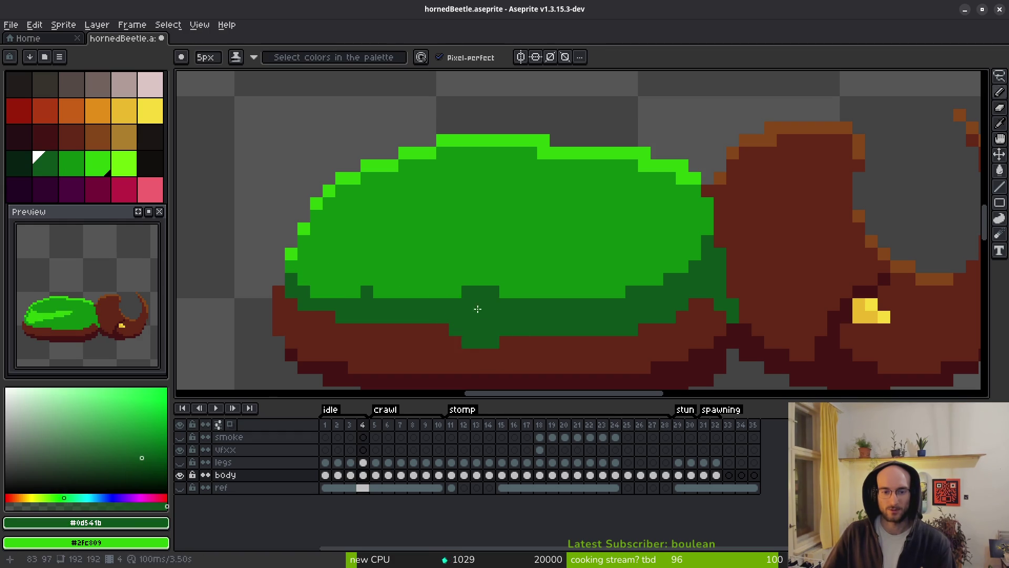
drag(486, 298, 294, 279)
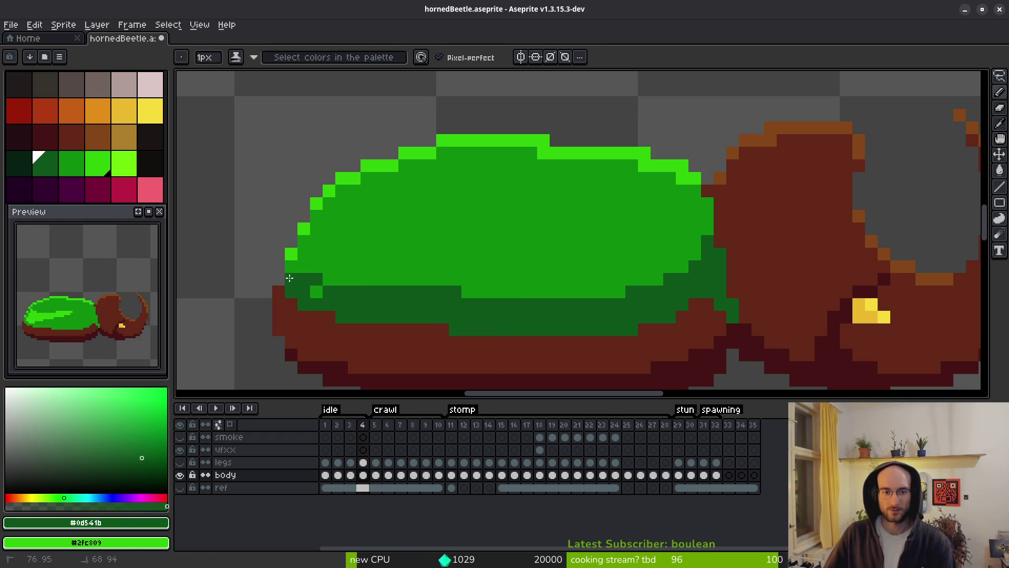
scroll(440, 318, down, 2)
Draw diagonal light-green highlight strokes across the shell and touch up stray pixels
scroll(451, 300, up, 3)
alt+click(433, 103)
drag(347, 202, 527, 188)
mouse_move(418, 225)
mouse_down()
mouse_move(435, 209)
mouse_move(642, 136)
mouse_up()
mouse_move(605, 157)
mouse_down()
mouse_move(431, 236)
mouse_move(513, 176)
mouse_up()
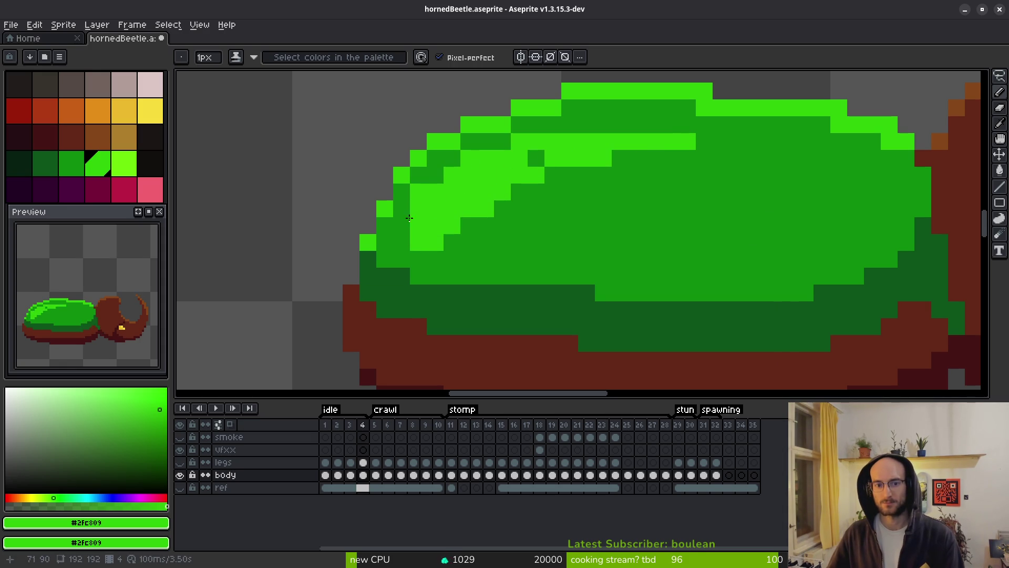
alt+click(450, 254)
mouse_move(436, 247)
mouse_down()
mouse_move(494, 181)
mouse_move(451, 217)
mouse_up()
alt+click(552, 142)
drag(536, 157, 555, 158)
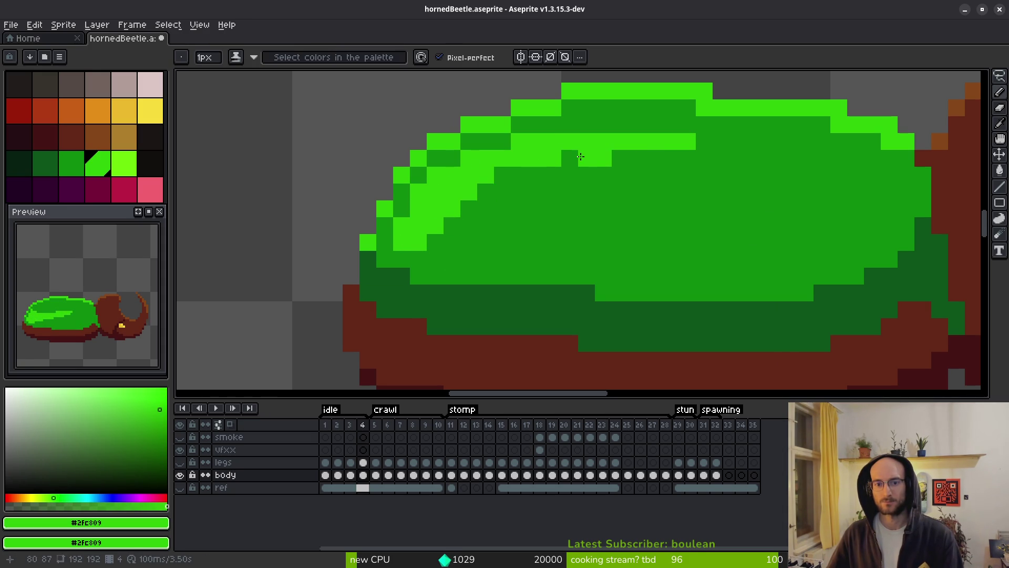
Repaint stray highlight pixels in the shell's body green
scroll(590, 191, down, 5)
scroll(588, 197, up, 5)
scroll(530, 199, down, 3)
scroll(504, 210, up, 2)
alt+click(451, 217)
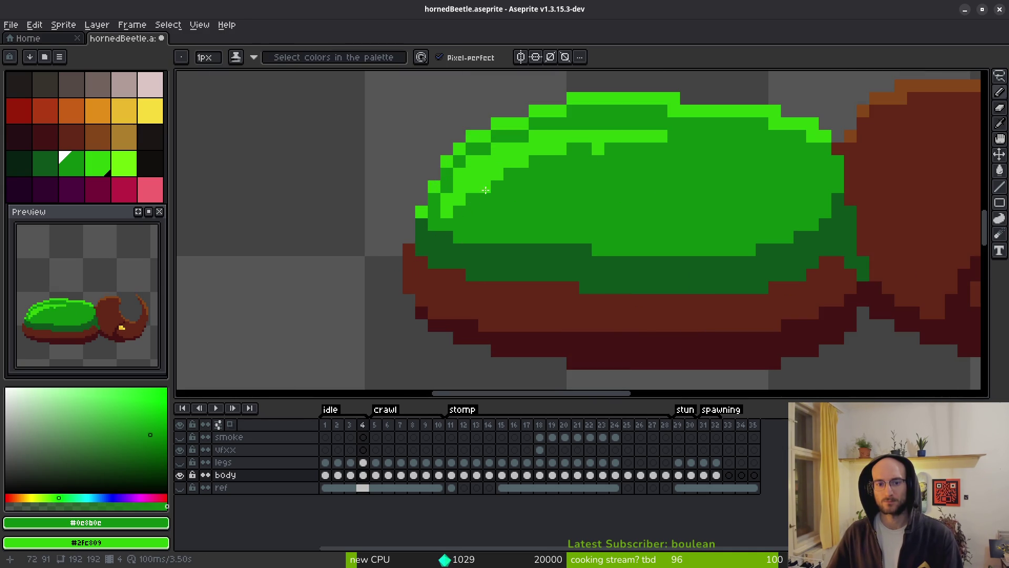
scroll(507, 180, down, 4)
scroll(557, 163, up, 4)
click(551, 156)
scroll(600, 205, down, 1)
scroll(593, 199, up, 2)
Paint a light-green highlight row along the shell top, trimming its edges with body and dark green
alt+click(510, 199)
mouse_move(510, 182)
mouse_down()
mouse_move(631, 184)
mouse_move(543, 198)
mouse_up()
alt+click(660, 219)
click(493, 216)
click(443, 232)
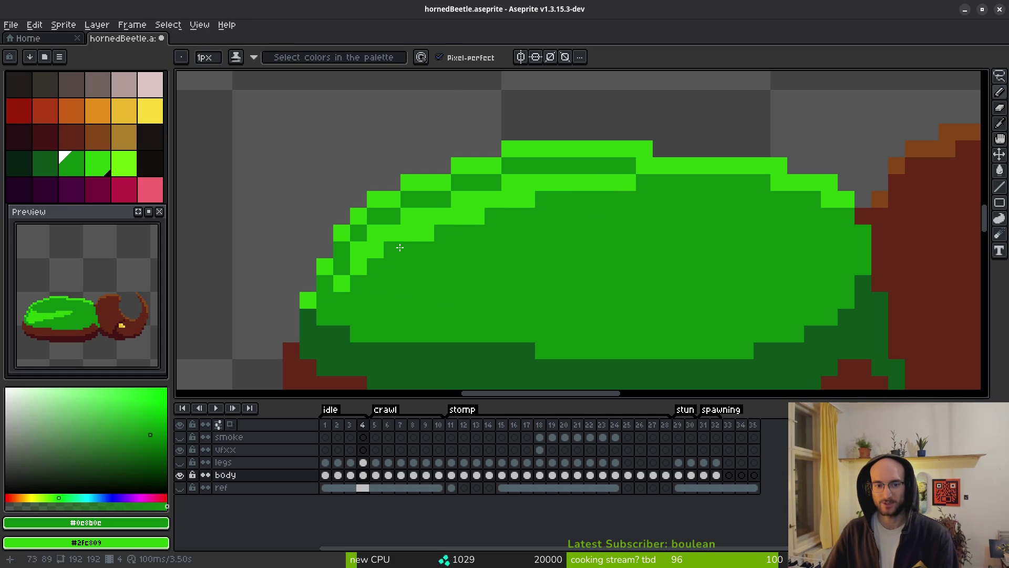
click(476, 216)
click(525, 200)
Compare frame 4's shell against the previous animation frame, then return to frame 4
scroll(580, 273, down, 5)
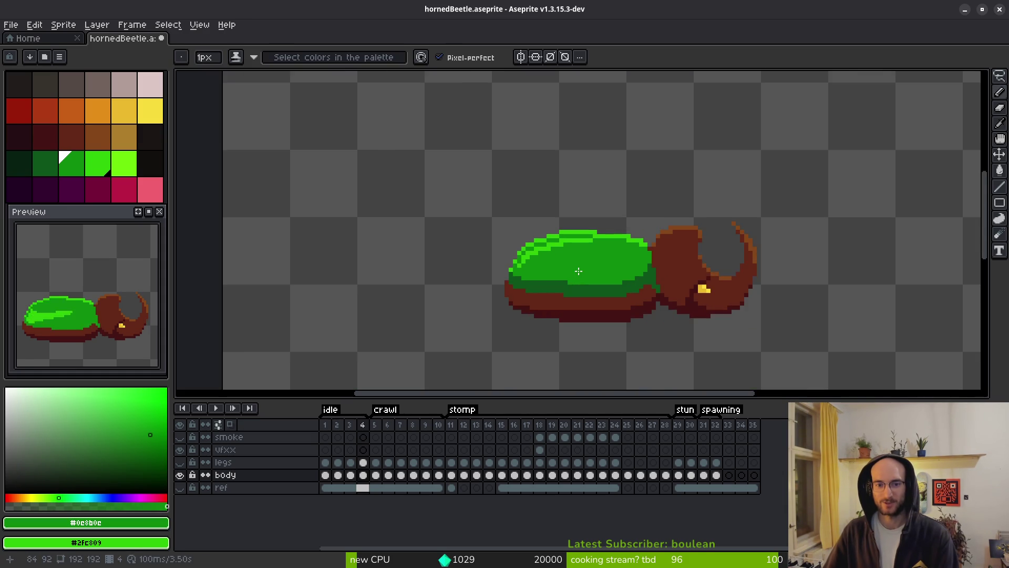
scroll(578, 276, down, 1)
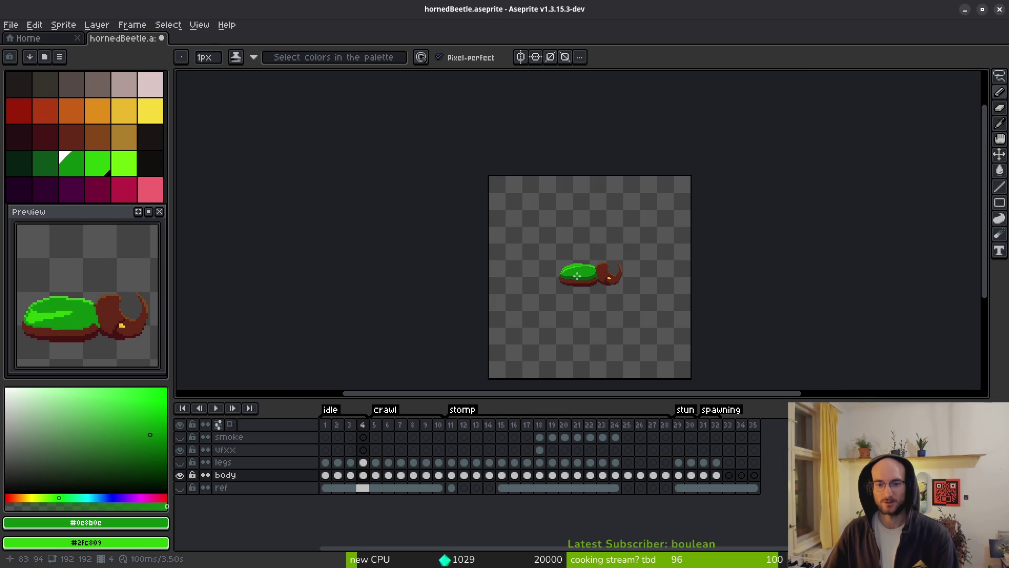
scroll(576, 275, up, 5)
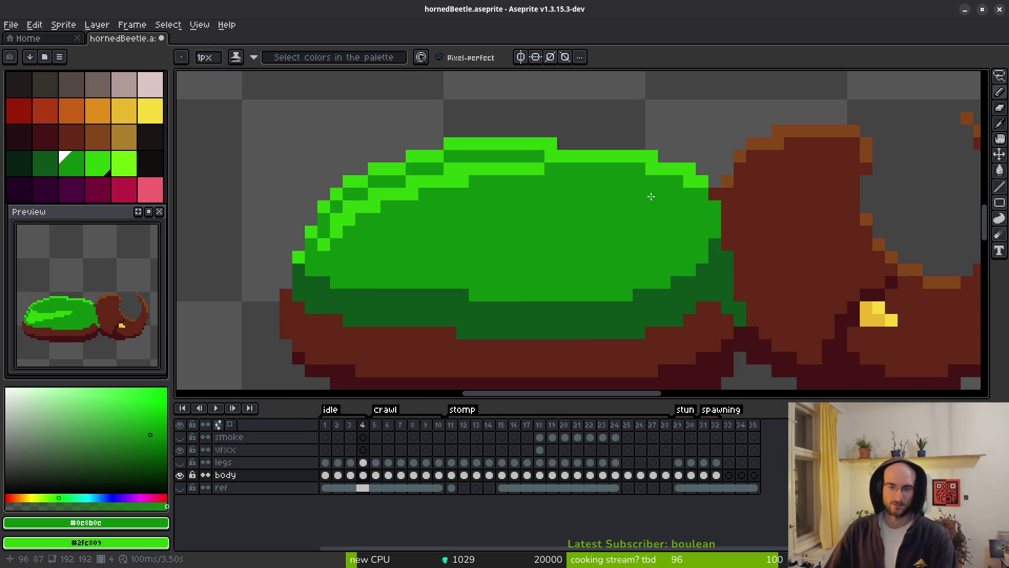
key(alt)
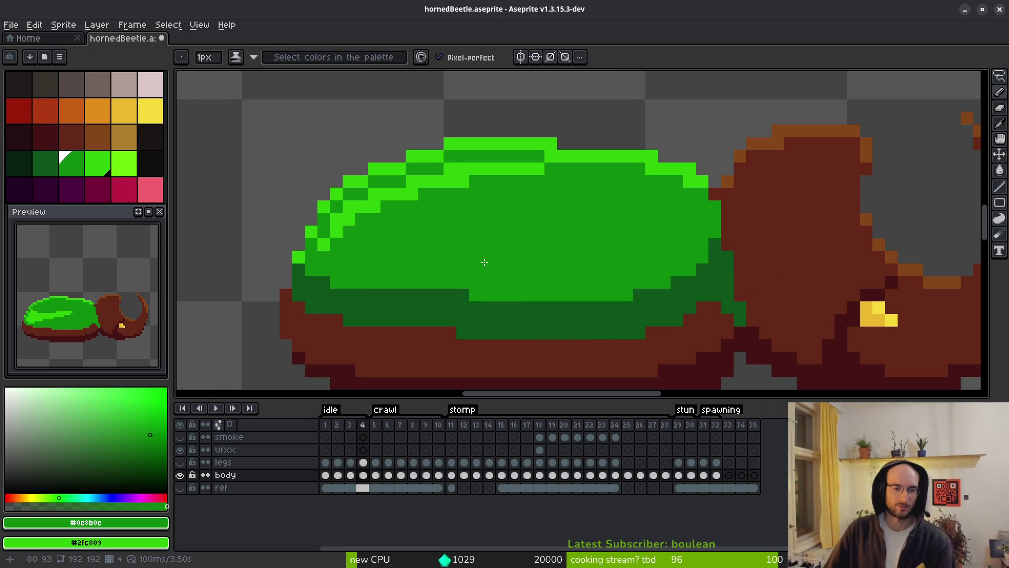
scroll(468, 264, down, 5)
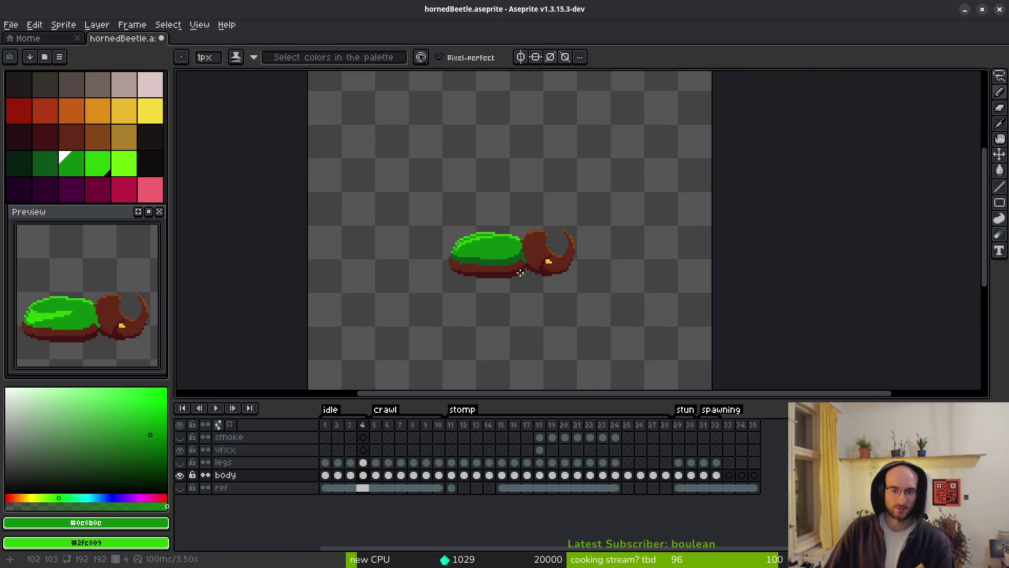
scroll(522, 274, up, 4)
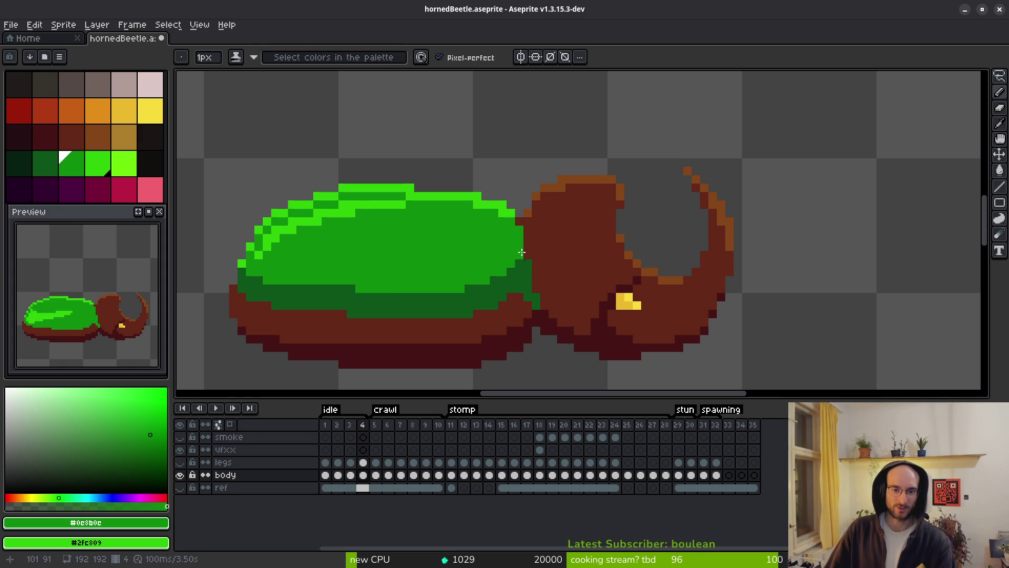
scroll(448, 278, down, 1)
key(alt)
key(comma)
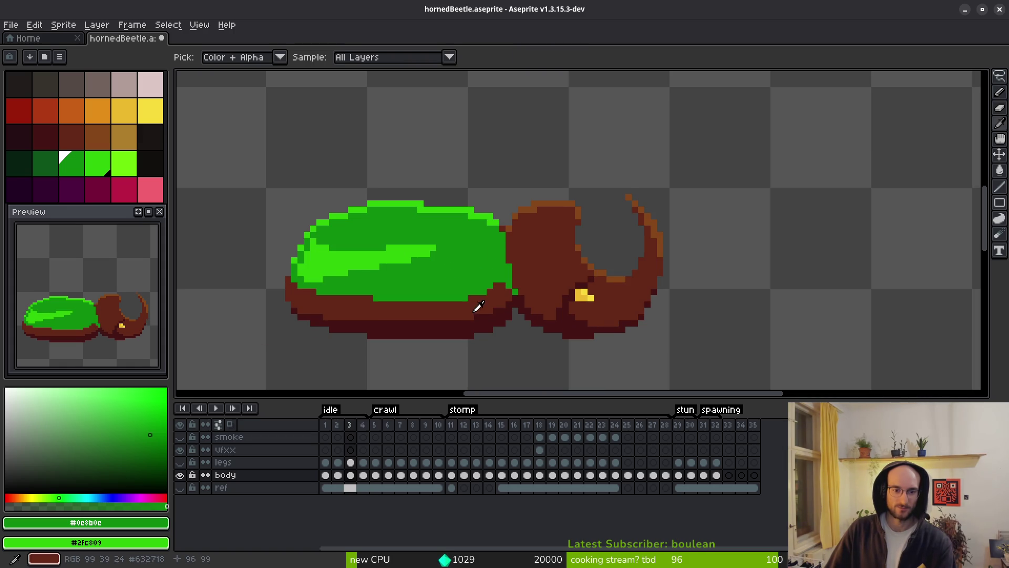
key(period)
scroll(487, 325, down, 1)
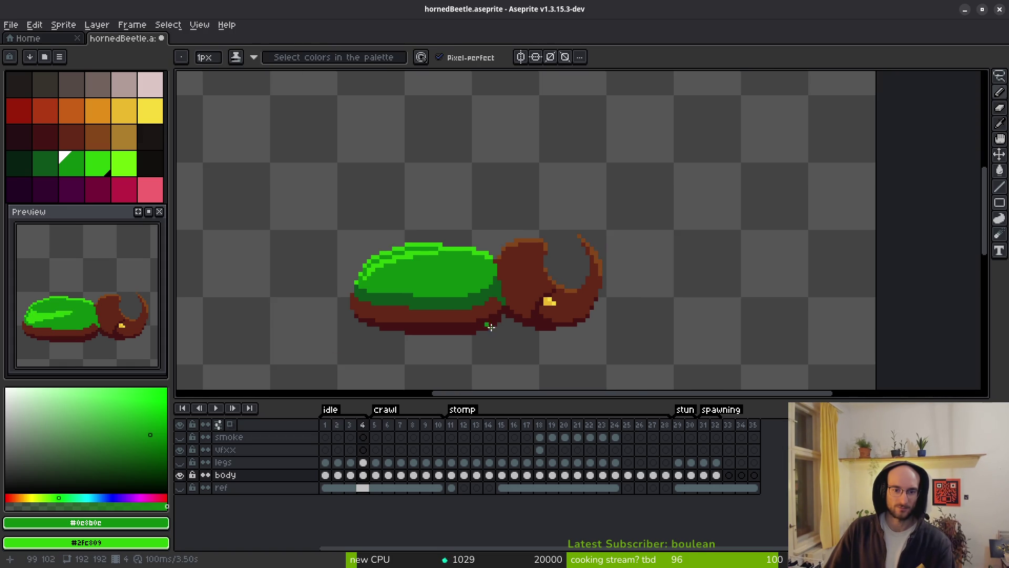
scroll(469, 319, up, 1)
drag(430, 299, 472, 290)
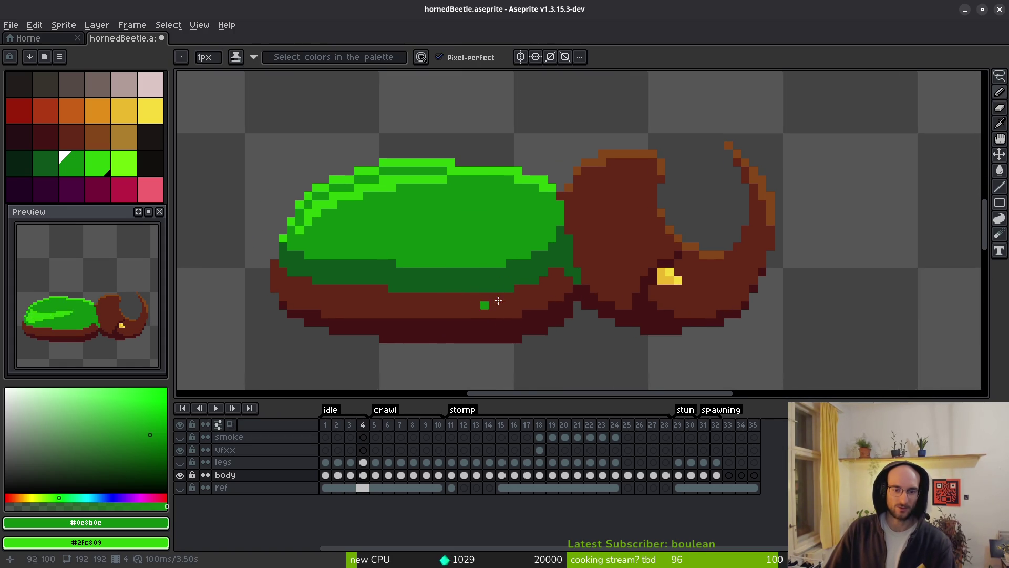
scroll(466, 297, up, 1)
Fill the shell's two top highlight strips and top-left diagonal pixels with lime
key(bracketright)
key(bracketright)
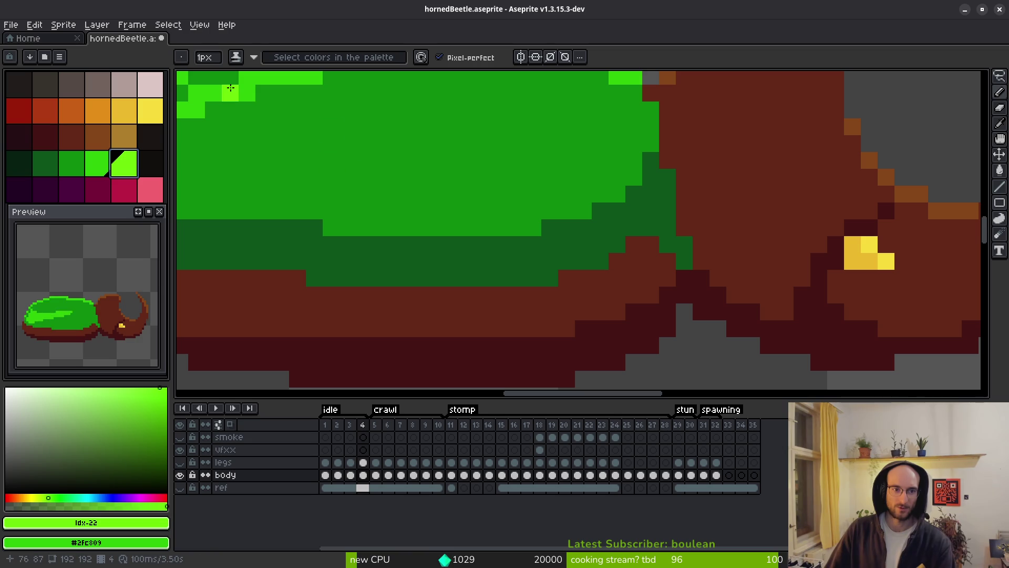
drag(399, 152, 473, 165)
key(g)
click(476, 152)
click(473, 185)
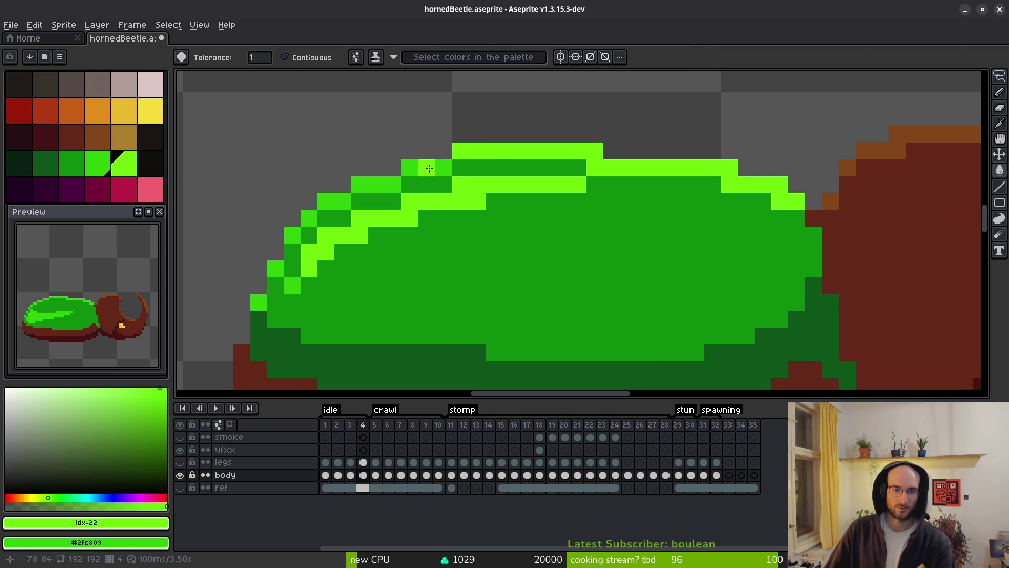
click(352, 190)
click(326, 201)
click(309, 218)
click(294, 234)
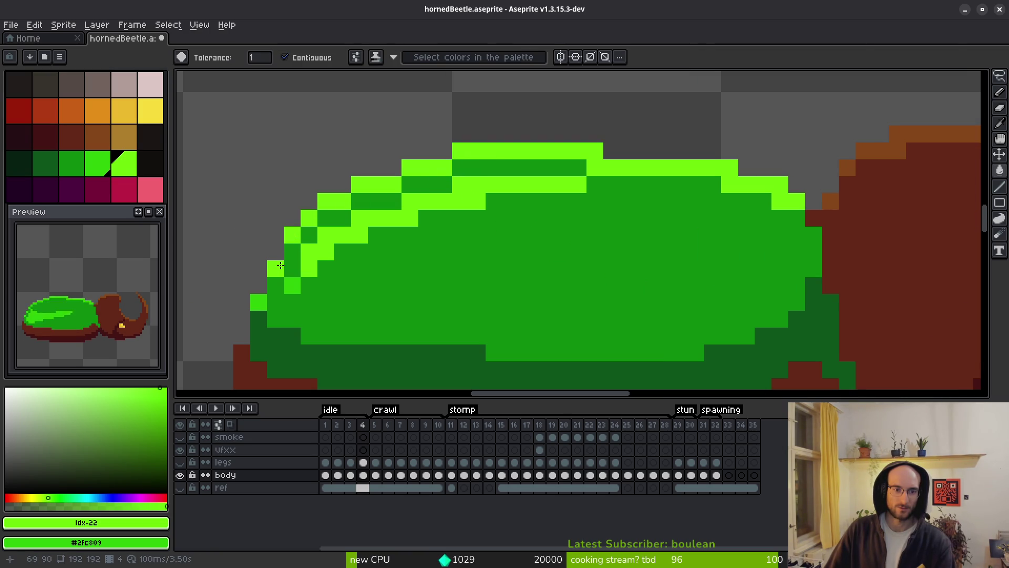
Fill the shell body with brighter green and recolour leftover dark and stray lime pixels medium green
click(97, 163)
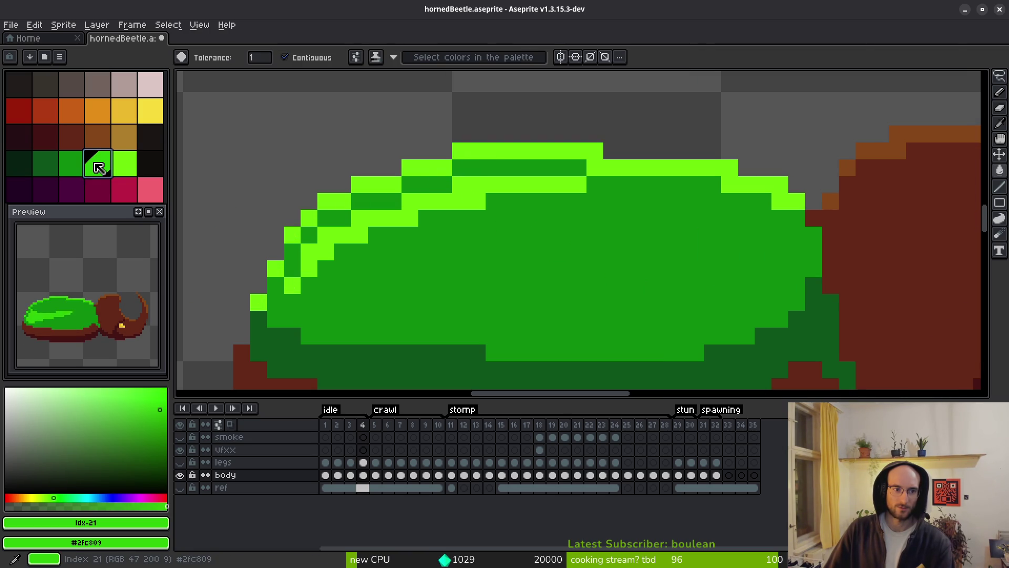
click(421, 220)
click(381, 196)
click(360, 201)
click(393, 200)
click(453, 186)
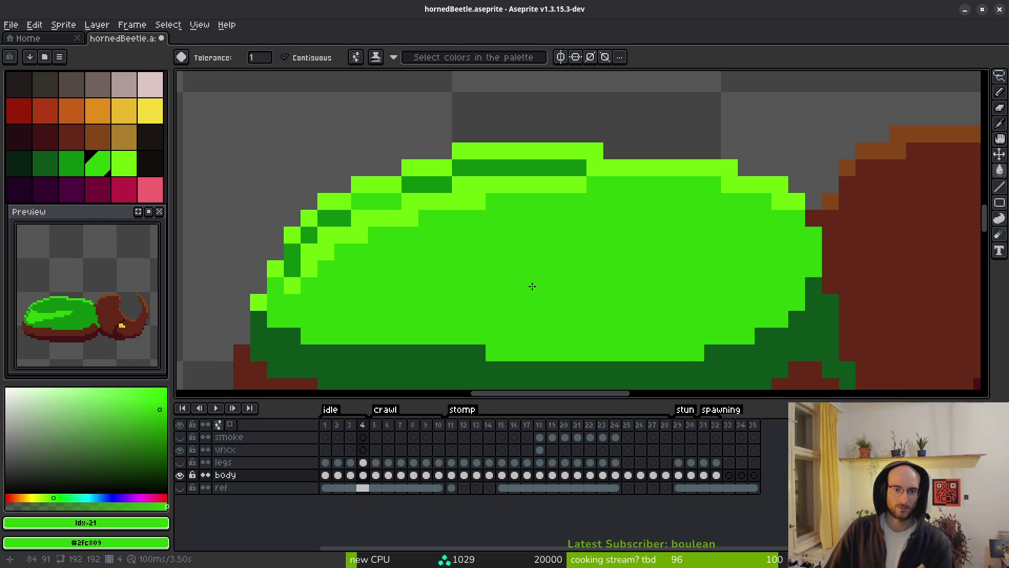
scroll(530, 288, down, 3)
Replace the shell's remaining dark green with medium green using Replace Color
key(i)
click(261, 198)
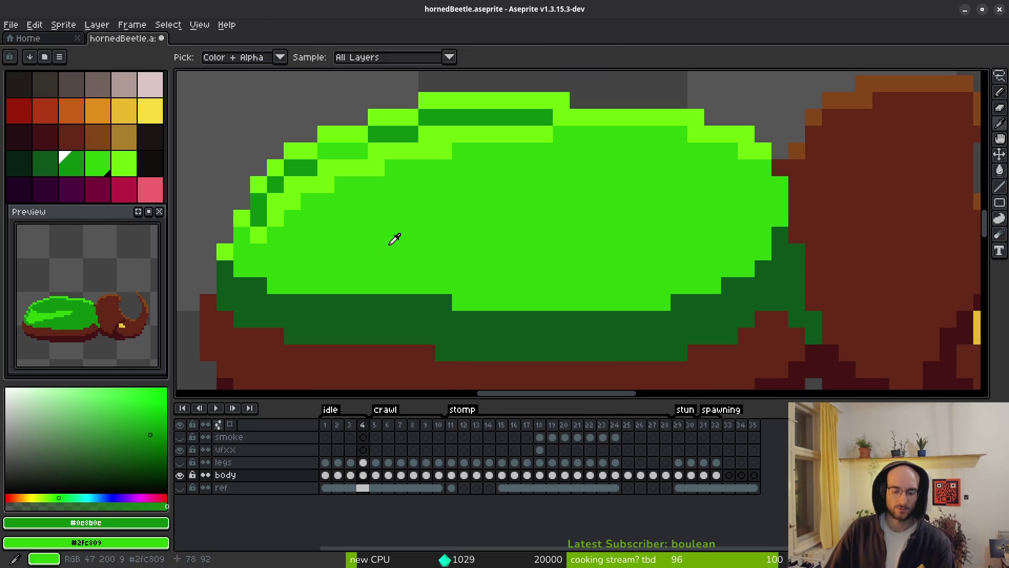
key(shift+r)
click(350, 93)
key(bracketleft)
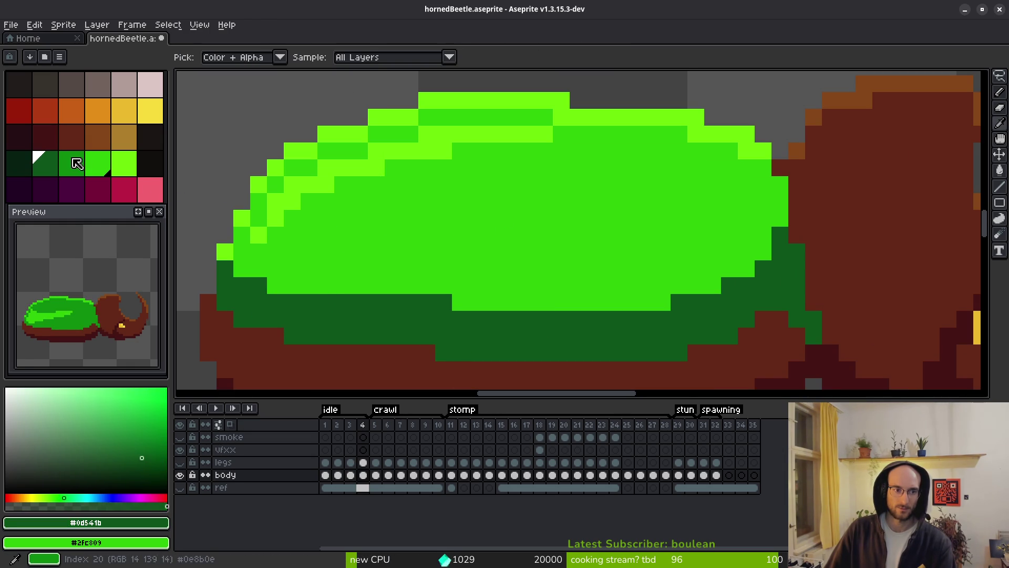
right_click(79, 164)
key(shift+r)
click(344, 90)
key(g)
scroll(569, 296, down, 5)
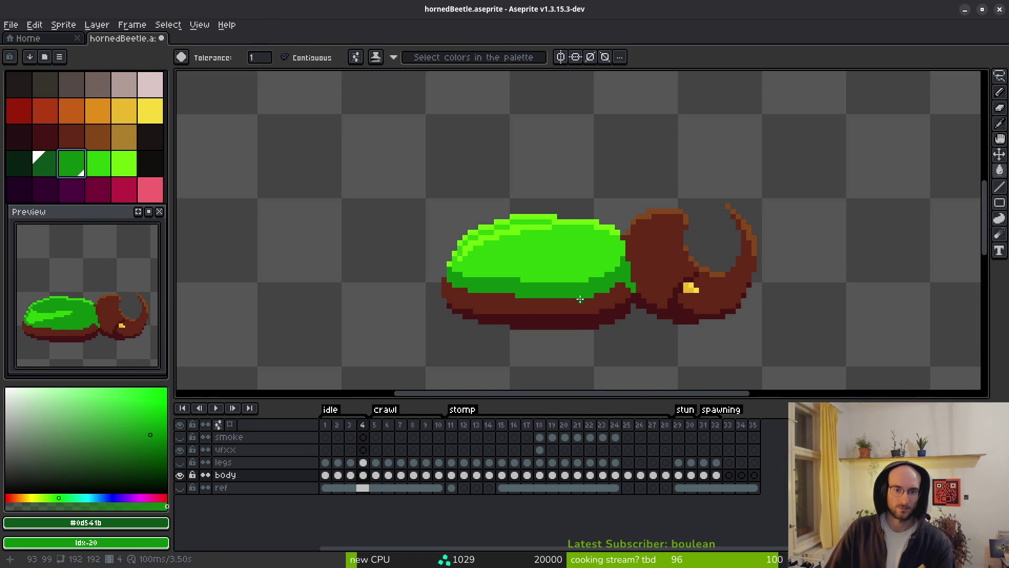
scroll(579, 299, down, 4)
scroll(545, 332, right, 1)
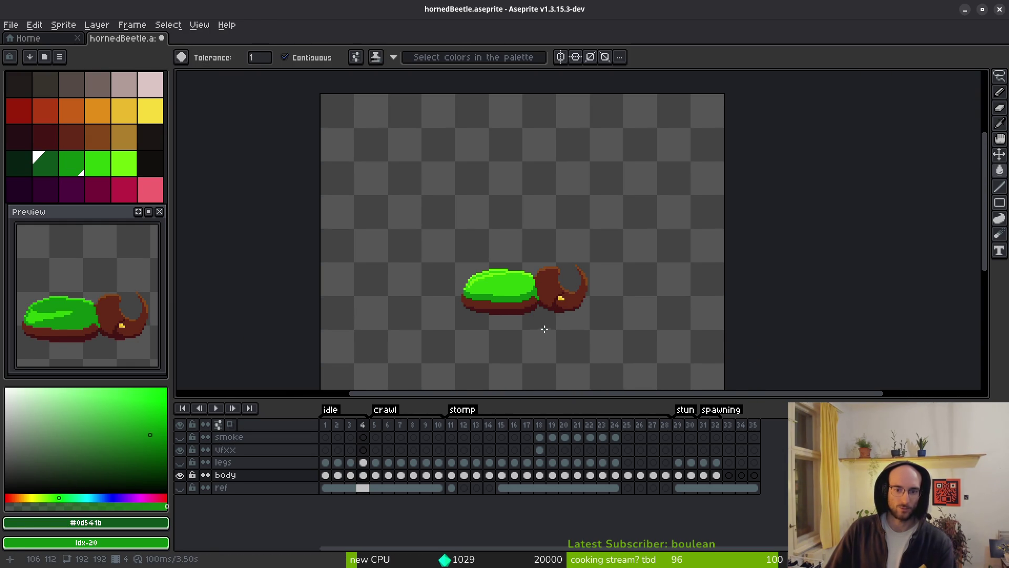
scroll(543, 312, up, 5)
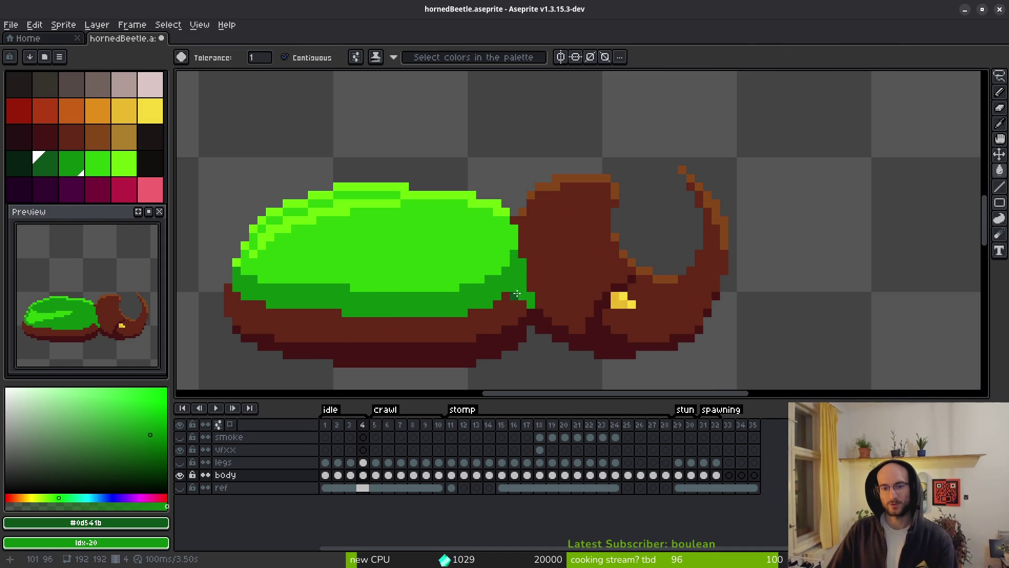
Eyedrop the head's brown and recolour the shell edge pixels at the head junction
key(alt)
click(516, 285)
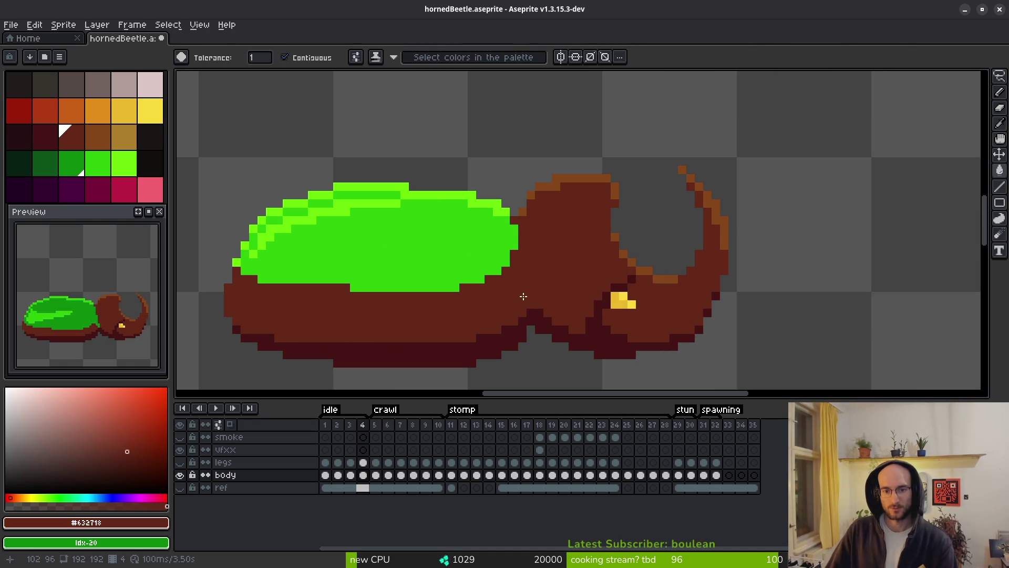
scroll(523, 288, up, 1)
click(513, 286)
alt+click(537, 316)
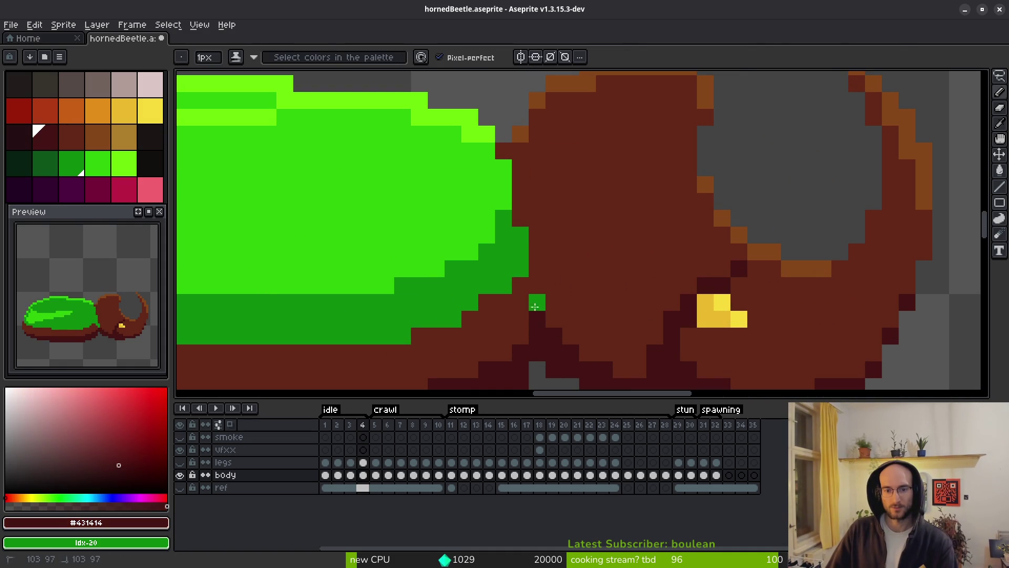
click(520, 268)
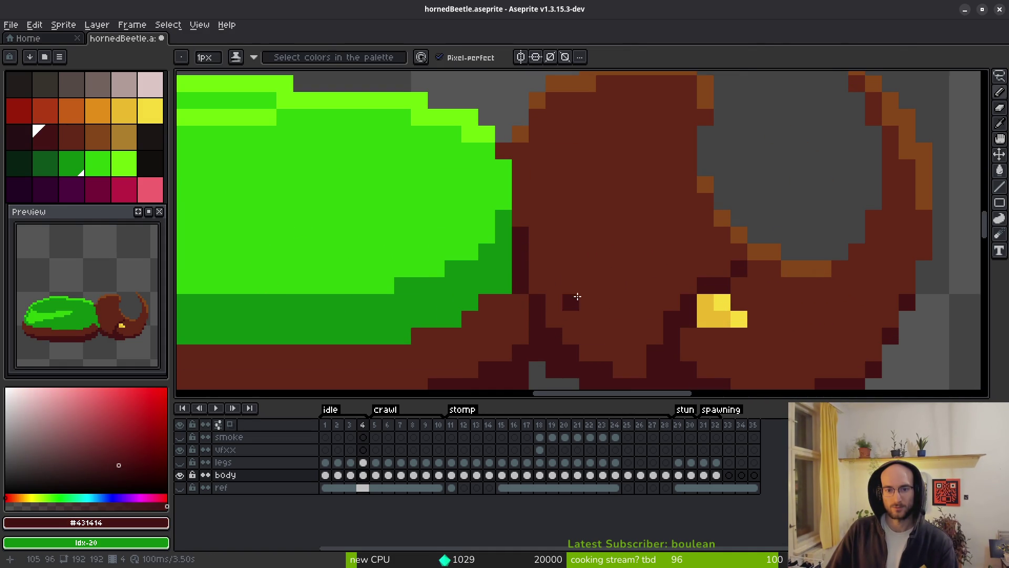
scroll(577, 295, down, 5)
scroll(491, 247, up, 6)
Paint dark green shading along the shell edge, then brown over several border pixels
alt+click(477, 247)
mouse_move(473, 147)
mouse_down()
mouse_move(478, 199)
mouse_move(512, 292)
mouse_up()
alt+click(506, 242)
click(495, 266)
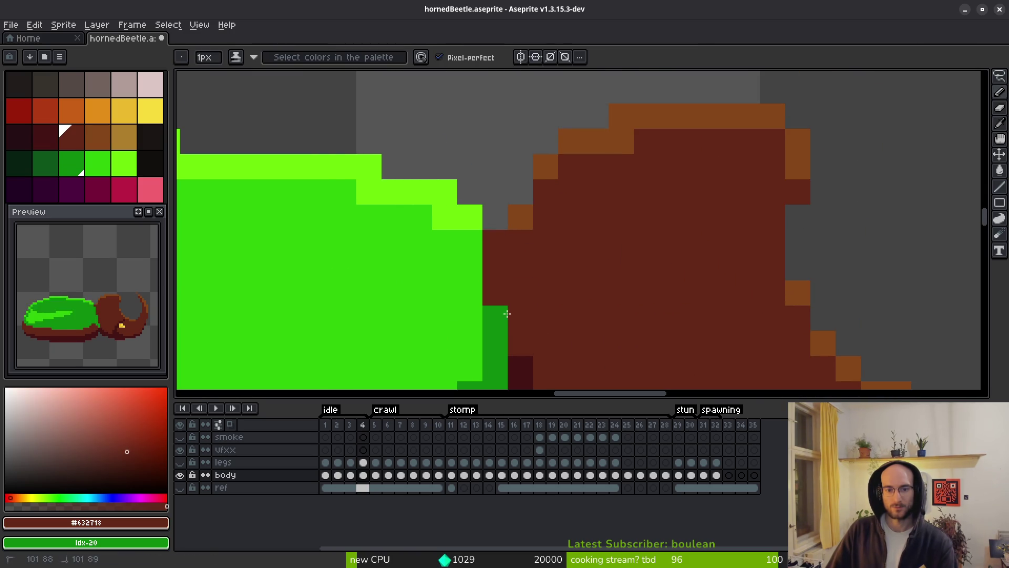
click(495, 318)
click(495, 343)
scroll(607, 247, down, 3)
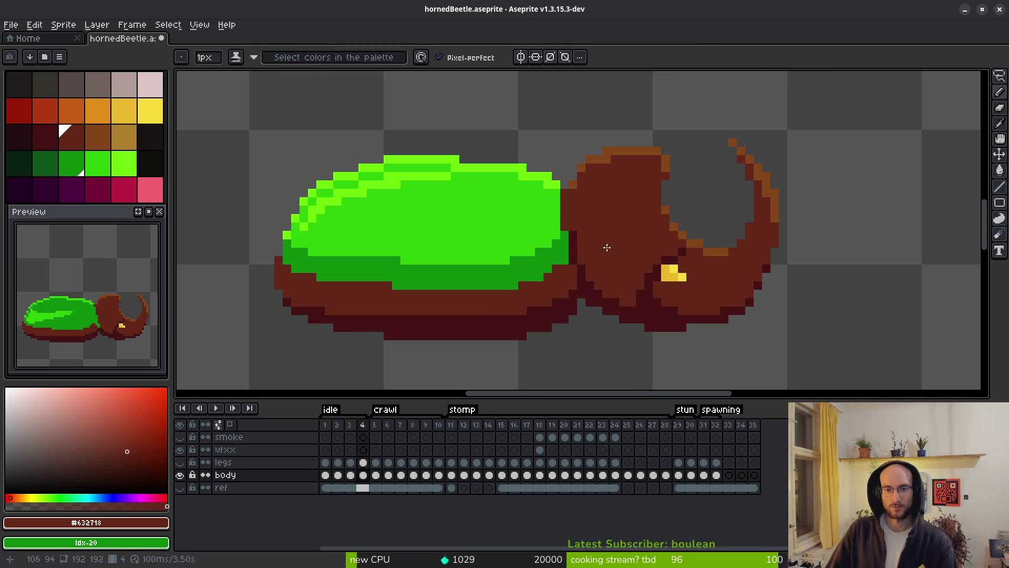
scroll(601, 234, down, 1)
Repaint junction edge pixels dark green, undoing a bright green test pixel
alt+click(573, 266)
scroll(572, 266, up, 3)
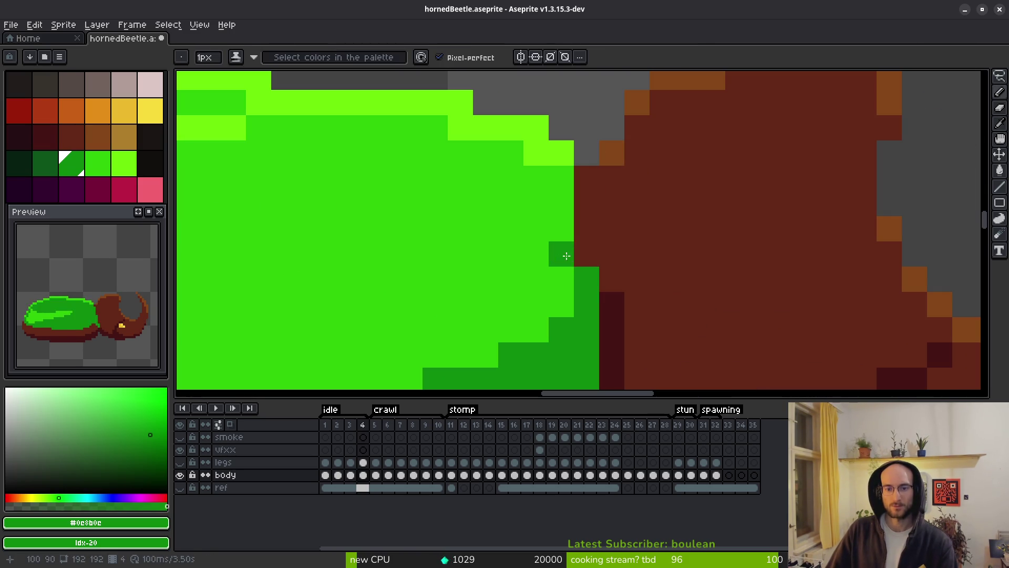
drag(562, 205, 576, 259)
click(573, 257)
click(561, 178)
alt+click(531, 173)
click(535, 156)
key(ctrl+z)
key(ctrl+z)
key(ctrl+z)
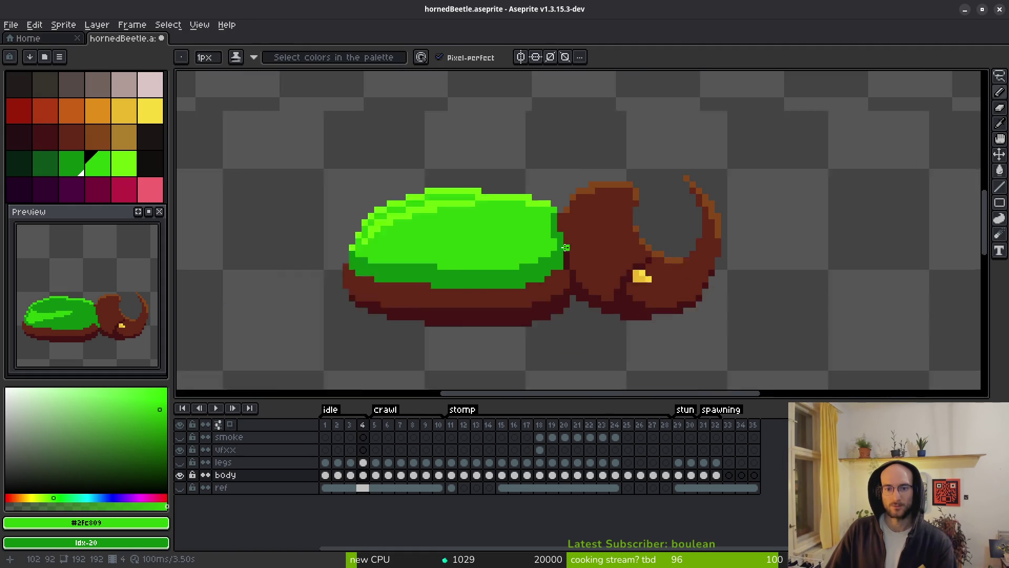
scroll(561, 243, down, 4)
scroll(546, 238, up, 4)
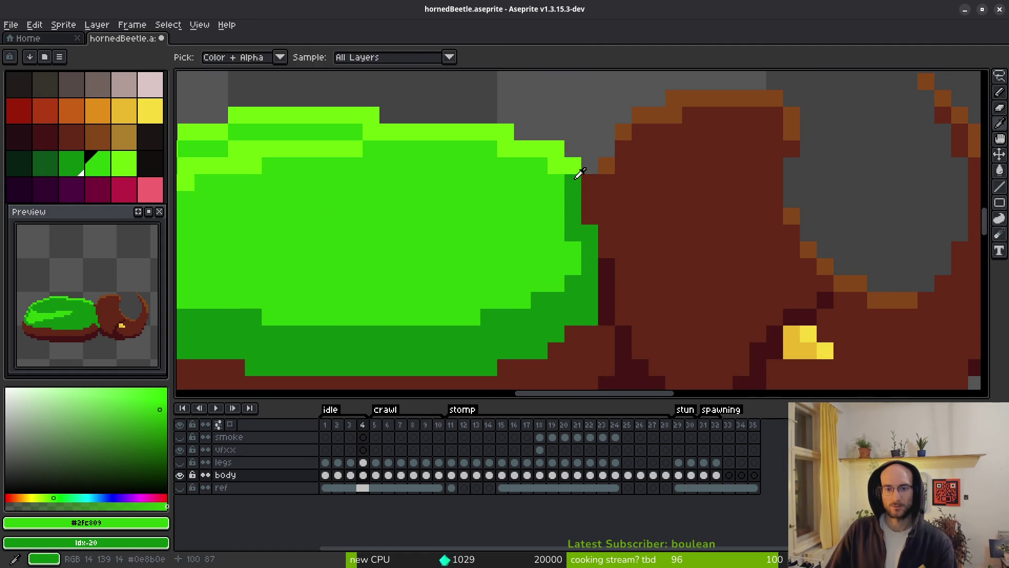
scroll(558, 228, down, 4)
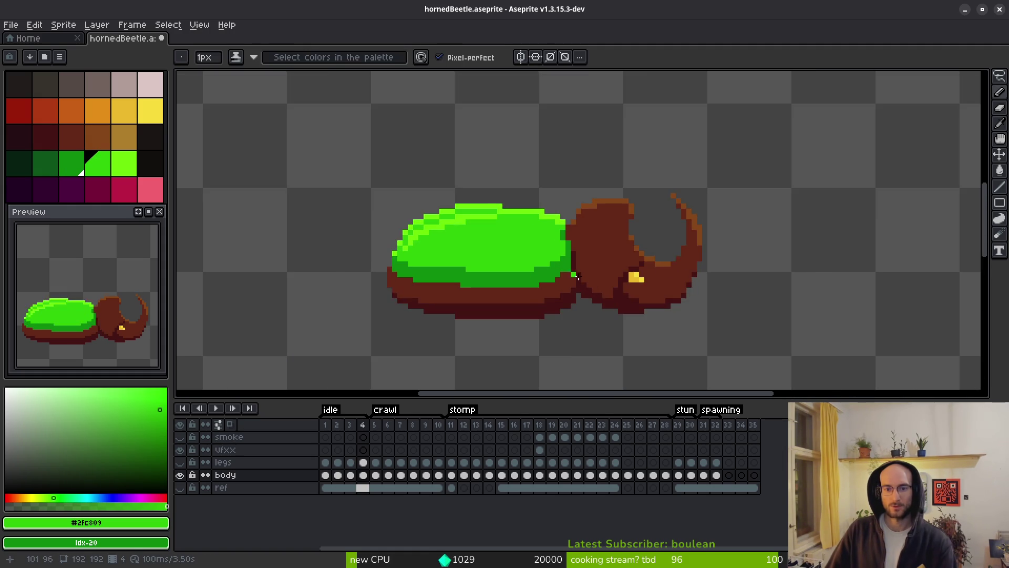
scroll(540, 252, up, 3)
scroll(540, 251, up, 1)
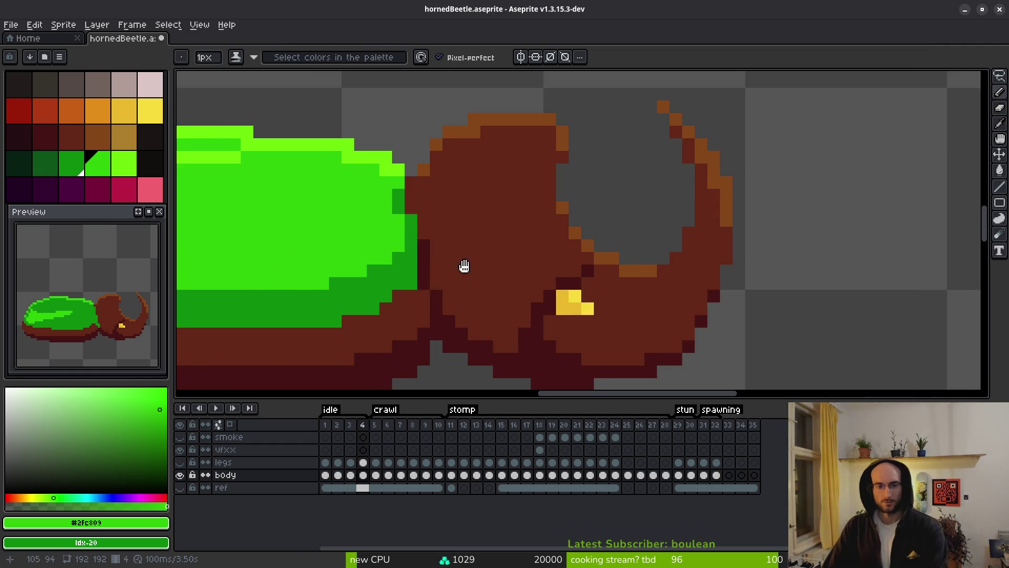
Restore the maroon head-edge pixels to brown and add dark maroon pixels below the junction
alt+click(457, 189)
key(alt)
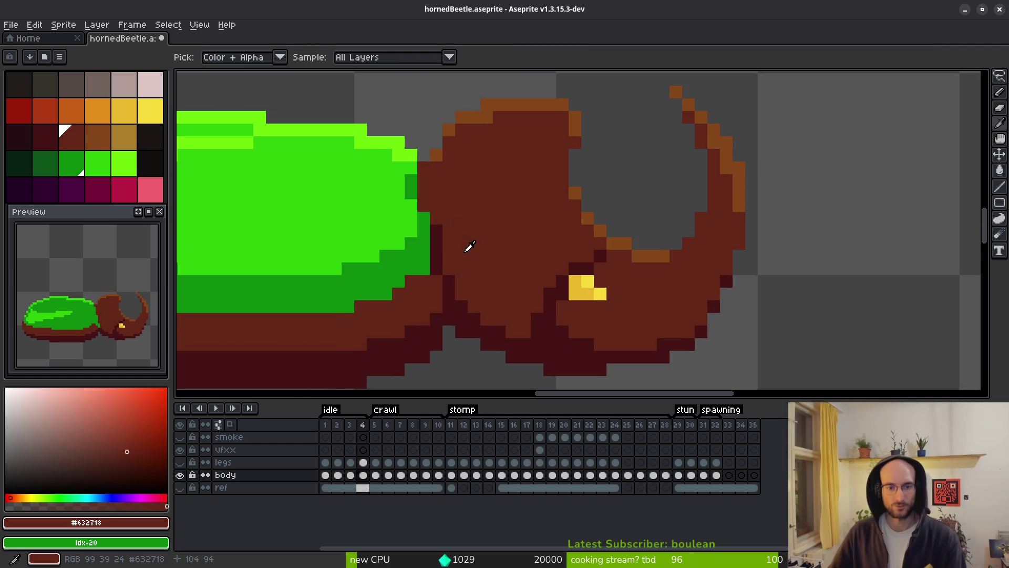
scroll(479, 252, down, 3)
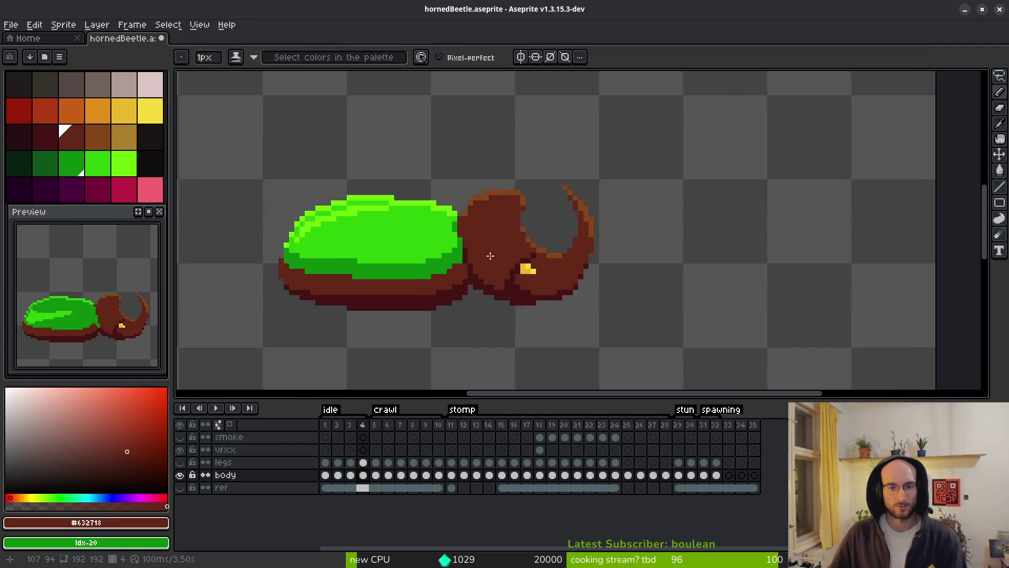
scroll(478, 252, up, 3)
click(426, 243)
click(427, 255)
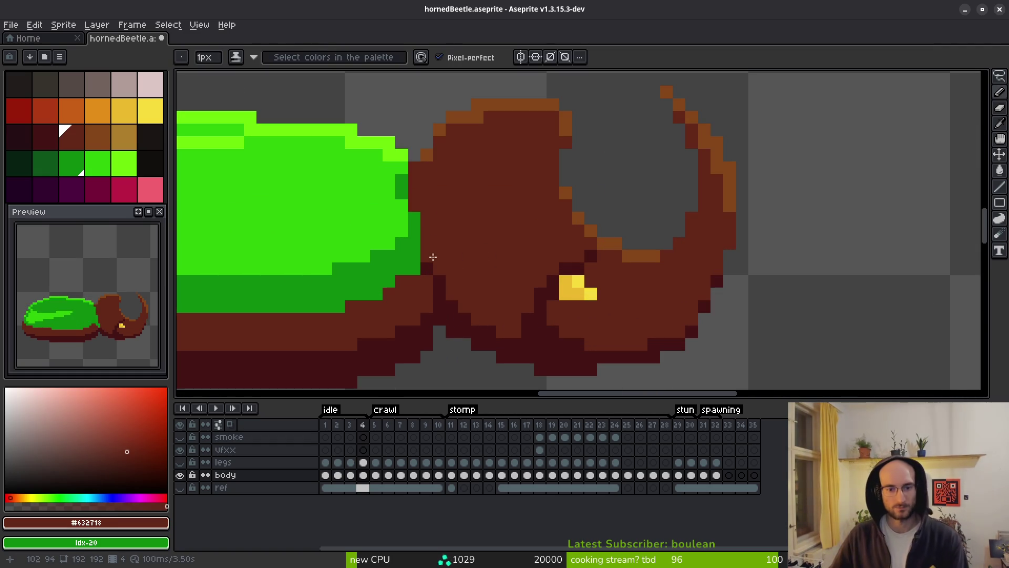
key(alt)
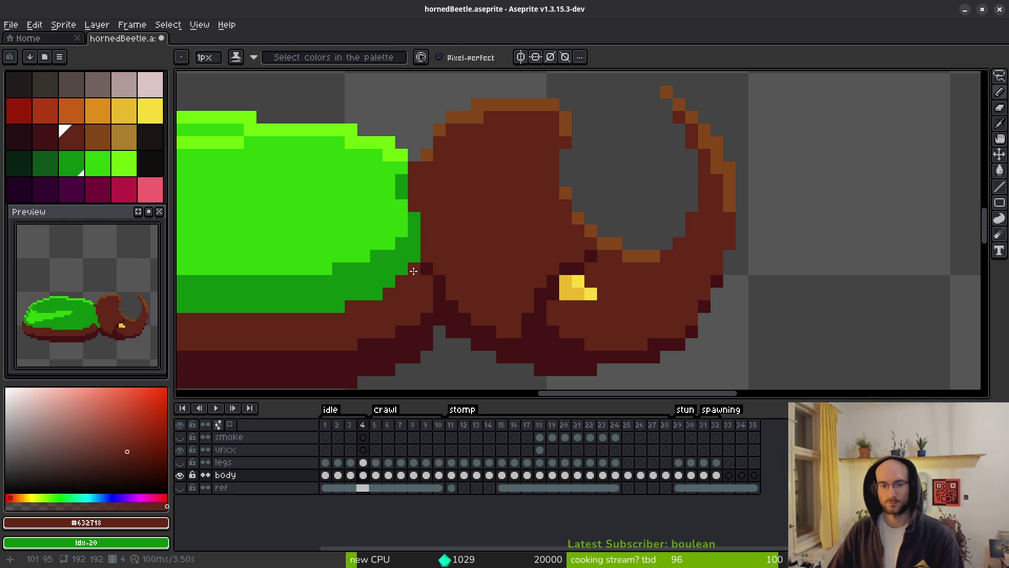
alt+click(424, 266)
drag(414, 269, 396, 289)
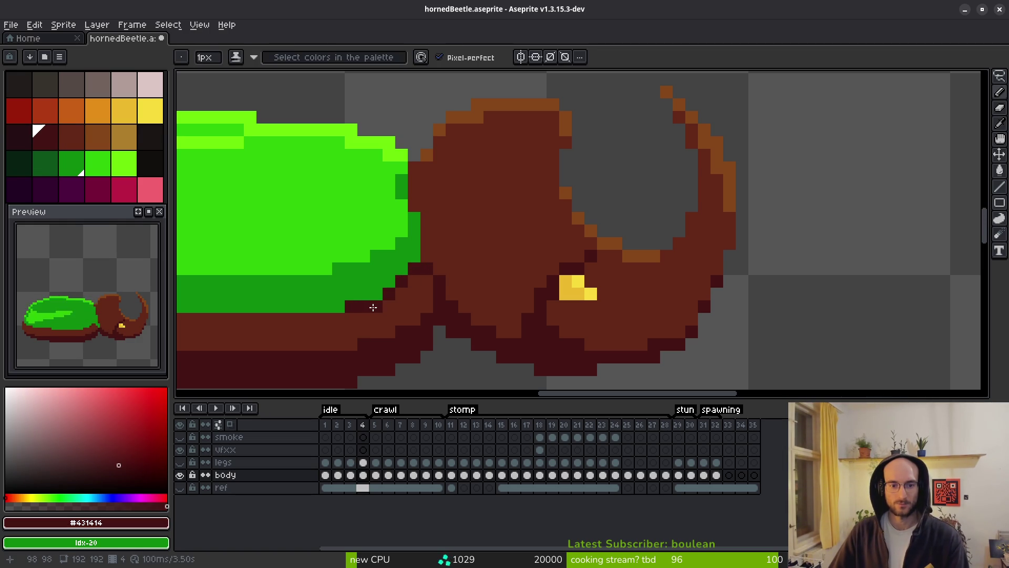
Draw a dark maroon #431414 strip along the shell's bottom edge, ending in diagonal outline pixels
scroll(379, 310, down, 3)
scroll(573, 296, up, 5)
drag(559, 293, 232, 297)
scroll(457, 309, down, 2)
mouse_move(427, 279)
mouse_down()
mouse_move(284, 279)
mouse_move(224, 245)
mouse_up()
scroll(422, 298, up, 2)
right_click(422, 298)
click(325, 297)
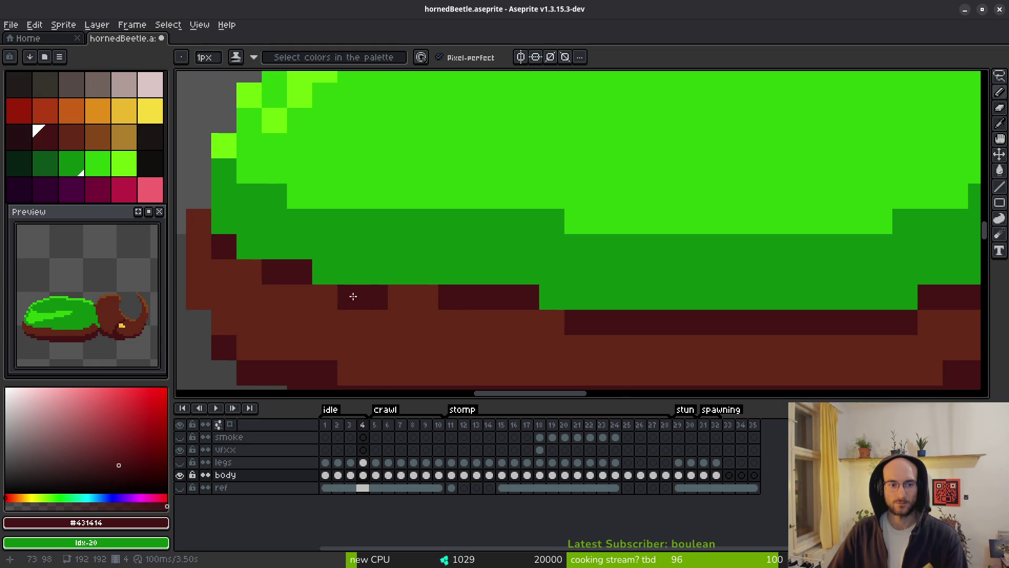
Break the dark underside row into a dashed pattern with brown #632718 gaps
scroll(347, 296, down, 3)
scroll(415, 321, up, 2)
scroll(560, 349, down, 3)
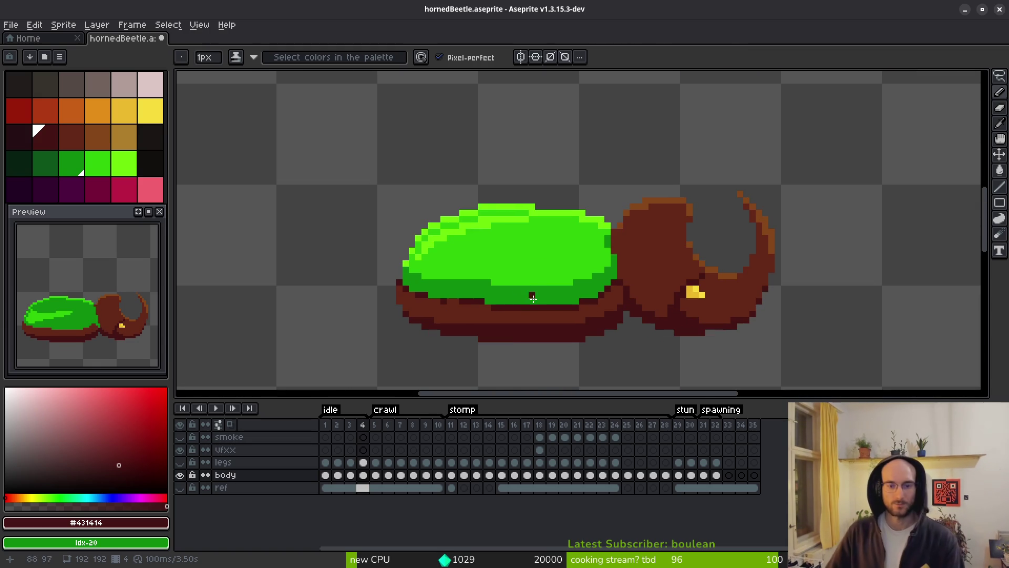
scroll(401, 315, up, 4)
alt+click(529, 283)
drag(481, 268, 456, 268)
drag(380, 268, 354, 268)
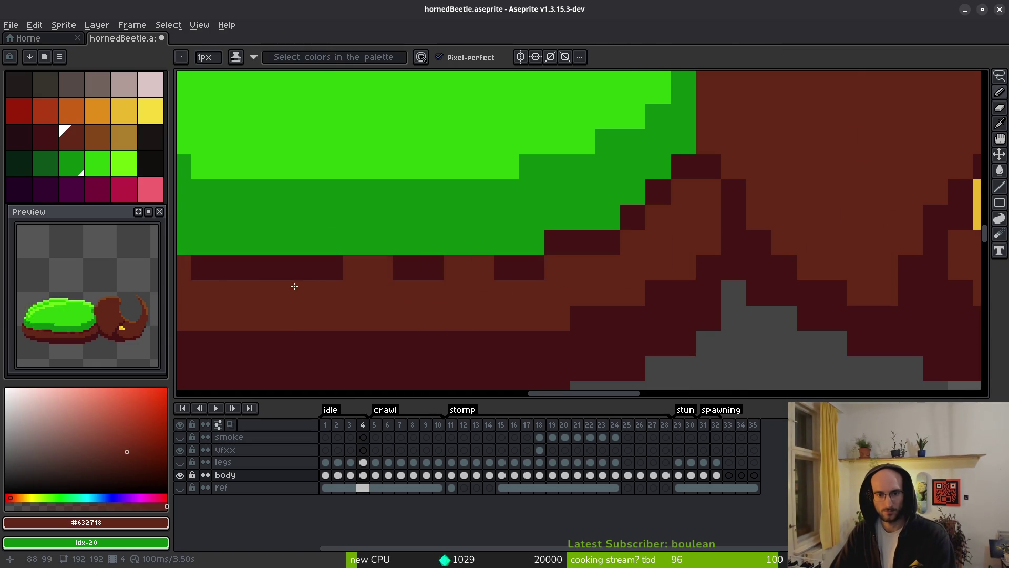
scroll(514, 297, down, 3)
scroll(460, 300, up, 3)
click(392, 260)
click(769, 236)
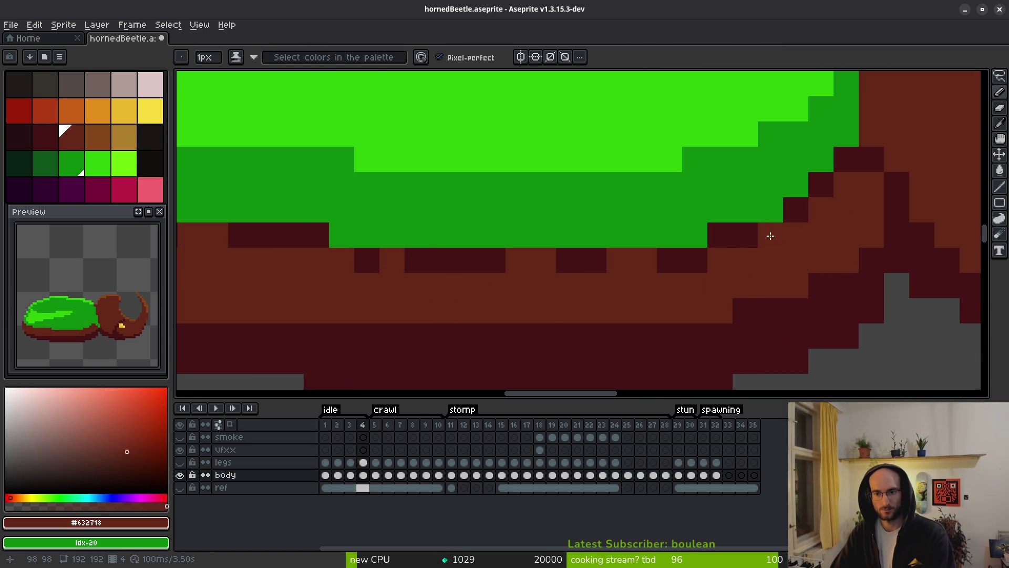
With the whole beetle centred, add a dark maroon pixel at the shell–head junction
scroll(804, 260, down, 6)
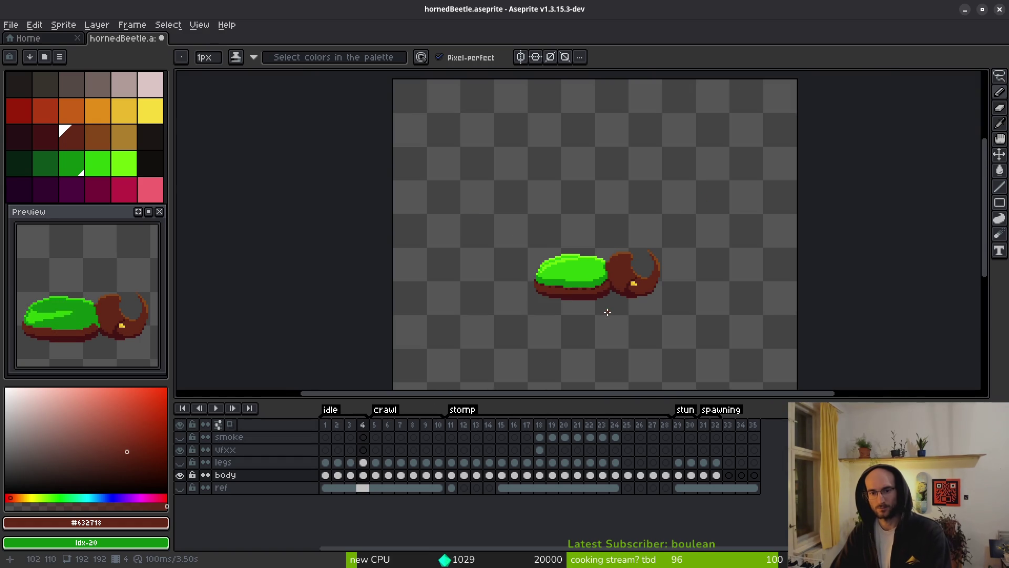
drag(604, 311, 530, 304)
scroll(506, 294, up, 1)
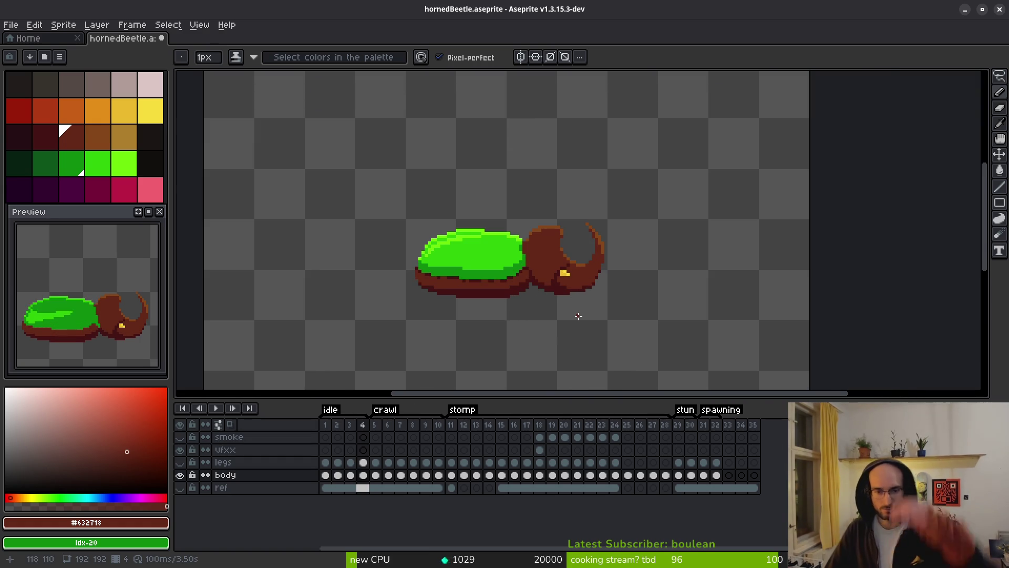
scroll(500, 299, up, 1)
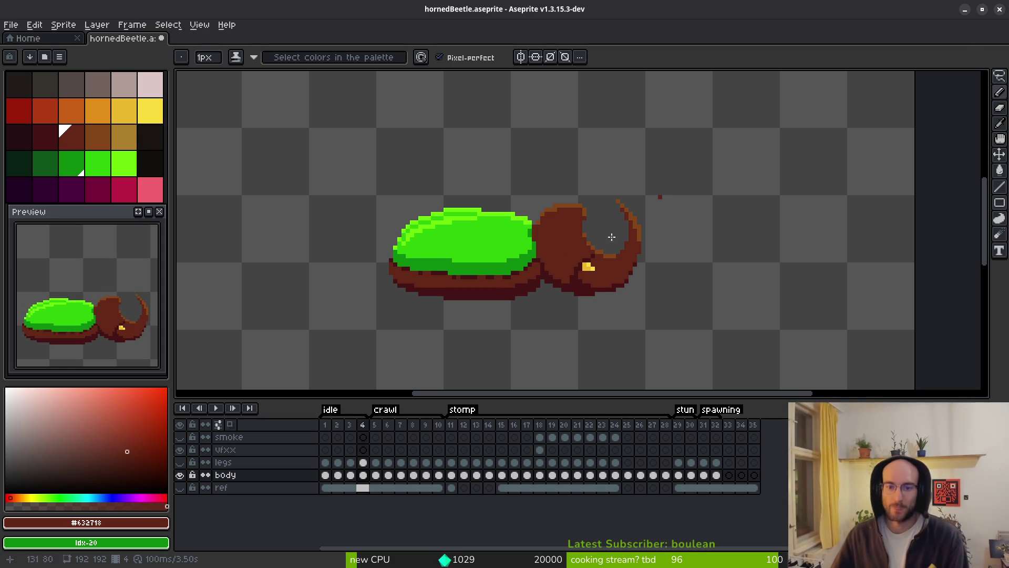
scroll(717, 234, up, 4)
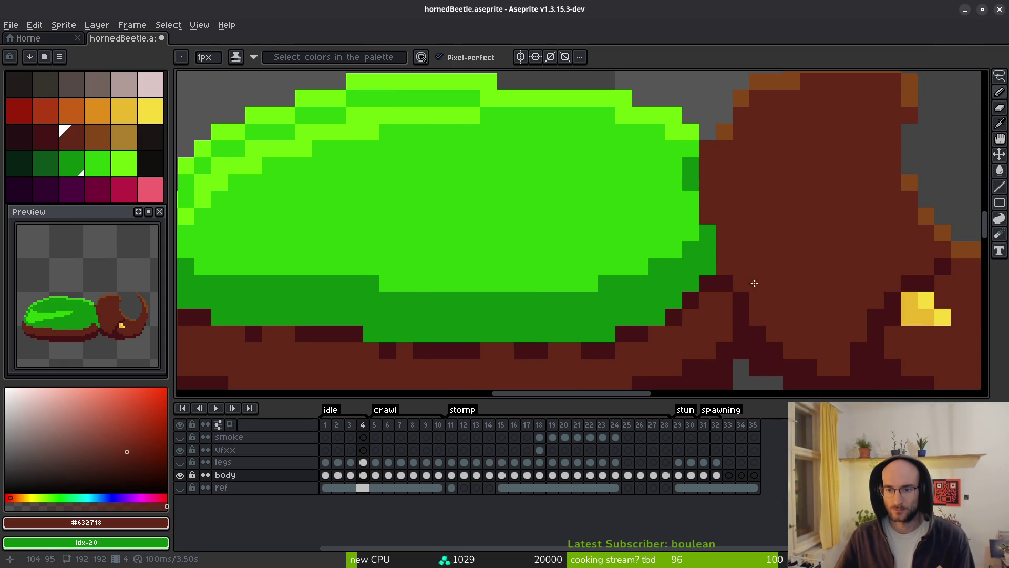
alt+click(724, 279)
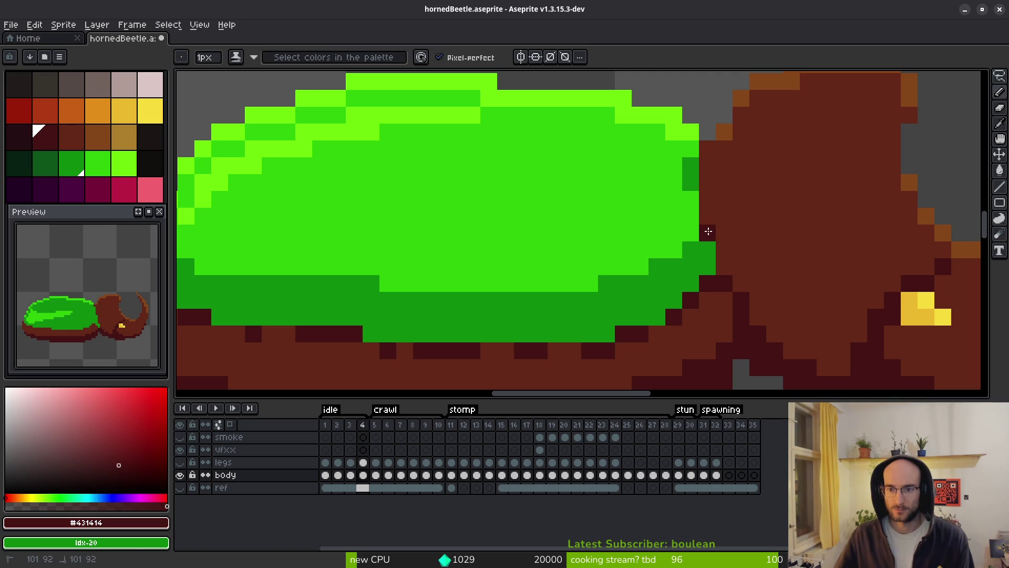
scroll(708, 231, down, 3)
scroll(812, 268, up, 2)
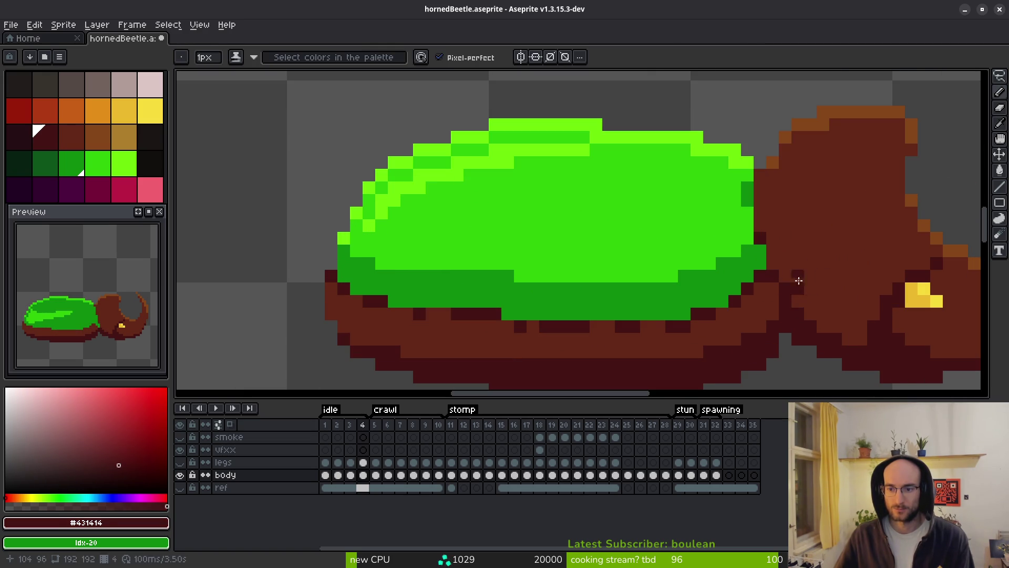
click(772, 289)
Make the legs layer visible again beneath the beetle
scroll(777, 290, down, 3)
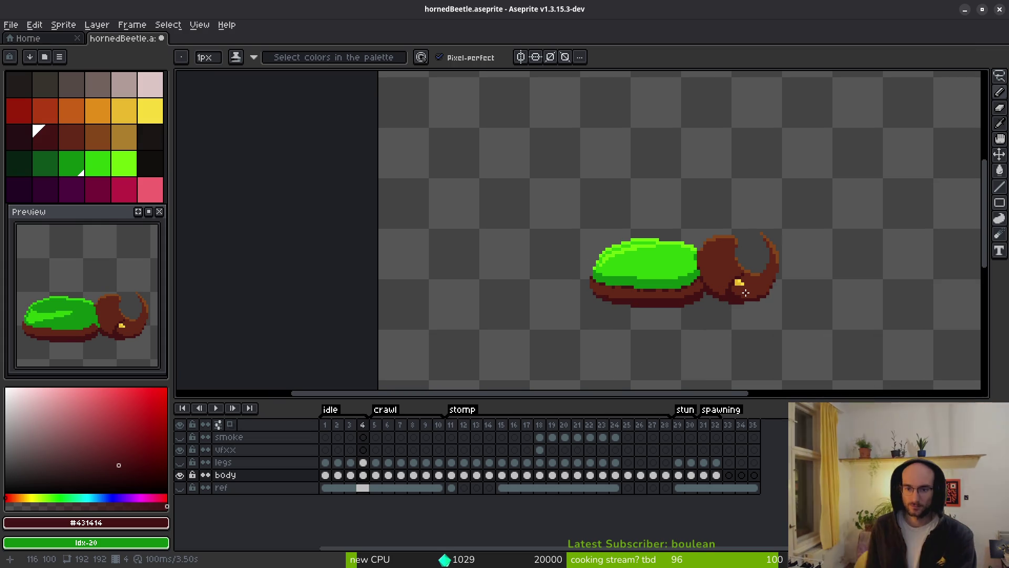
scroll(672, 310, down, 1)
scroll(671, 310, down, 2)
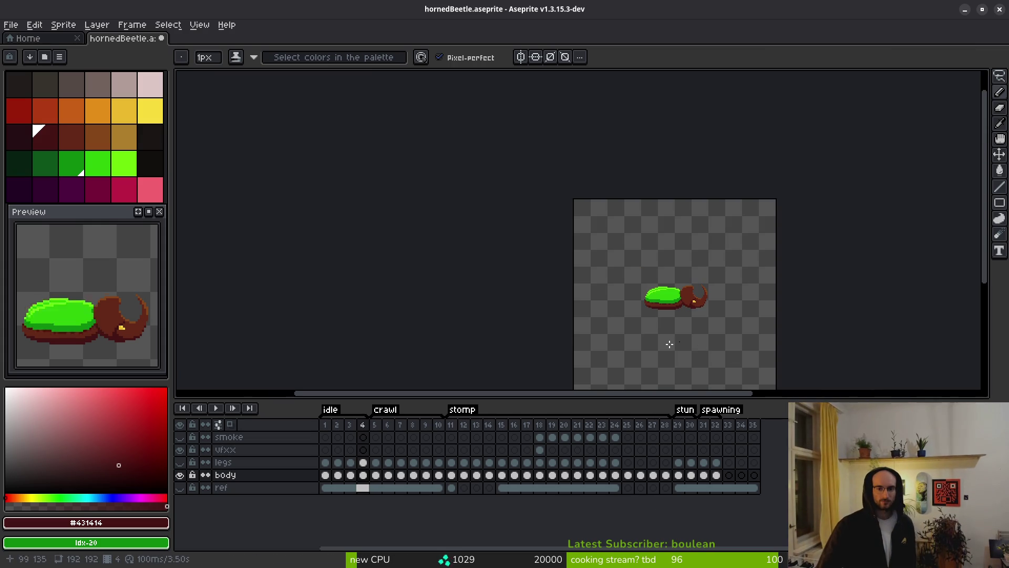
scroll(470, 277, up, 4)
scroll(432, 257, down, 3)
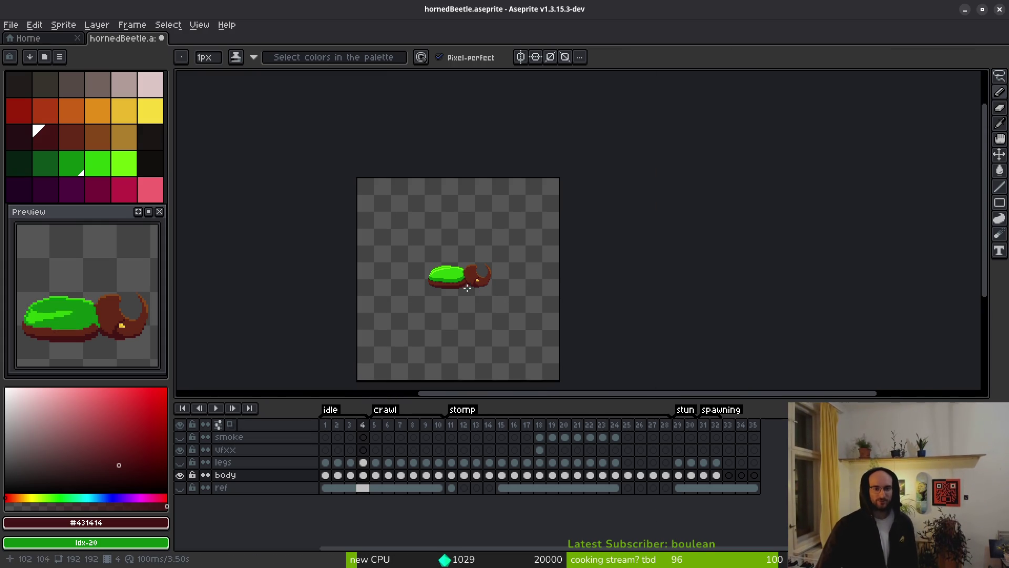
click(179, 462)
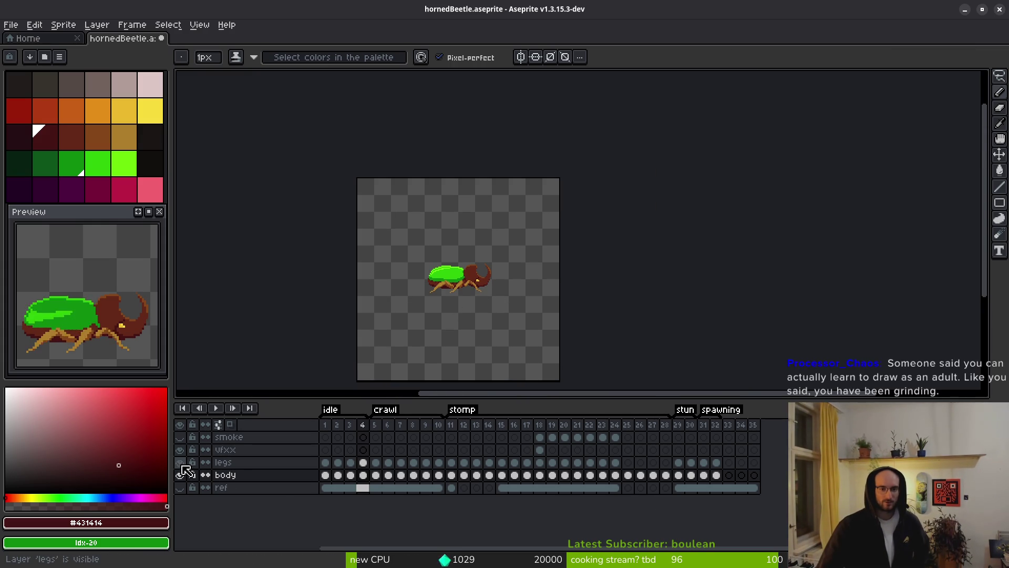
scroll(478, 290, up, 2)
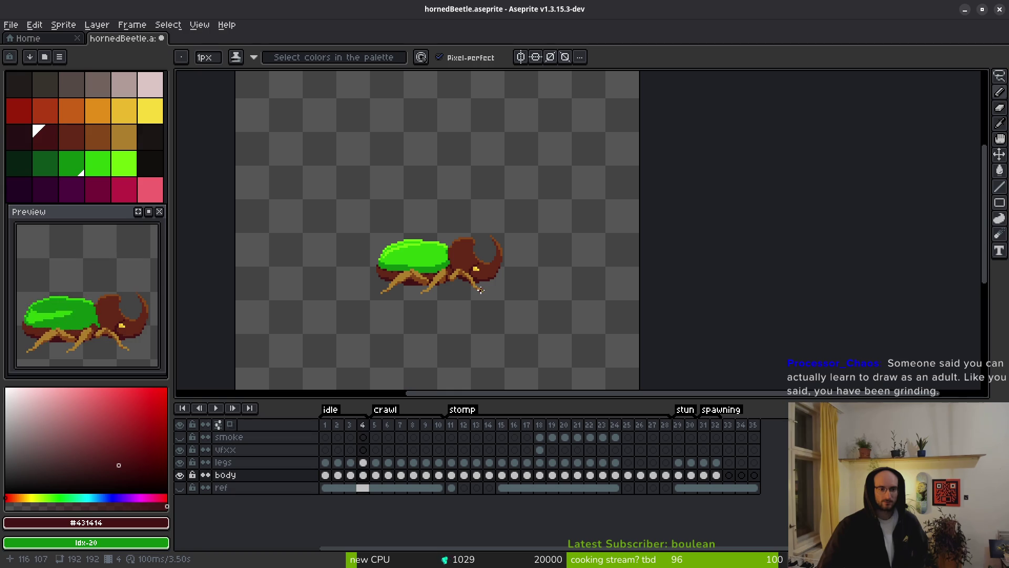
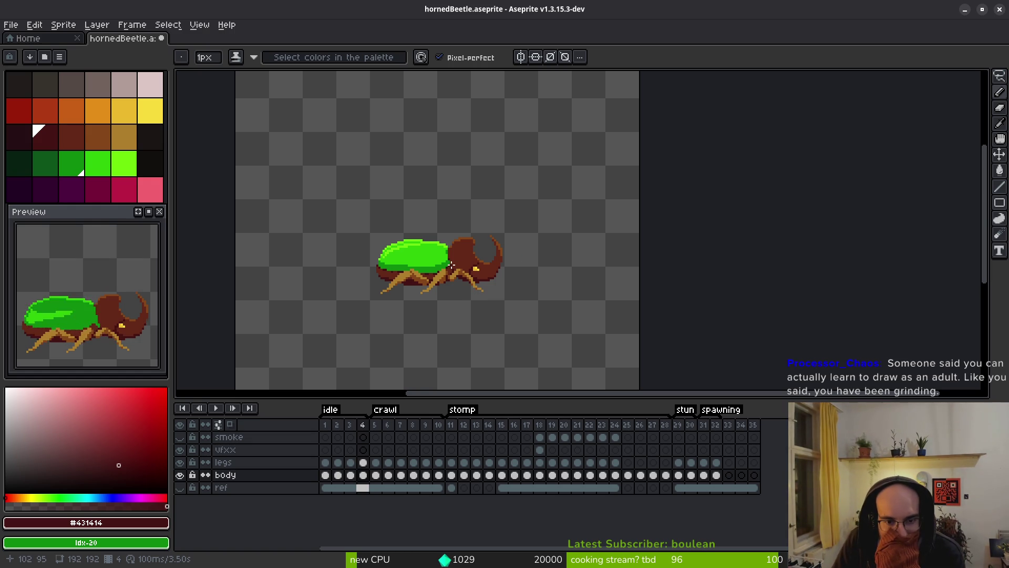
Sample the shell's bright and dark green shades in frame 4
scroll(460, 268, up, 5)
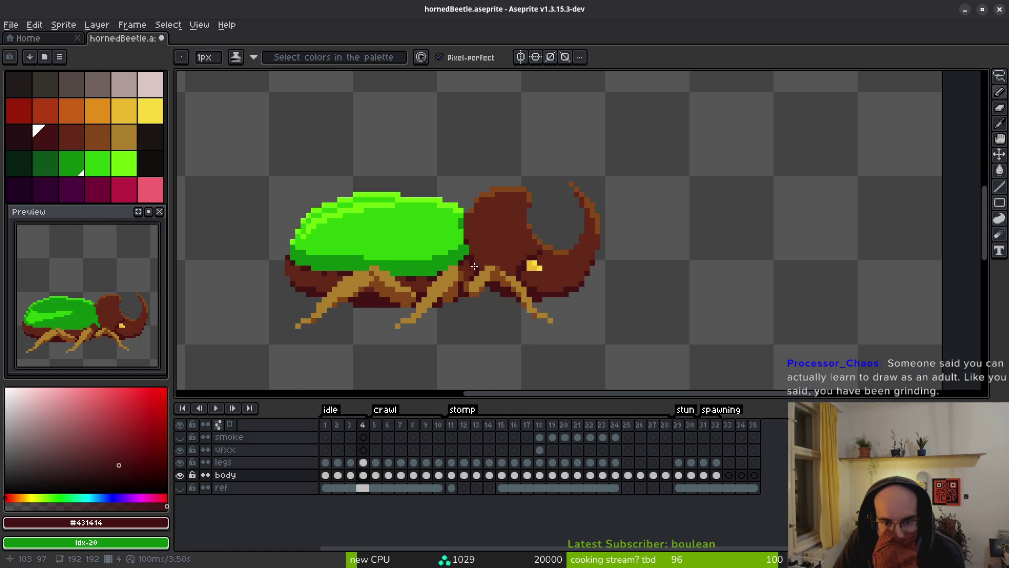
scroll(475, 266, up, 2)
scroll(465, 271, down, 3)
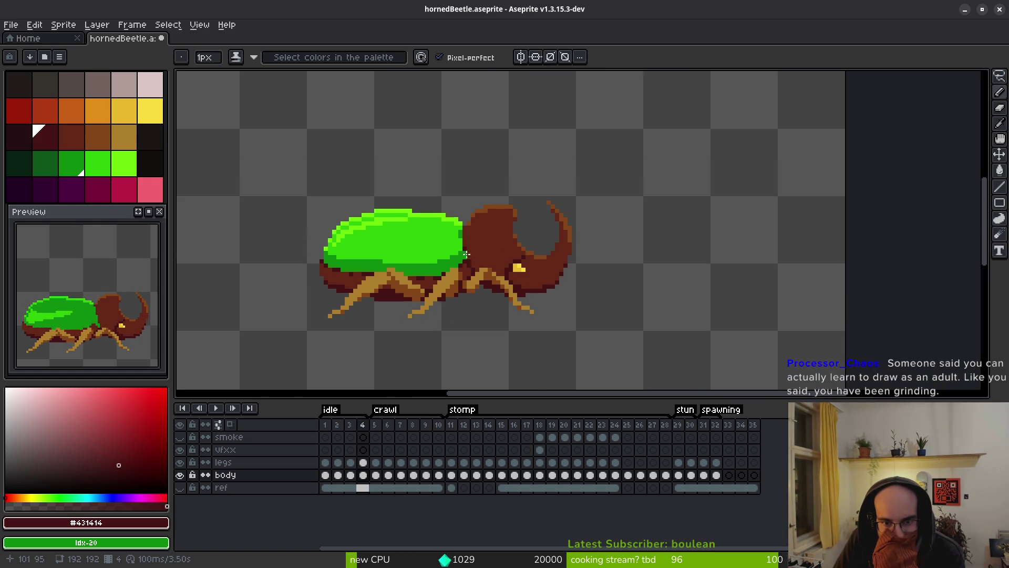
scroll(465, 261, up, 2)
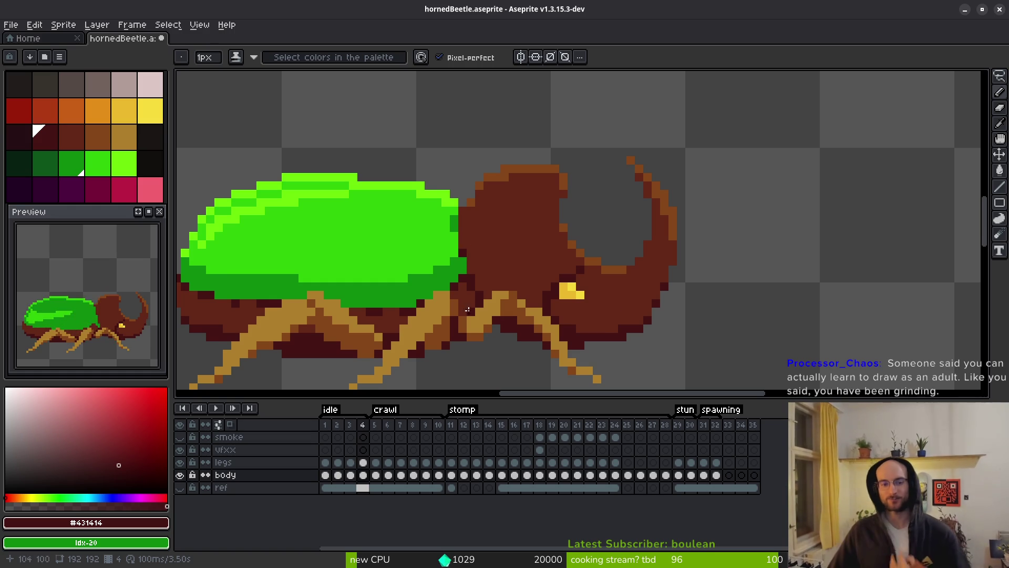
scroll(415, 247, up, 1)
alt+click(468, 235)
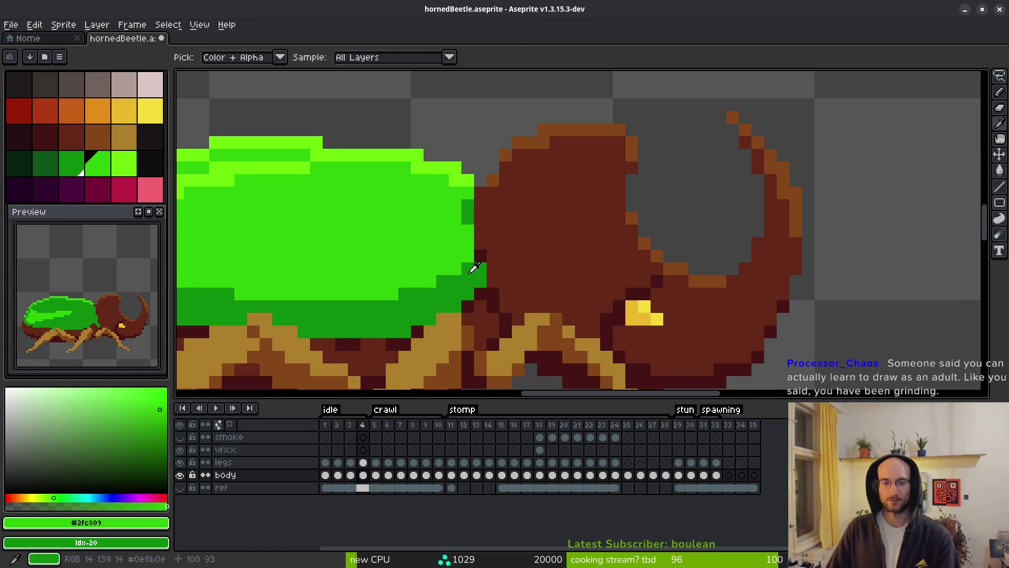
alt+click(474, 267)
scroll(473, 266, down, 4)
scroll(473, 264, up, 3)
scroll(509, 289, down, 5)
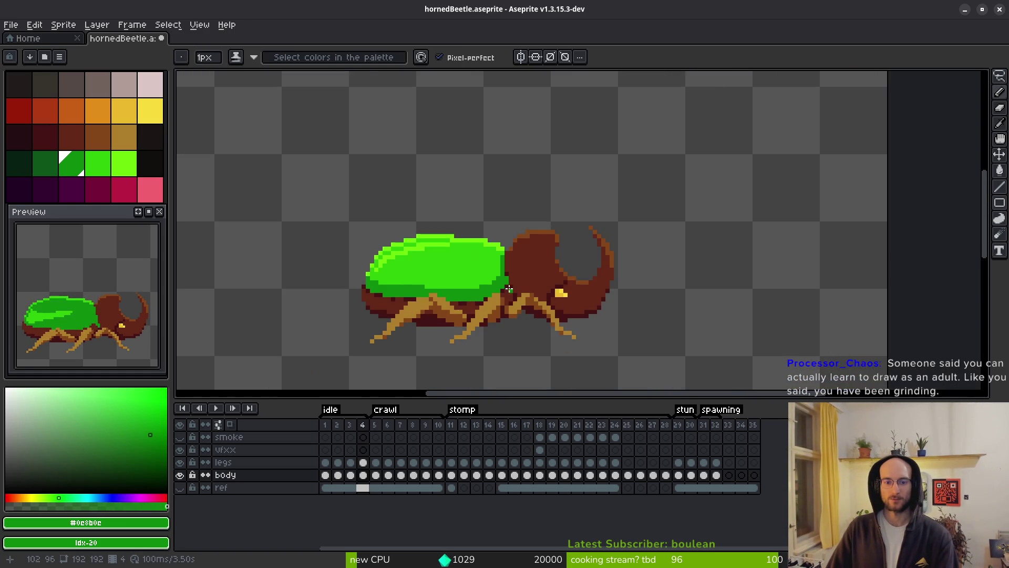
scroll(505, 278, up, 1)
alt+click(498, 269)
Paint light-green #6cff0a highlights at the shell/head edge and along the lower-right shell edge
scroll(497, 270, up, 3)
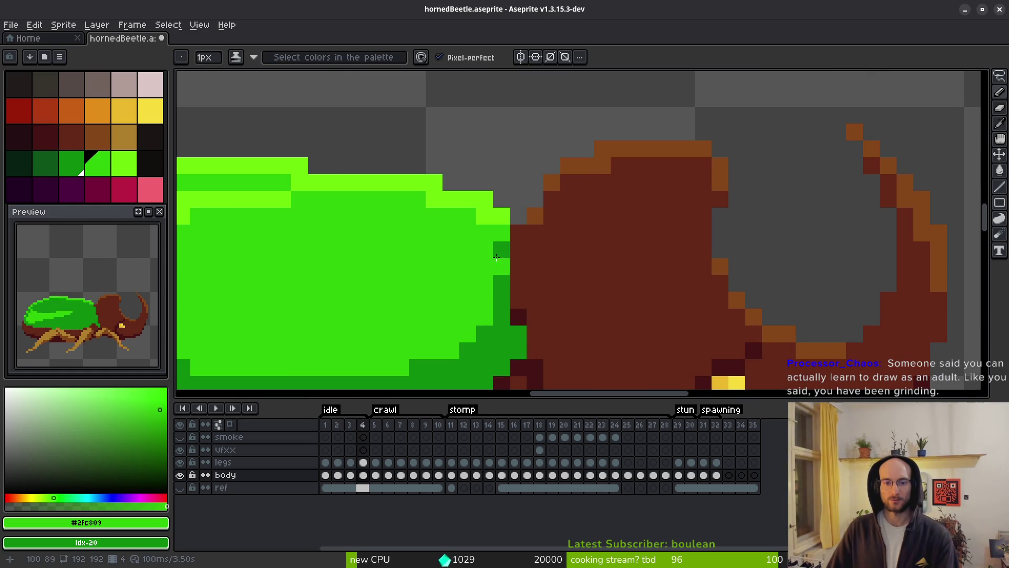
scroll(568, 281, down, 5)
scroll(486, 232, up, 5)
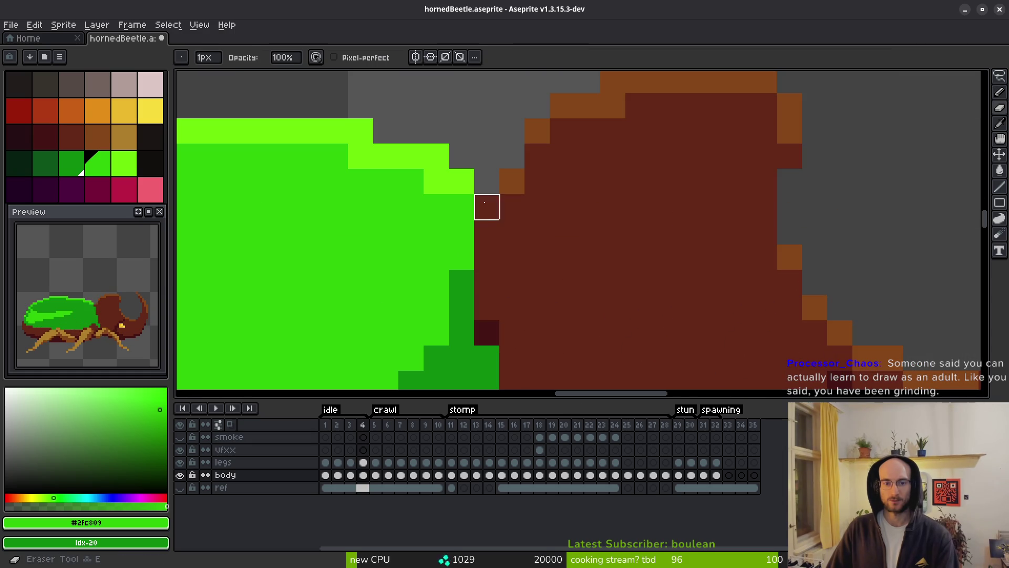
scroll(583, 231, down, 1)
scroll(548, 236, up, 1)
alt+click(496, 177)
click(518, 202)
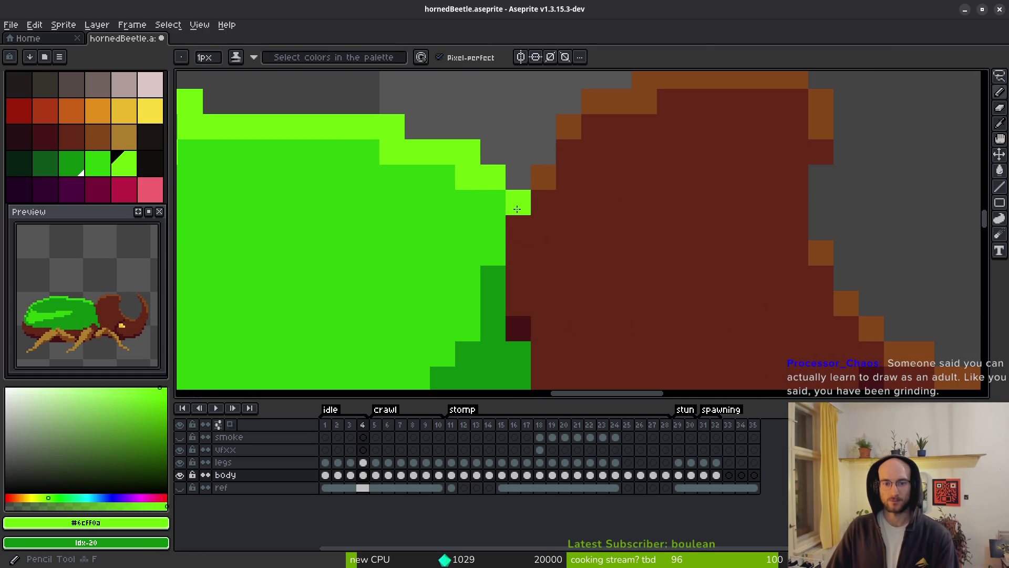
scroll(517, 209, down, 4)
scroll(591, 293, down, 2)
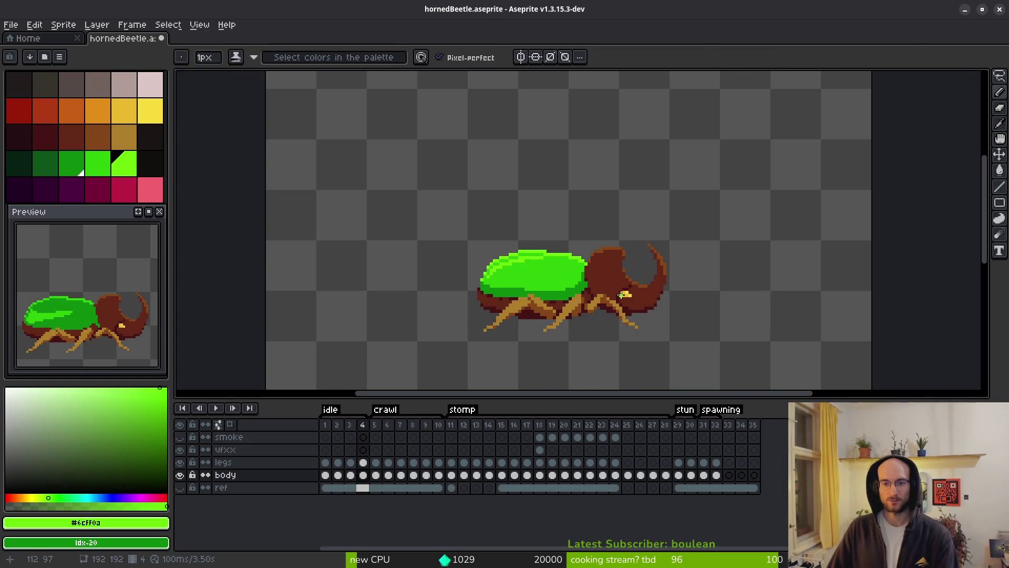
scroll(565, 274, up, 3)
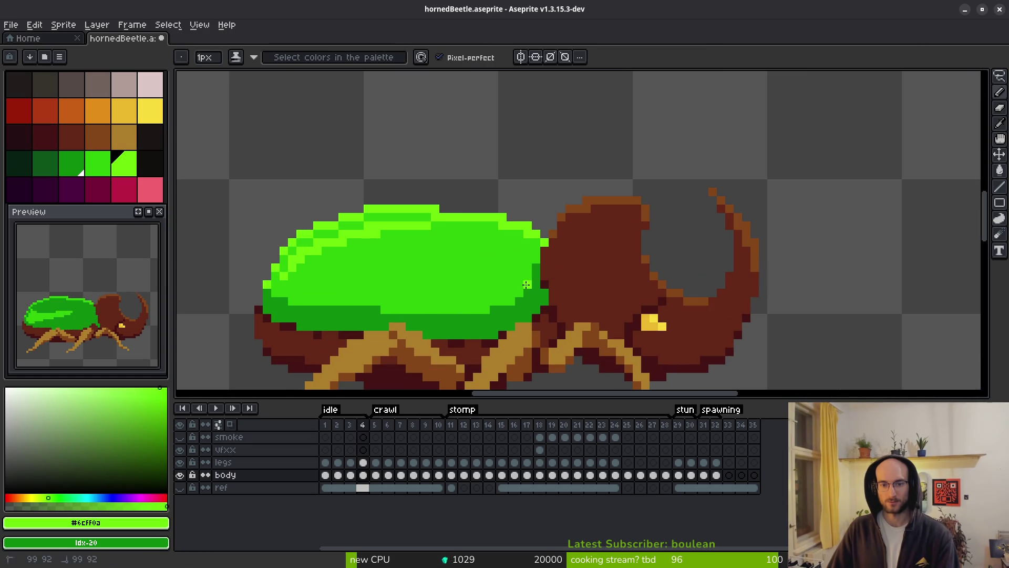
drag(515, 294, 498, 301)
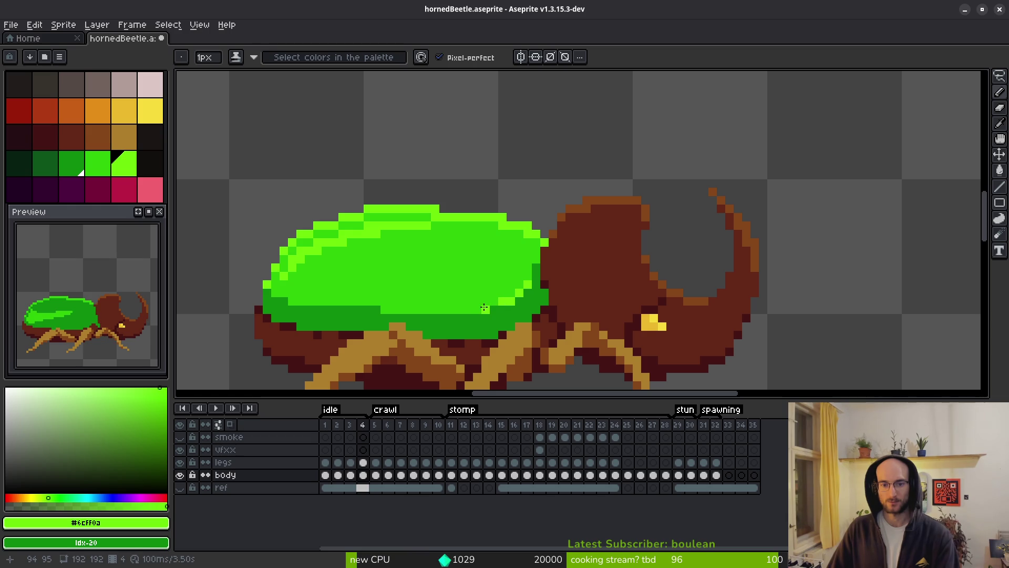
Pick the shell's main green, save hornedBeetle.aseprite, and advance to a later frame
scroll(575, 302, down, 3)
scroll(580, 303, down, 5)
scroll(582, 306, up, 3)
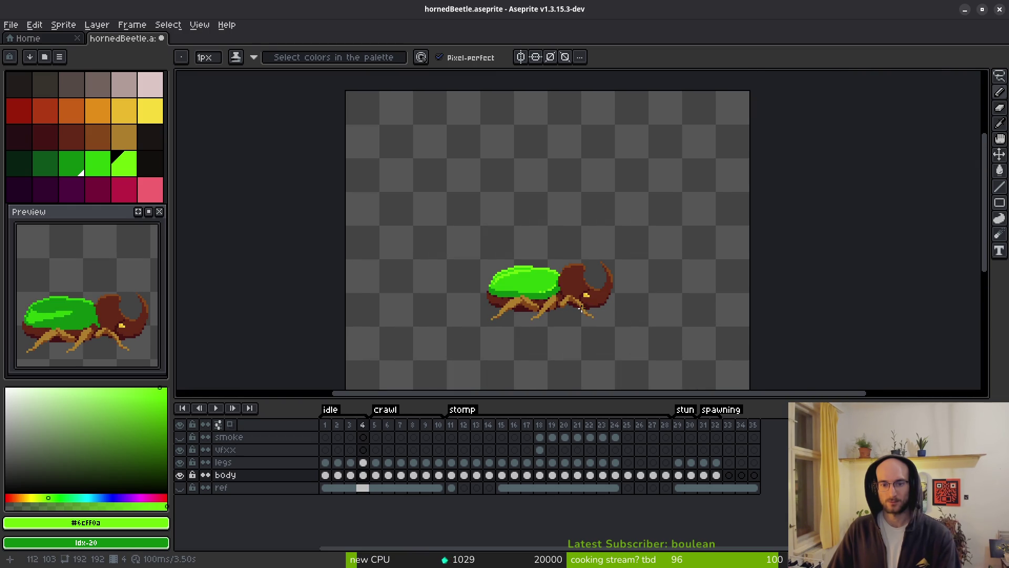
scroll(578, 304, up, 1)
scroll(541, 278, up, 1)
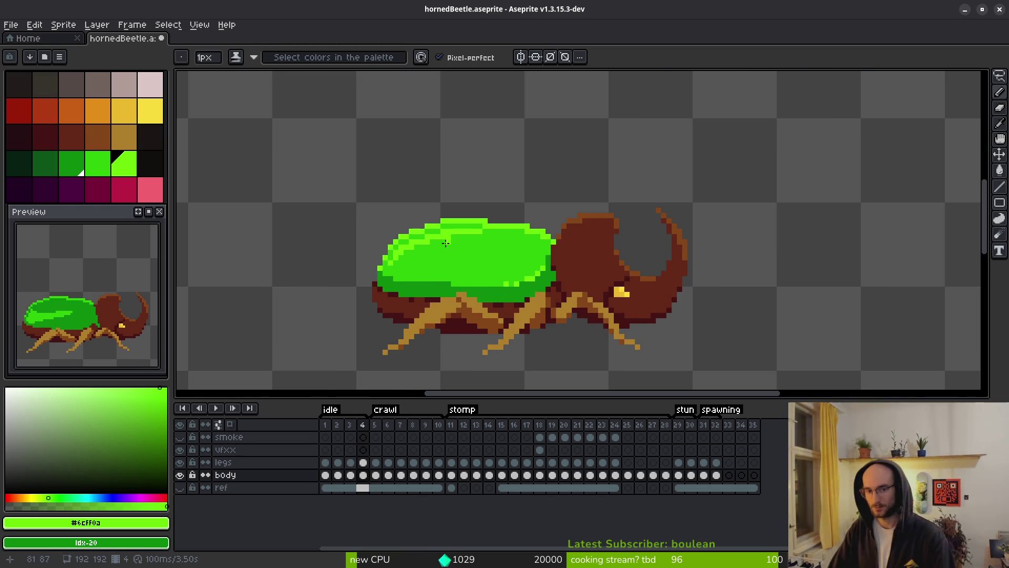
scroll(445, 243, up, 1)
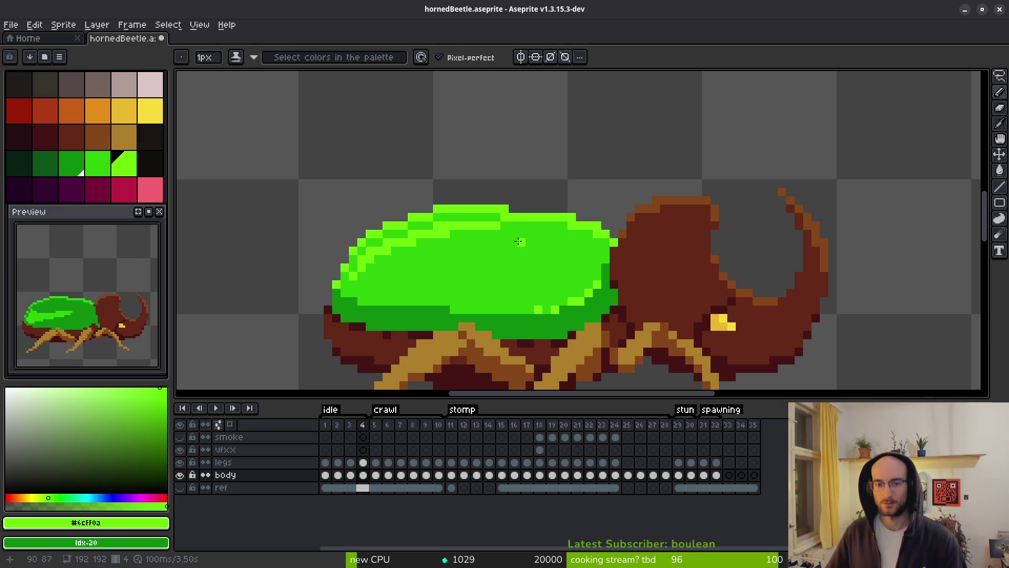
alt+click(549, 221)
key(ctrl+s)
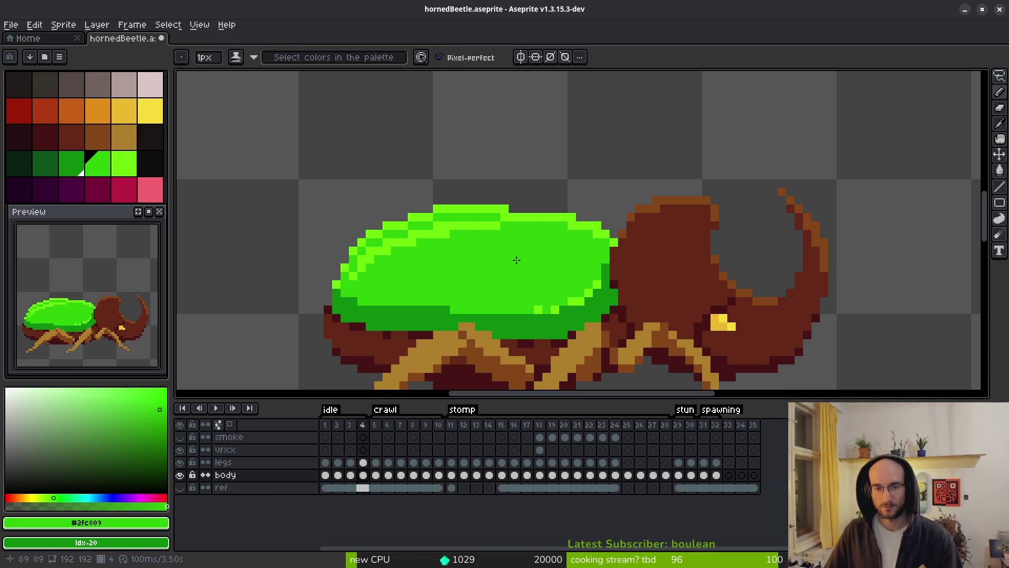
scroll(516, 261, down, 1)
scroll(577, 285, down, 1)
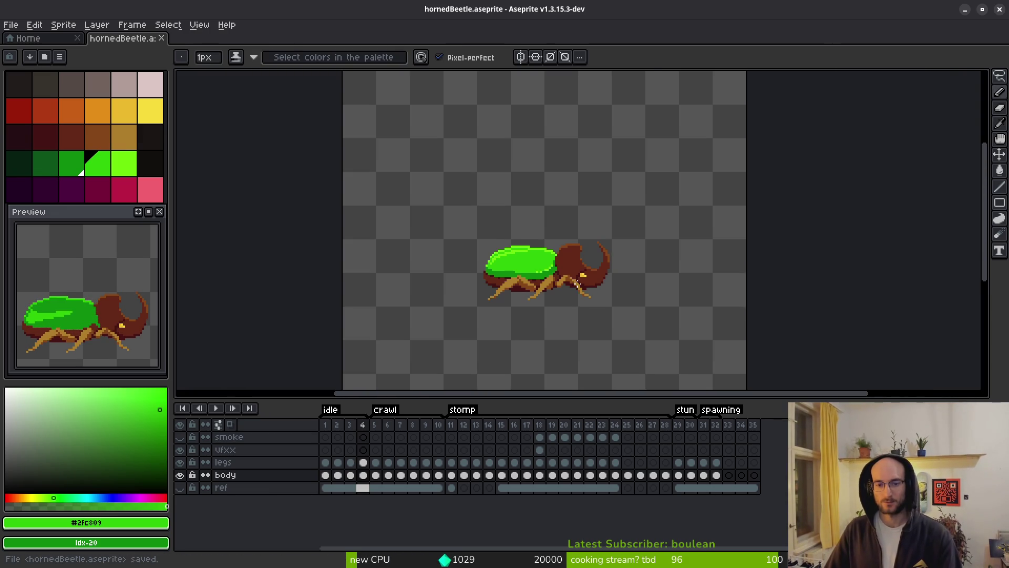
scroll(517, 268, up, 1)
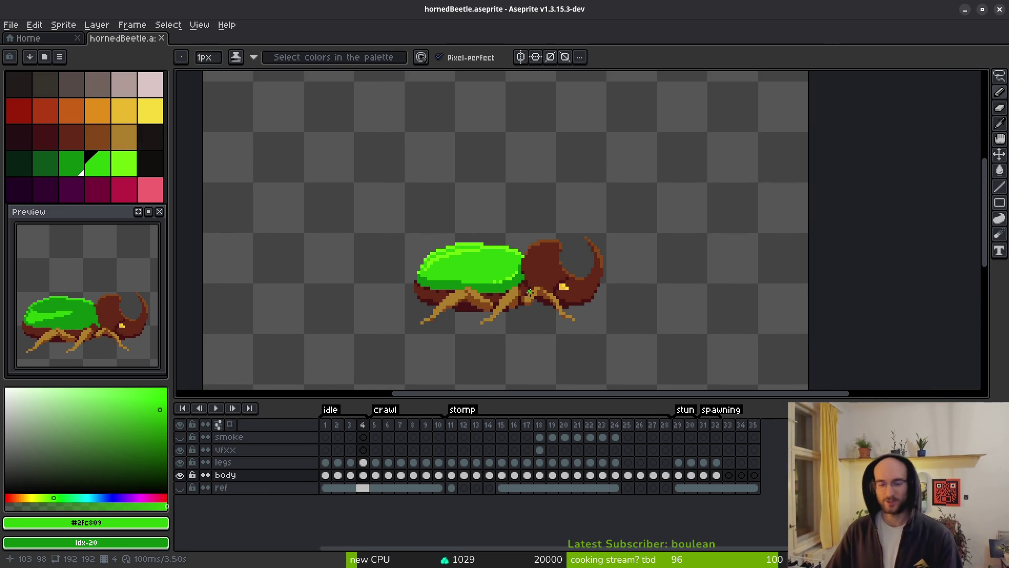
key(i)
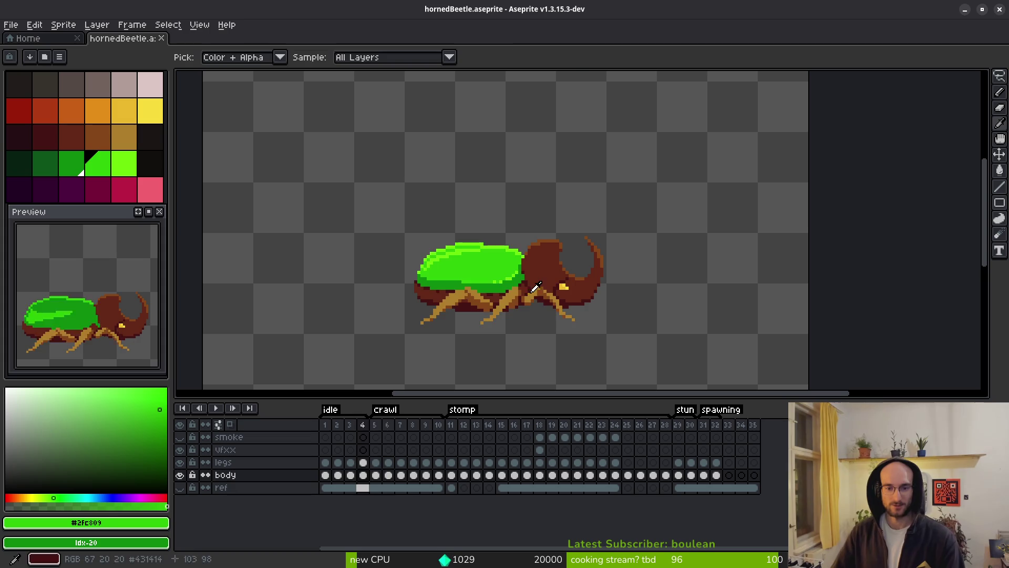
key(Return)
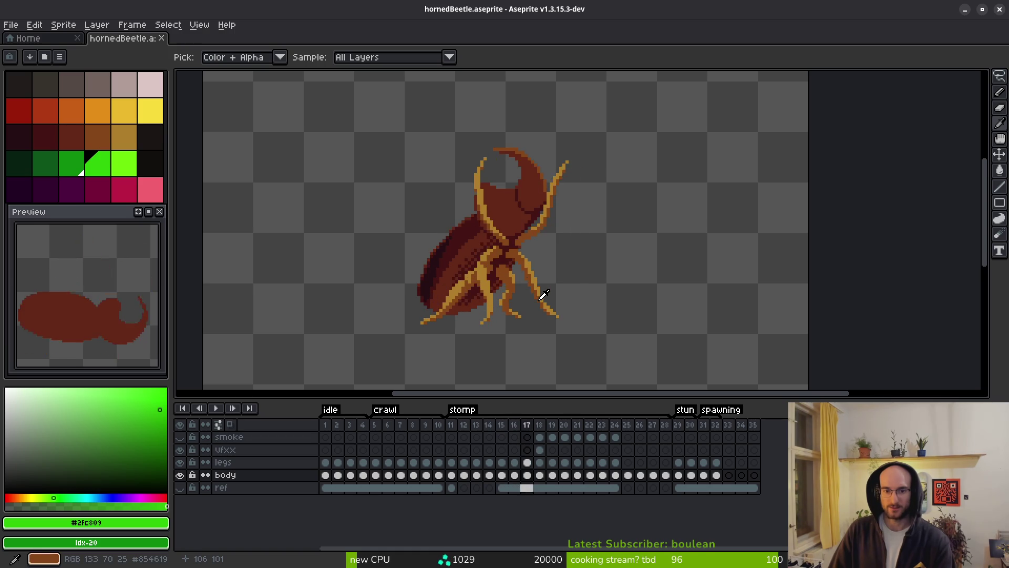
Add a darkest-brown #431414 pixel to the beetle's underside, sampling the #431414 and #632718 browns
scroll(538, 300, up, 8)
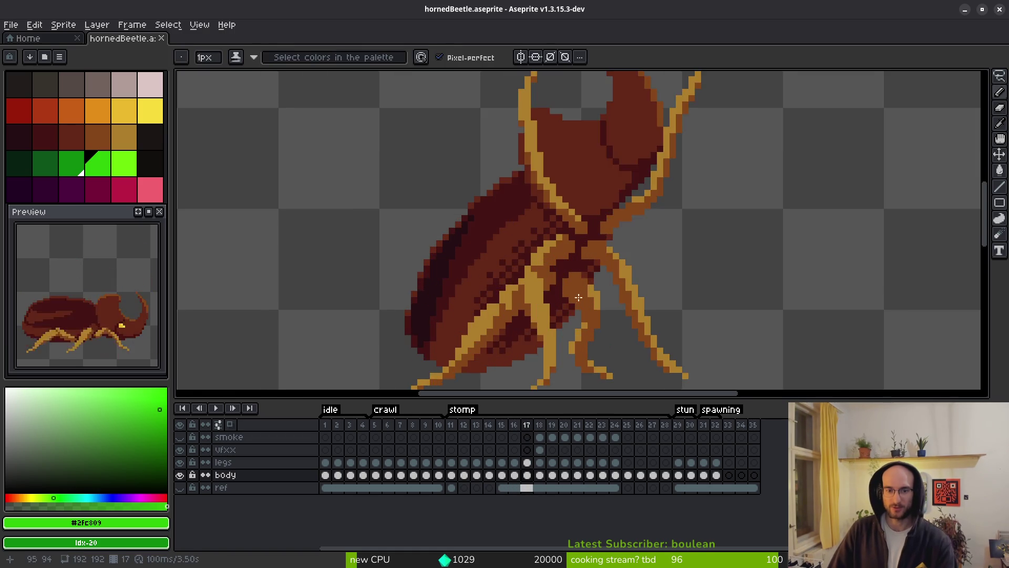
alt+click(576, 232)
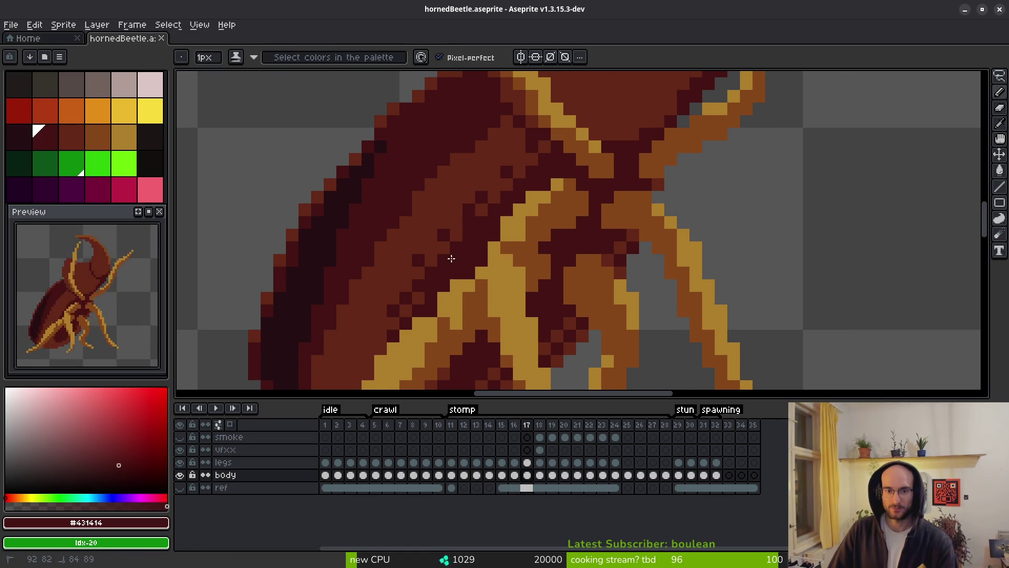
click(620, 247)
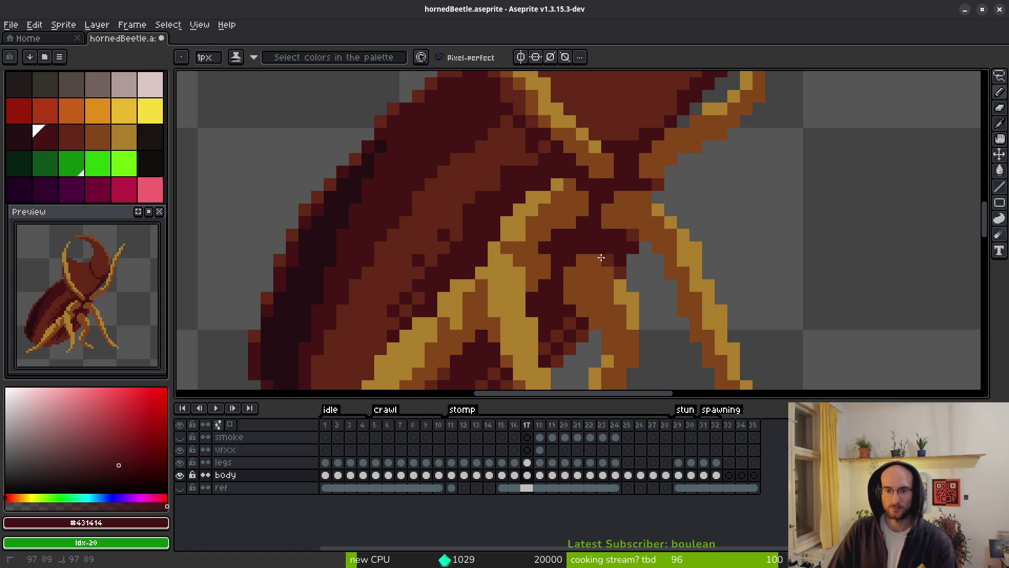
alt+click(624, 258)
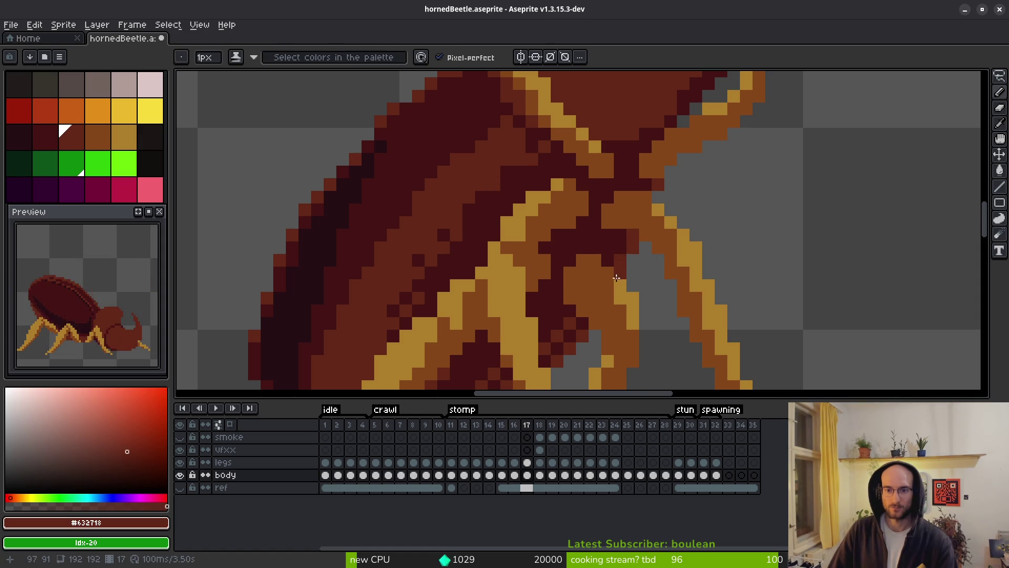
scroll(618, 277, down, 3)
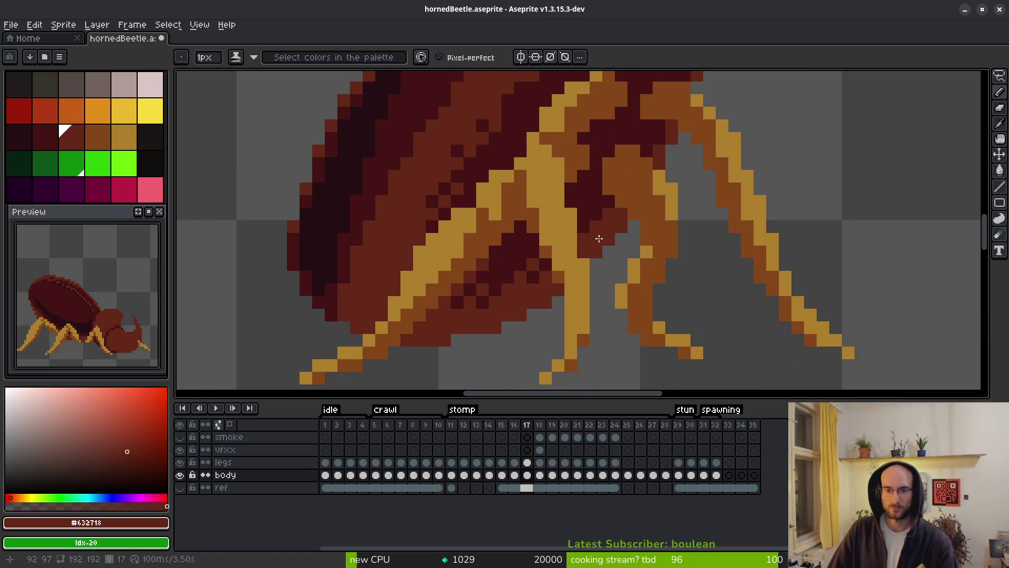
alt+click(593, 226)
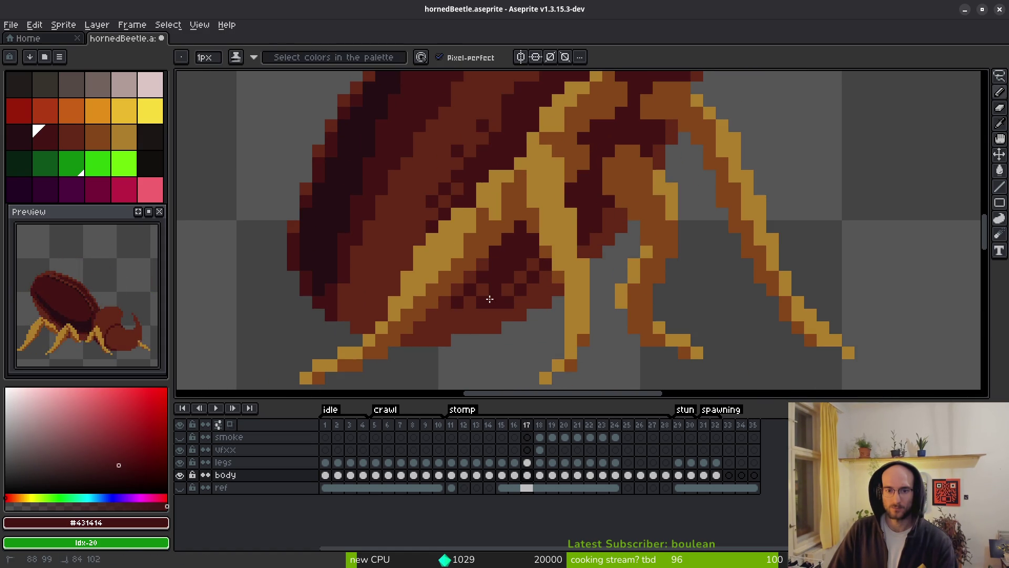
alt+click(511, 302)
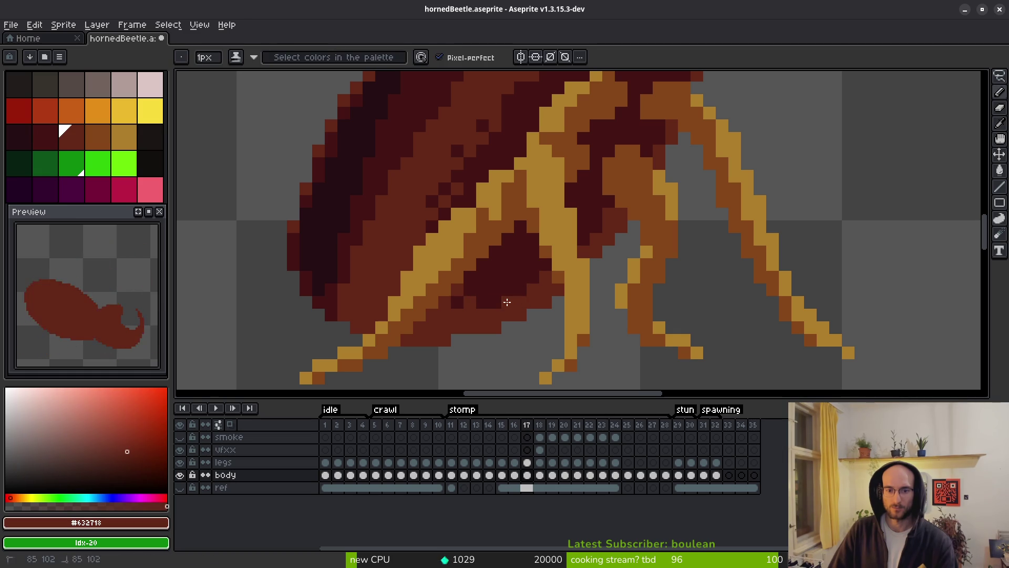
Resample the darkest and mid maroon shades from the beetle's belly and shell
drag(495, 290, 533, 325)
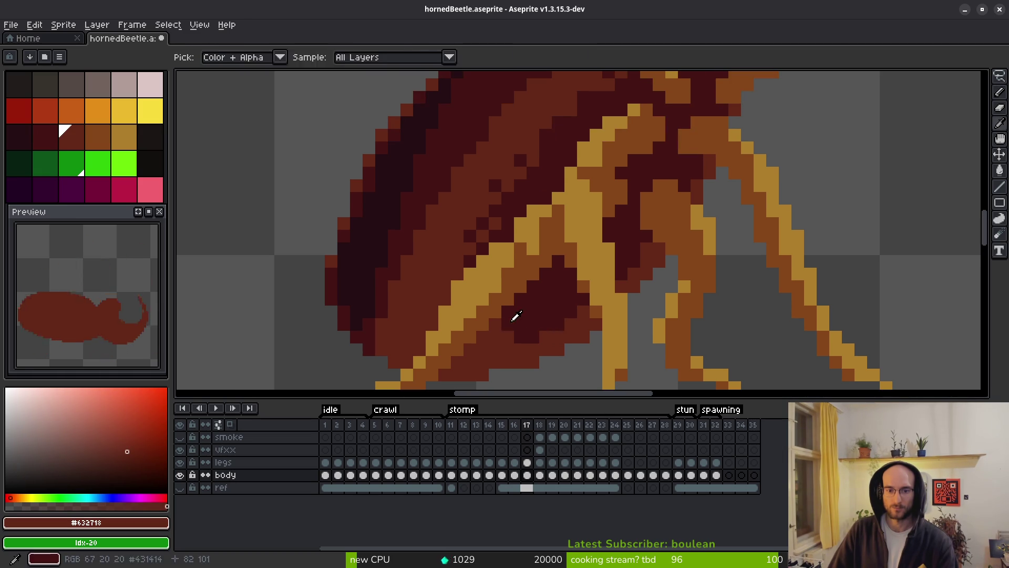
alt+click(511, 335)
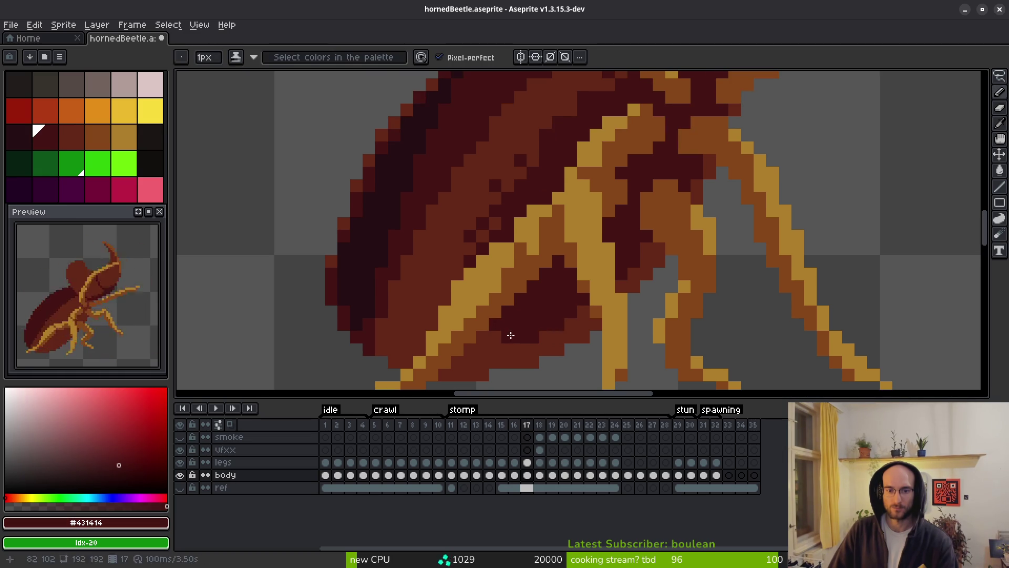
alt+click(494, 228)
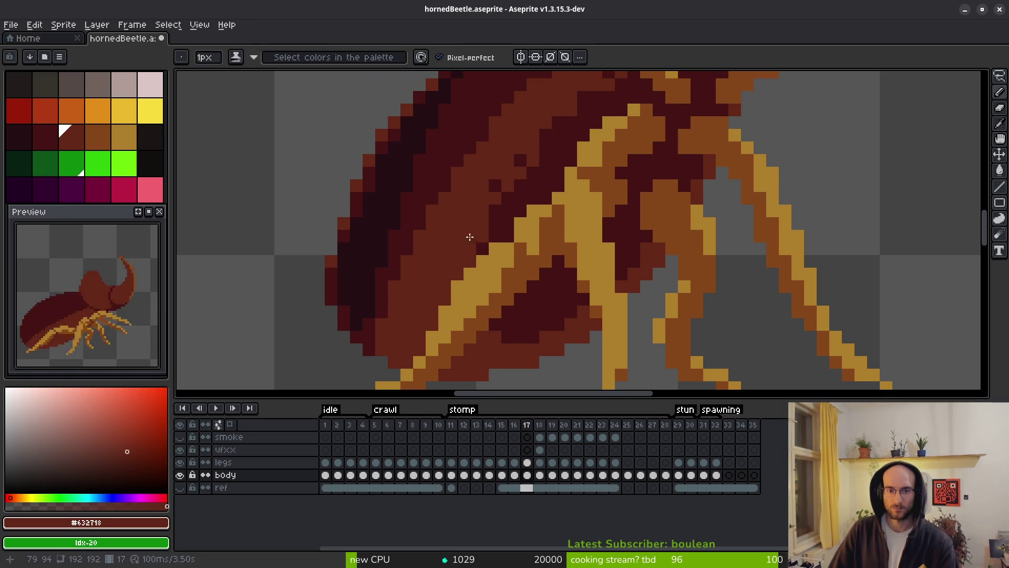
alt+click(532, 162)
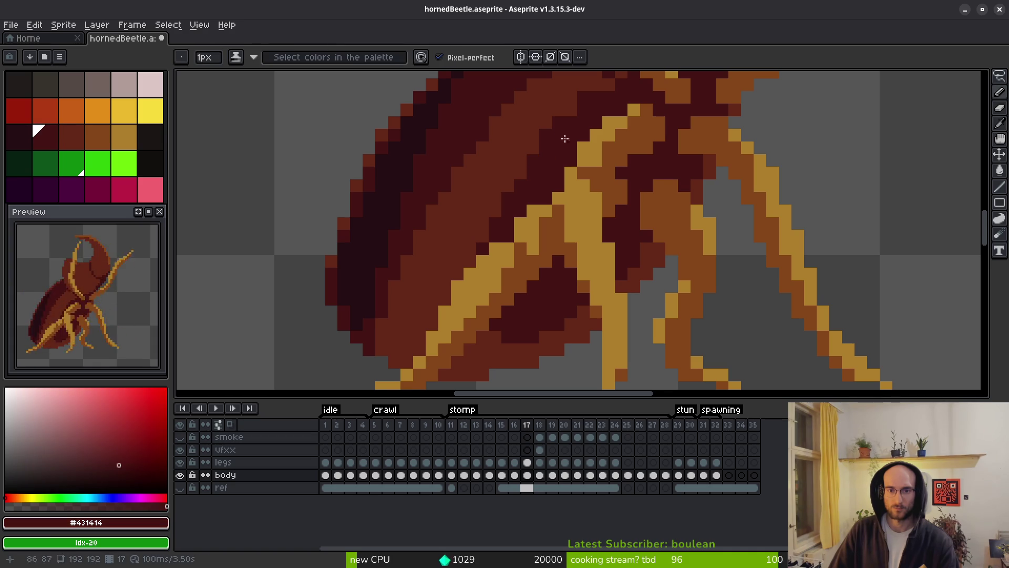
scroll(566, 153, up, 3)
alt+click(531, 179)
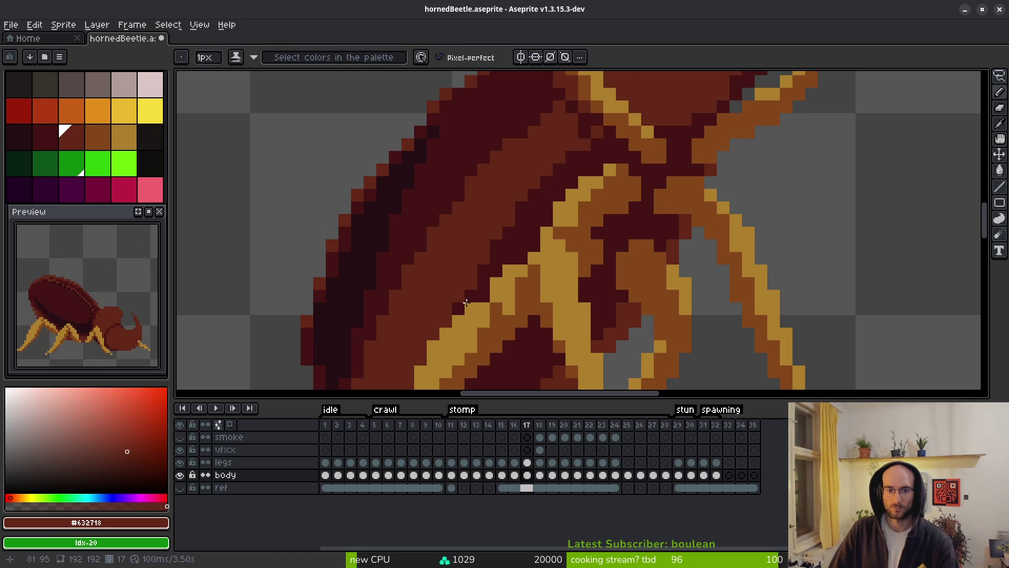
scroll(617, 291, down, 4)
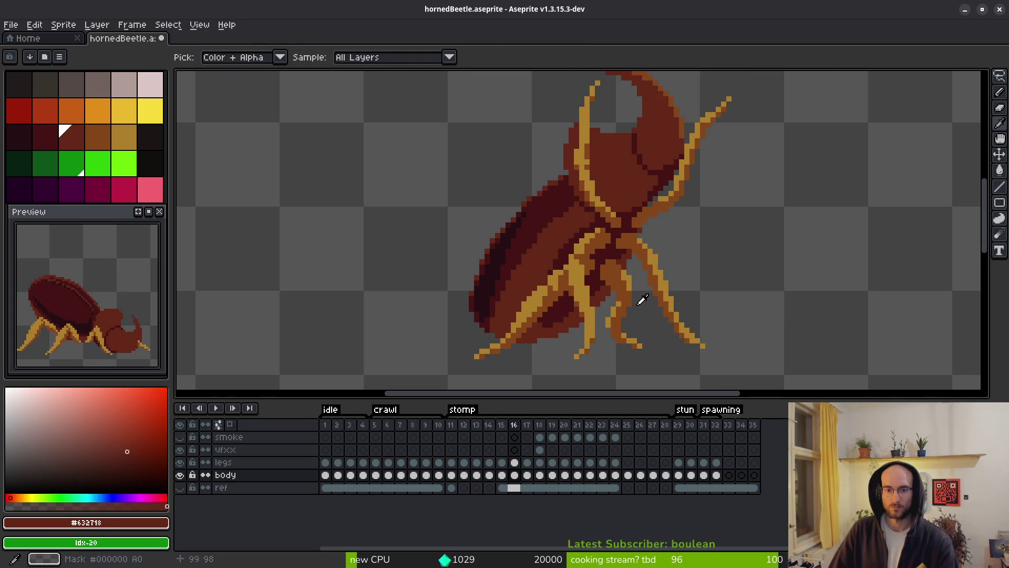
scroll(523, 268, up, 3)
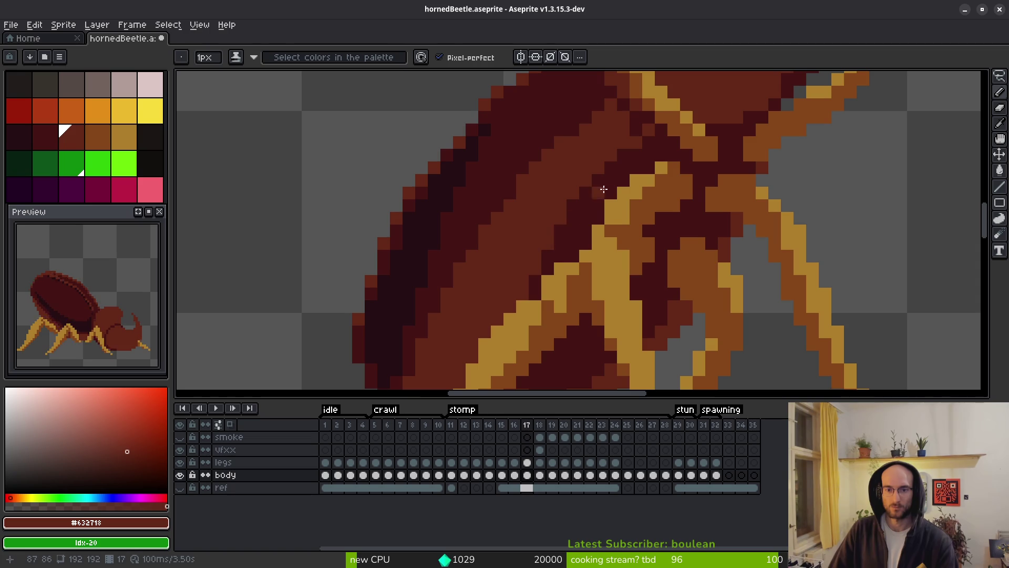
scroll(599, 191, down, 3)
Compare frames 16 and 17, then save hornedBeetle.aseprite with frame 17's body cel selected
key(comma)
key(i)
key(period)
scroll(646, 234, up, 3)
key(b)
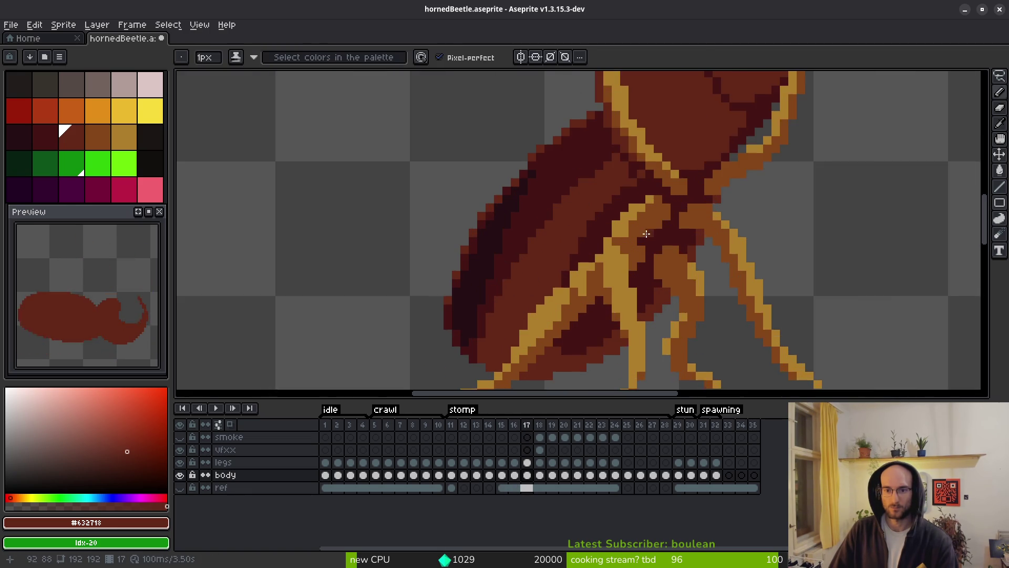
scroll(645, 233, down, 2)
key(comma)
scroll(657, 252, down, 2)
key(i)
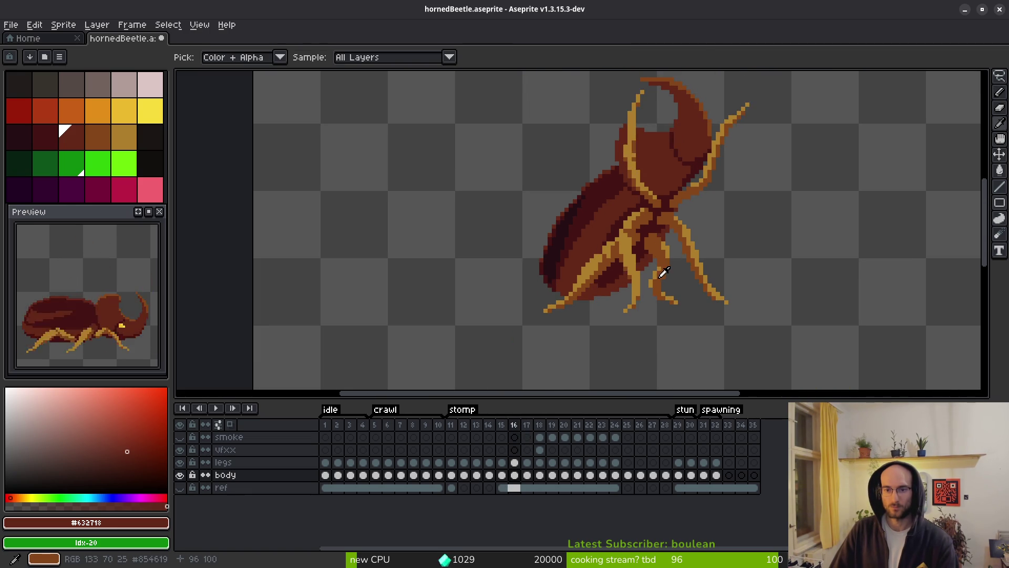
click(534, 487)
click(527, 476)
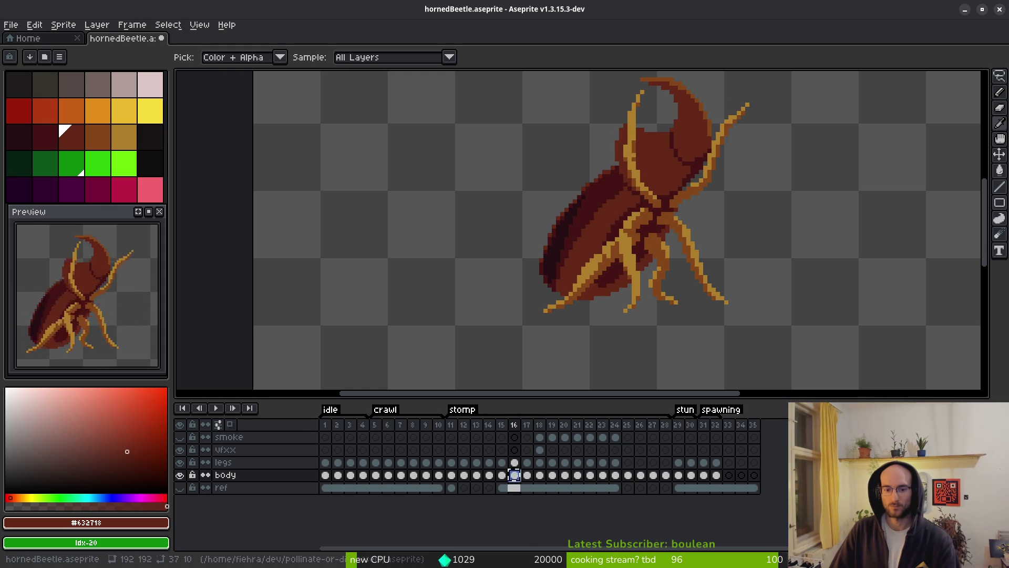
key(ctrl+s)
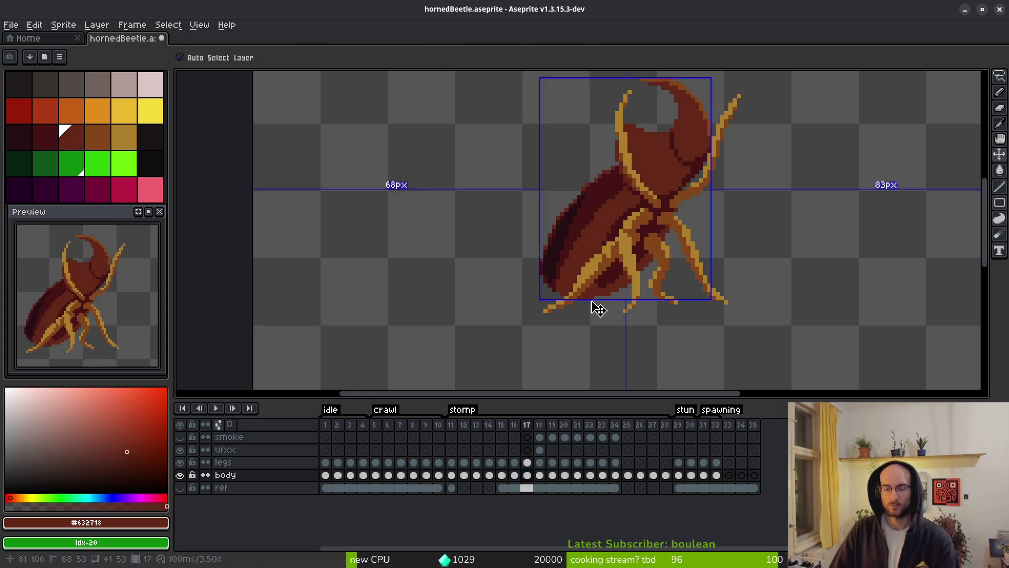
Flip between stomp frames 17 and 18 to compare the poses
key(period)
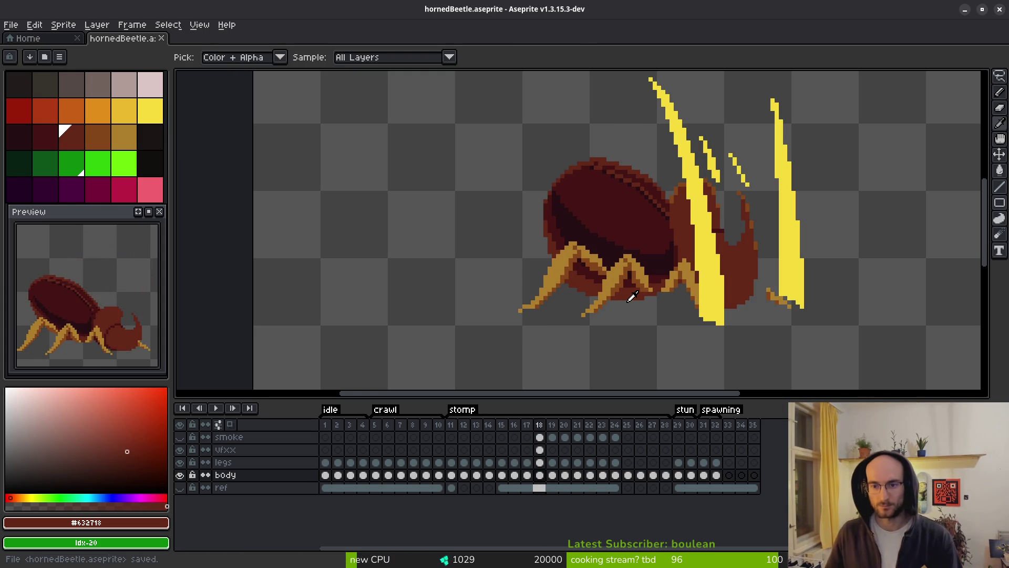
key(comma)
key(period)
key(b)
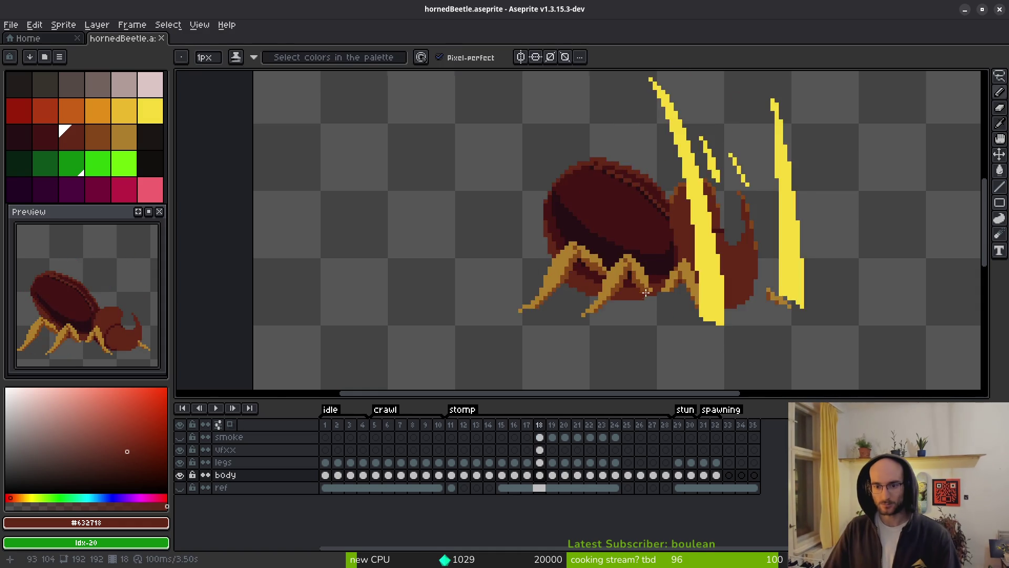
scroll(602, 306, up, 4)
key(comma)
key(period)
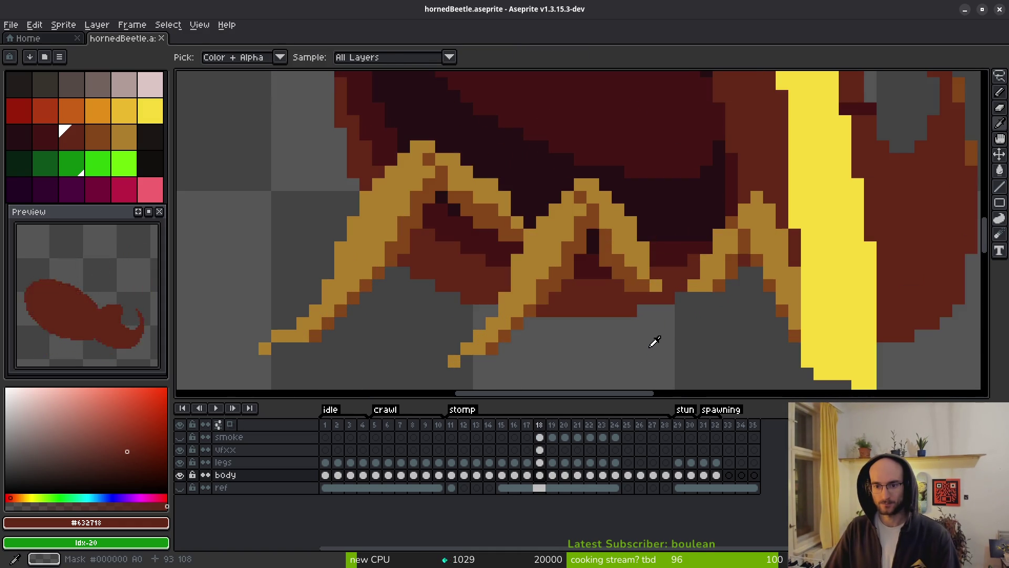
scroll(657, 316, down, 3)
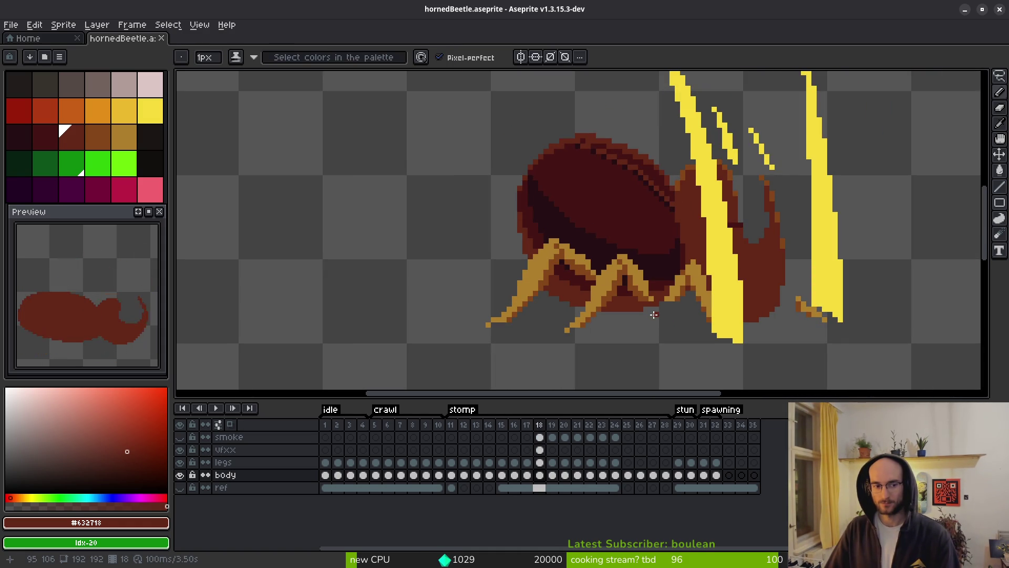
scroll(657, 313, down, 3)
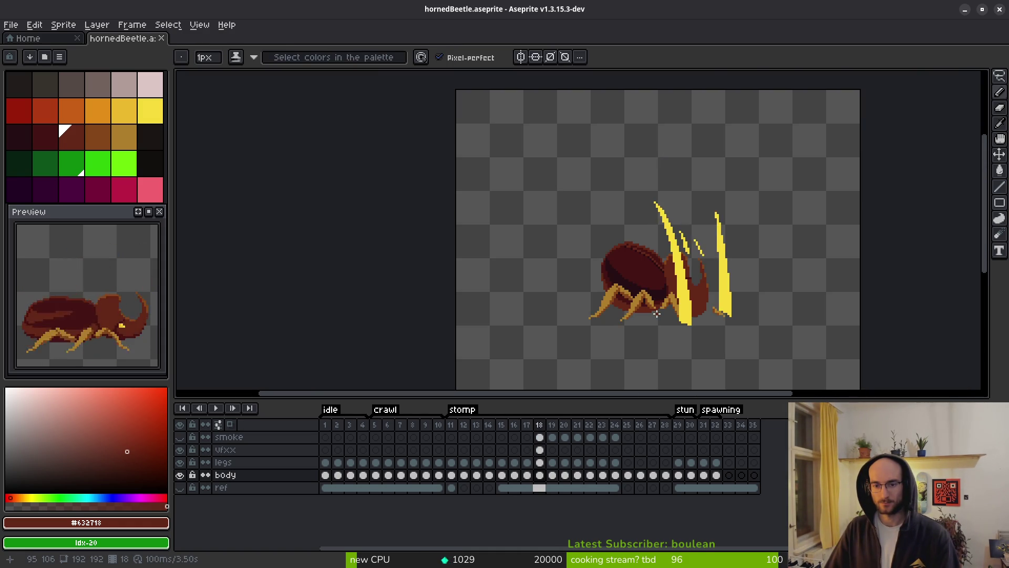
Step through the frames to stomp frame 14 with the pencil ready
key(i)
key(comma)
key(comma)
key(comma)
key(comma)
key(comma)
key(period)
key(period)
key(period)
key(b)
scroll(645, 306, up, 3)
scroll(666, 258, up, 1)
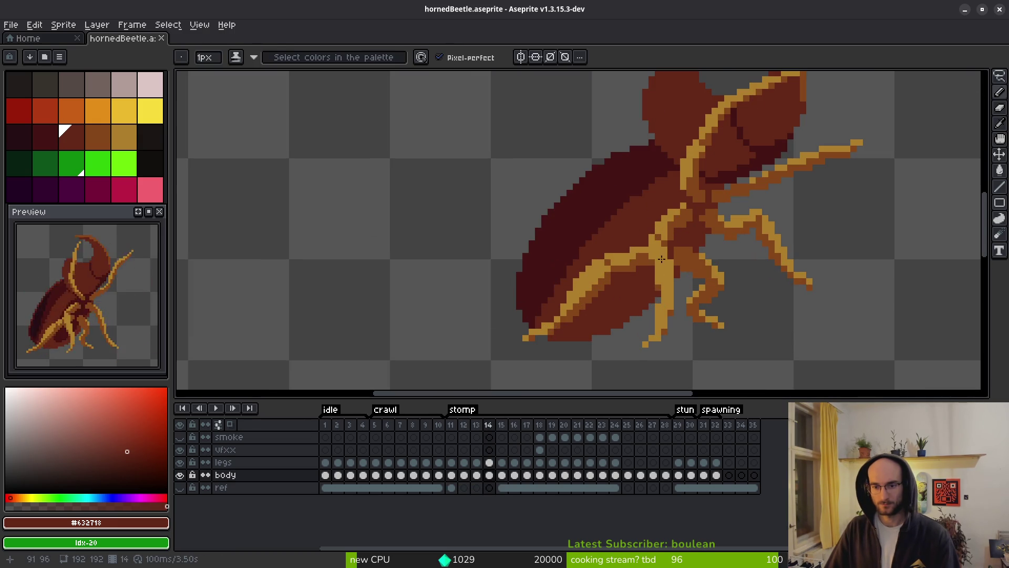
Sample darkest maroon #431414 and move to frame 15 with the pencil
key(Return)
key(i)
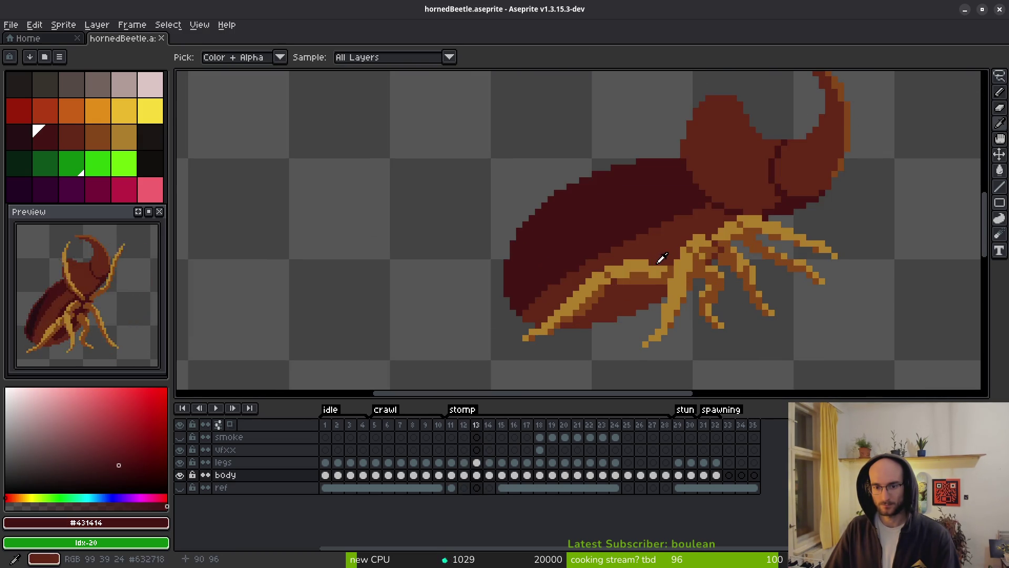
key(Return)
key(period)
key(b)
scroll(596, 302, up, 3)
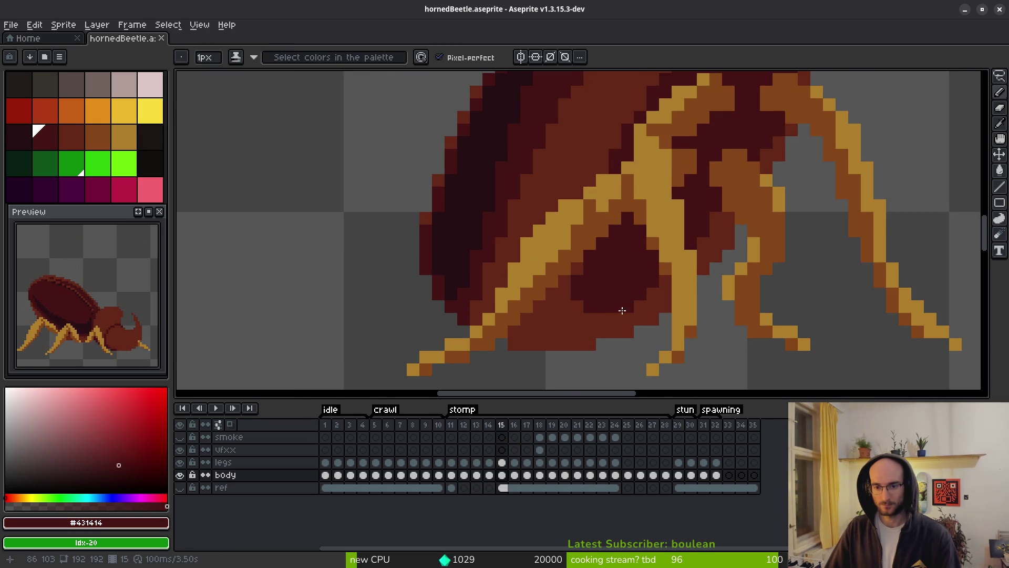
scroll(596, 302, down, 3)
scroll(630, 301, up, 2)
Try repainting the dark underside patch in #431414, undoing both attempts
mouse_move(639, 295)
mouse_down()
mouse_move(621, 295)
mouse_move(593, 262)
mouse_move(605, 246)
mouse_move(614, 279)
mouse_up()
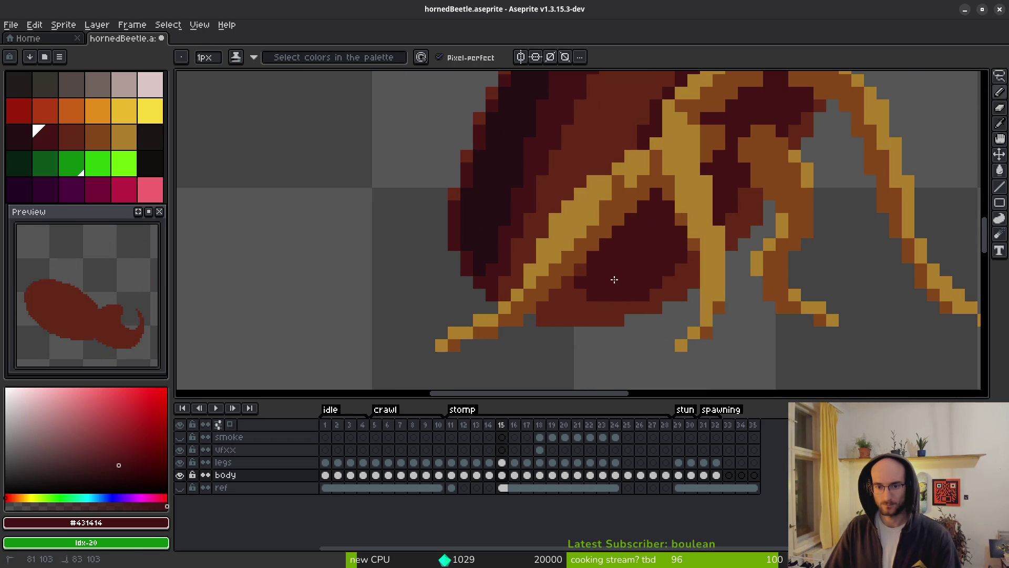
scroll(620, 276, down, 3)
scroll(639, 282, down, 2)
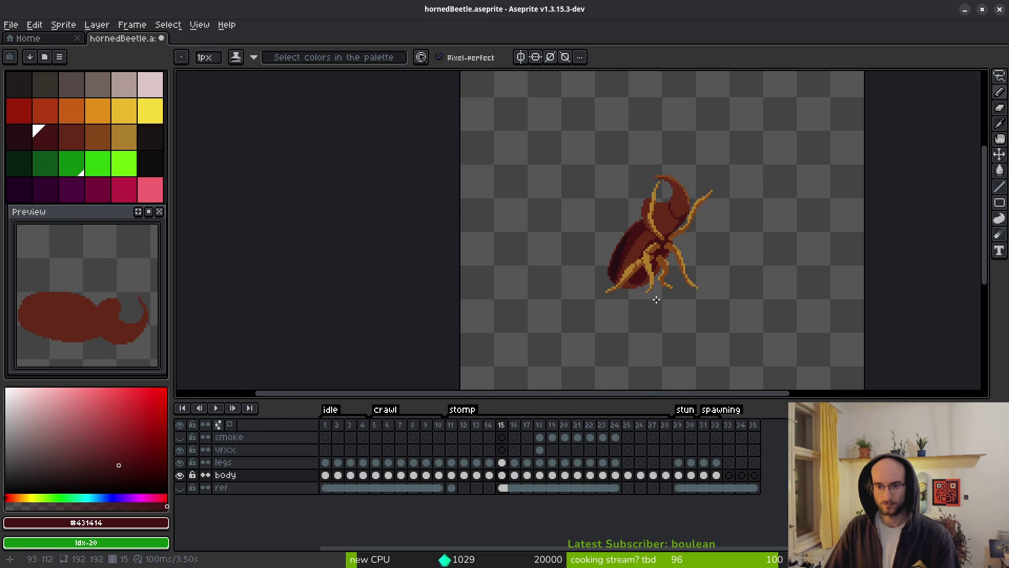
scroll(656, 299, up, 3)
key(ctrl+z)
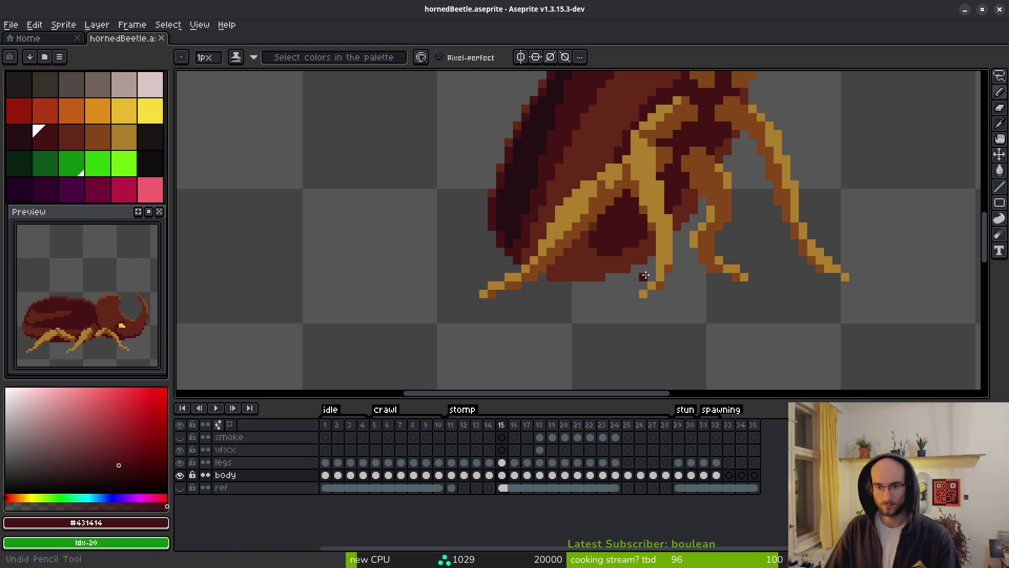
scroll(604, 252, up, 3)
mouse_move(594, 262)
mouse_down()
mouse_move(556, 250)
mouse_move(574, 227)
mouse_move(601, 248)
mouse_up()
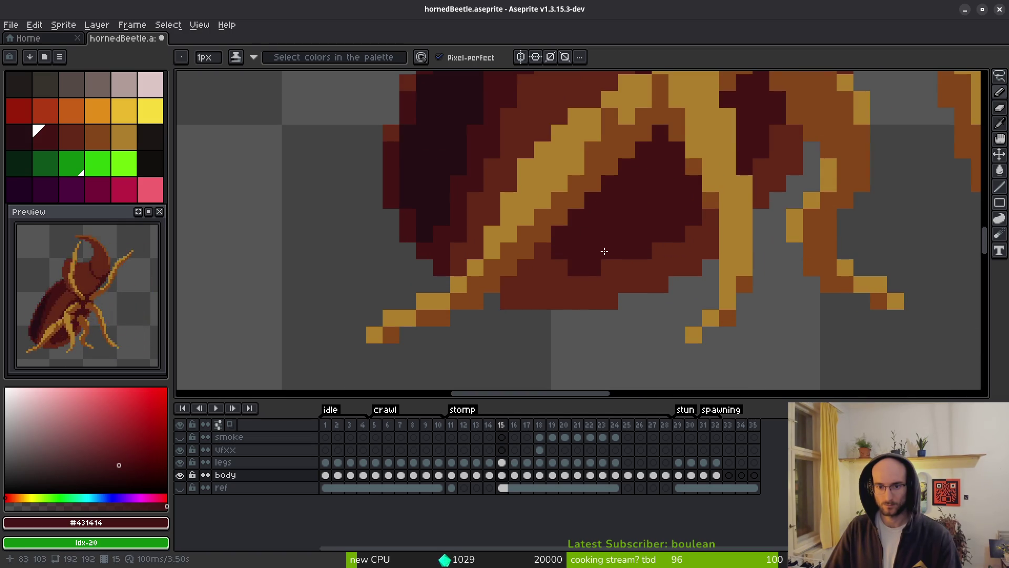
scroll(601, 248, down, 3)
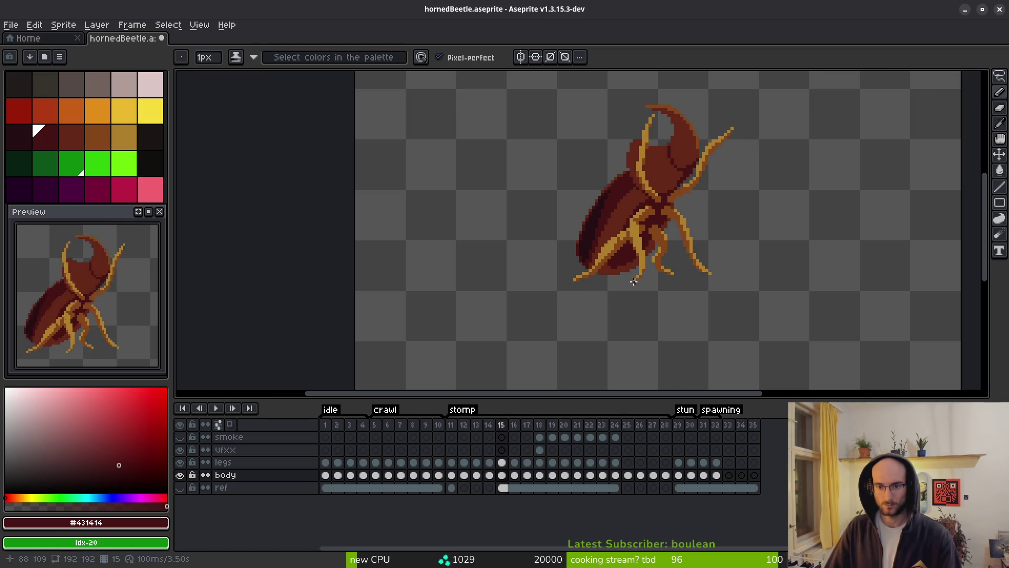
scroll(633, 273, up, 4)
key(ctrl+z)
key(ctrl+z)
key(ctrl+z)
scroll(661, 287, down, 4)
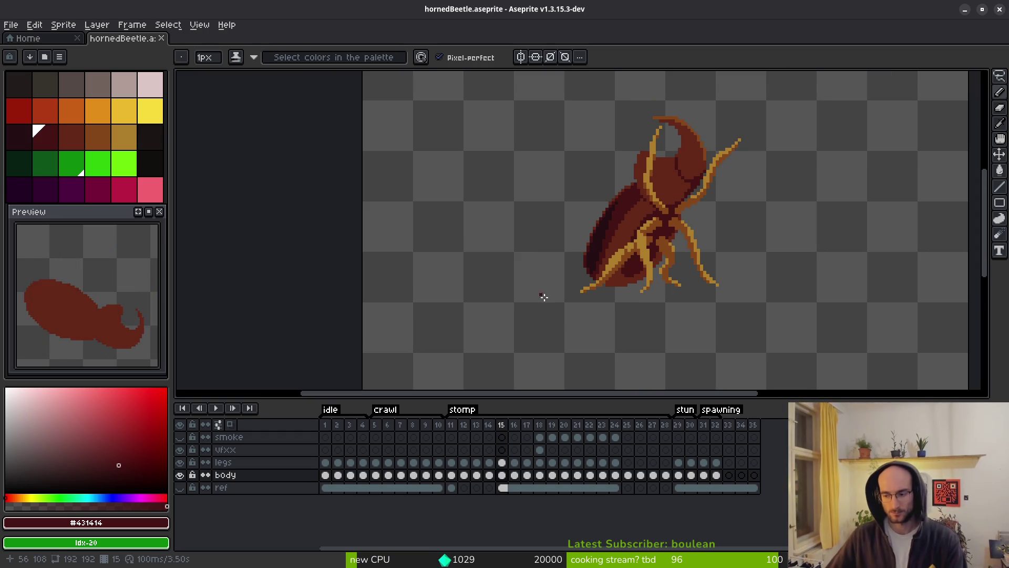
scroll(625, 287, up, 5)
Paint the body's bottom edge row dark maroon, erasing one stray pixel
click(630, 289)
click(663, 272)
drag(583, 305, 508, 306)
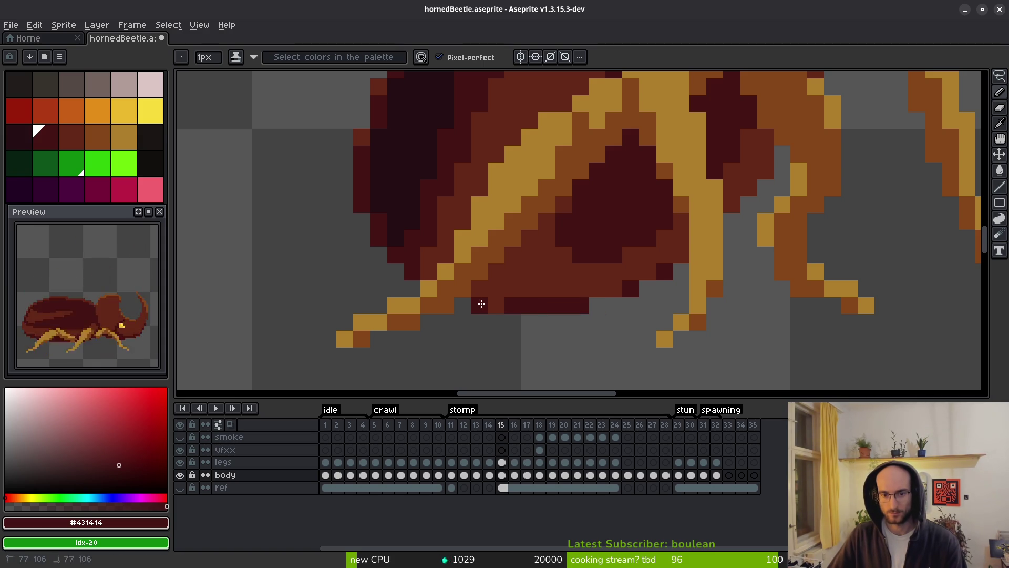
right_click(479, 305)
click(479, 290)
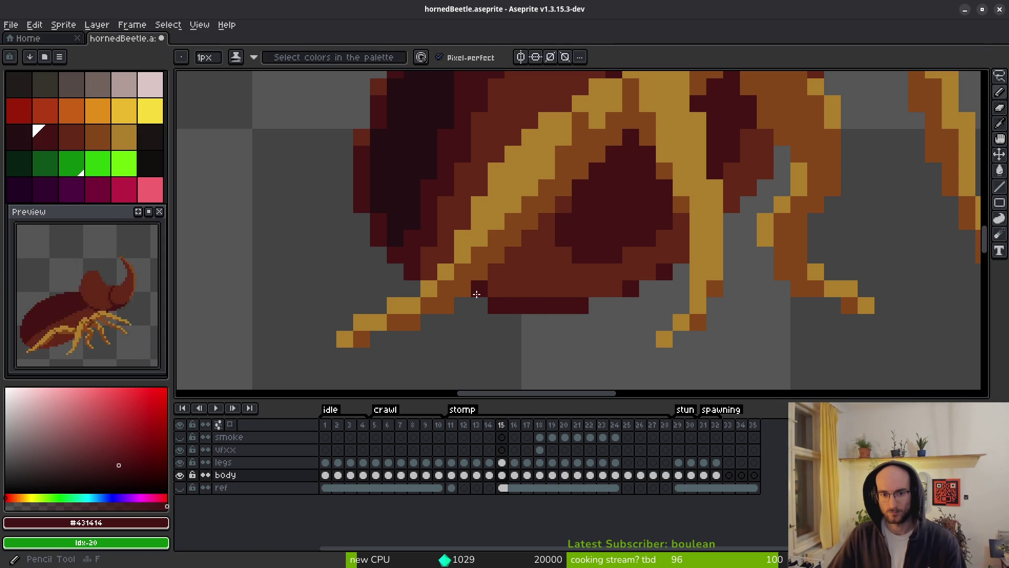
Add dark maroon #431414 pixels beside the front leg
alt+click(494, 289)
alt+click(545, 299)
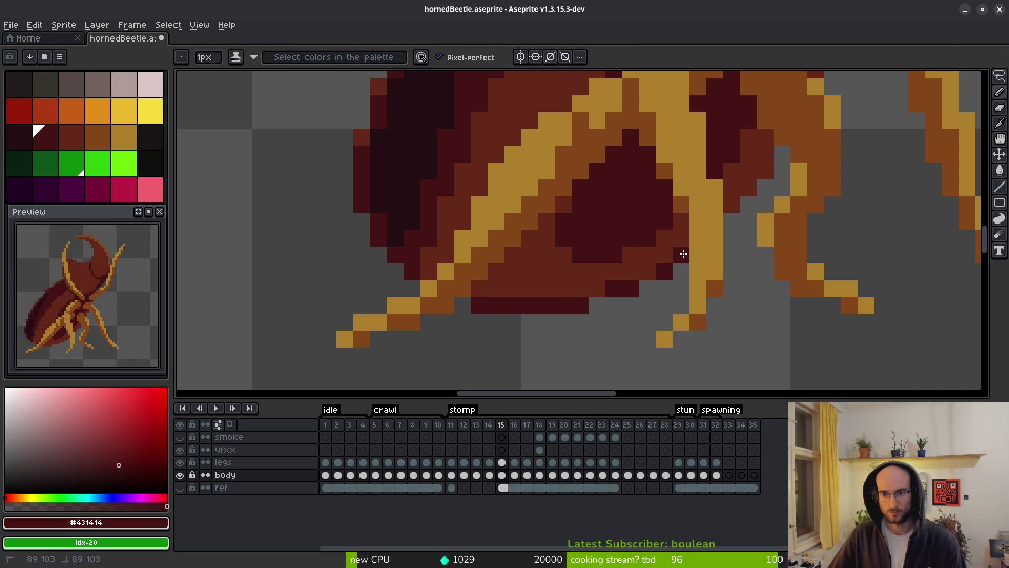
click(739, 187)
click(748, 170)
click(765, 154)
click(766, 171)
alt+click(748, 153)
Return to frame 14 and sample the darkest maroon #431414
scroll(777, 247, down, 5)
scroll(778, 247, down, 2)
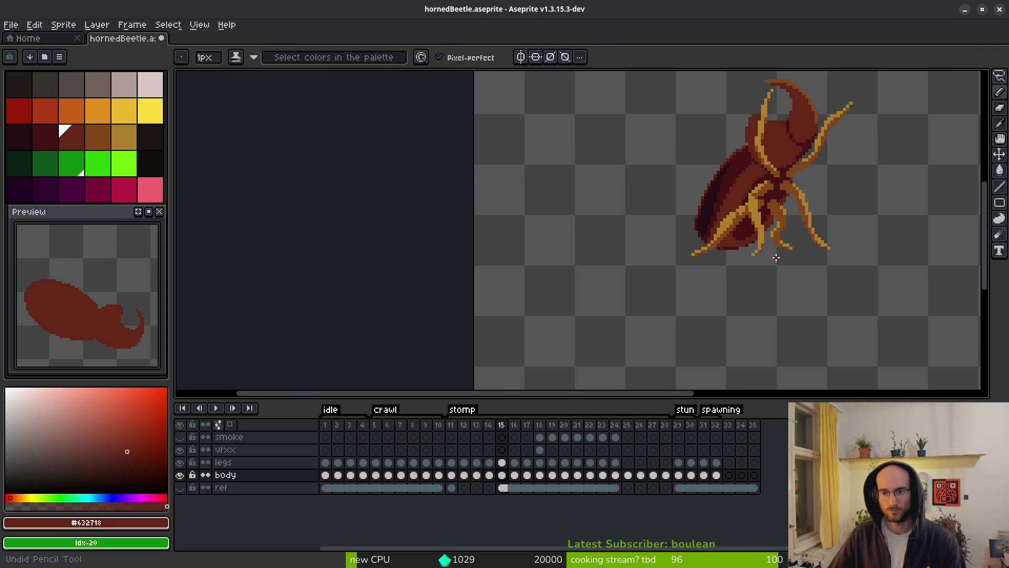
scroll(753, 266, up, 2)
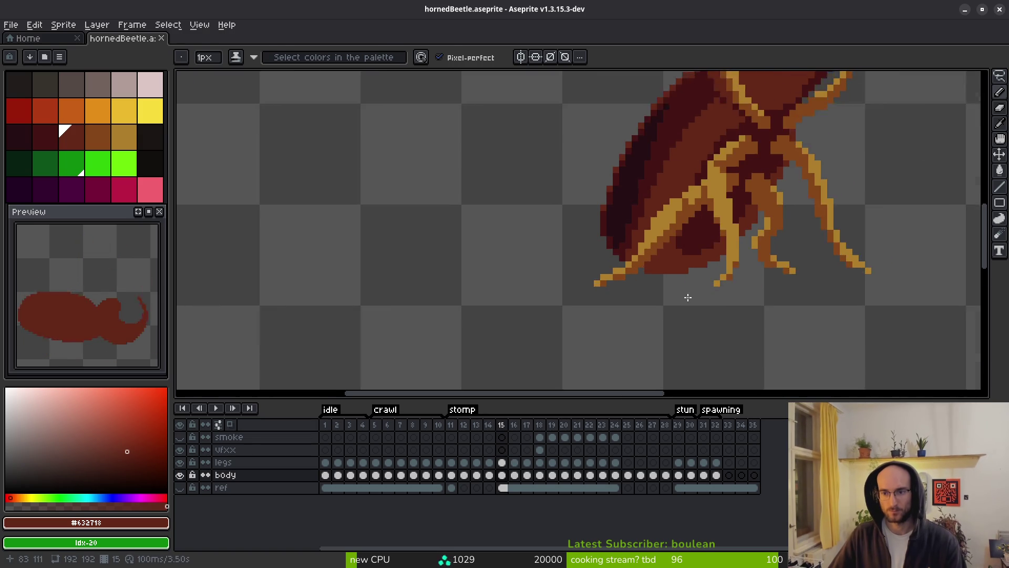
scroll(688, 298, down, 1)
key(comma)
alt+click(704, 233)
scroll(714, 233, up, 1)
scroll(714, 233, up, 1)
Paint dark maroon diagonal shadow strokes across the beetle's body on frame 14
mouse_move(720, 228)
mouse_down()
mouse_move(646, 275)
mouse_move(572, 302)
mouse_up()
drag(621, 280, 589, 318)
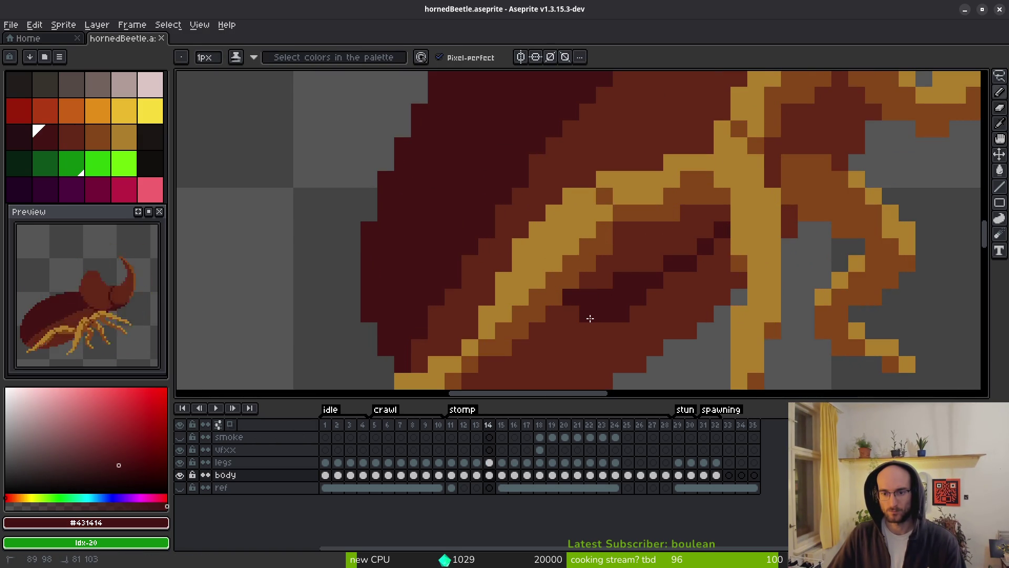
drag(669, 268, 655, 296)
key(period)
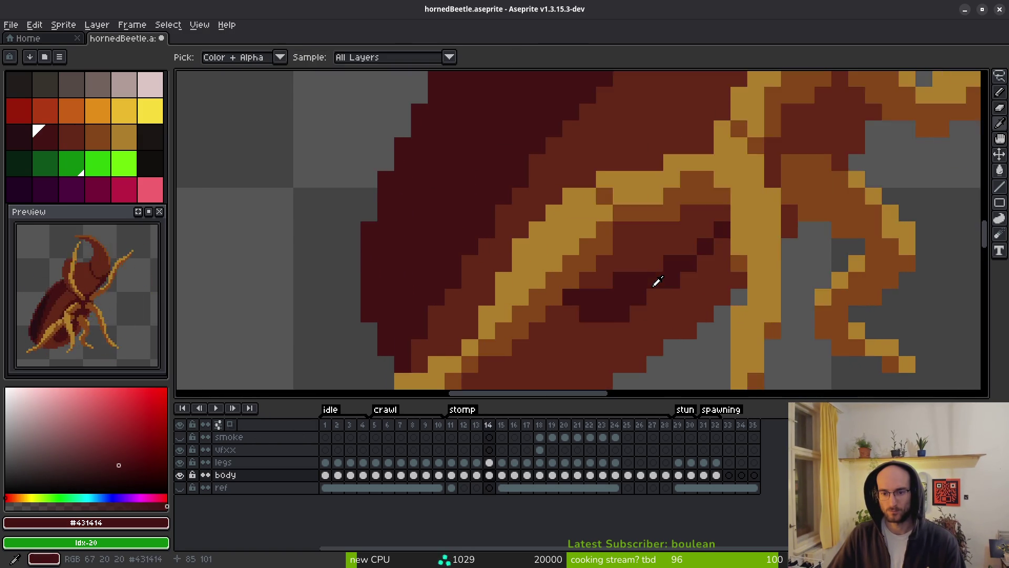
key(comma)
mouse_move(587, 279)
mouse_down()
mouse_move(623, 263)
mouse_move(653, 227)
mouse_move(672, 230)
mouse_up()
mouse_move(814, 152)
mouse_down()
mouse_move(780, 198)
mouse_move(733, 220)
mouse_move(734, 234)
mouse_up()
click(768, 180)
Pencil additional dark maroon shading pixels onto the beetle's belly
scroll(788, 153, up, 2)
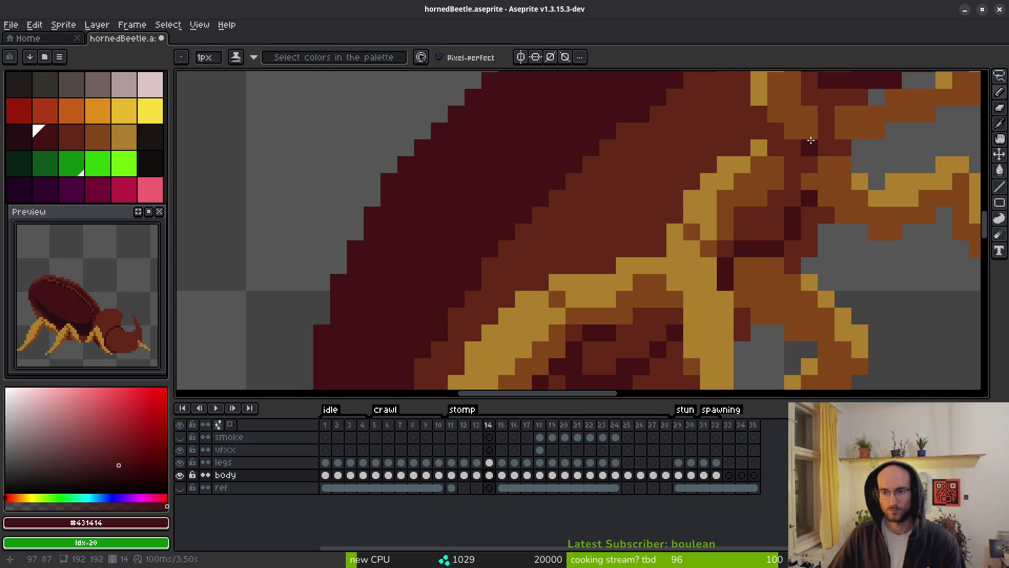
scroll(809, 178, up, 2)
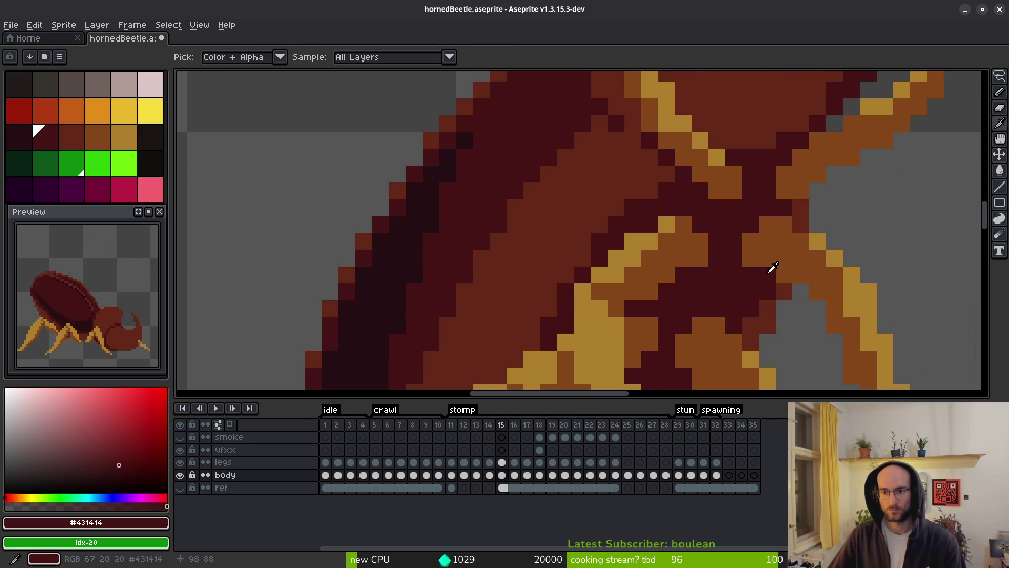
scroll(774, 275, right, 1)
mouse_move(778, 214)
mouse_down()
mouse_move(766, 198)
mouse_move(759, 220)
mouse_up()
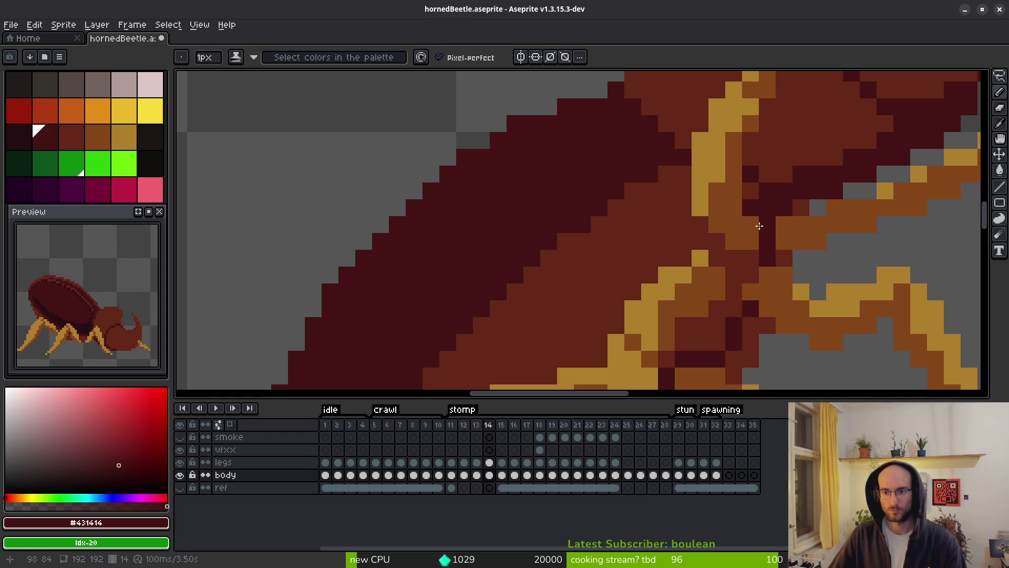
click(711, 236)
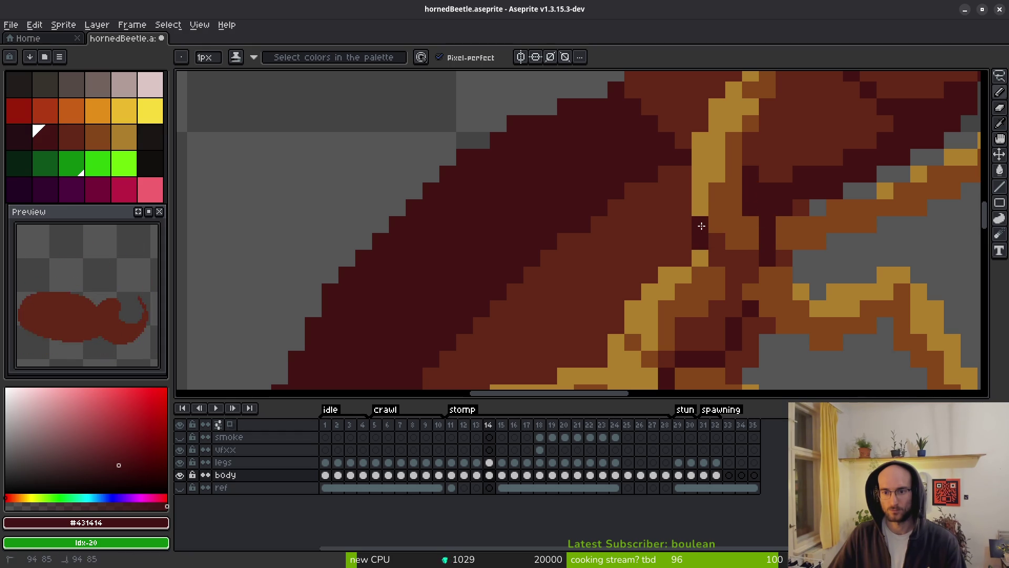
mouse_move(635, 252)
mouse_down()
mouse_move(719, 202)
mouse_move(646, 299)
mouse_move(655, 283)
mouse_up()
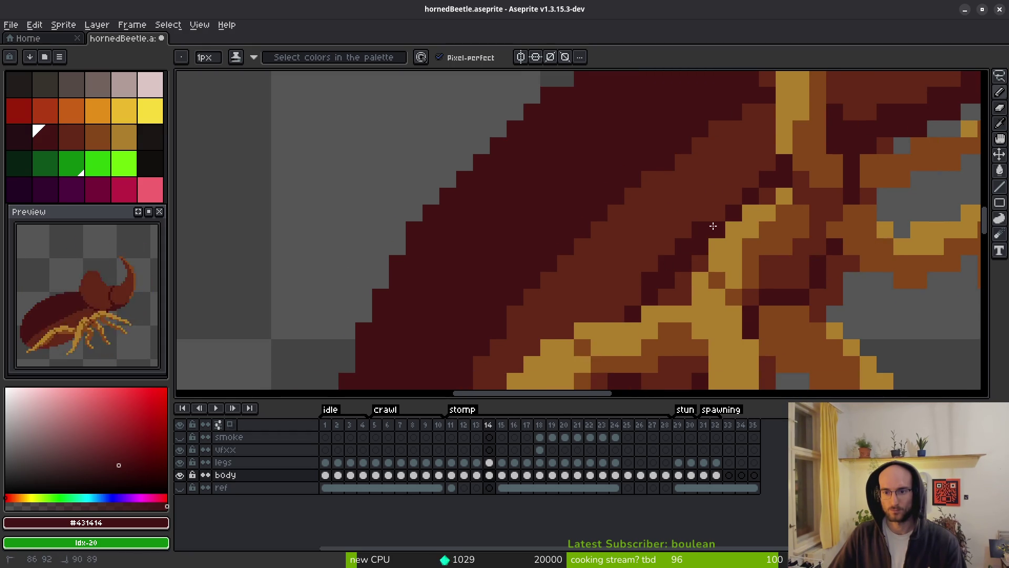
Try a dark maroon bucket fill on the brown body, then undo it
key(g)
click(778, 270)
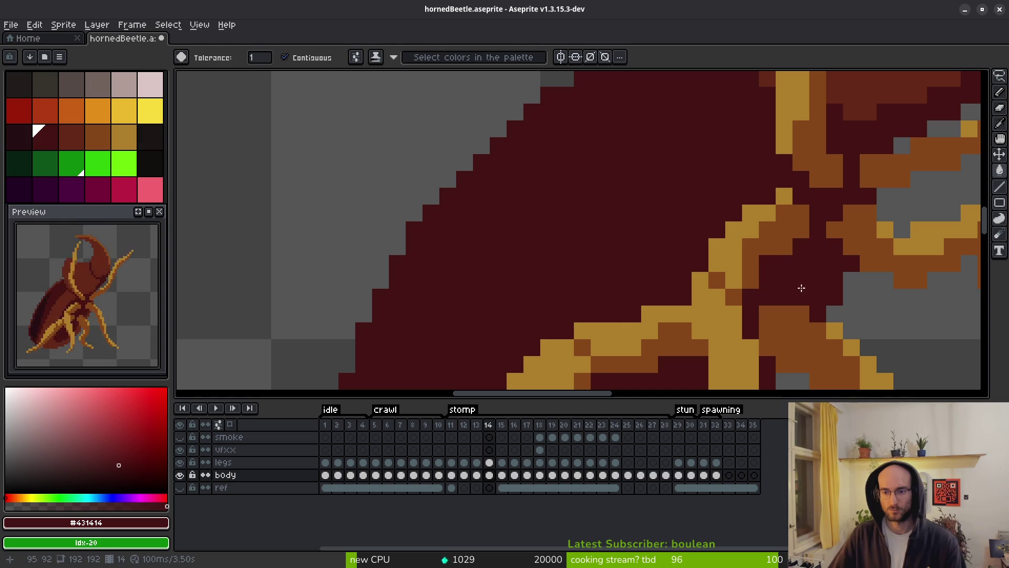
key(ctrl+z)
key(b)
Dot dark maroon pixels into the body shading and shade a lower patch
mouse_move(820, 215)
mouse_down()
mouse_move(835, 211)
mouse_move(802, 198)
mouse_up()
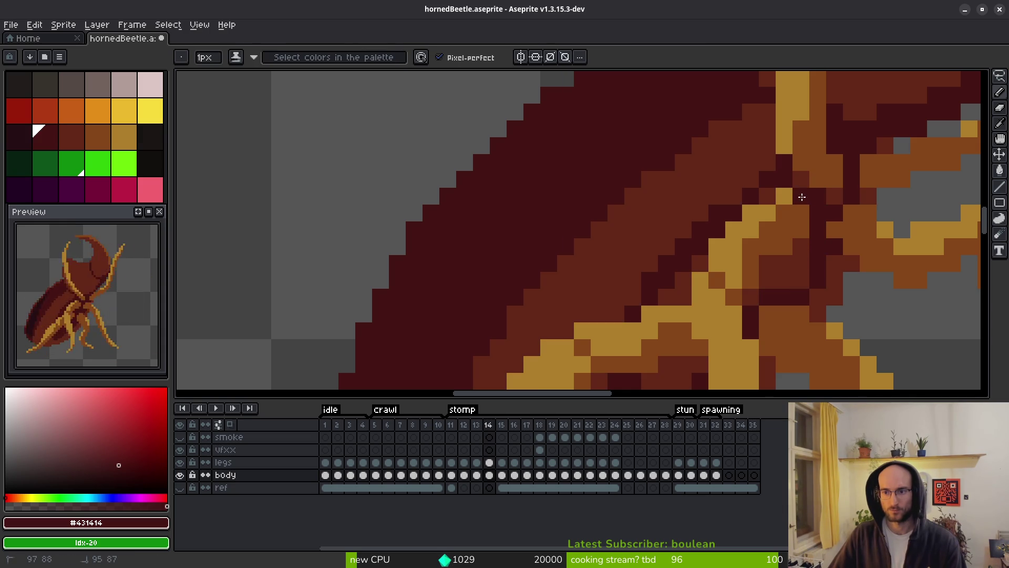
drag(768, 282, 779, 268)
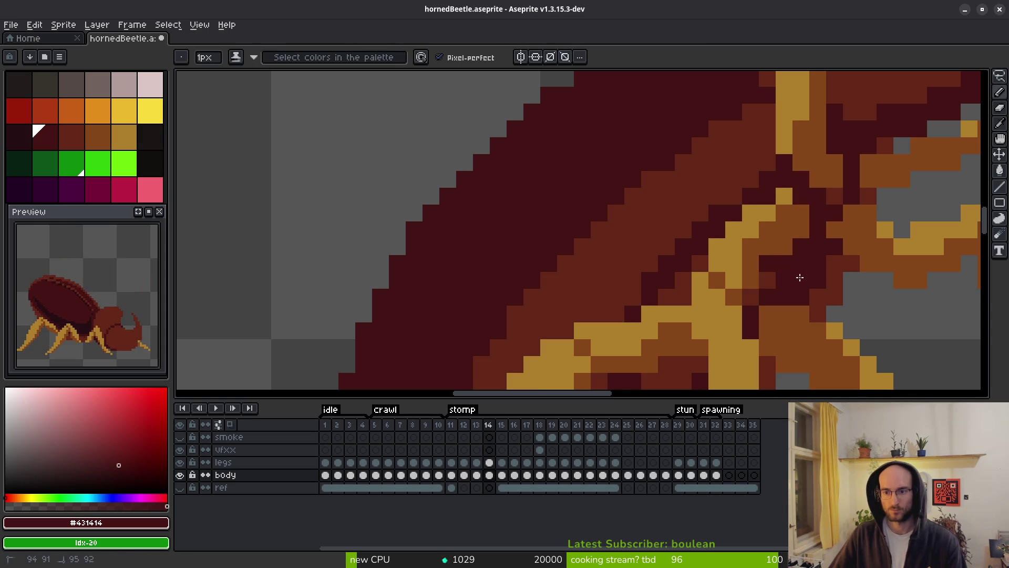
click(796, 283)
scroll(793, 289, down, 5)
click(780, 205)
click(729, 171)
click(712, 187)
drag(709, 194, 696, 210)
mouse_move(651, 309)
mouse_down()
mouse_move(645, 323)
mouse_move(693, 282)
mouse_move(665, 326)
mouse_up()
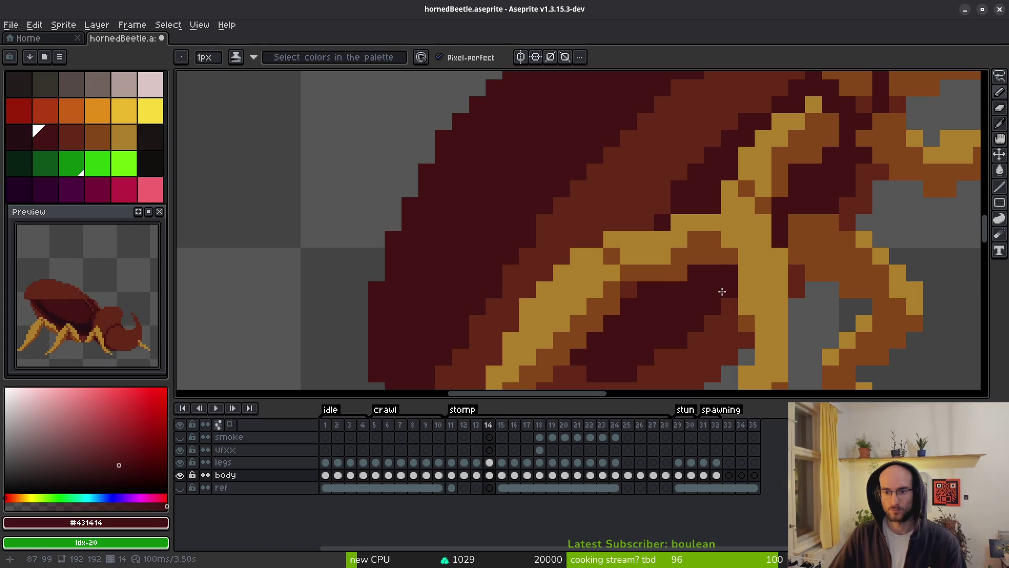
Play the animation to review, then touch up the shading with dark maroon
scroll(708, 297, down, 1)
key(i)
key(Return)
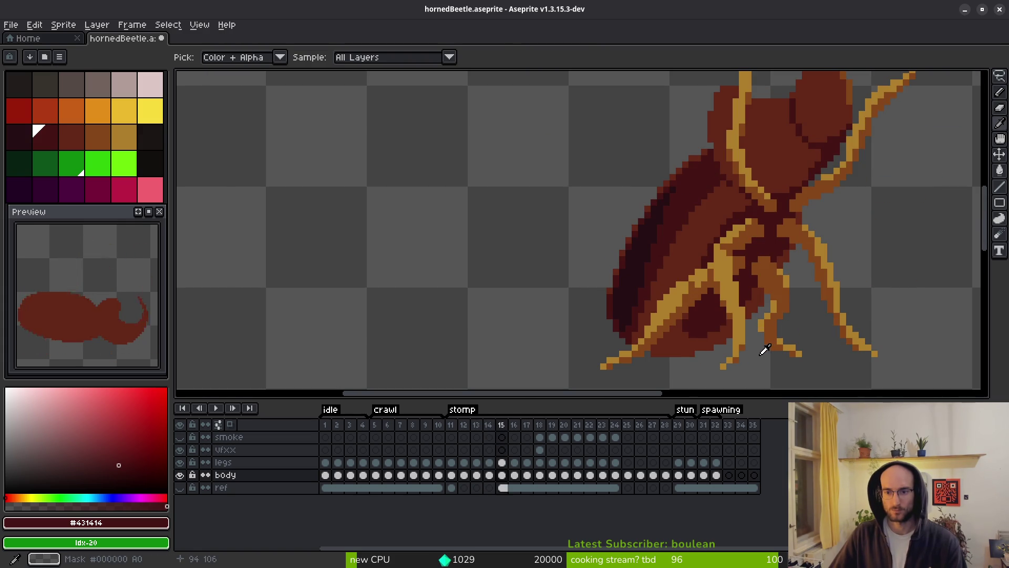
key(Return)
key(b)
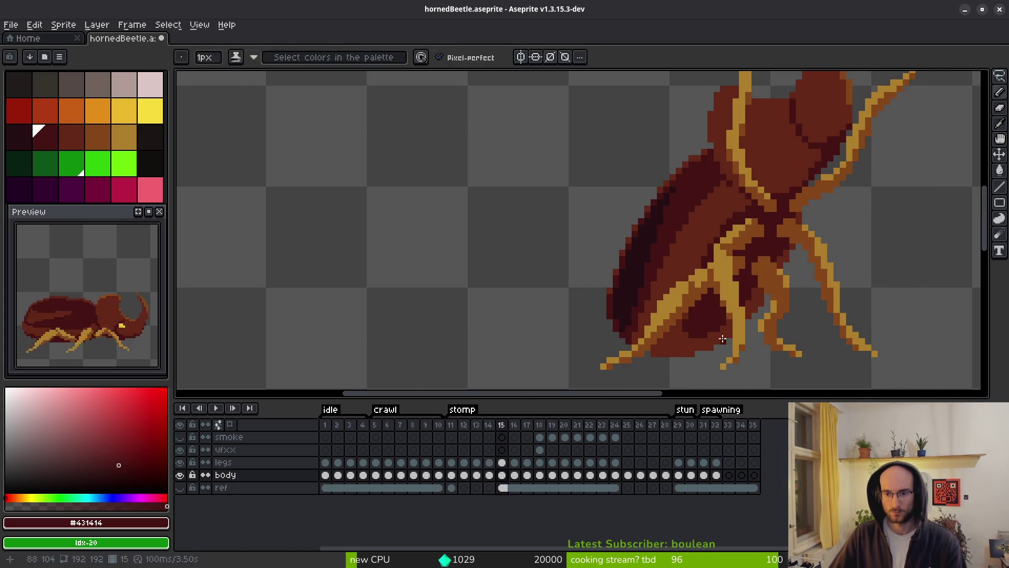
scroll(707, 276, up, 3)
click(707, 276)
key(ctrl+z)
mouse_move(685, 272)
mouse_down()
mouse_move(599, 338)
mouse_move(630, 329)
mouse_up()
scroll(585, 350, down, 3)
Play back the motion again, then draw a short dark line on the leg
key(Return)
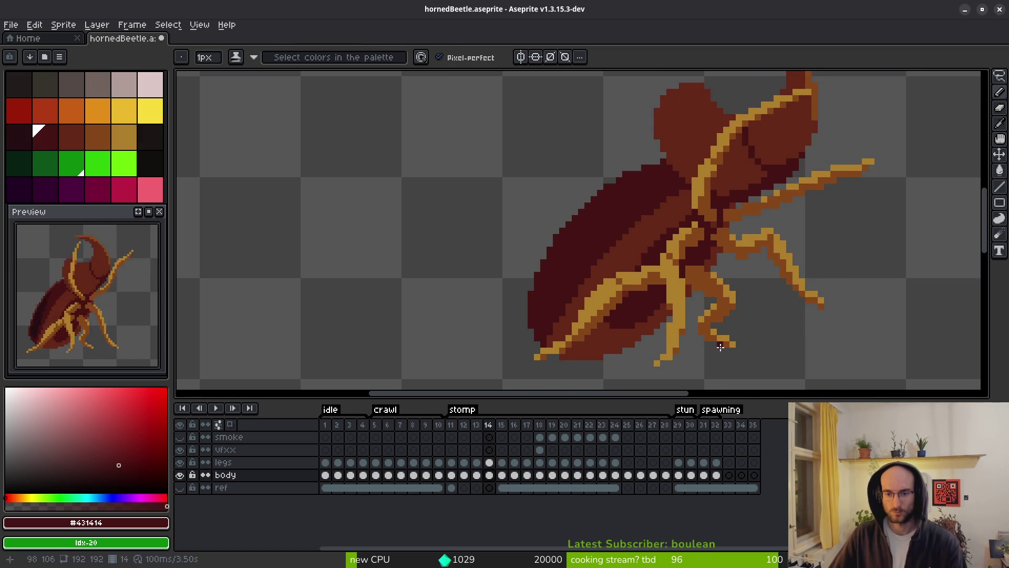
key(i)
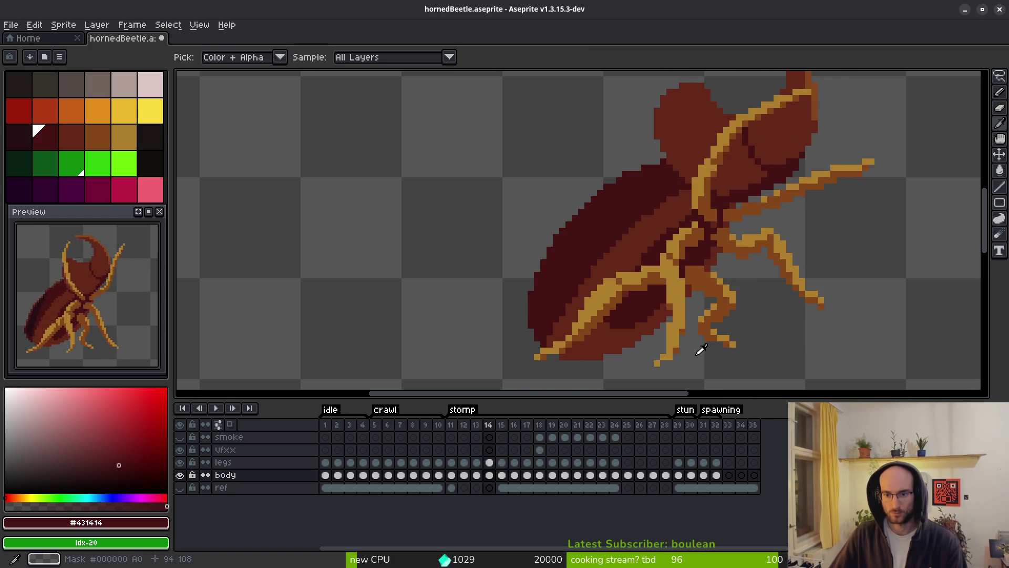
key(Return)
key(i)
key(Return)
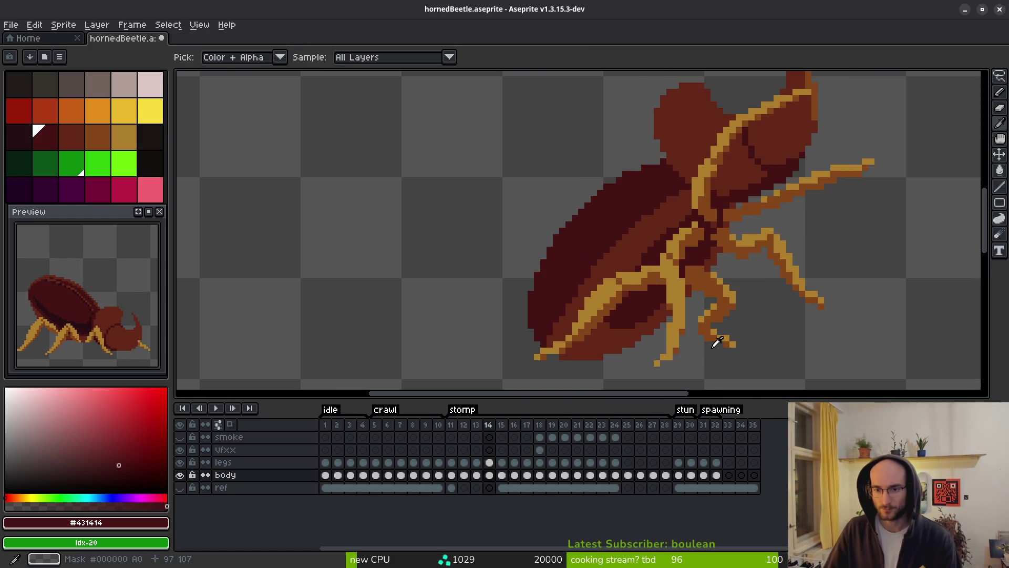
key(b)
scroll(684, 320, up, 2)
mouse_move(659, 294)
mouse_down()
mouse_move(572, 308)
mouse_move(579, 293)
mouse_move(536, 343)
mouse_move(555, 310)
mouse_move(636, 292)
mouse_up()
Add dark shading pixels near the leg joint and a diagonal shadow line
drag(814, 195, 811, 145)
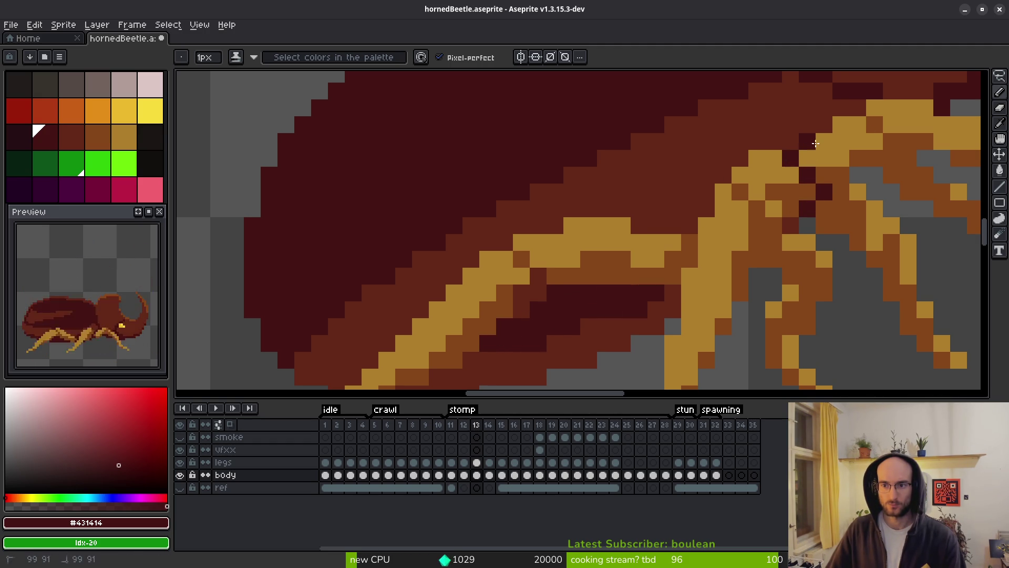
mouse_move(718, 175)
mouse_down()
mouse_move(702, 205)
mouse_move(675, 219)
mouse_up()
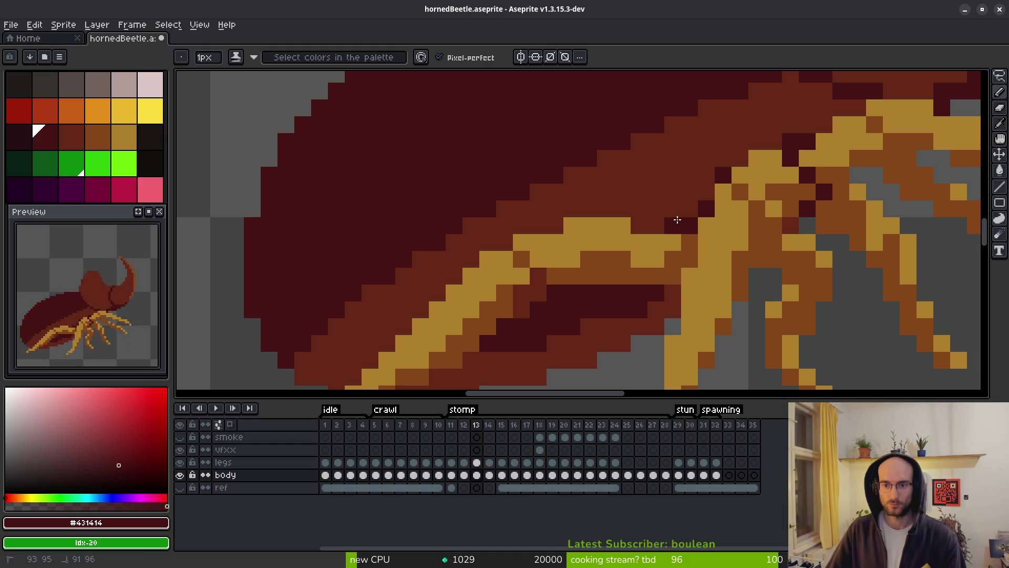
click(658, 220)
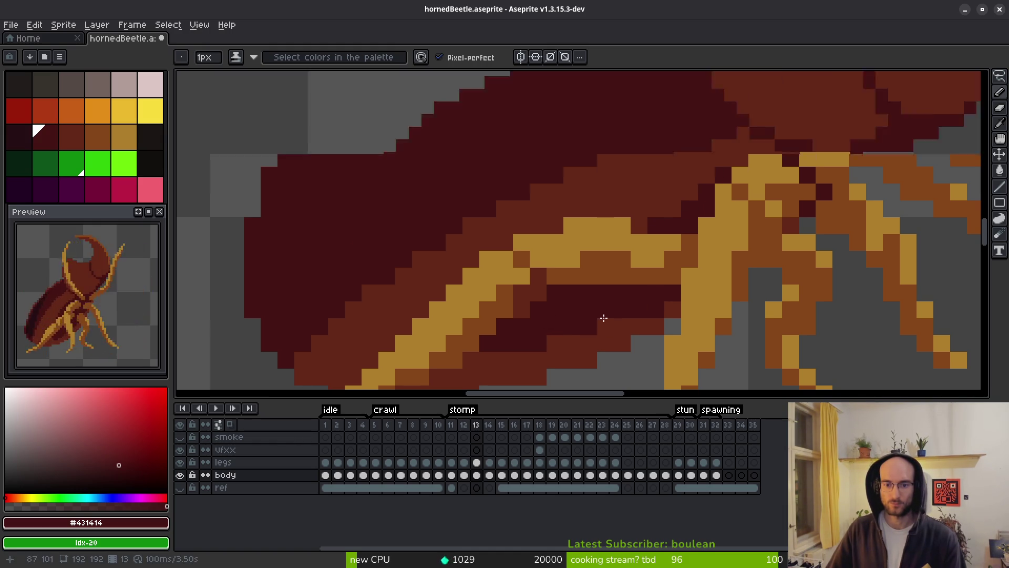
scroll(601, 312, down, 5)
scroll(604, 321, up, 5)
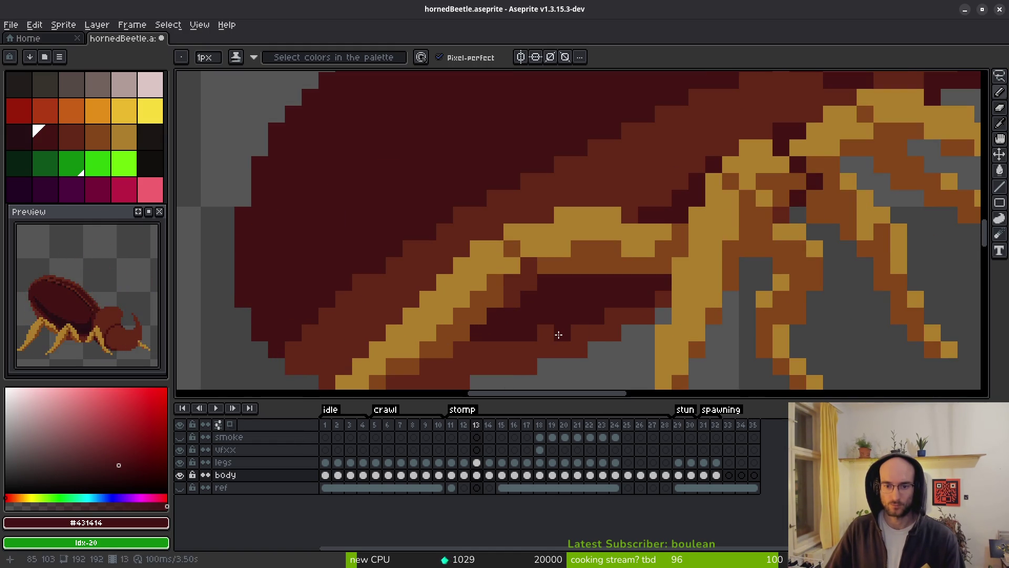
Repaint a body pixel with secondary colour brown #632718
right_click(545, 282)
alt+right_click(528, 266)
right_click(545, 282)
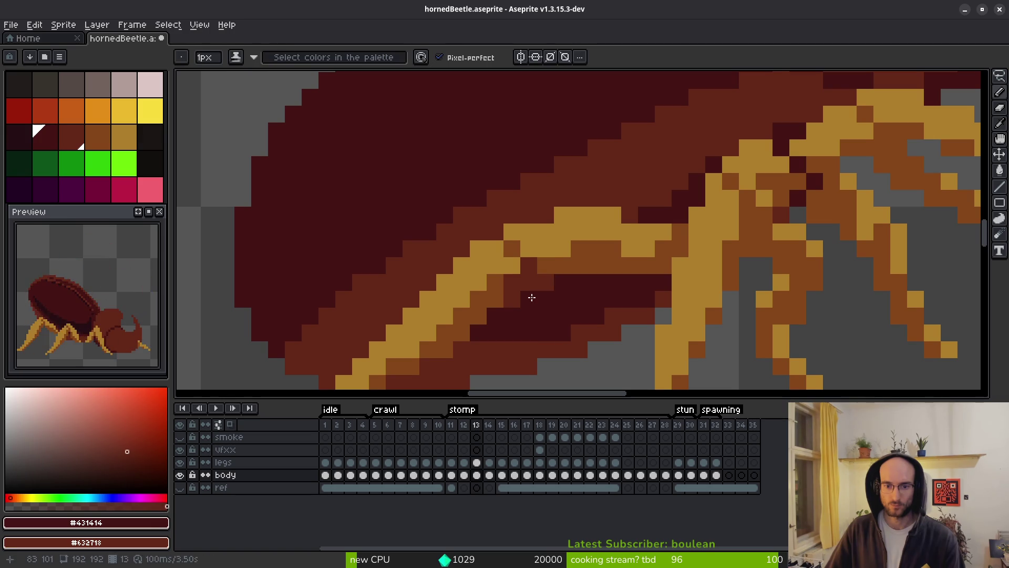
scroll(547, 338, down, 4)
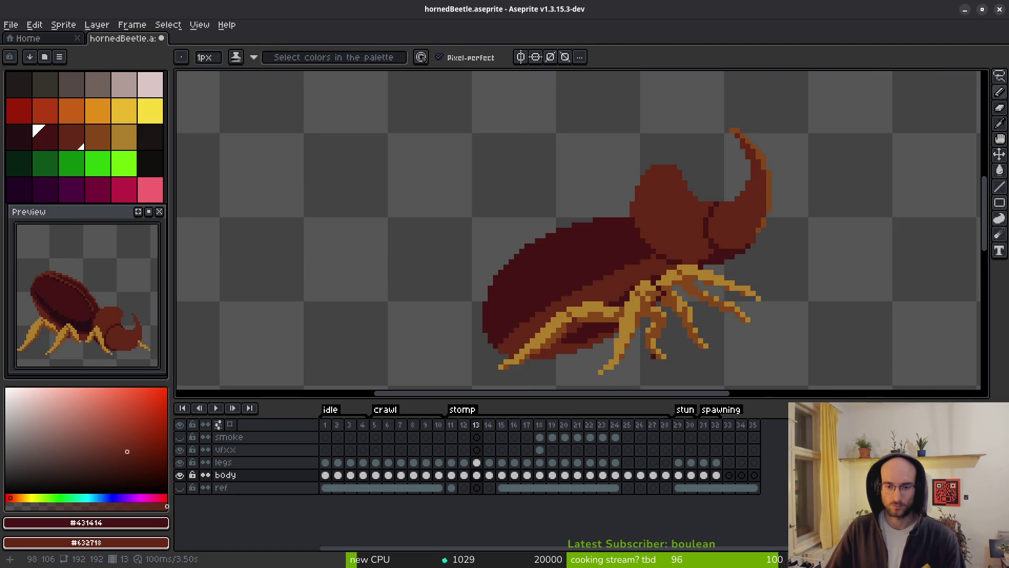
Compare neighbouring frames, then paint a brown stroke across the dark belly
key(Left)
key(Left)
key(Right)
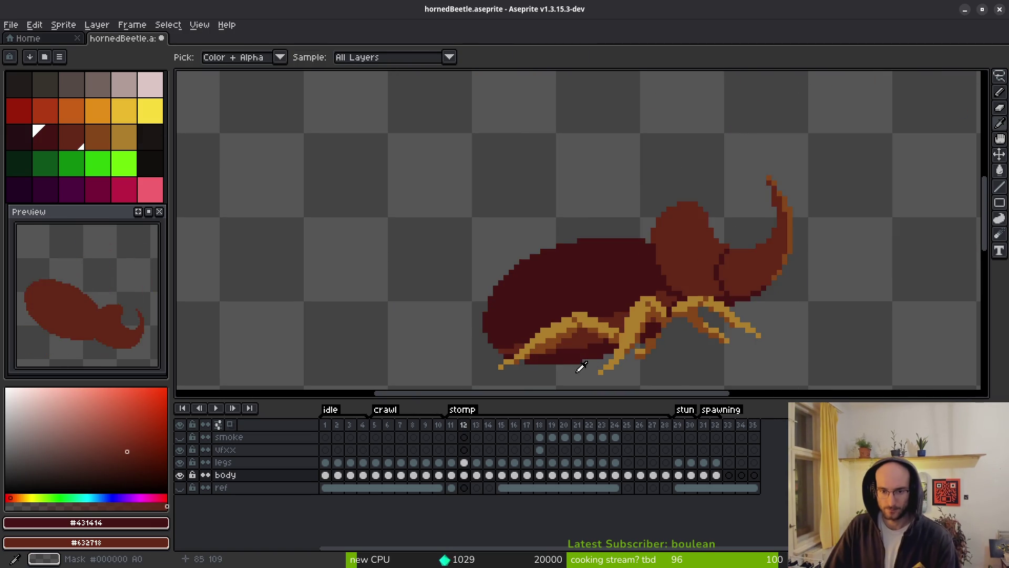
scroll(483, 331, up, 5)
mouse_move(702, 240)
mouse_down()
mouse_move(498, 275)
mouse_move(493, 288)
mouse_move(417, 308)
mouse_move(308, 292)
mouse_up()
click(434, 307)
scroll(685, 261, down, 6)
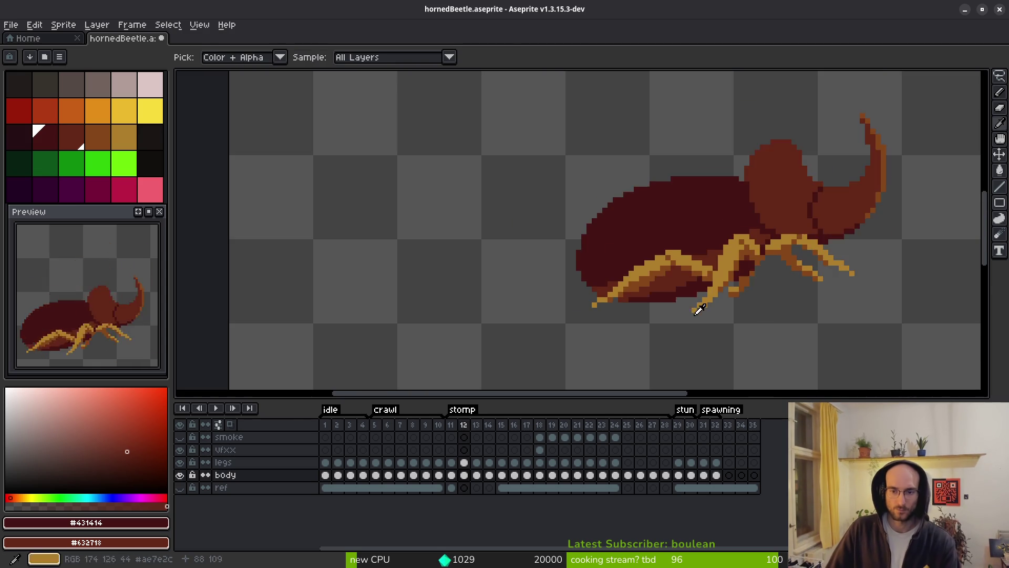
Fill a grey gap pixel in the belly with dark maroon
key(alt)
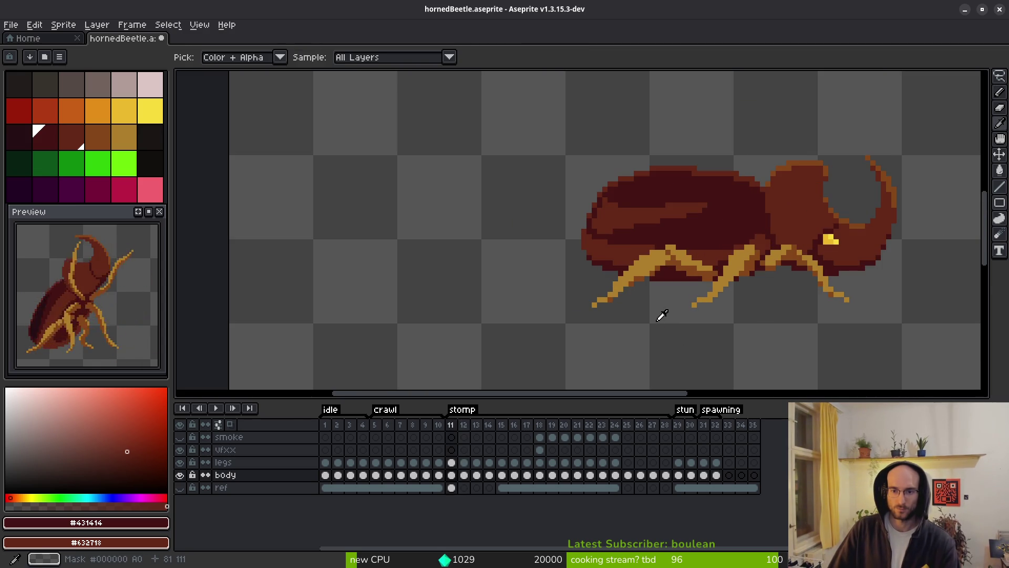
scroll(590, 300, up, 6)
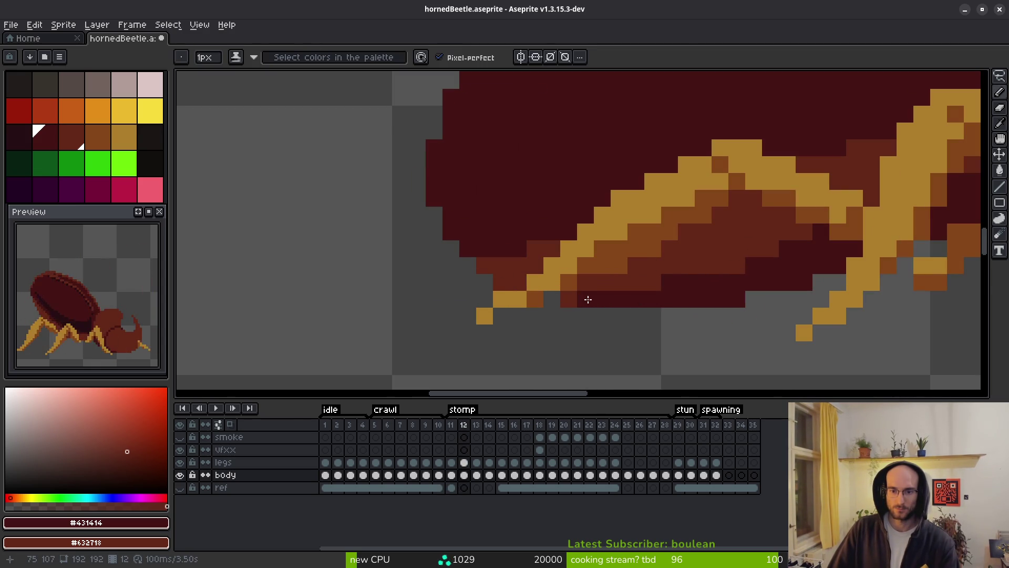
click(558, 302)
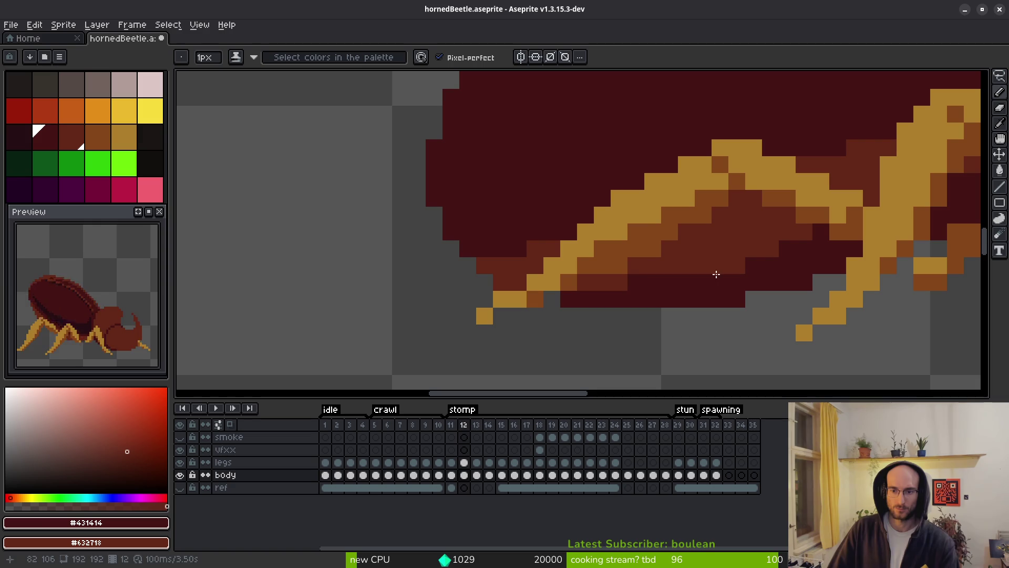
scroll(764, 260, down, 5)
scroll(817, 317, up, 4)
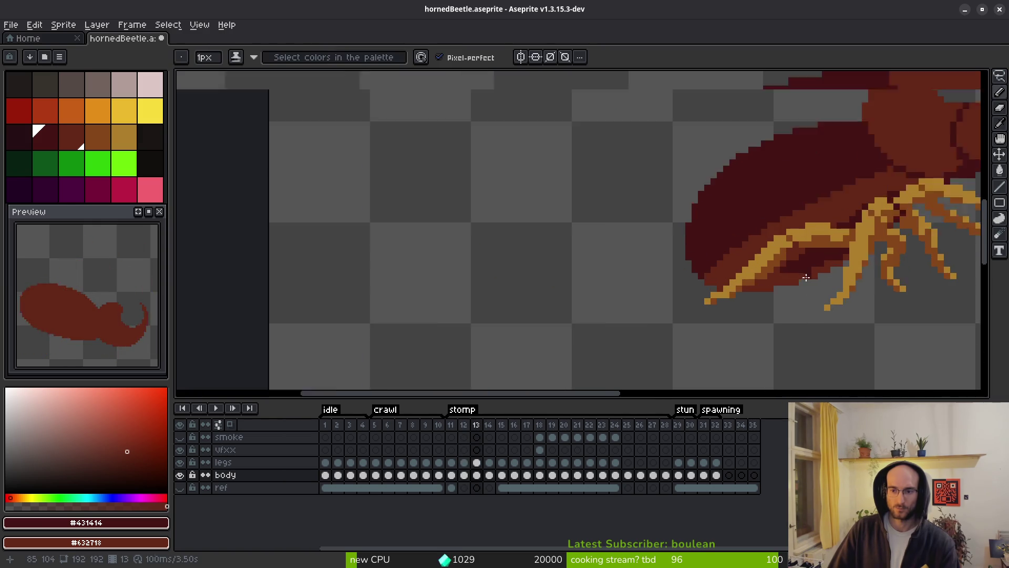
Pencil dark red along the belly edge and trace the body's lower edge
mouse_move(783, 274)
mouse_down()
mouse_move(709, 274)
mouse_move(736, 260)
mouse_up()
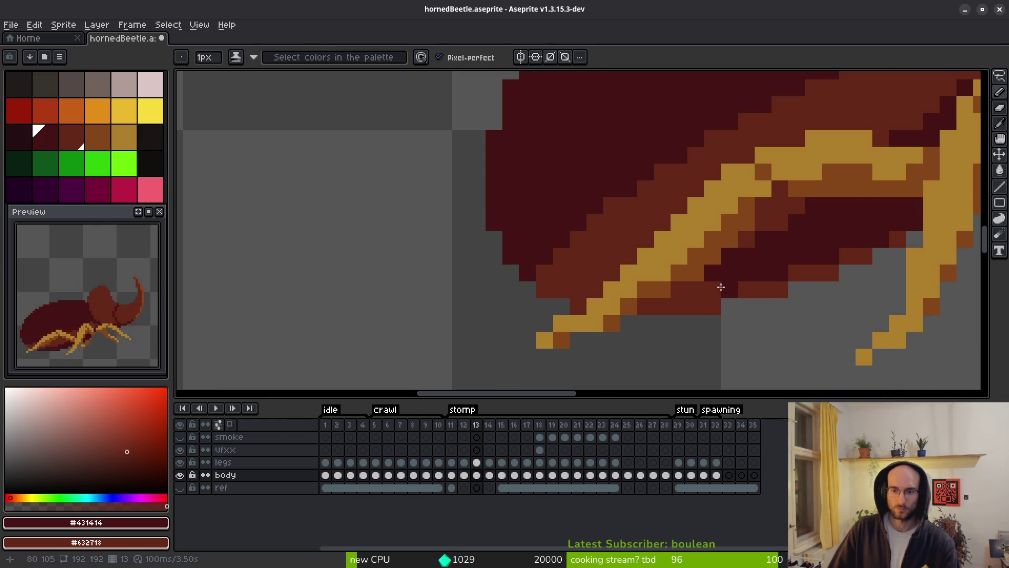
scroll(721, 287, down, 3)
scroll(759, 304, up, 3)
mouse_move(759, 304)
mouse_down()
mouse_move(783, 292)
mouse_move(752, 311)
mouse_up()
mouse_move(815, 284)
mouse_down()
mouse_move(929, 266)
mouse_move(742, 303)
mouse_up()
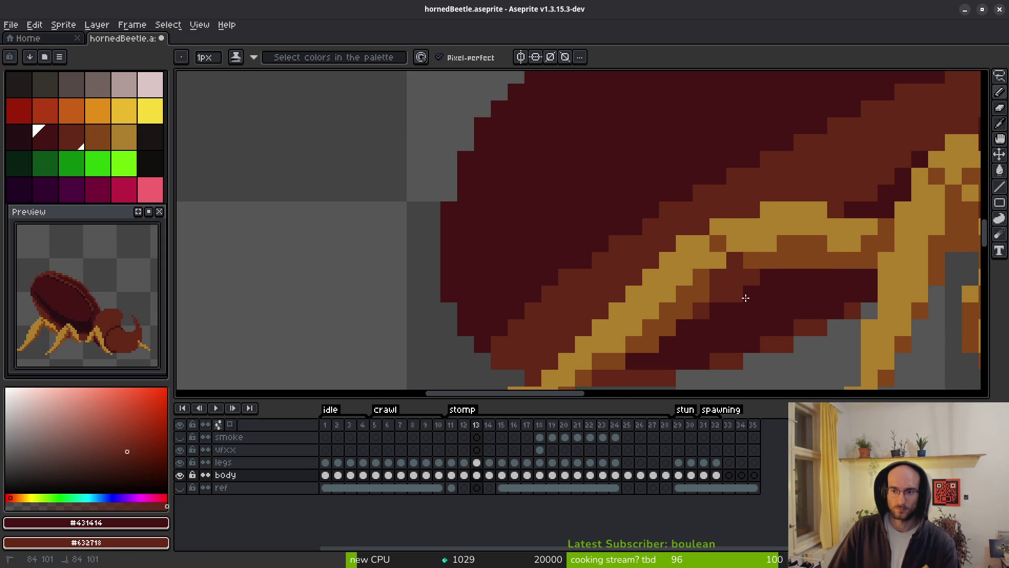
drag(849, 259, 645, 282)
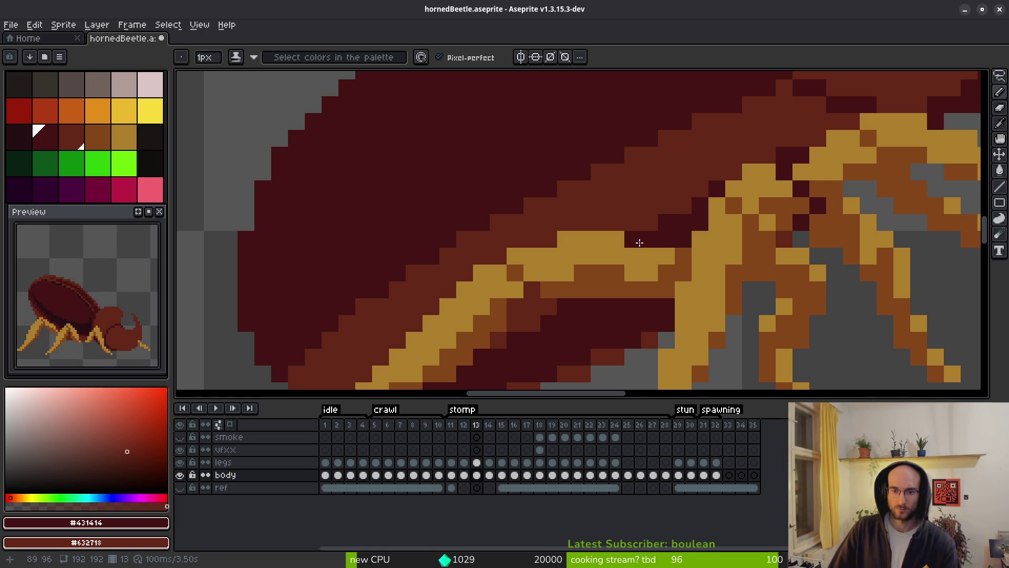
scroll(639, 241, down, 4)
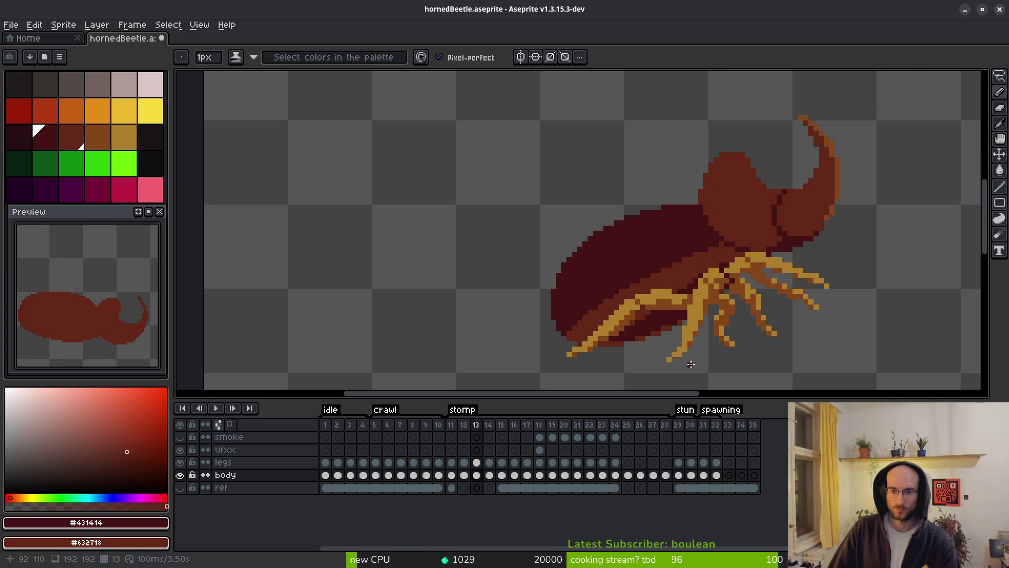
Advance to stomp frame 14, comparing it with its neighbour, and return to the Pencil
key(i)
key(Right)
key(Left)
key(Right)
key(b)
scroll(657, 337, up, 3)
Paint dark #431414 pixels along the shell's underside on frame 14
drag(665, 264, 639, 279)
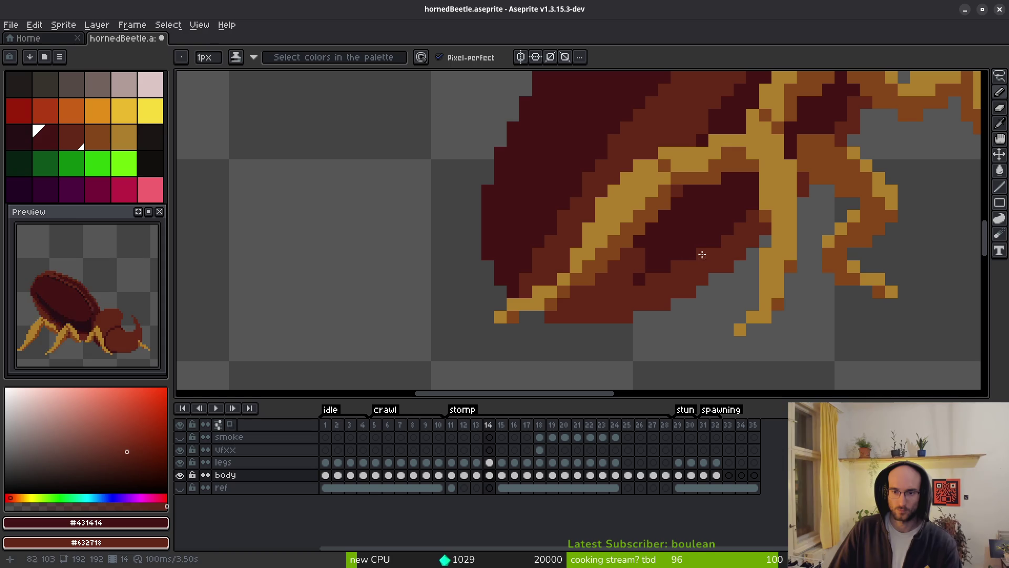
click(746, 224)
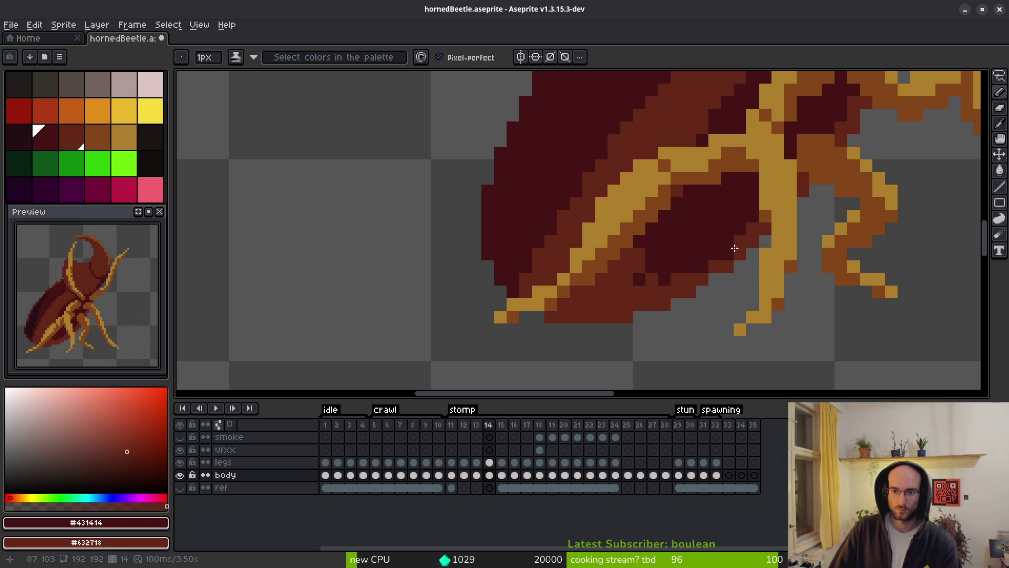
scroll(718, 249, down, 3)
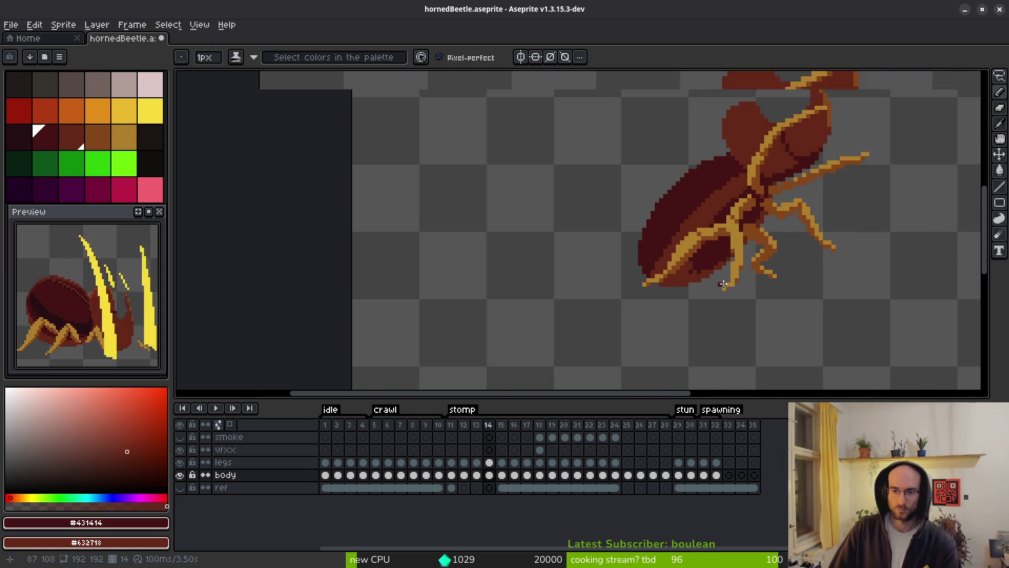
scroll(709, 211, up, 3)
drag(666, 243, 627, 252)
scroll(657, 268, down, 6)
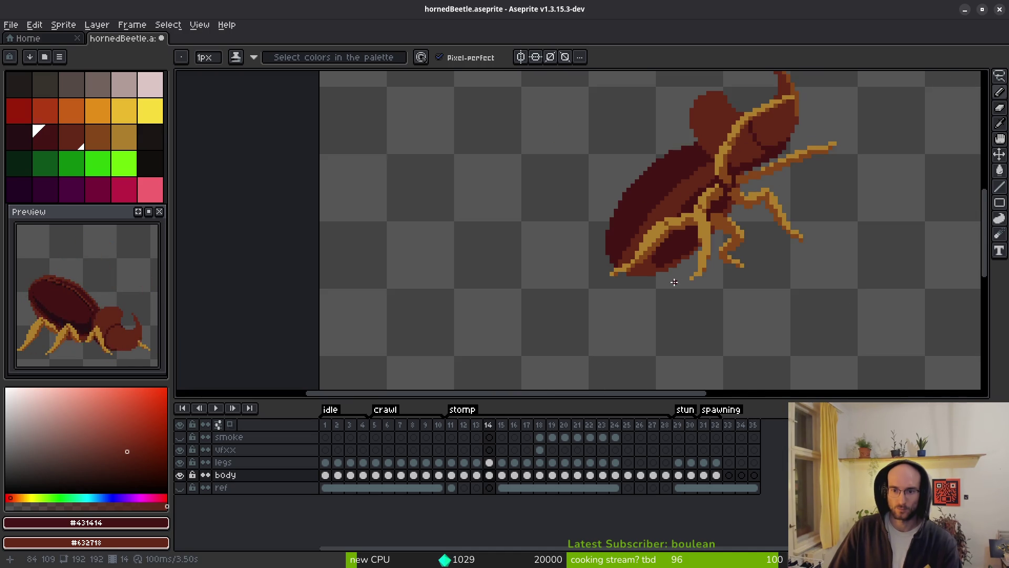
scroll(695, 281, up, 1)
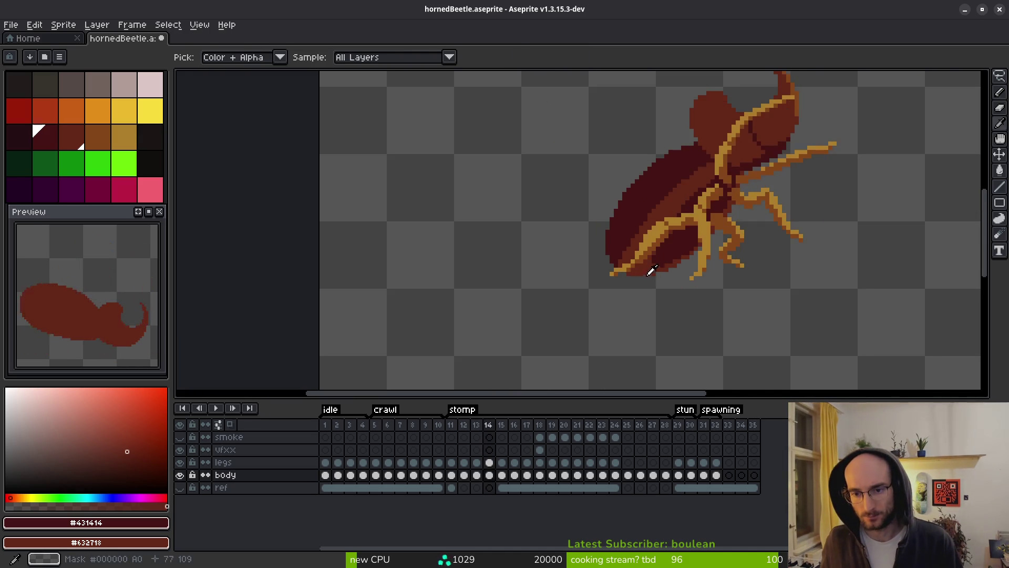
scroll(646, 284, up, 4)
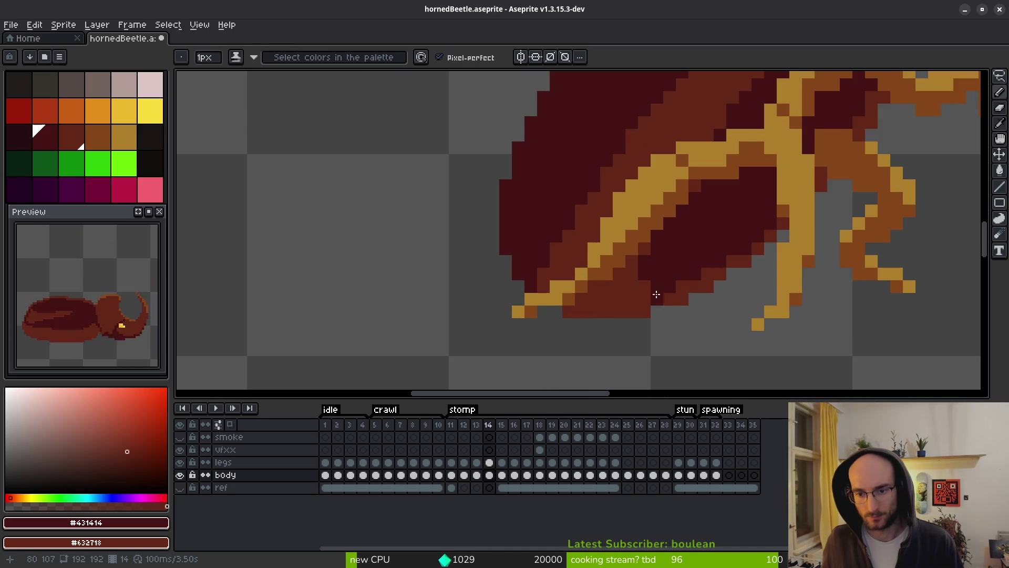
Flip back and forth through frames 13–16 to compare the shell edit
key(i)
key(Right)
key(Left)
key(Right)
key(Left)
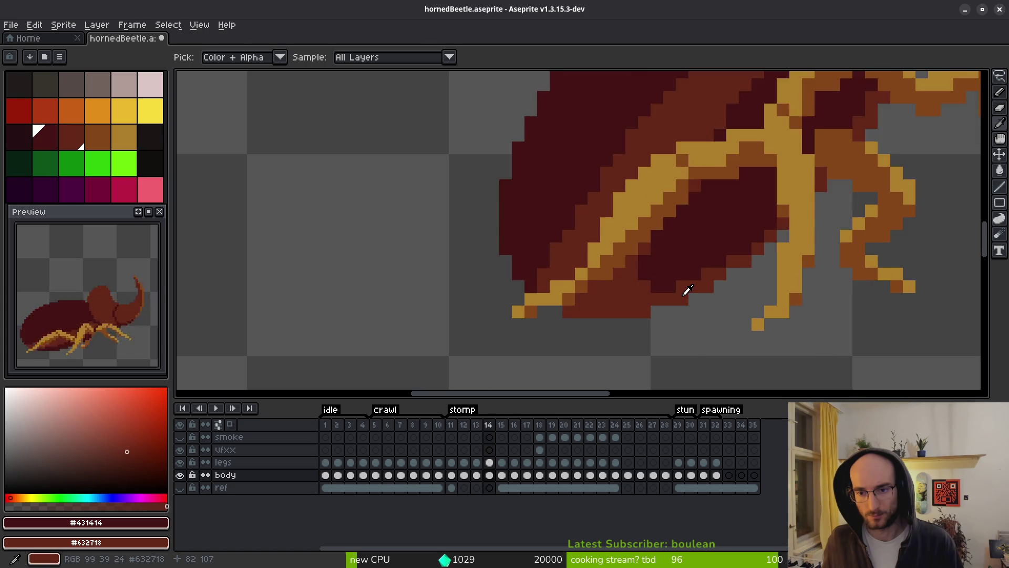
key(Right)
key(Left)
key(Left)
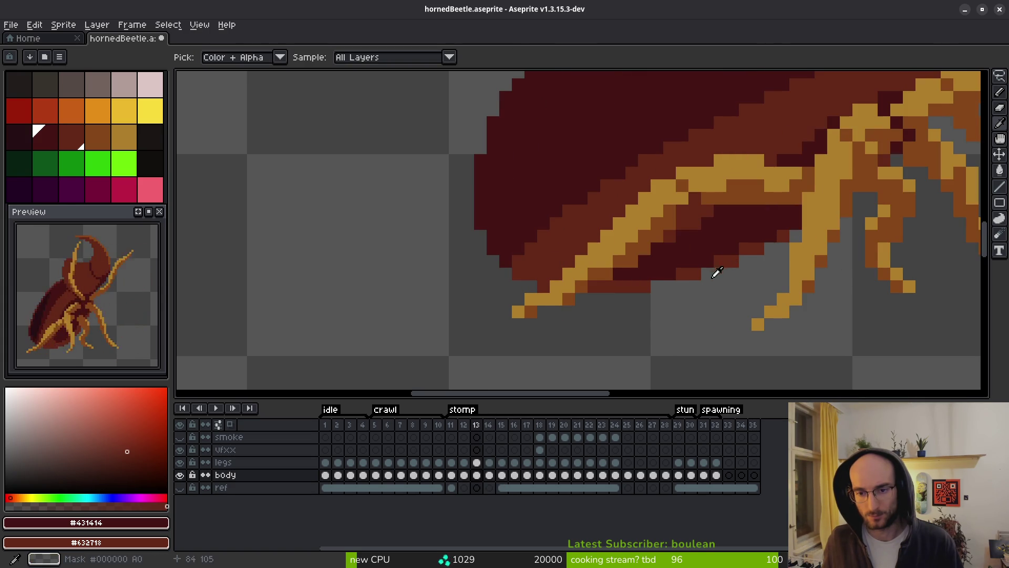
scroll(636, 285, down, 4)
key(Right)
key(Left)
key(Right)
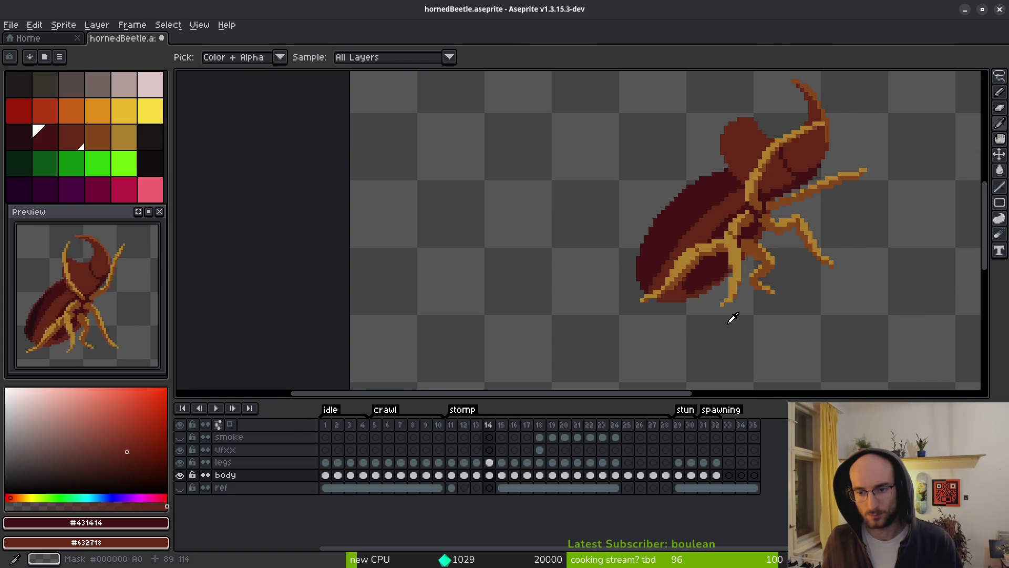
key(Right)
key(Right)
key(b)
Zoom in and out on the canvas to inspect the beetle's belly shading
scroll(694, 293, up, 2)
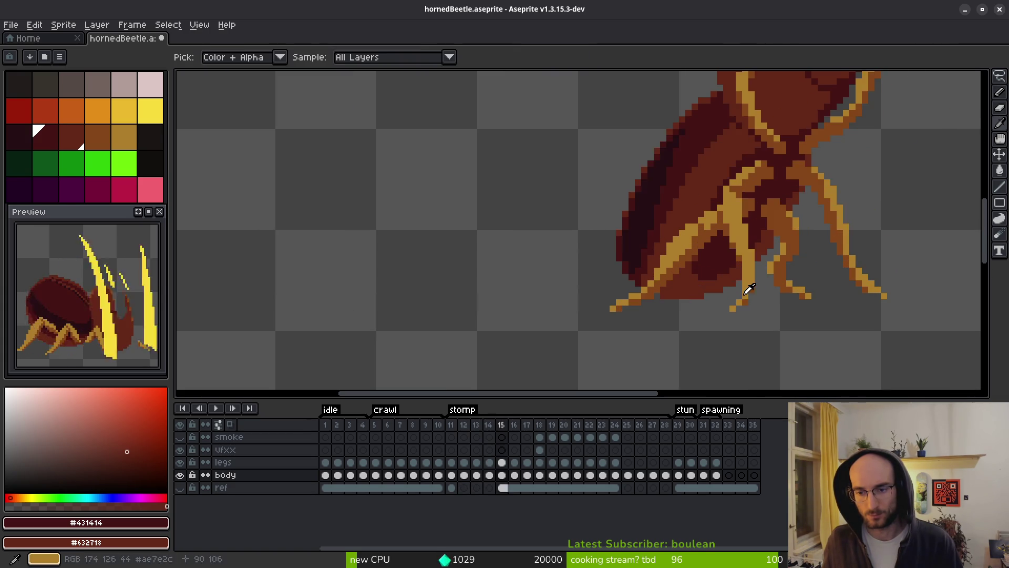
scroll(727, 300, up, 1)
scroll(727, 300, down, 3)
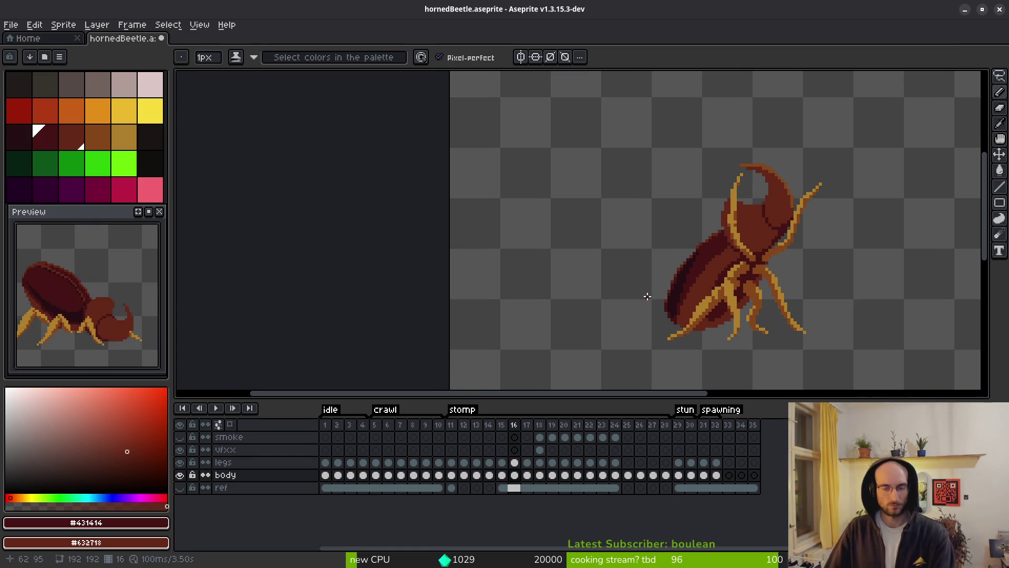
scroll(657, 289, up, 1)
scroll(669, 285, down, 1)
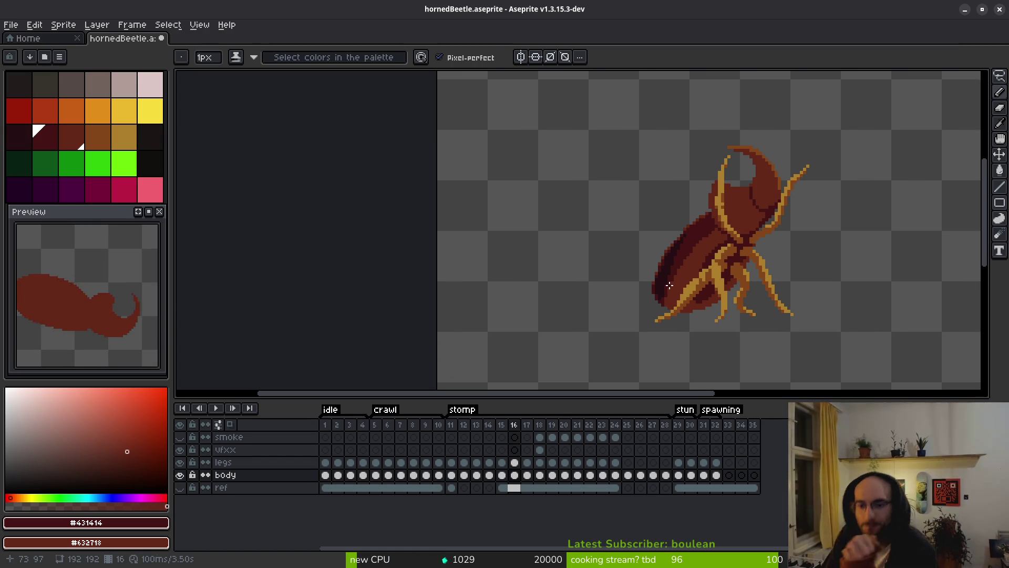
scroll(663, 281, up, 5)
scroll(726, 261, down, 2)
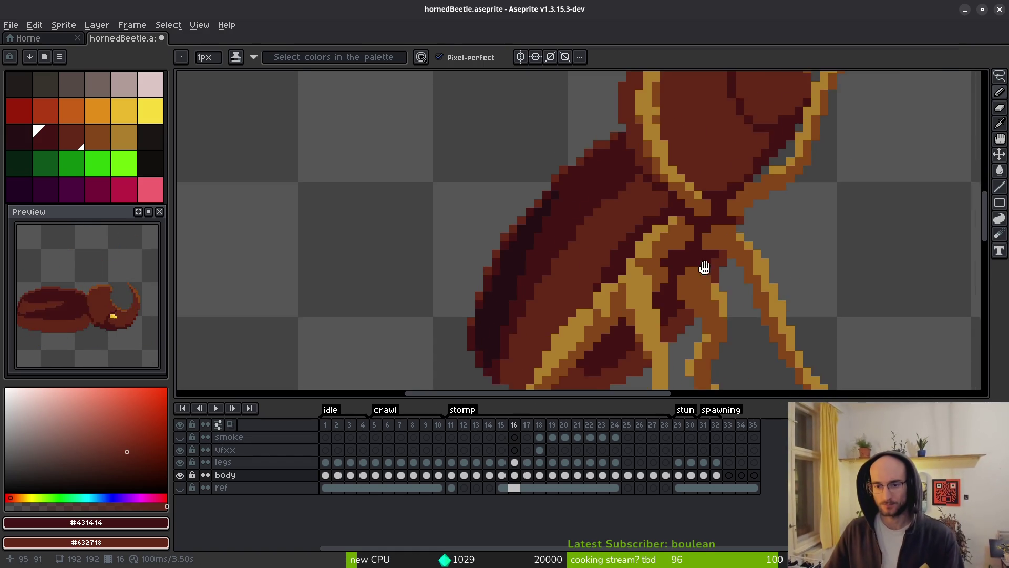
alt+scroll(683, 292, up, 4)
alt+scroll(678, 295, down, 1)
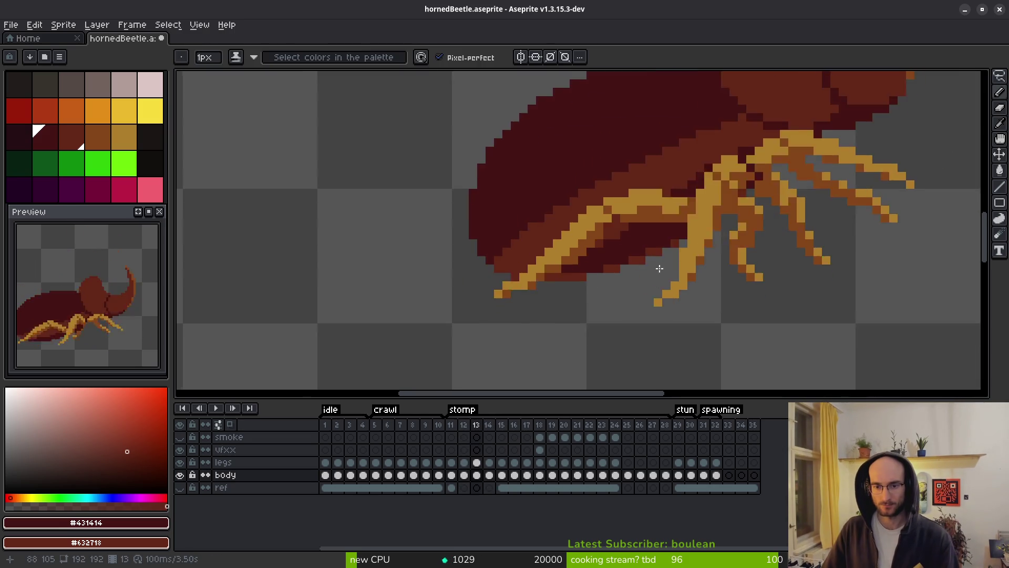
Paint the body's lower edge dark on the current stomp frame
scroll(660, 273, up, 2)
mouse_move(566, 263)
mouse_down()
mouse_move(487, 289)
mouse_move(450, 286)
mouse_move(521, 288)
mouse_up()
click(389, 286)
scroll(608, 281, down, 5)
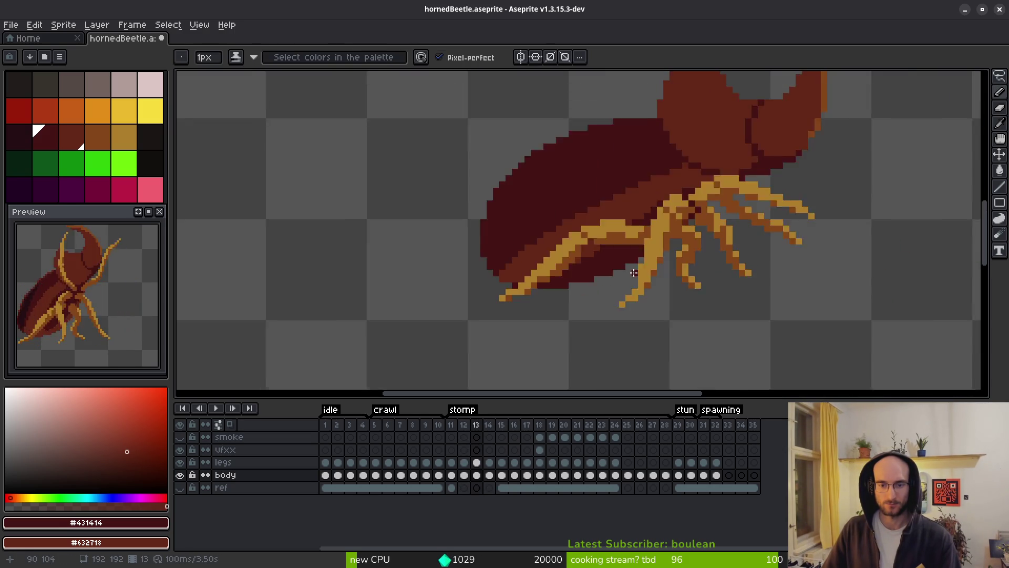
scroll(609, 278, up, 1)
scroll(611, 276, up, 5)
scroll(612, 276, down, 3)
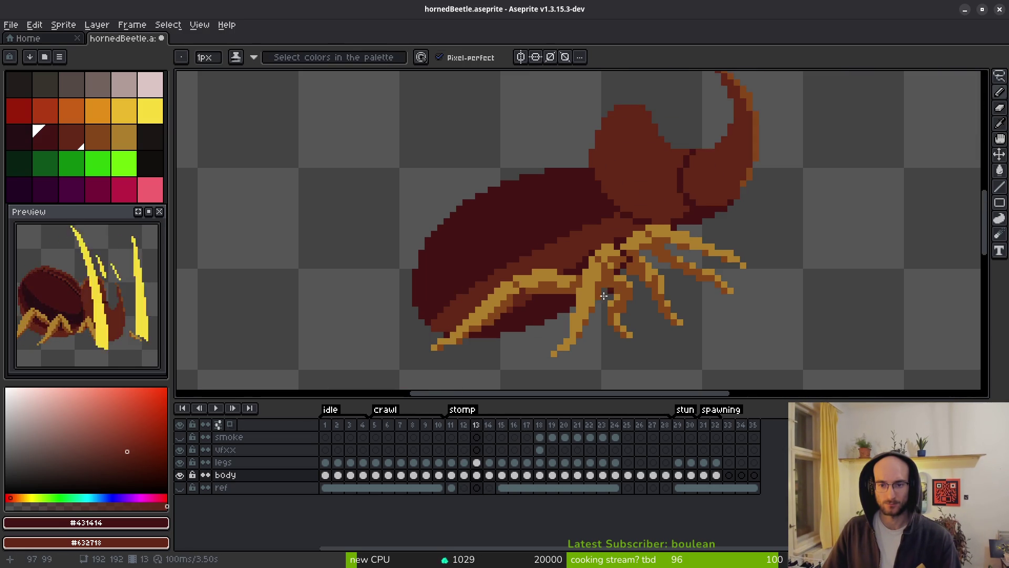
On frame 14, fill the lighter maroon shell area dark and darken a pixel between the legs
key(Right)
scroll(599, 281, up, 3)
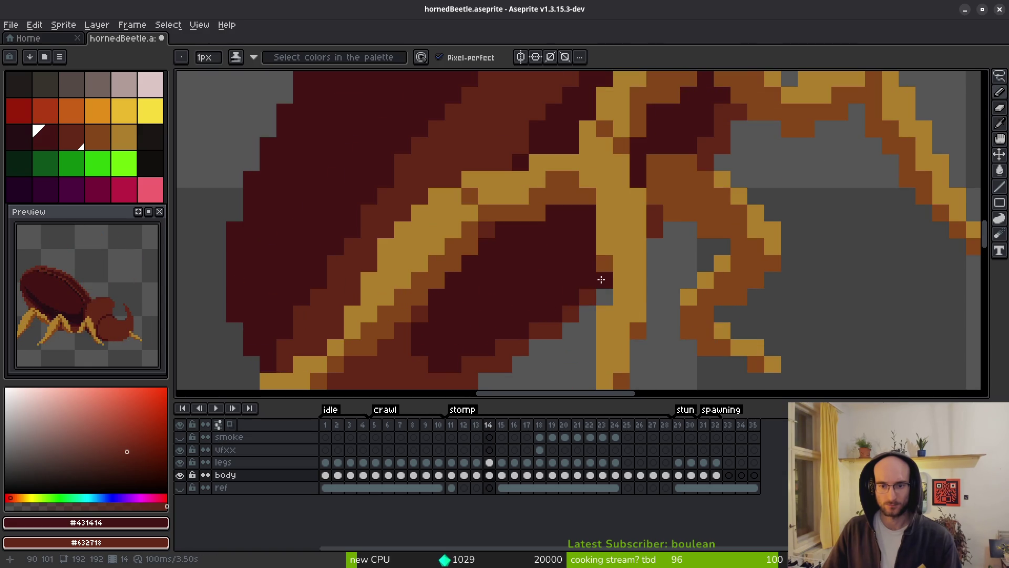
key(g)
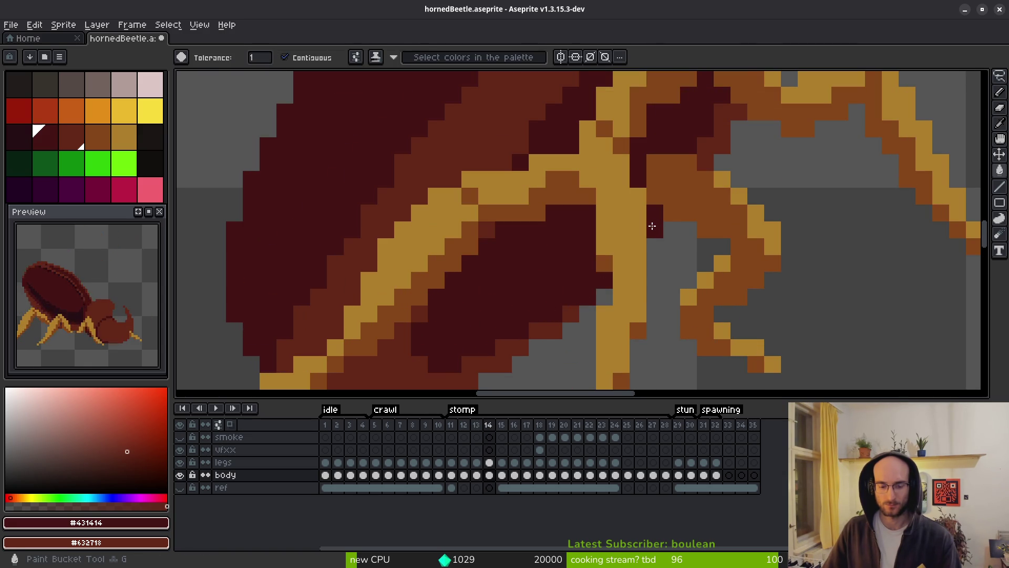
click(652, 226)
scroll(680, 188, down, 3)
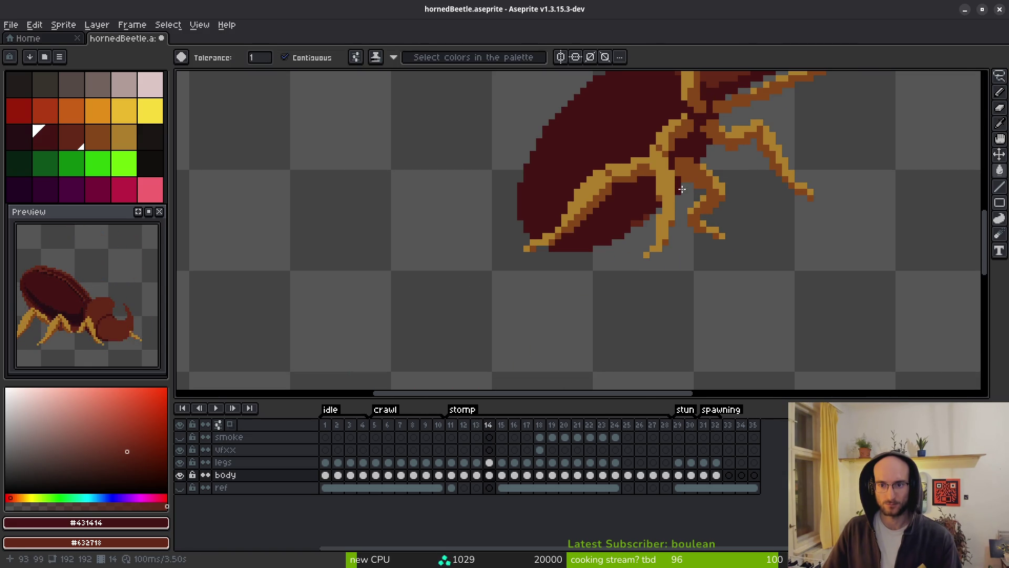
scroll(678, 190, up, 3)
click(655, 264)
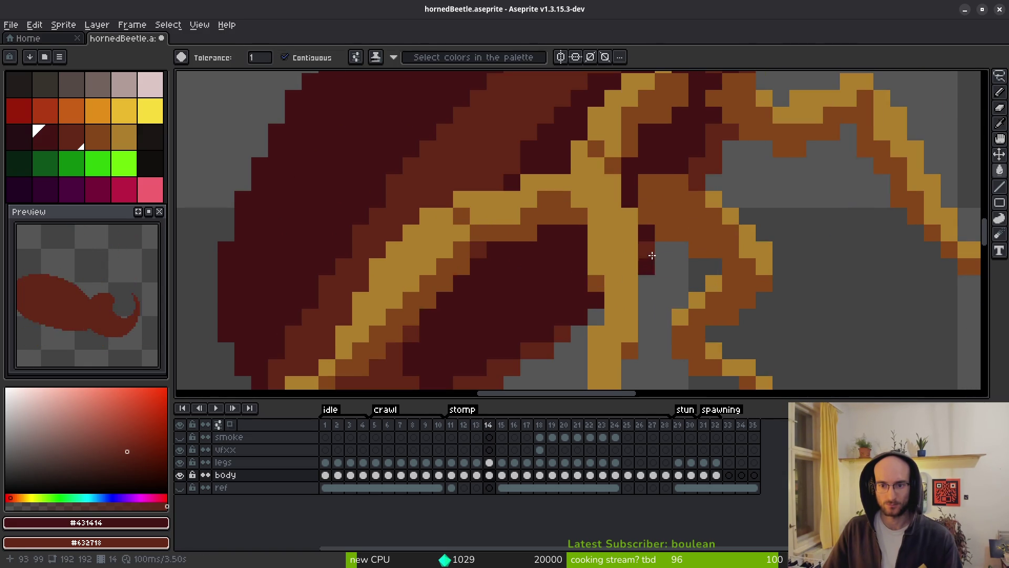
key(b)
scroll(713, 188, down, 2)
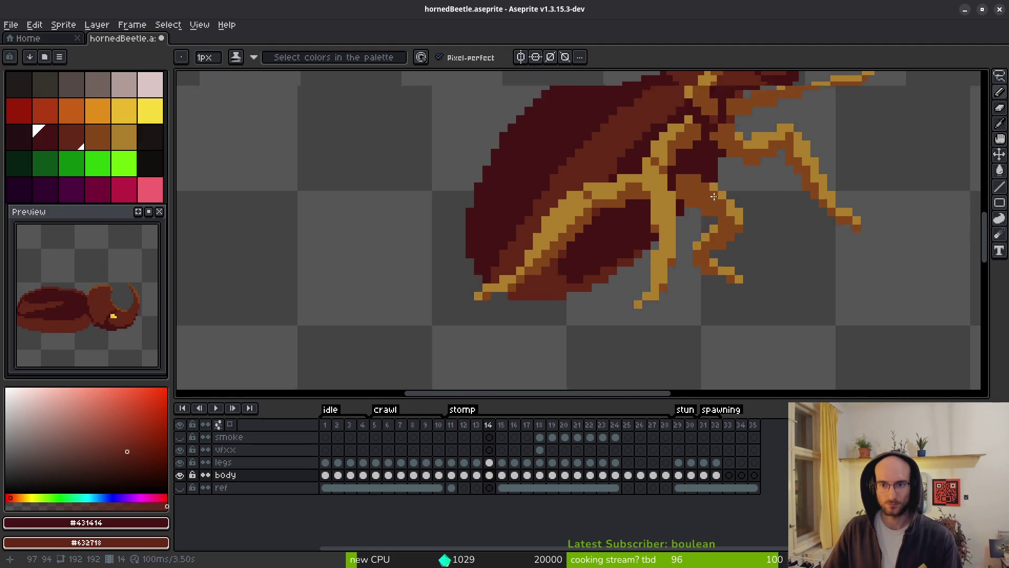
scroll(714, 188, down, 1)
scroll(650, 259, up, 4)
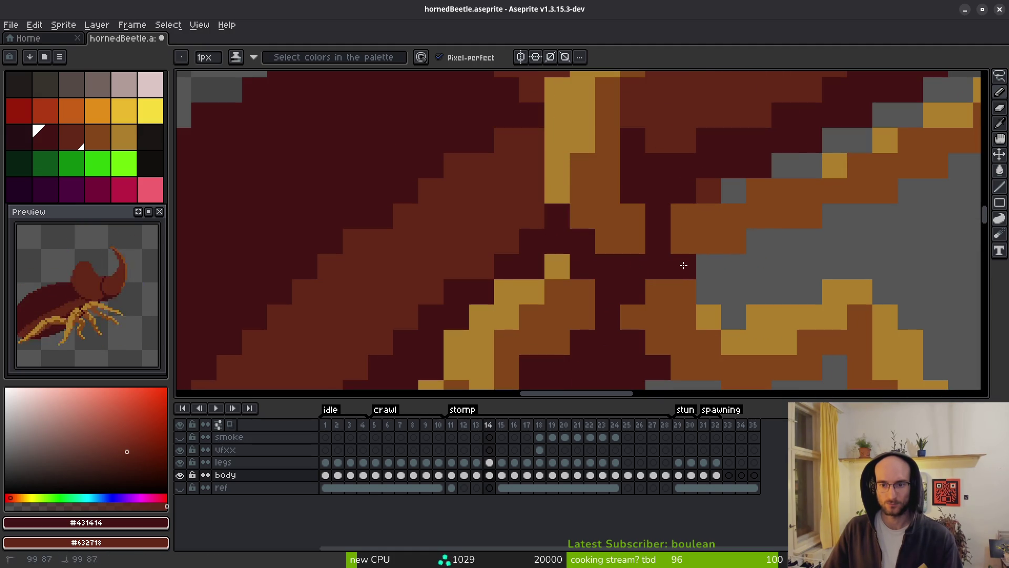
scroll(707, 180, down, 2)
scroll(688, 205, up, 2)
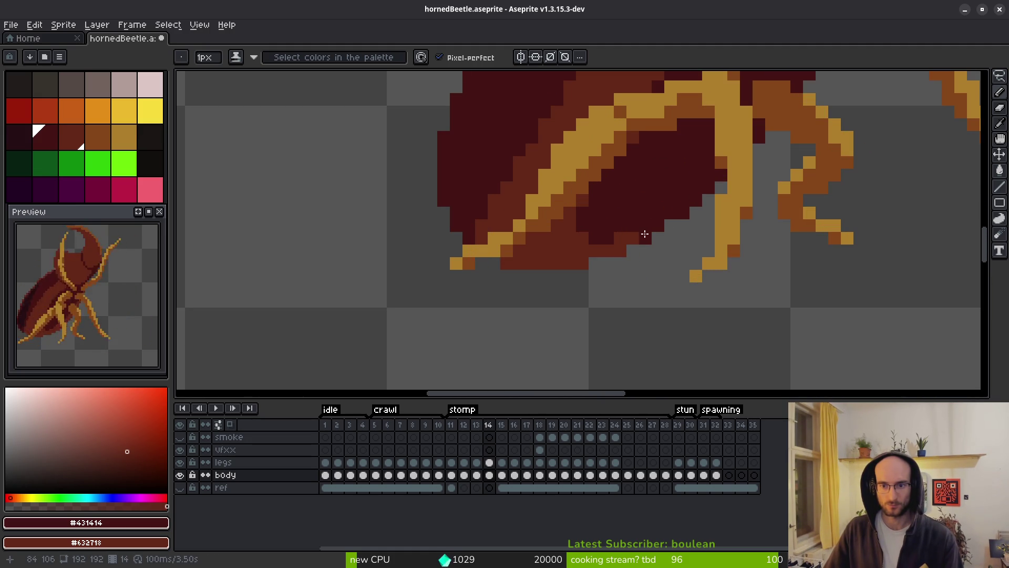
Darken the lower body and a diagonal, then paint the bottom pixel row medium red #632718
drag(576, 237, 522, 262)
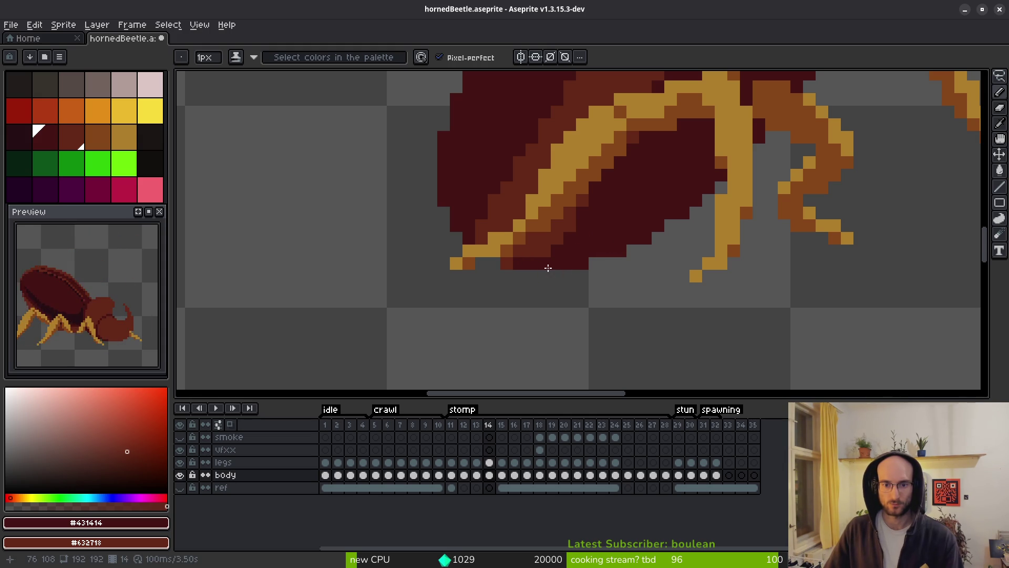
scroll(547, 265, up, 3)
drag(552, 226, 604, 184)
scroll(534, 243, down, 3)
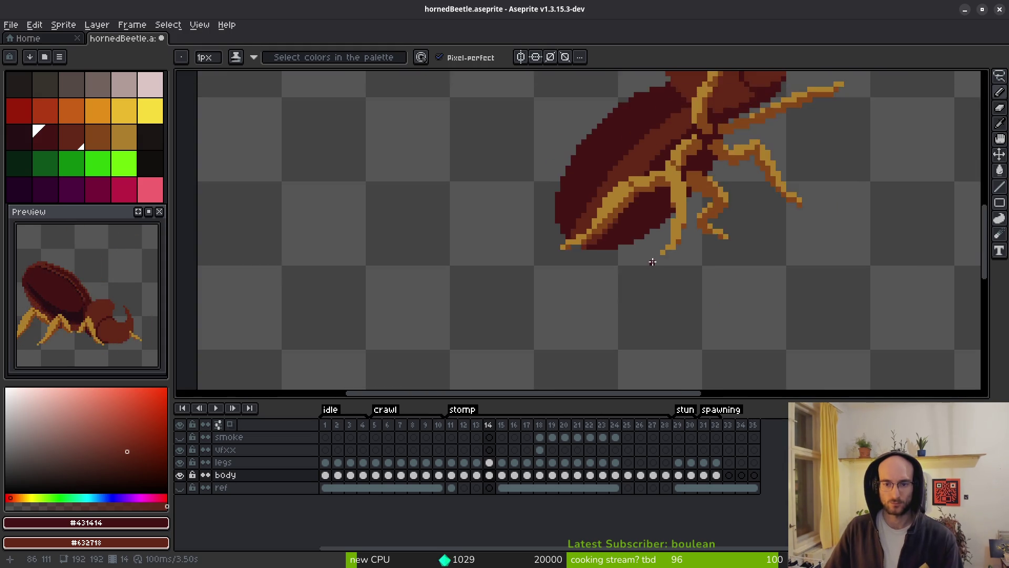
scroll(525, 263, up, 3)
key(alt)
alt+click(509, 300)
mouse_move(511, 300)
mouse_down()
mouse_move(604, 299)
mouse_move(573, 286)
mouse_move(649, 301)
mouse_up()
click(594, 278)
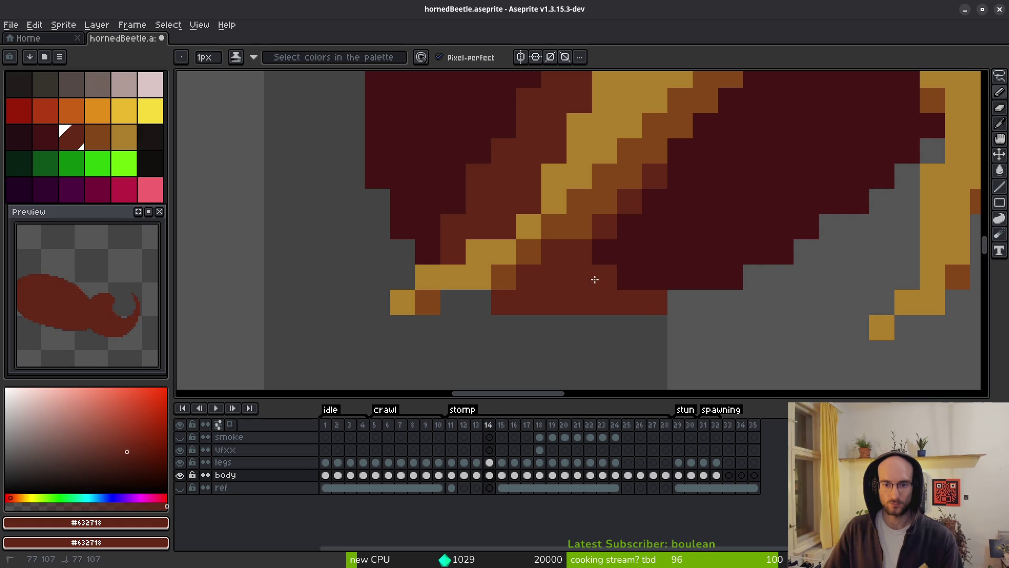
scroll(684, 323, down, 6)
scroll(649, 305, up, 6)
On frame 15, fill several small shell areas and one pixel with the dark colour
key(Right)
key(g)
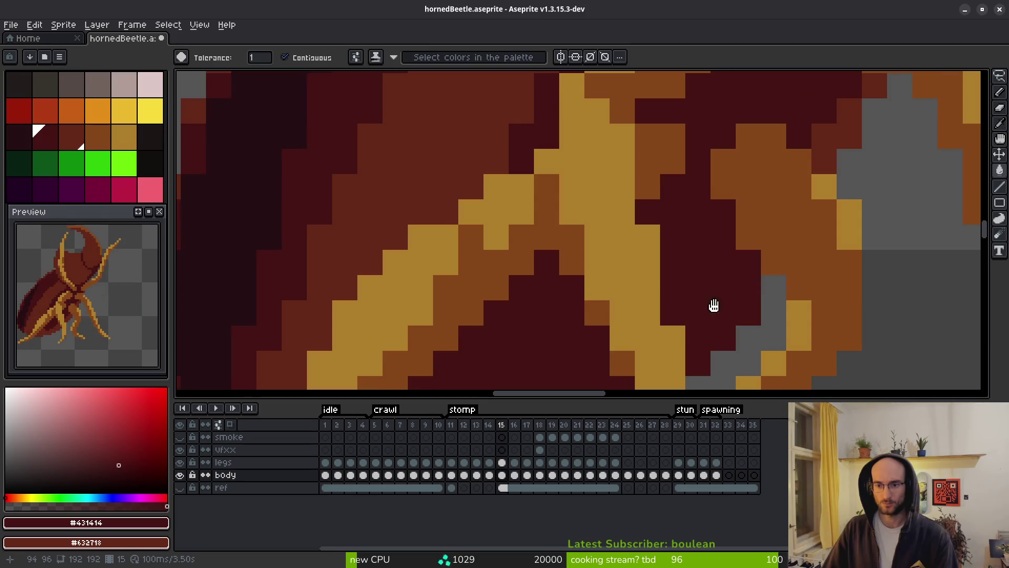
alt+click(772, 228)
click(761, 241)
click(777, 215)
click(817, 168)
mouse_move(811, 166)
mouse_down()
mouse_move(736, 226)
mouse_move(696, 344)
mouse_up()
scroll(695, 345, down, 5)
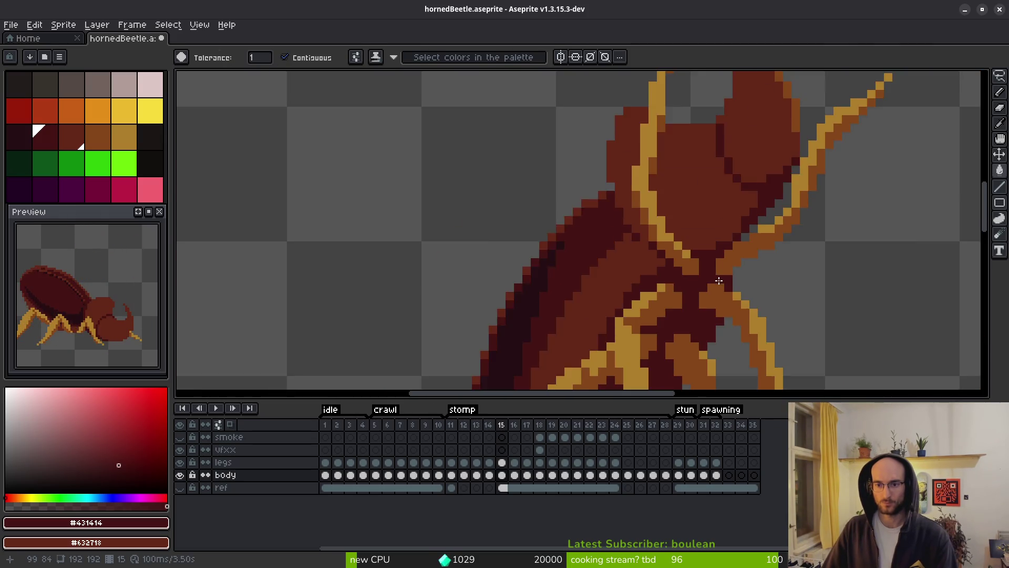
scroll(580, 249, up, 3)
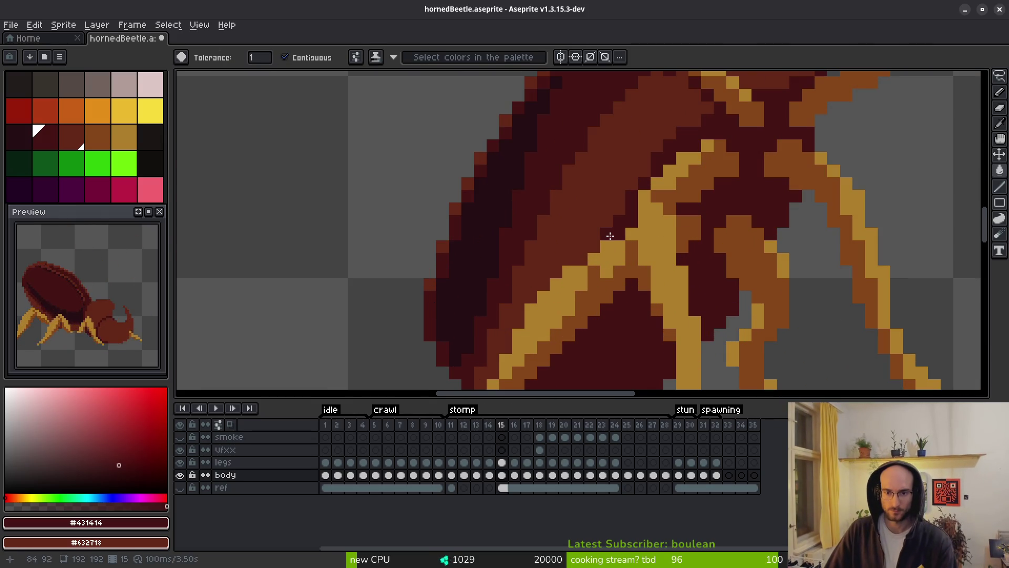
Undo an accidental large body fill and pencil dark pixels diagonally under the legs instead
click(615, 210)
key(ctrl+z)
key(b)
click(620, 208)
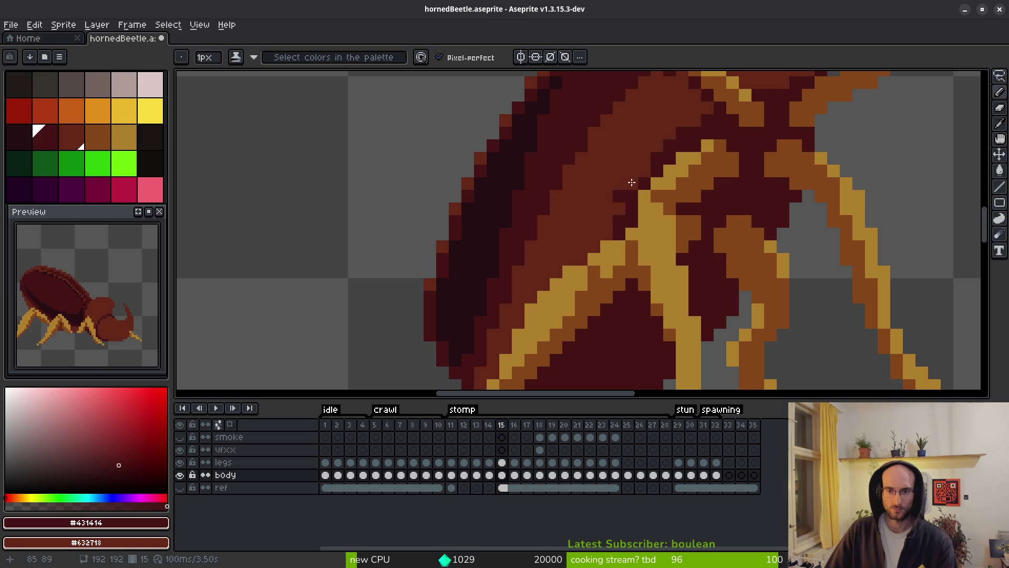
drag(629, 184, 592, 247)
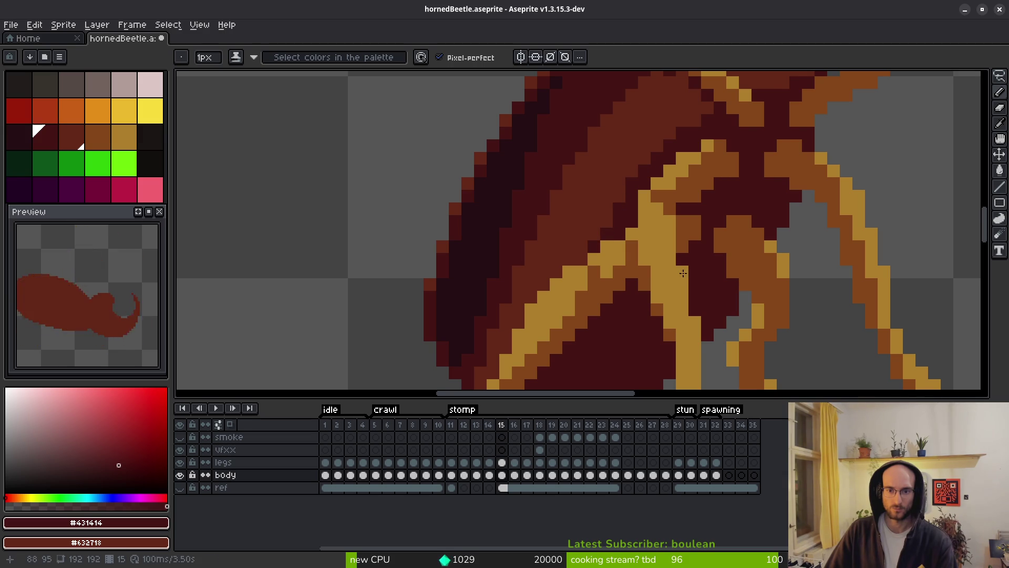
scroll(661, 266, down, 3)
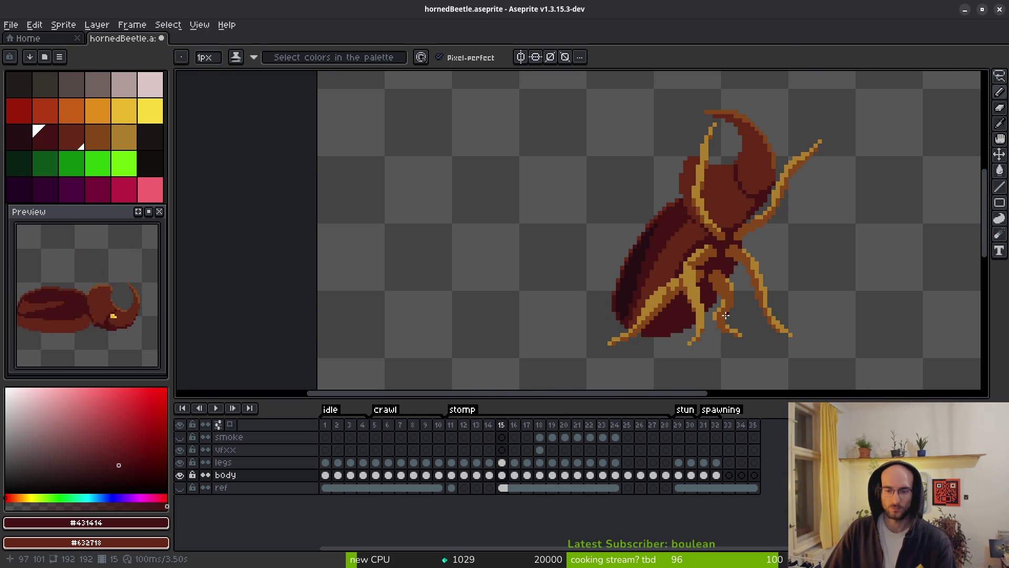
On frame 16, hide the legs and fill the lighter inner body with #431414
key(Left)
key(Right)
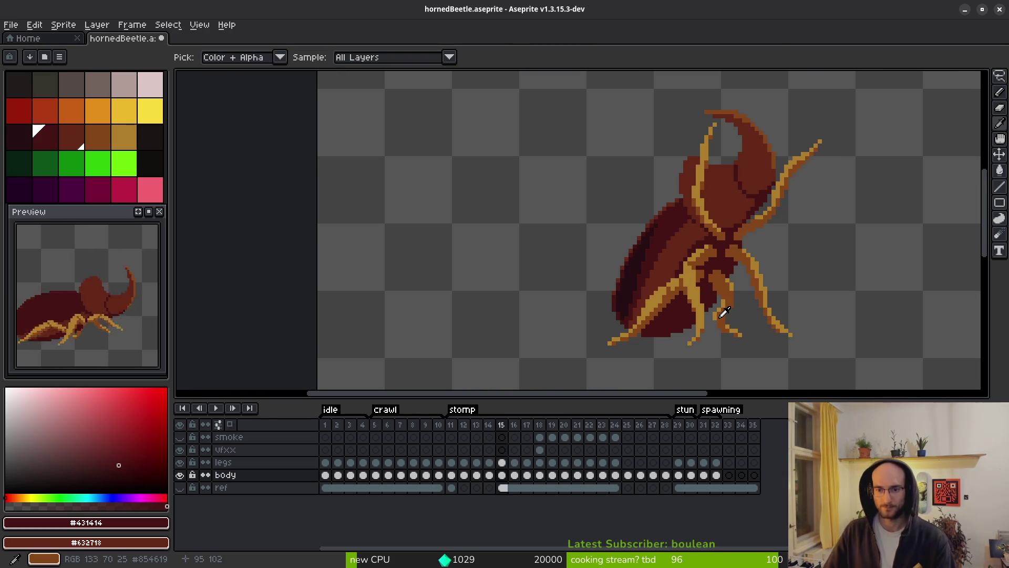
key(Right)
scroll(729, 287, up, 2)
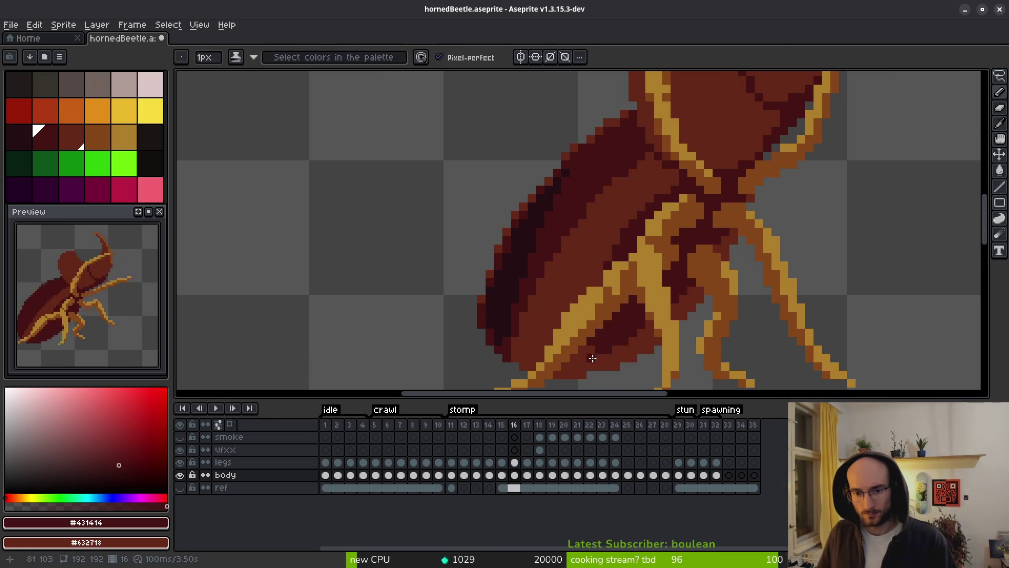
key(f)
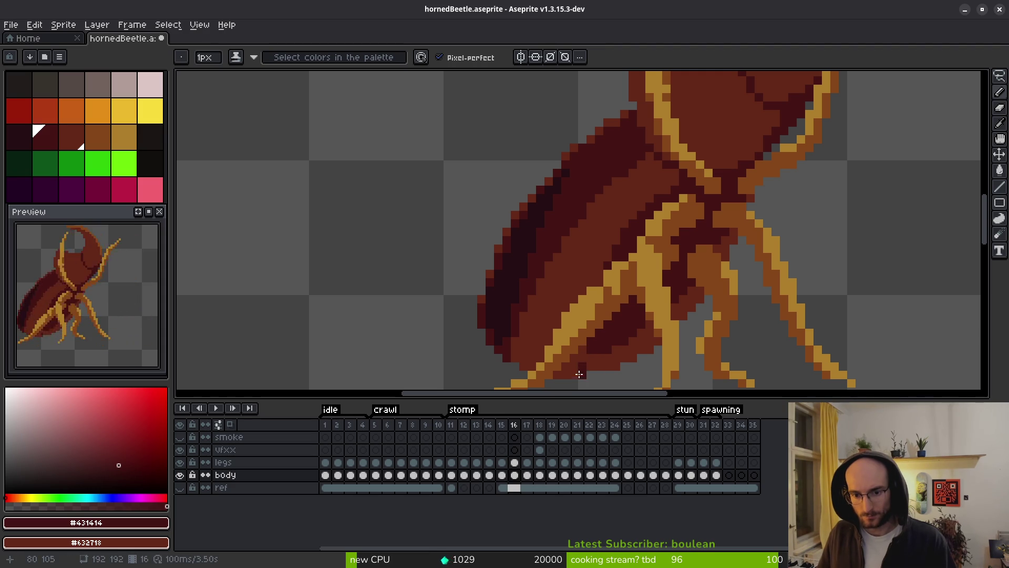
click(180, 462)
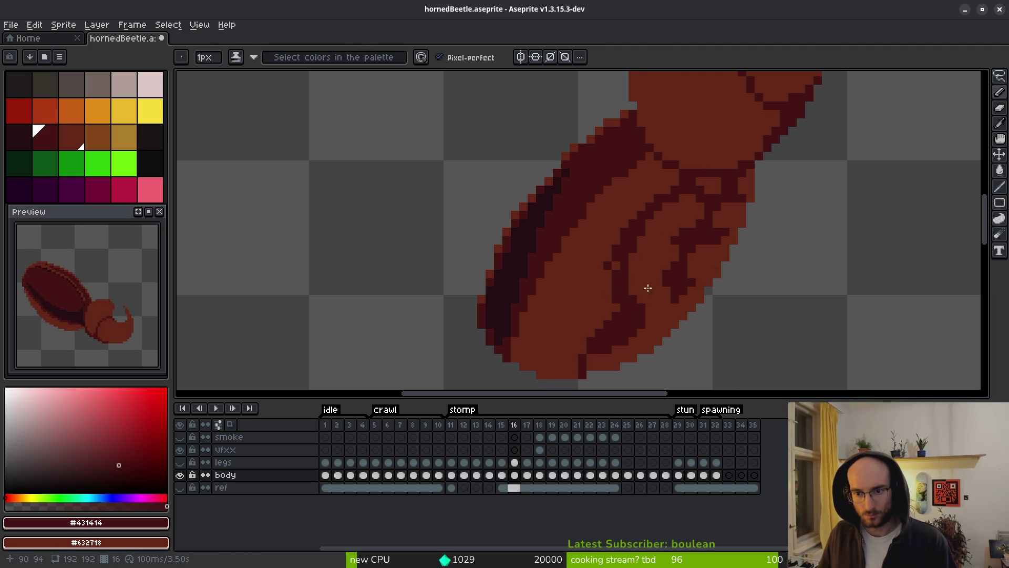
key(g)
click(663, 288)
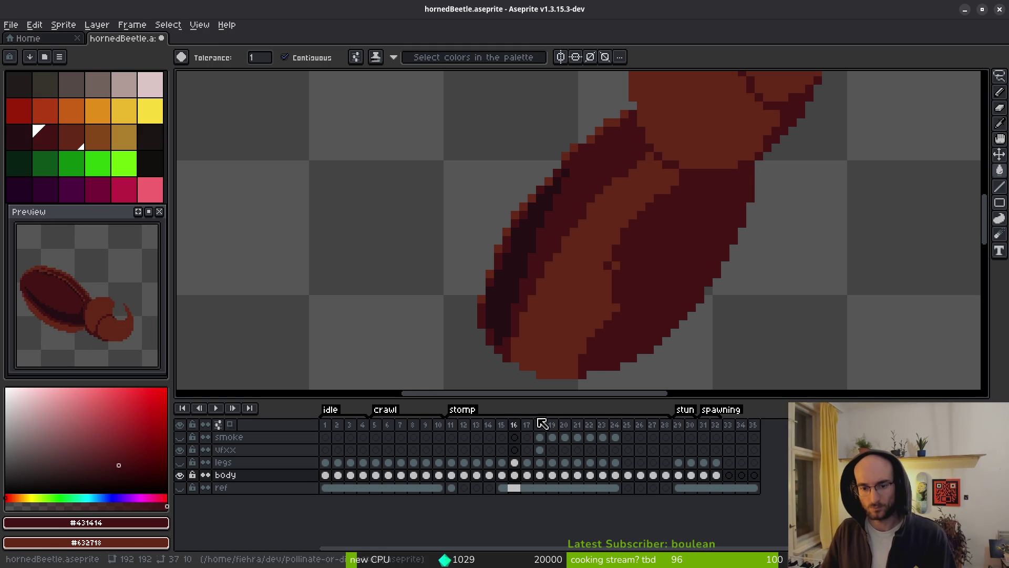
click(179, 462)
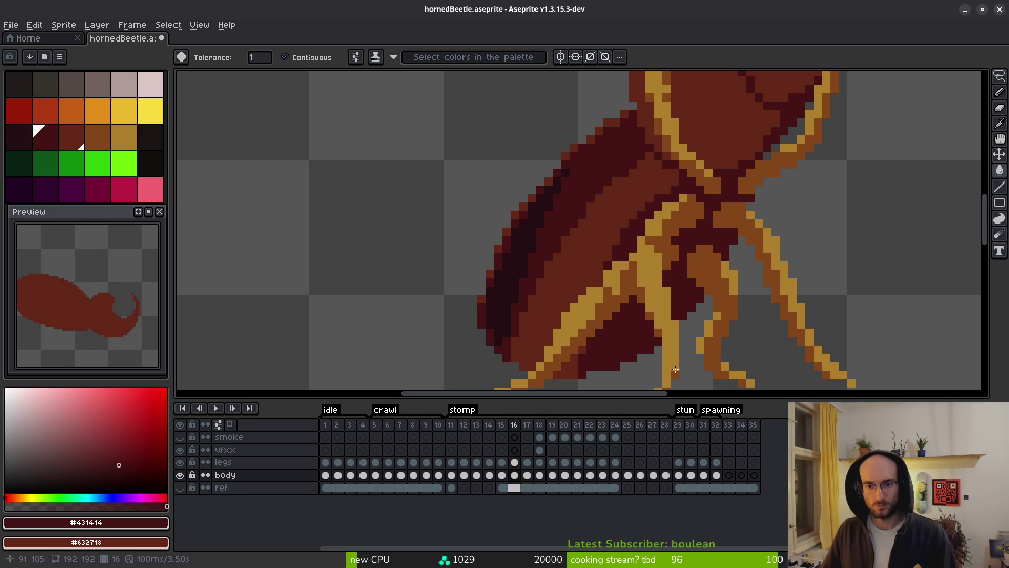
scroll(751, 217, up, 3)
key(b)
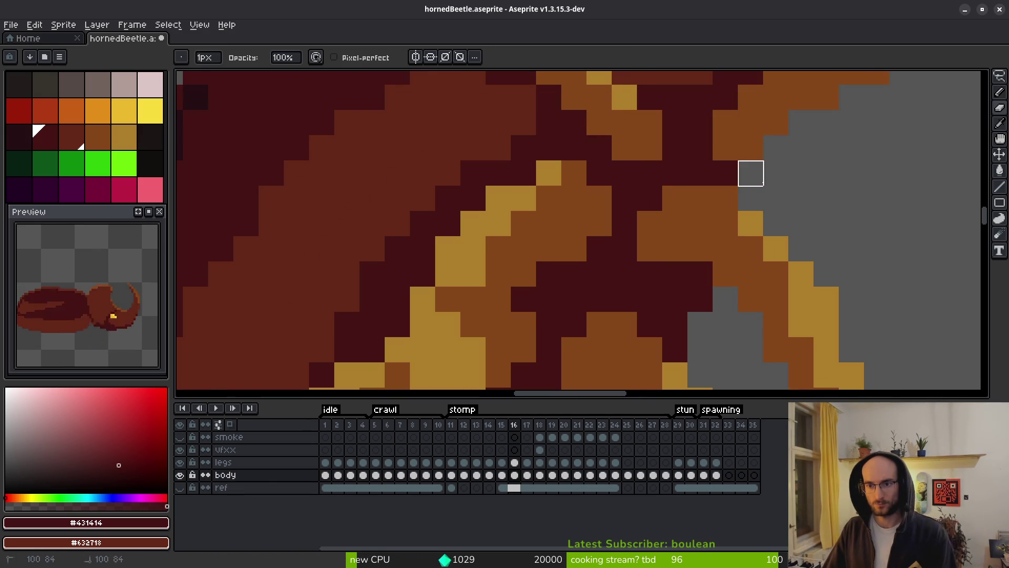
scroll(749, 171, down, 5)
Flip between frames 16 and 17 to compare the body's underside
key(Right)
scroll(804, 195, up, 2)
scroll(804, 195, up, 1)
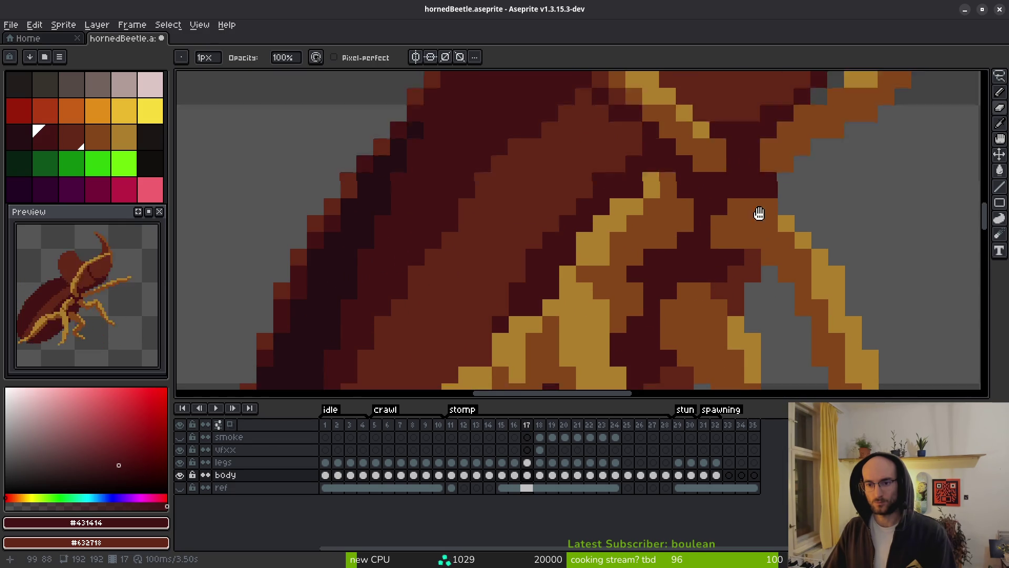
scroll(766, 231, down, 4)
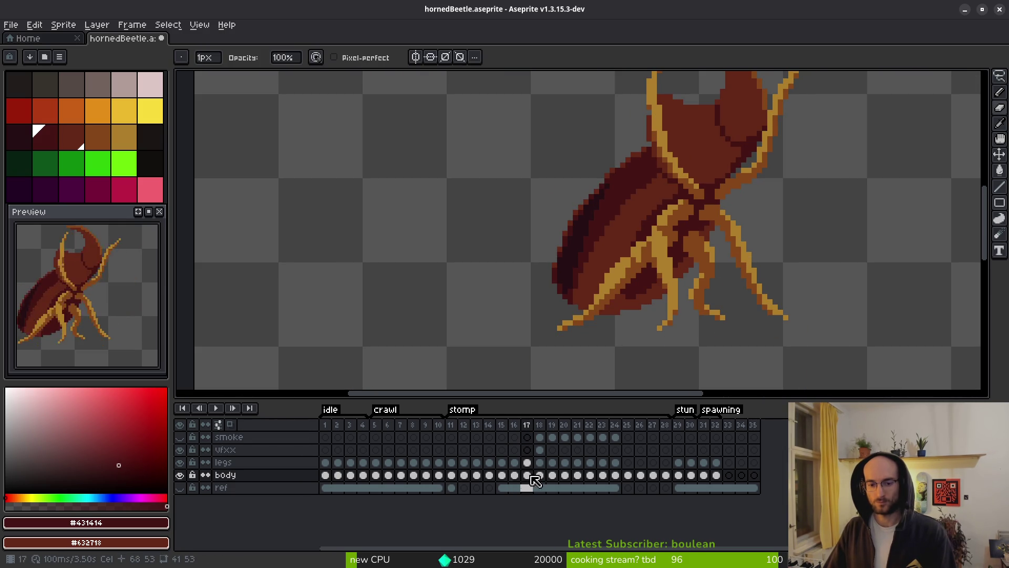
key(Left)
key(Right)
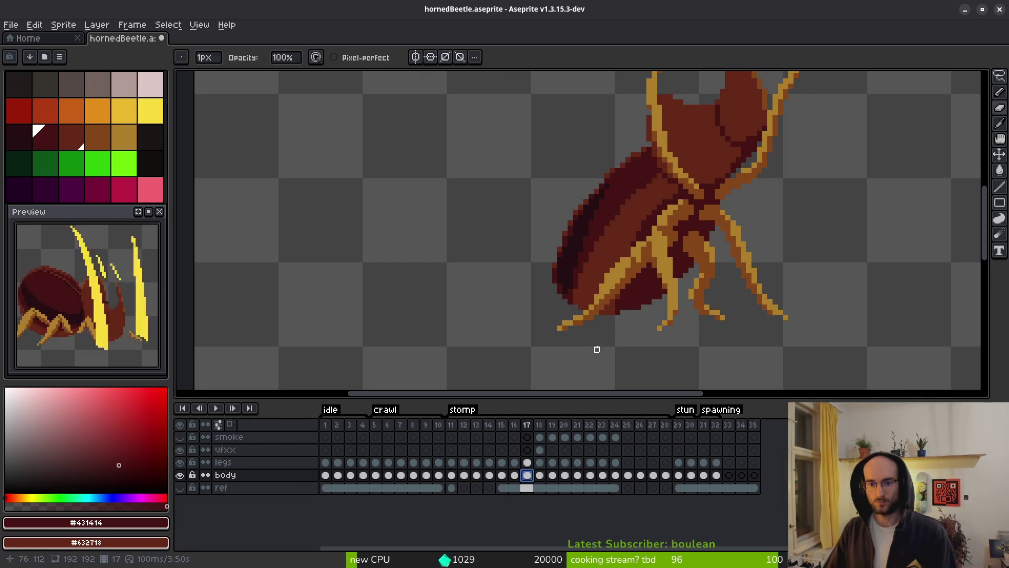
scroll(667, 270, up, 3)
key(Left)
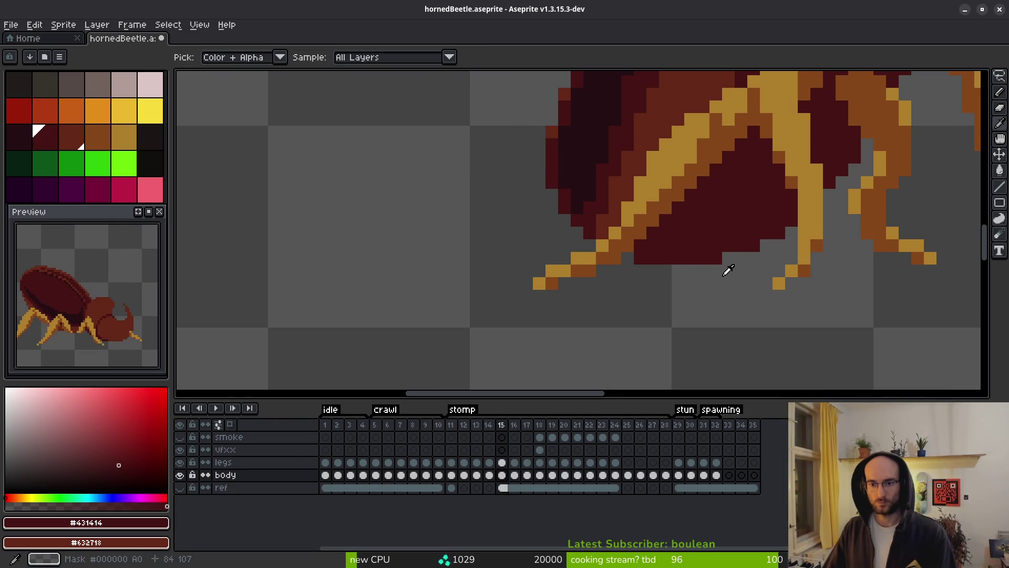
key(Right)
key(Left)
scroll(711, 260, down, 3)
scroll(710, 260, up, 1)
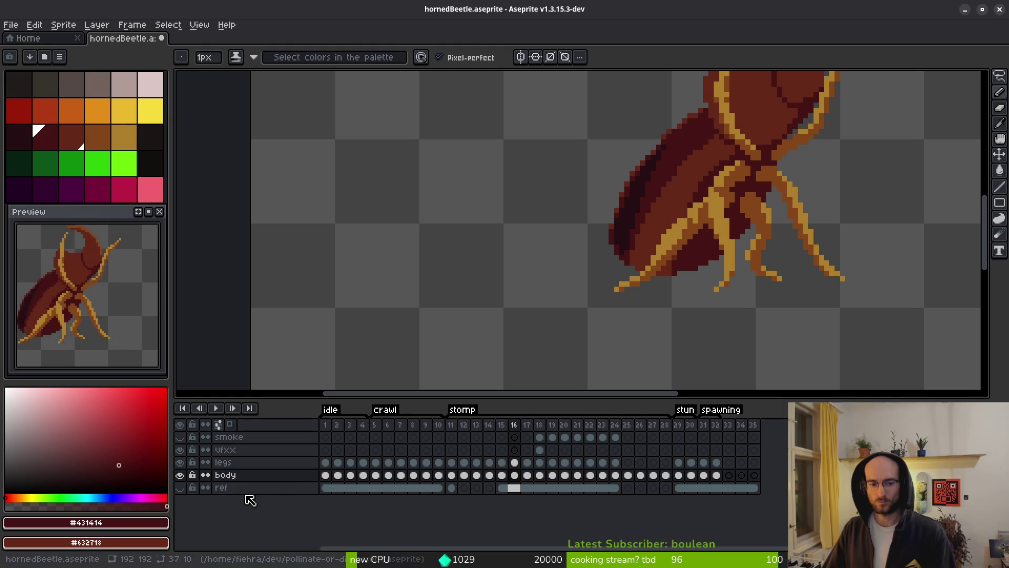
Check the body without legs, paint dark maroon pixels along its lower edge, then move to frame 18
click(180, 463)
scroll(657, 262, up, 3)
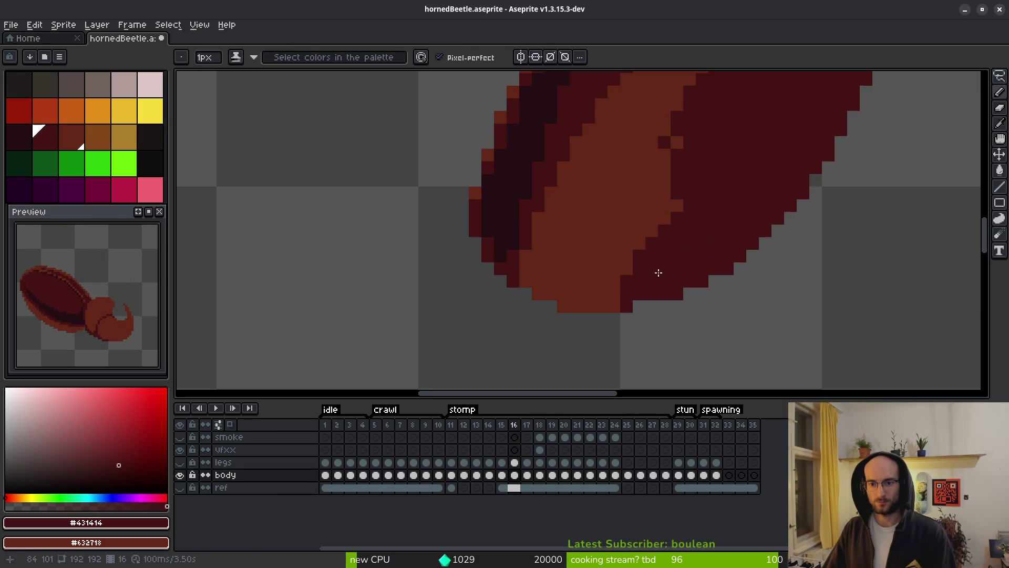
click(180, 462)
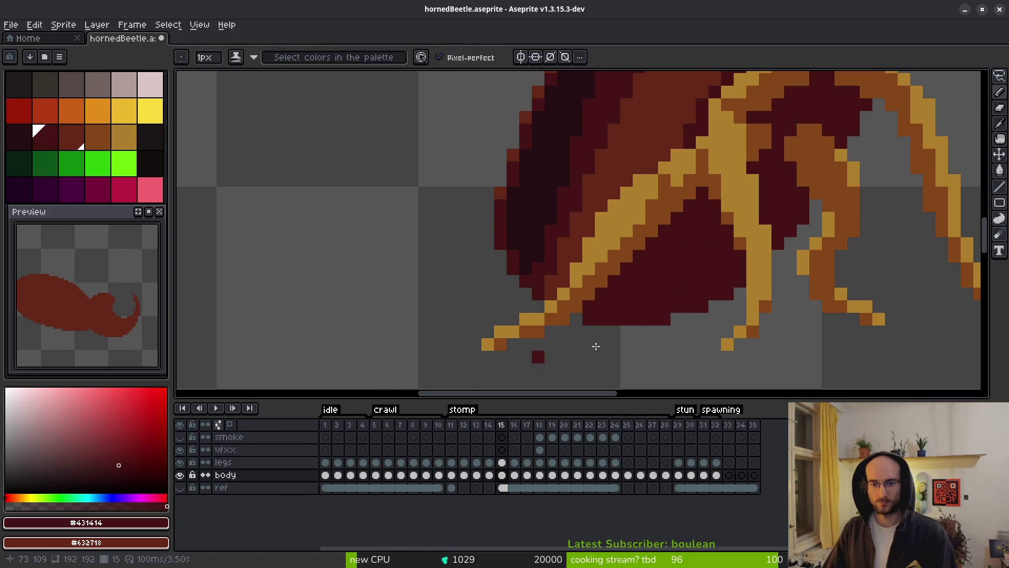
drag(588, 306, 611, 293)
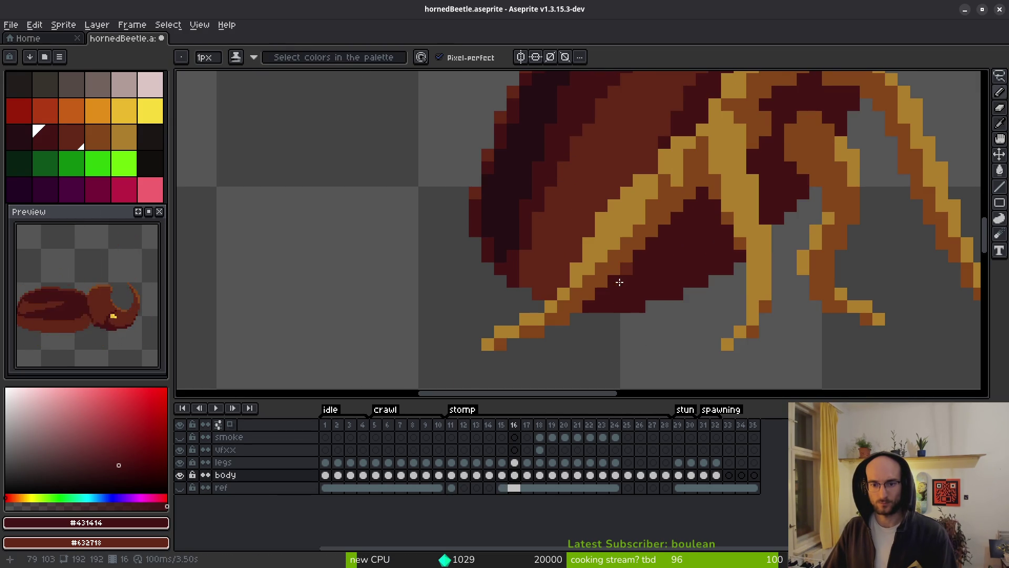
key(Right)
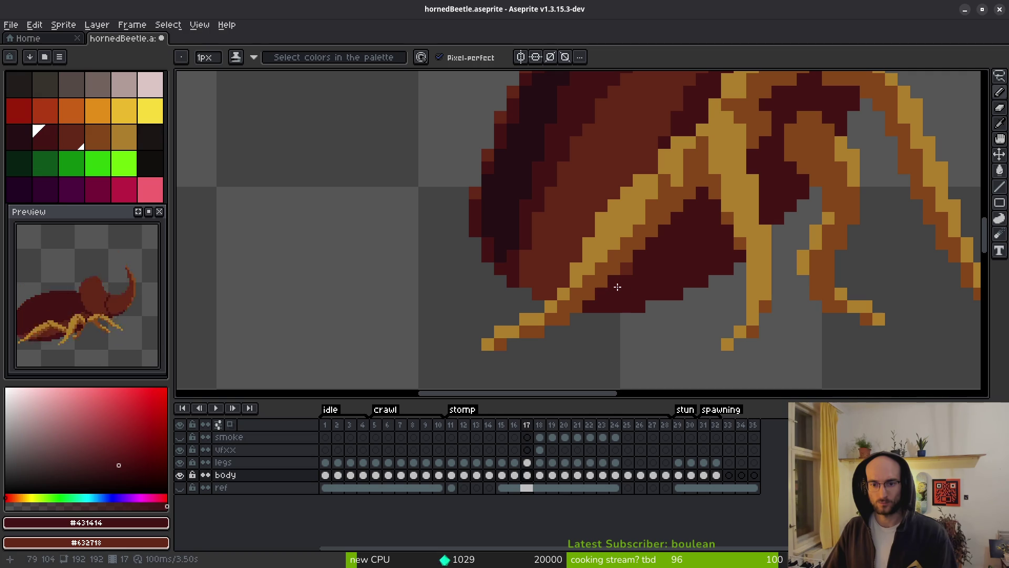
scroll(631, 269, down, 3)
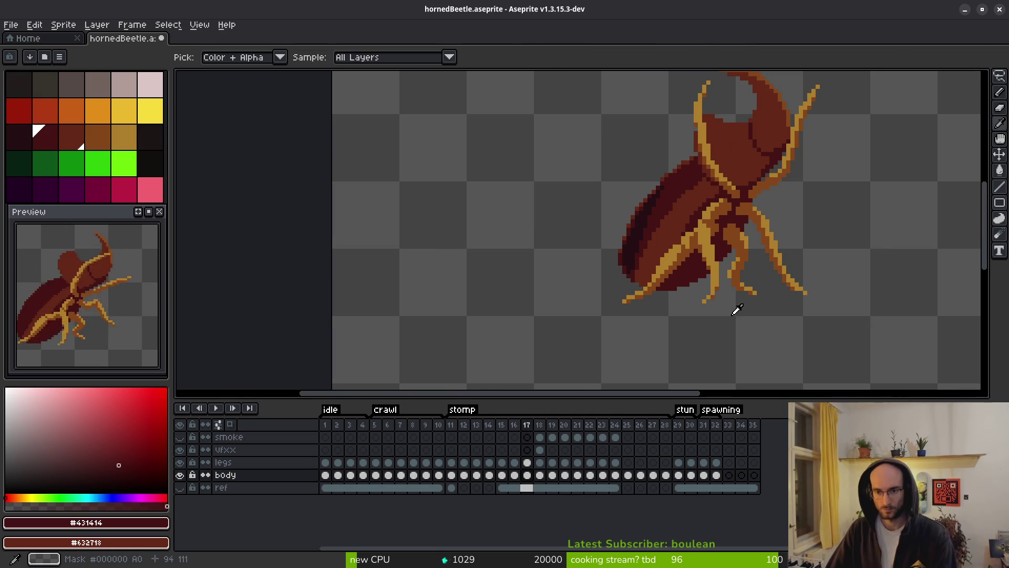
key(Right)
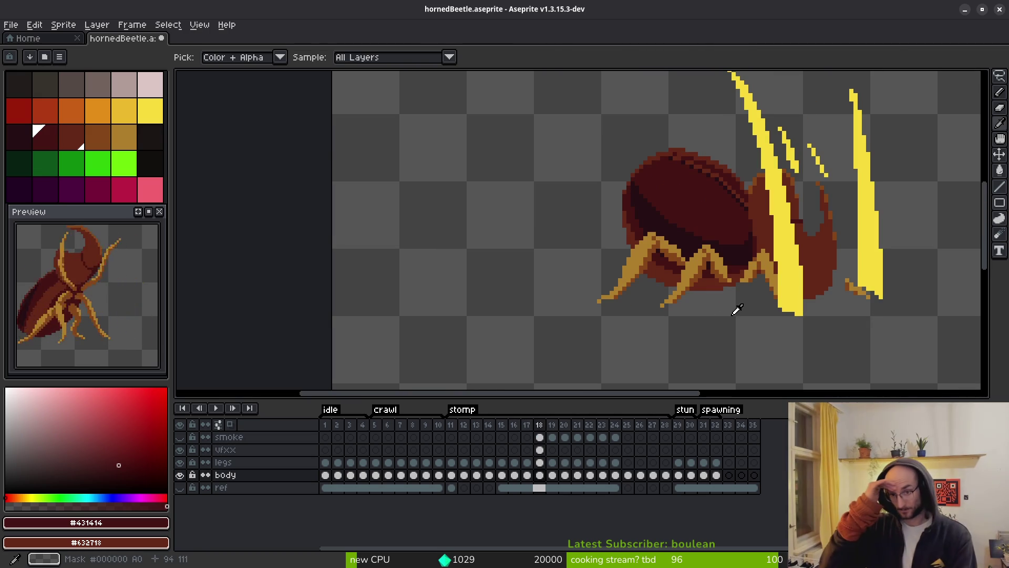
Hide the legs layer and repaint the beetle's lower outline with #632718
key(w)
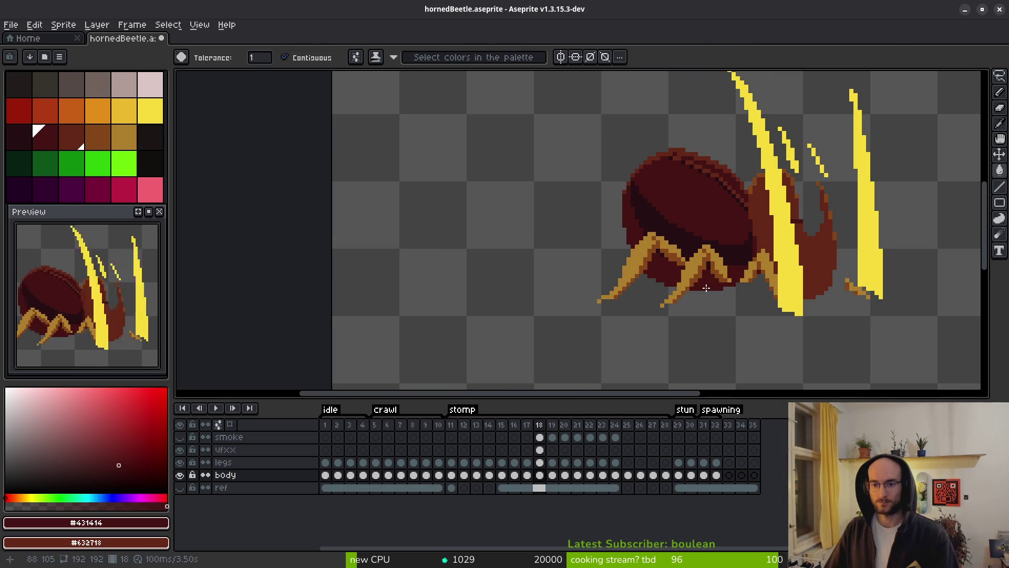
scroll(705, 288, up, 4)
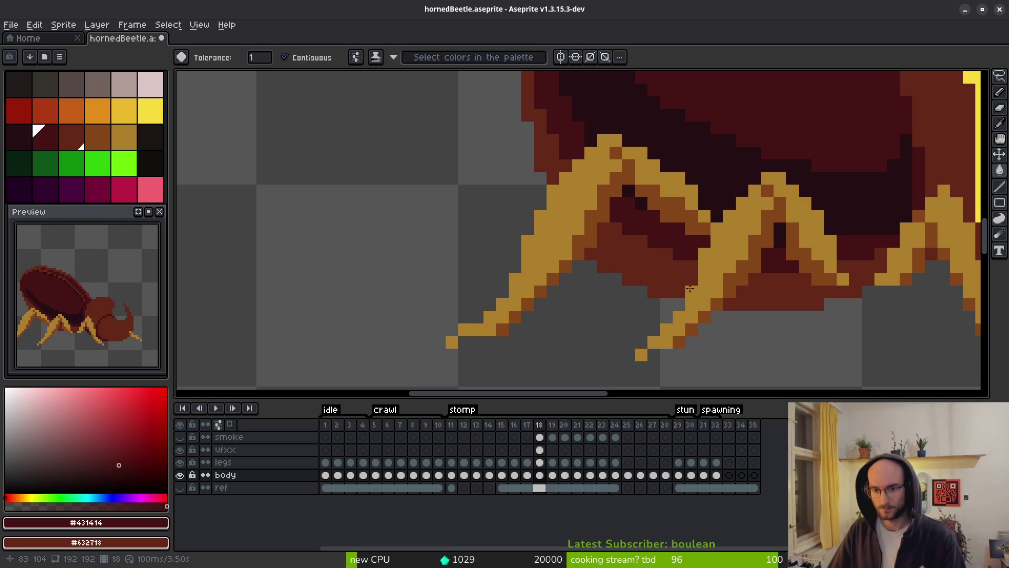
click(180, 462)
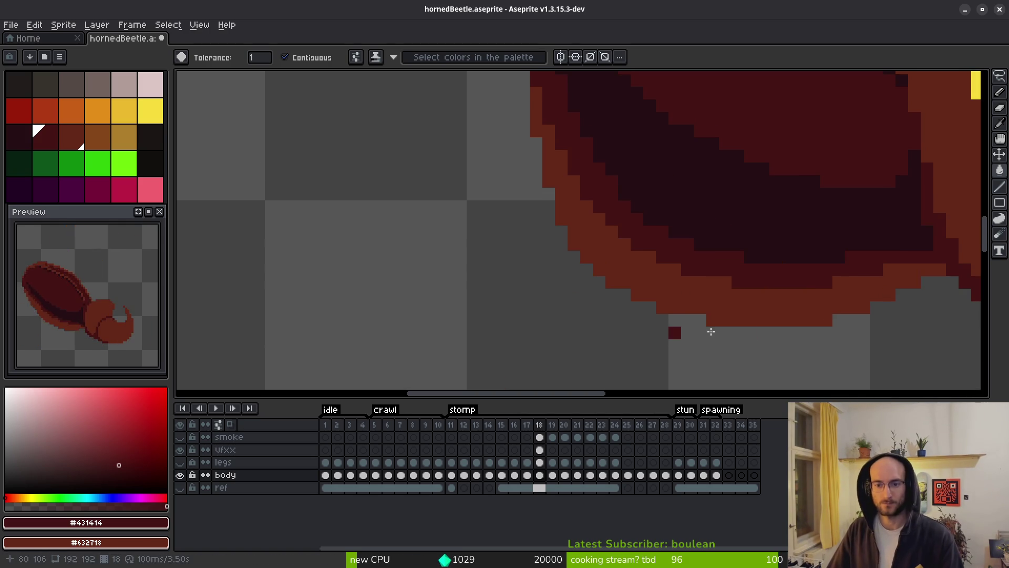
alt+click(887, 288)
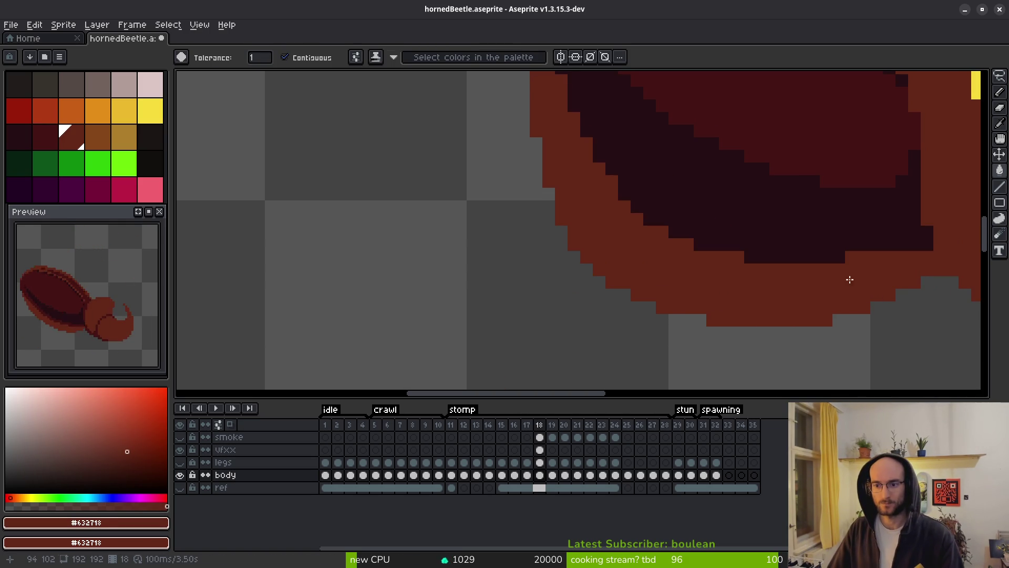
key(b)
mouse_move(845, 280)
mouse_down()
mouse_move(663, 279)
mouse_move(654, 254)
mouse_up()
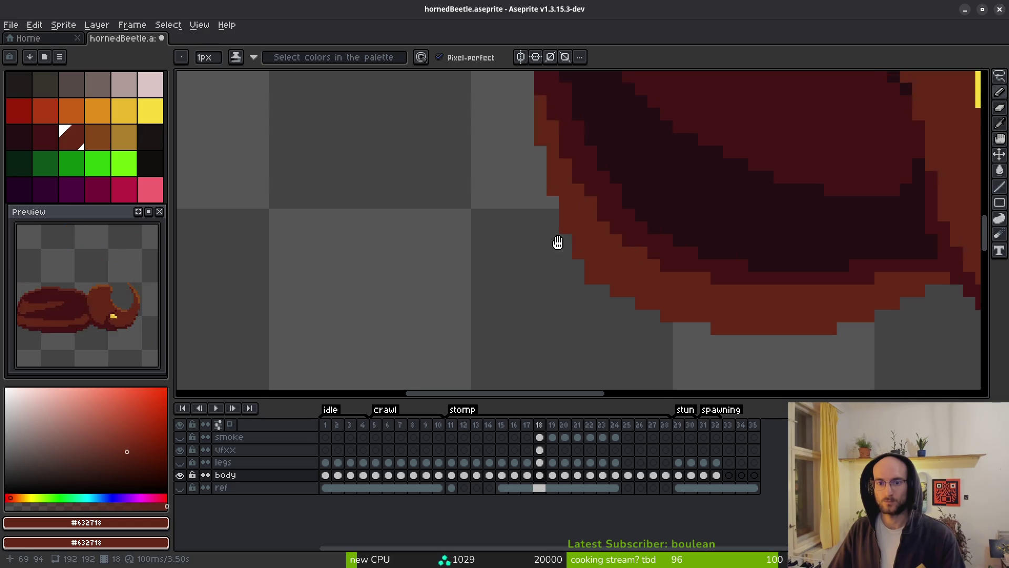
Draw a dark #431414 line along the shell's lower outline and up its edge
scroll(562, 200, up, 3)
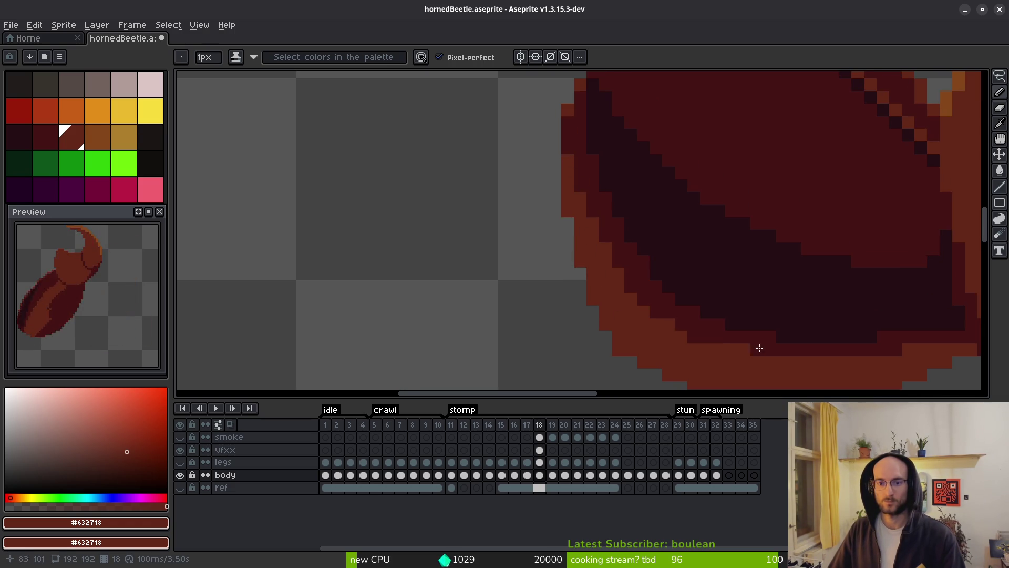
drag(749, 348, 692, 293)
key(i)
click(766, 288)
key(g)
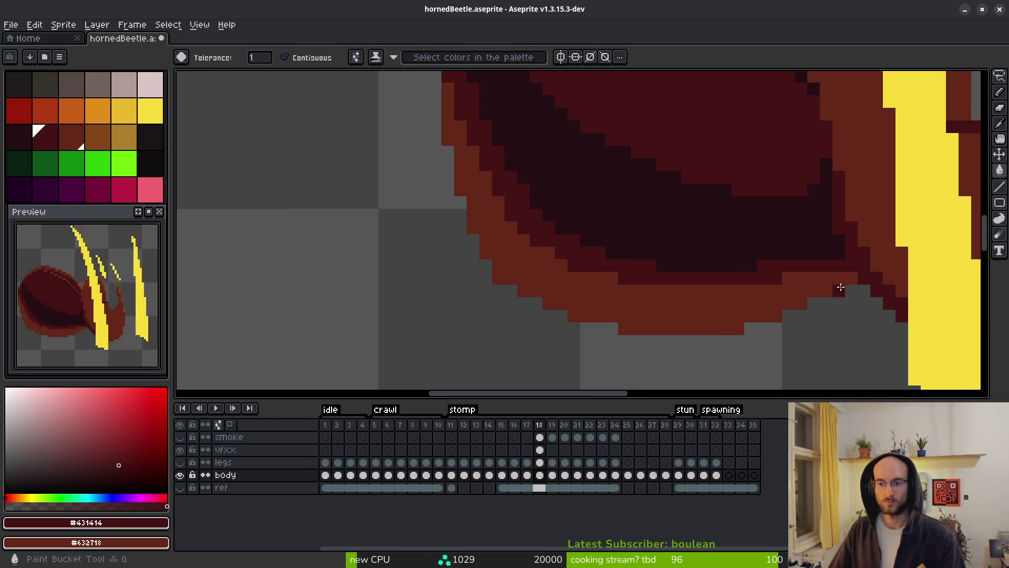
key(b)
mouse_move(857, 278)
mouse_down()
mouse_move(696, 314)
mouse_move(599, 300)
mouse_up()
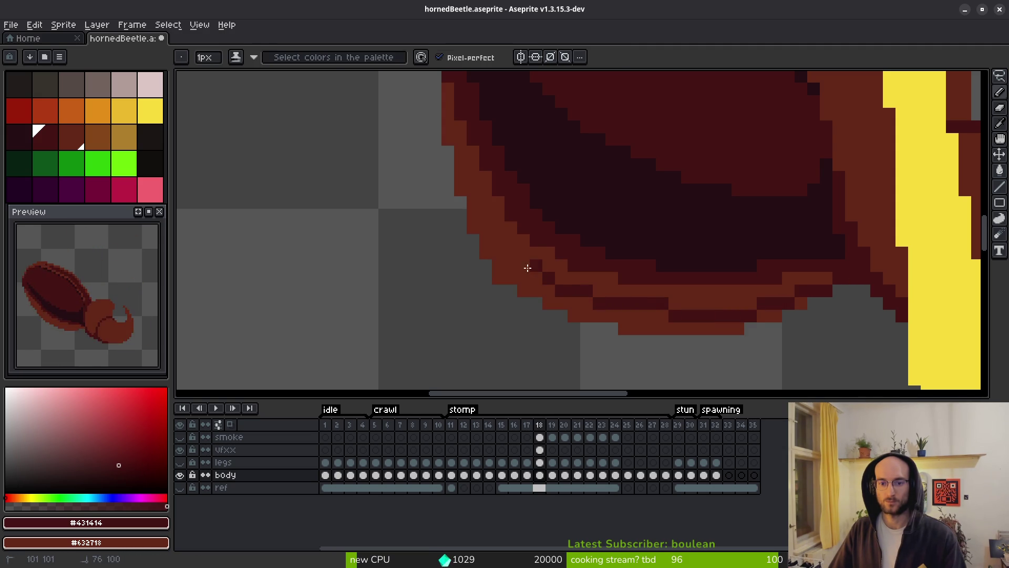
drag(529, 270, 476, 211)
drag(466, 175, 462, 166)
drag(453, 125, 447, 143)
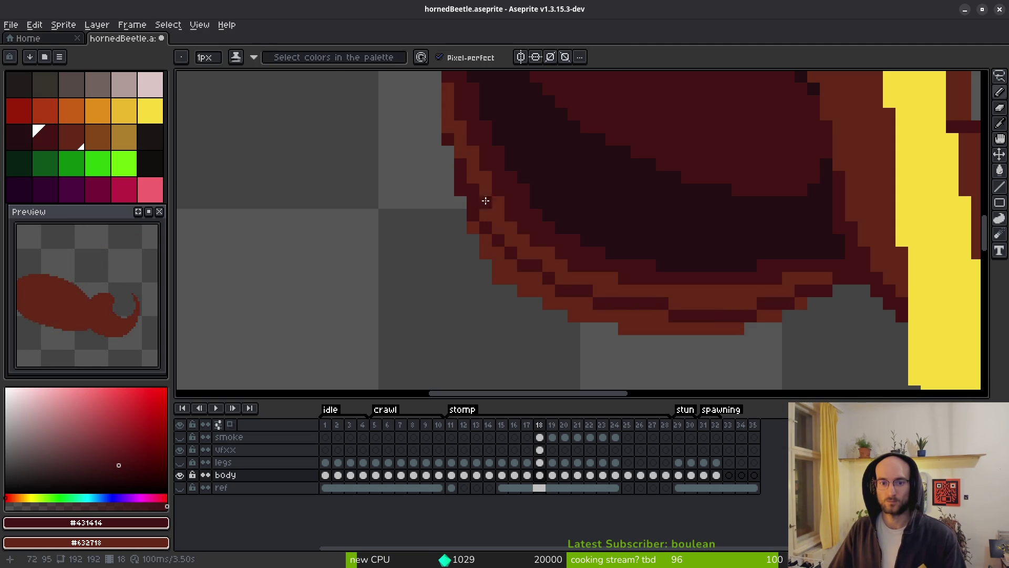
Fill the lower-left orange band dark red and pencil #431414 pixels across it
key(g)
click(529, 288)
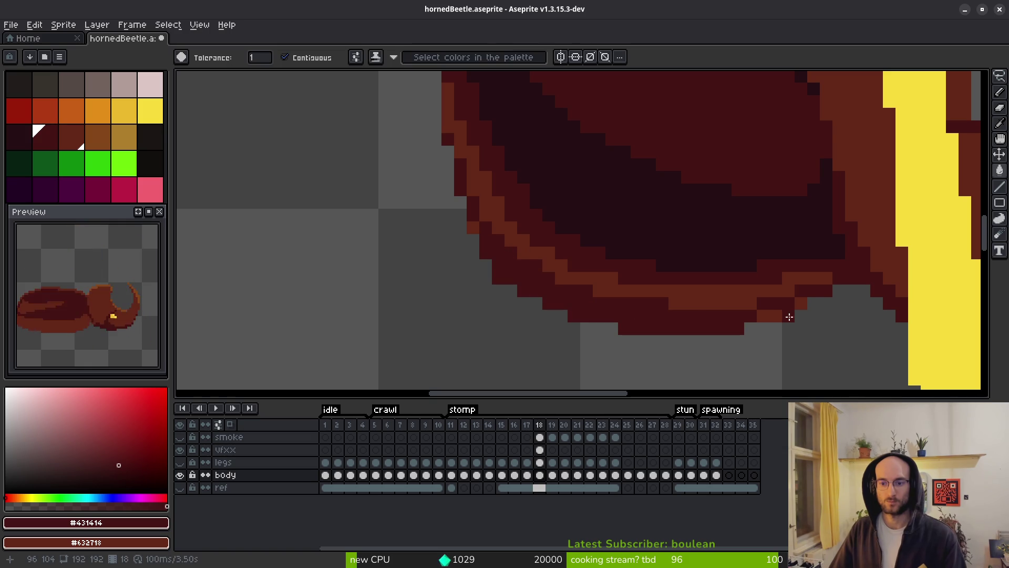
key(b)
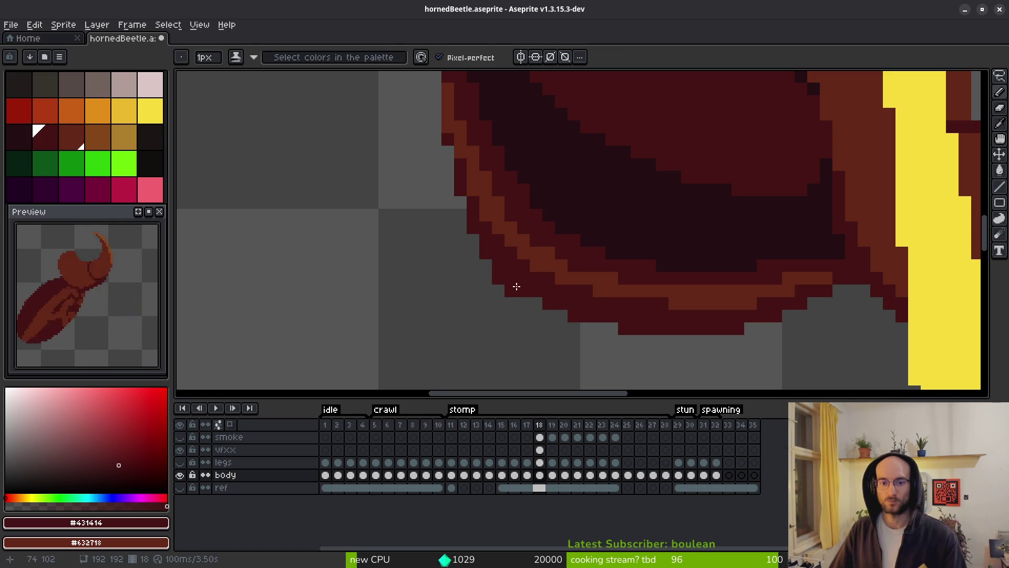
scroll(649, 336, down, 4)
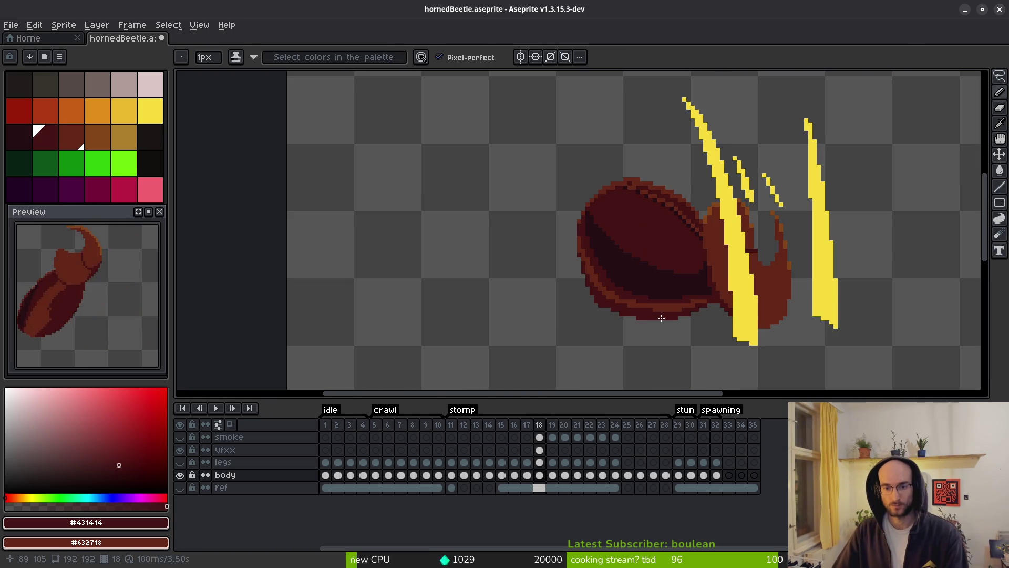
scroll(657, 317, up, 3)
key(e)
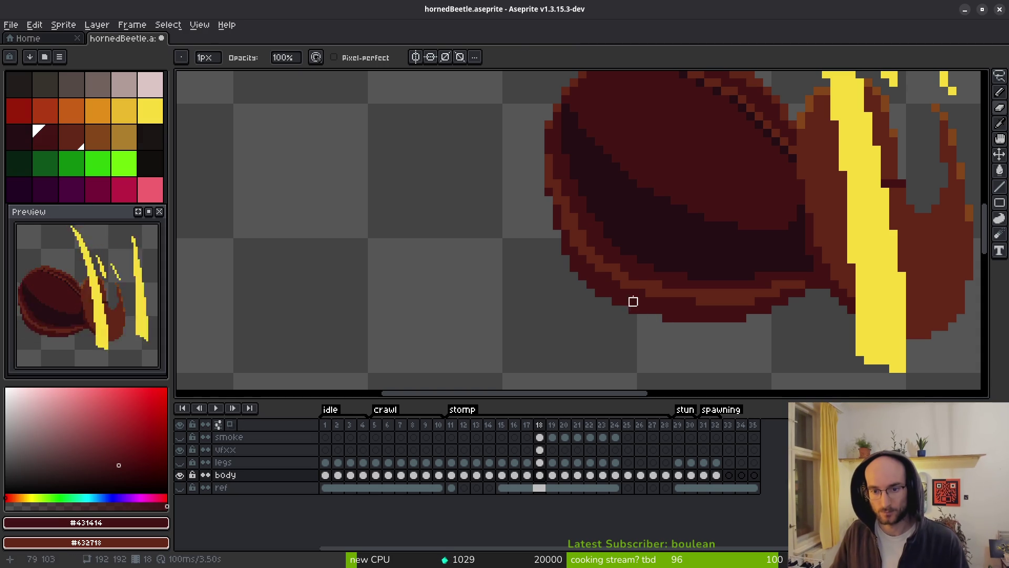
alt+click(644, 297)
key(b)
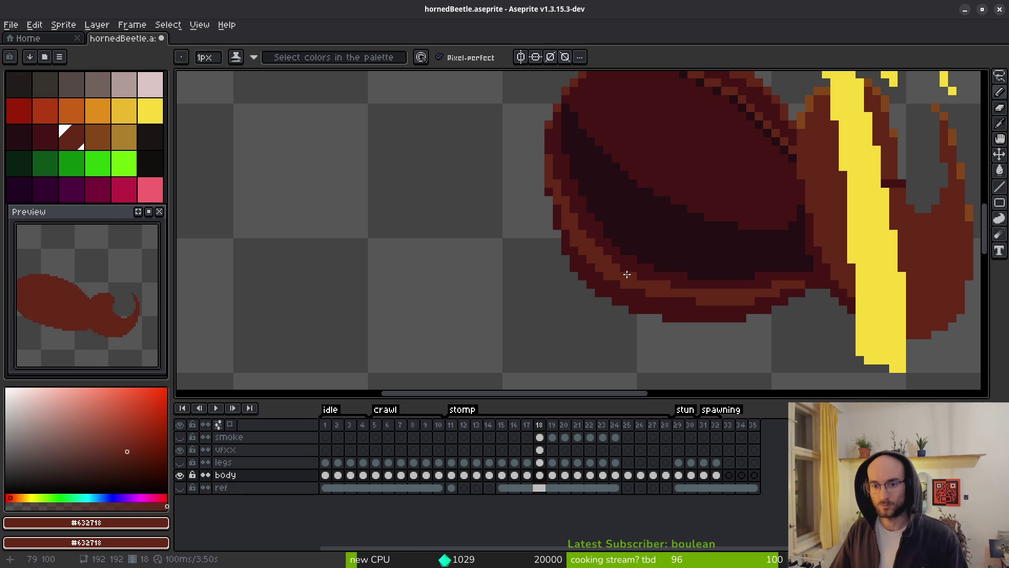
scroll(589, 250, up, 5)
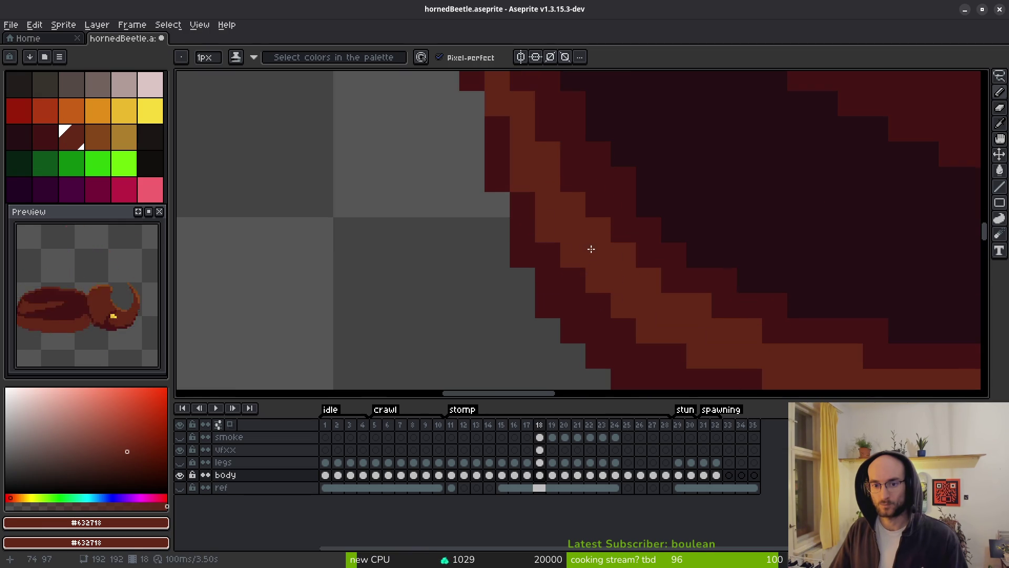
alt+click(527, 232)
mouse_move(547, 230)
mouse_down()
mouse_move(579, 279)
mouse_move(650, 334)
mouse_move(851, 367)
mouse_move(613, 293)
mouse_move(638, 301)
mouse_up()
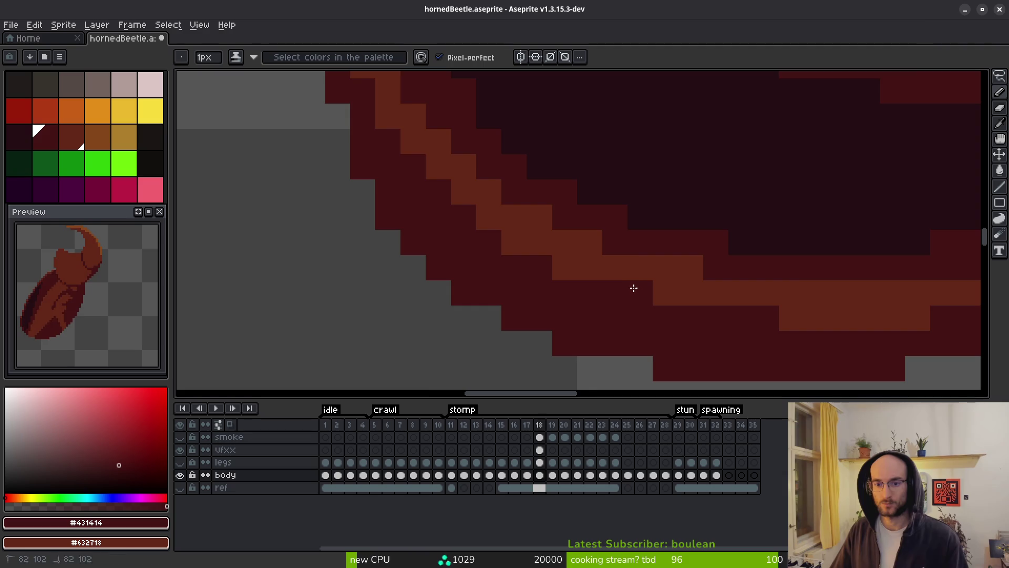
Save hornedBeetle.aseprite and step back to frame 17
scroll(688, 323, down, 4)
scroll(597, 220, up, 5)
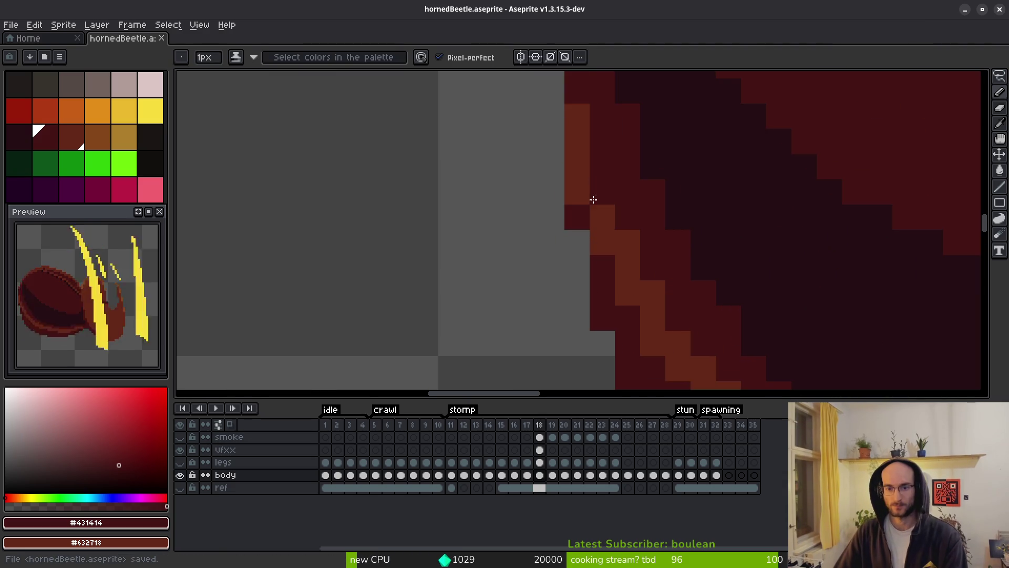
scroll(637, 267, down, 6)
key(ctrl+s)
key(comma)
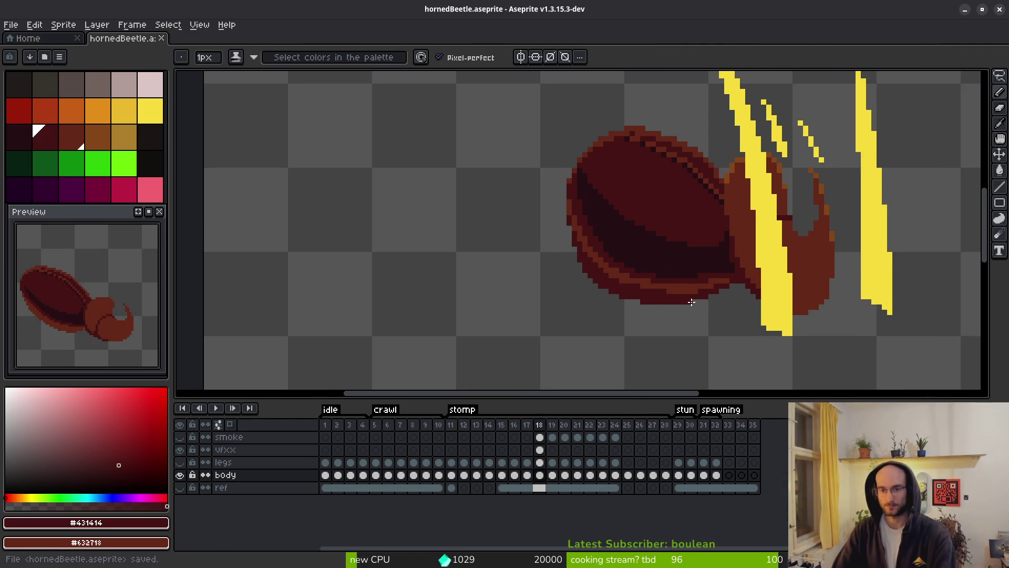
scroll(683, 306, down, 4)
key(alt)
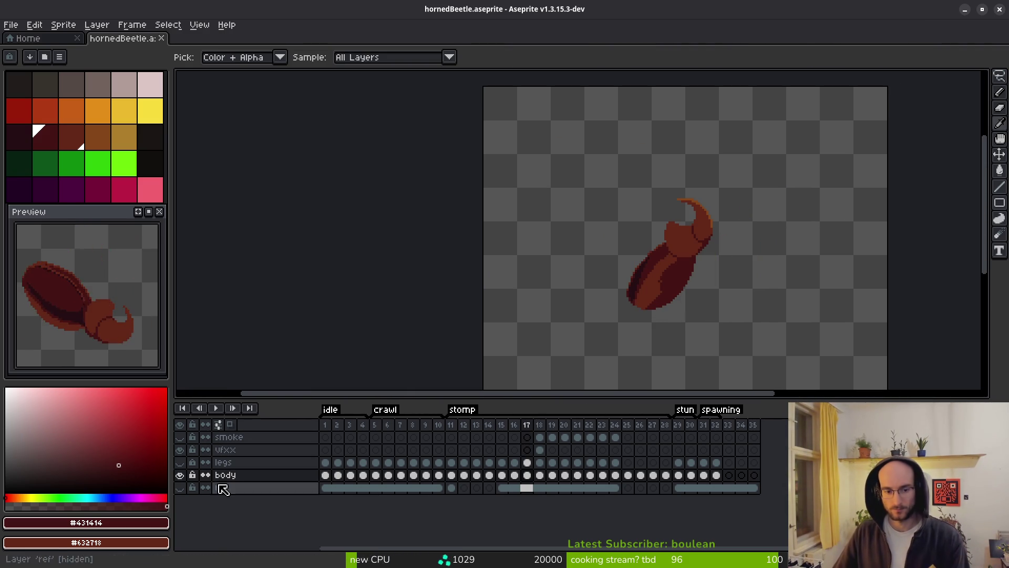
Show the legs layer again, step to frame 19 and play the animation
click(179, 462)
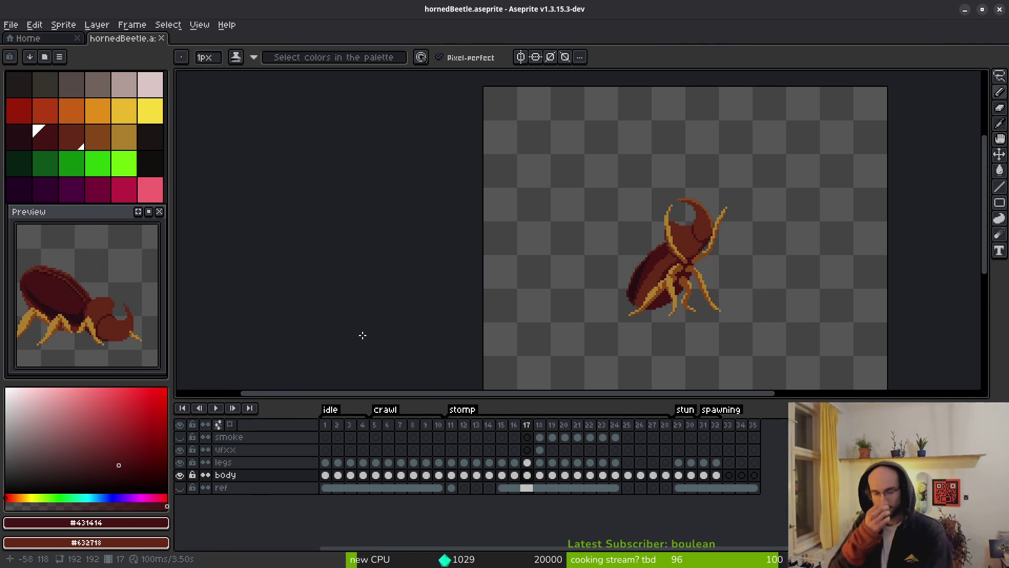
key(period)
key(period)
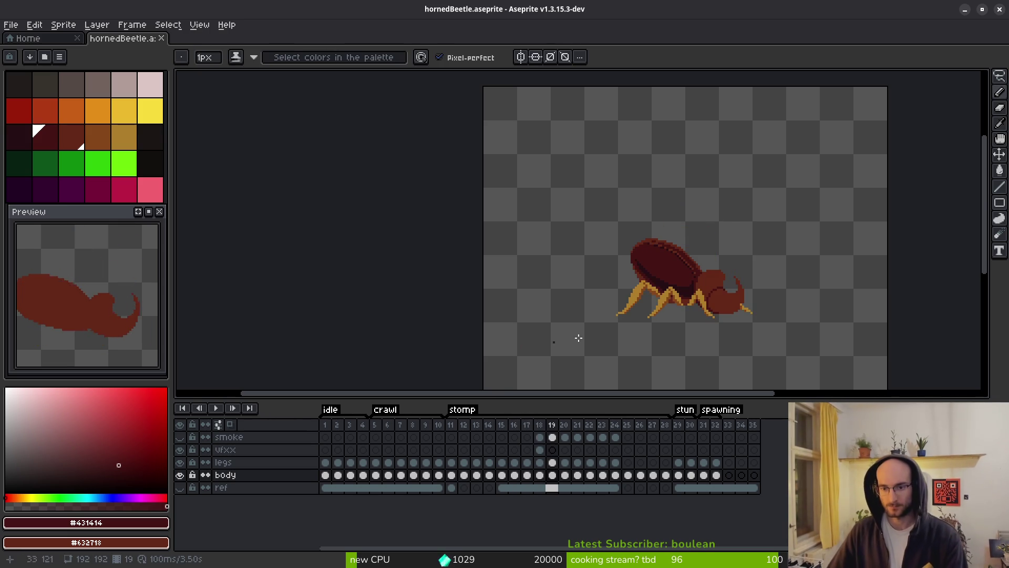
scroll(665, 322, up, 6)
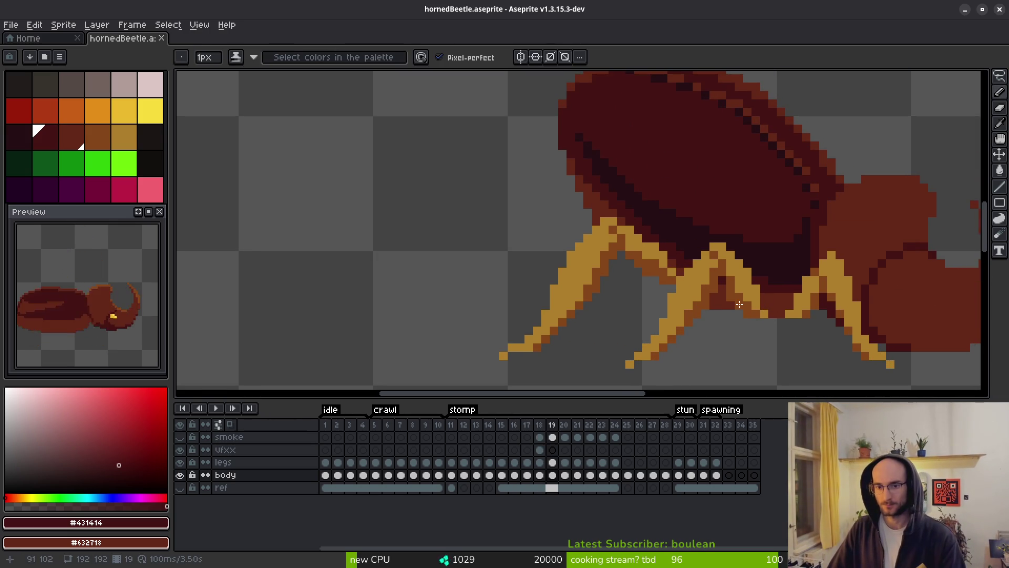
key(Return)
key(Return)
key(Return)
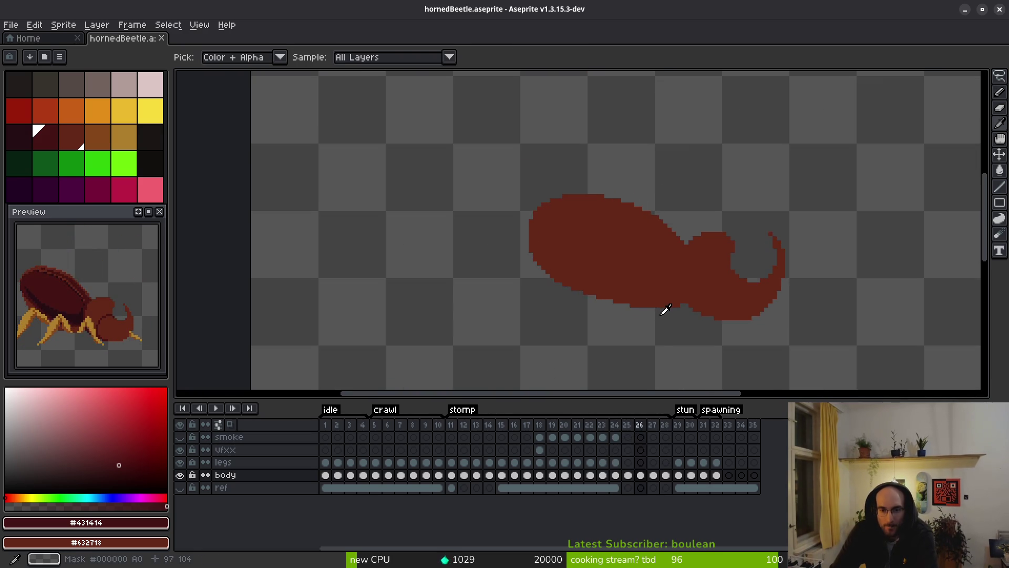
key(b)
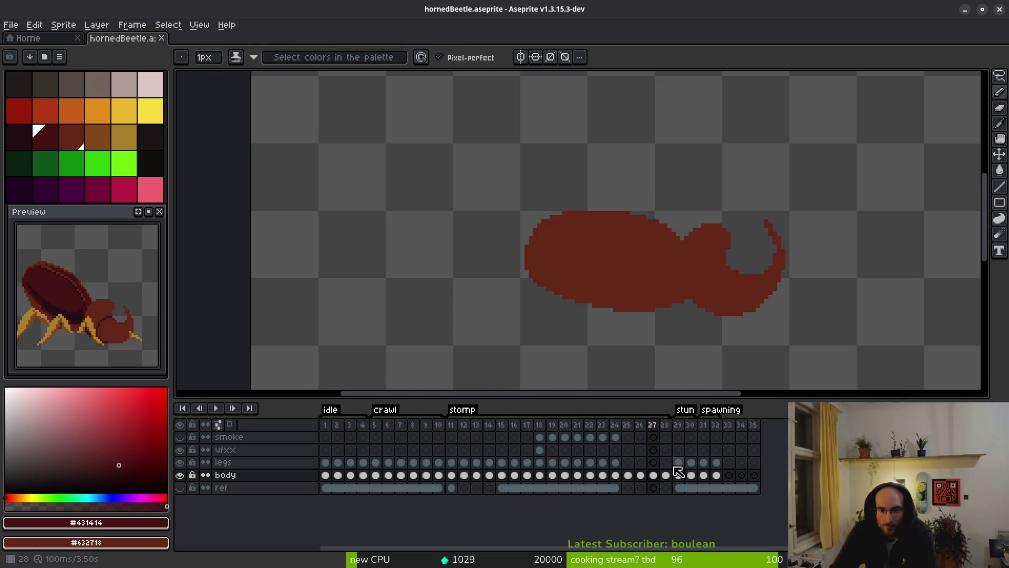
Browse the legs and body cels and frame selections around frames 25–28
click(453, 463)
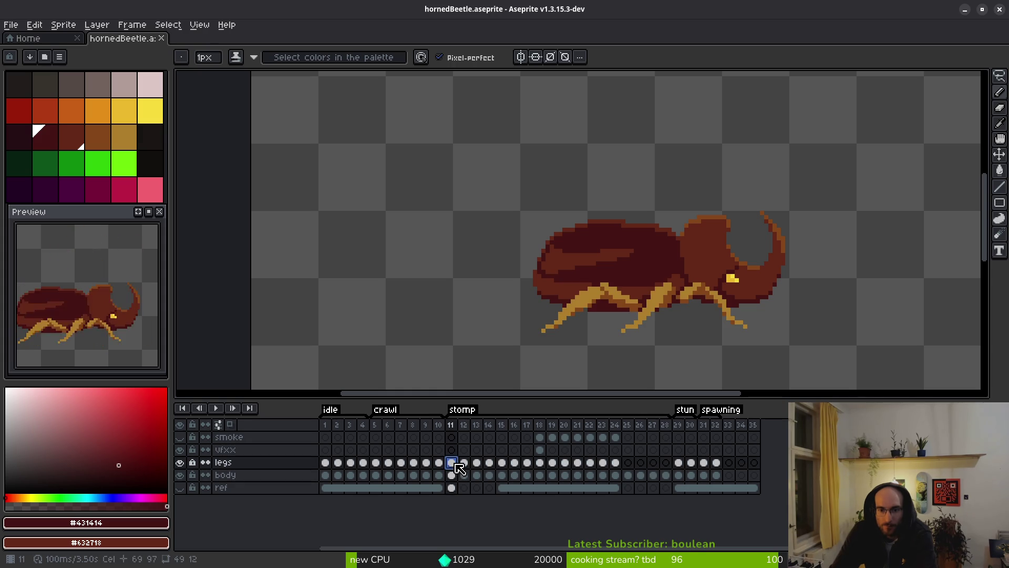
click(665, 462)
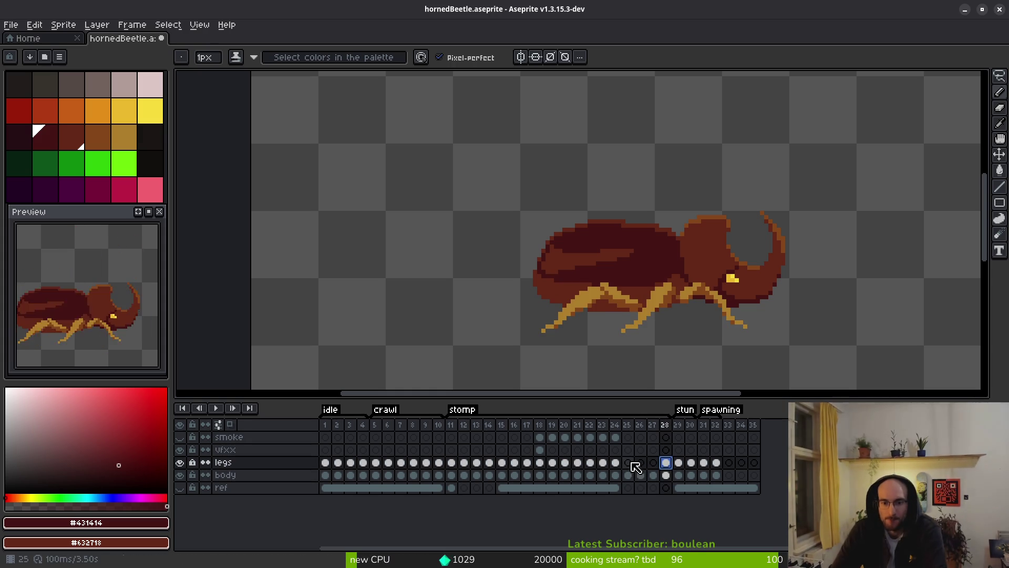
click(641, 463)
click(640, 475)
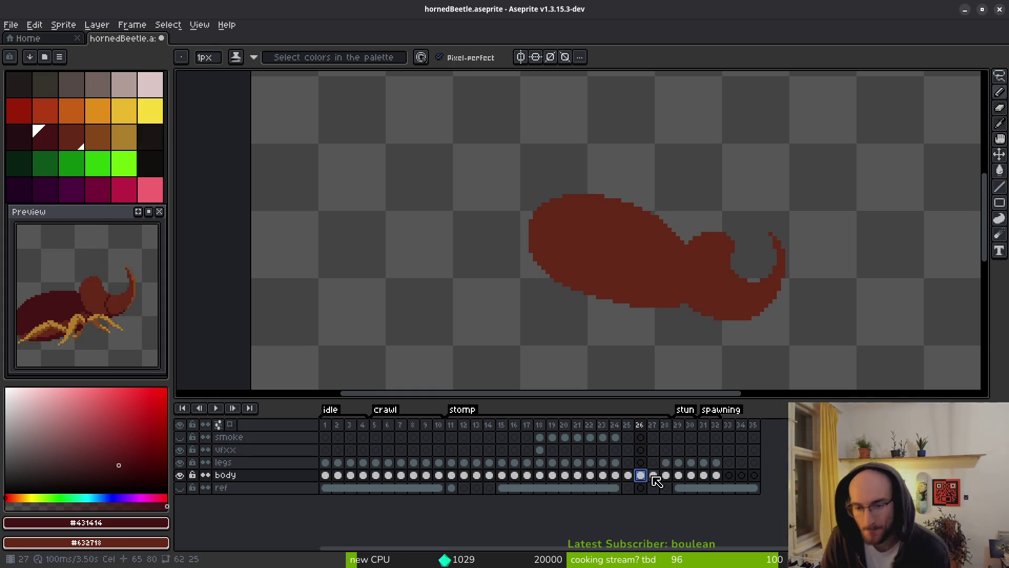
click(615, 462)
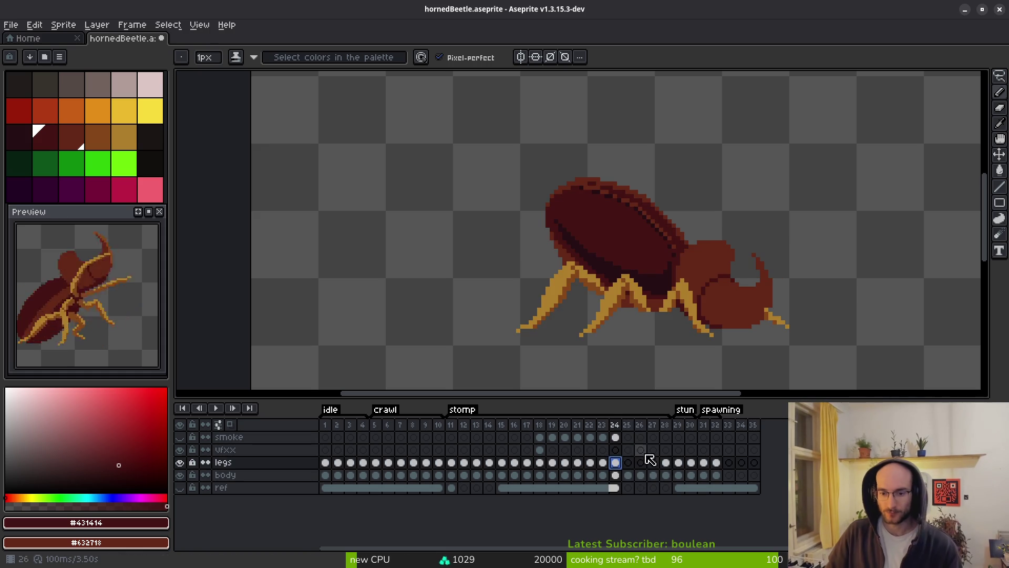
click(641, 476)
click(627, 425)
shift+click(652, 424)
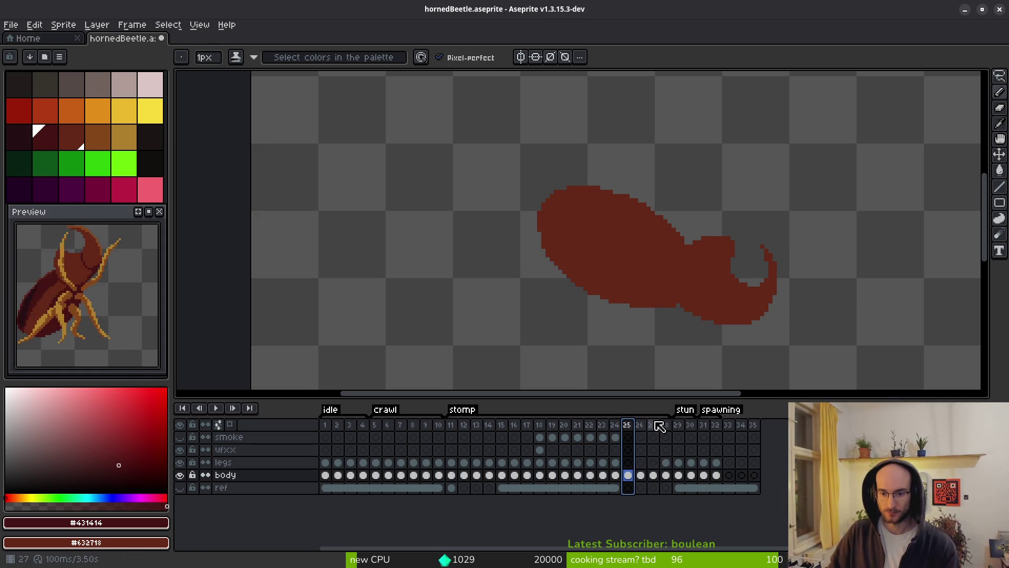
click(665, 425)
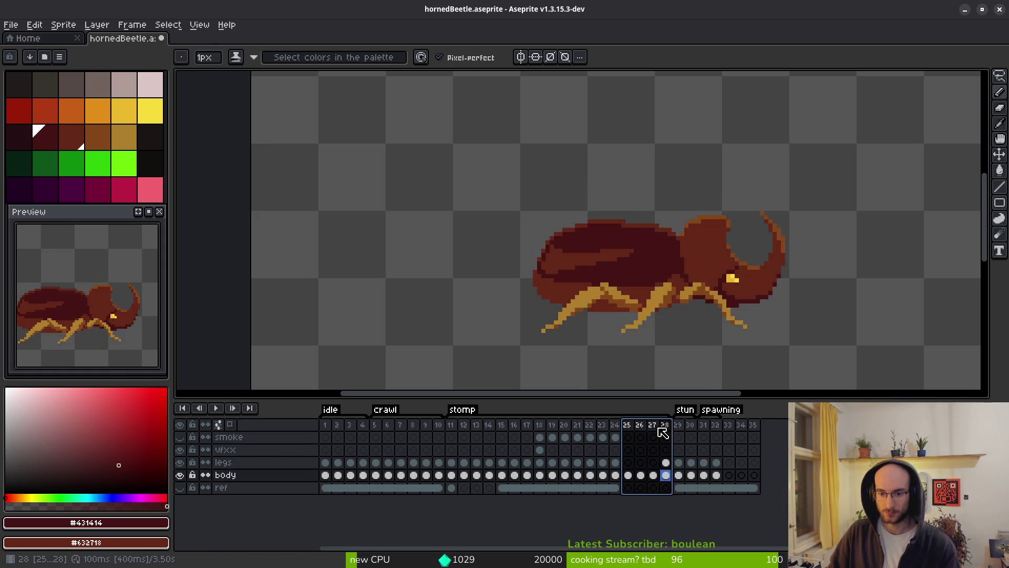
click(627, 425)
shift+click(654, 426)
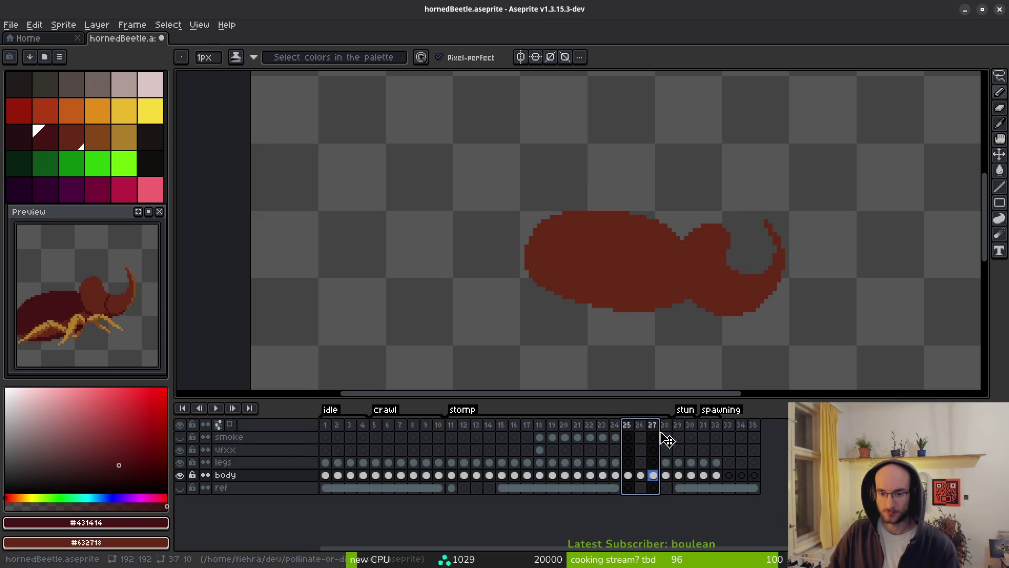
Select the legs cel on frame 25, enable onion skin and hide the body layer
drag(666, 439, 673, 439)
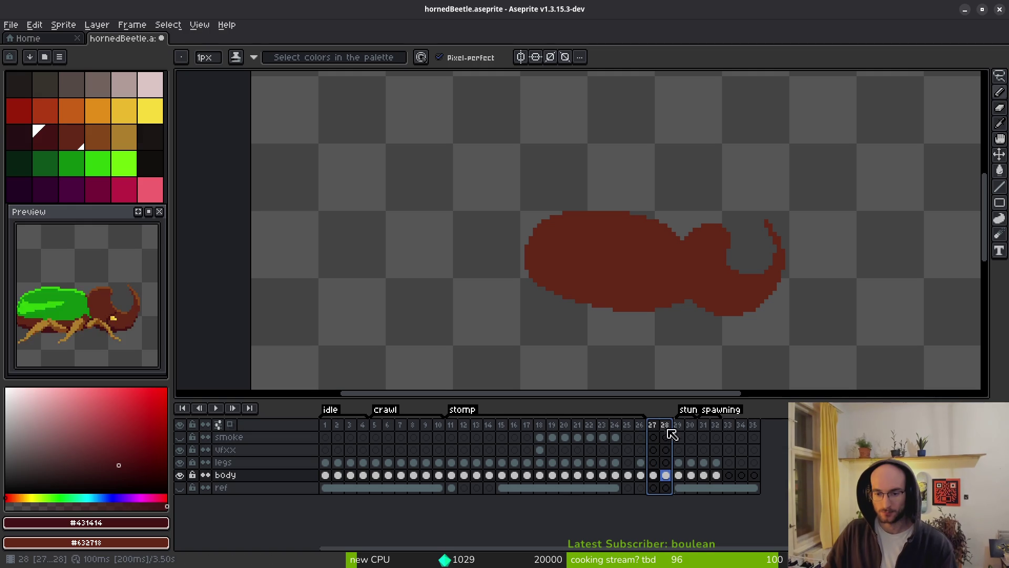
click(629, 475)
click(615, 462)
click(629, 462)
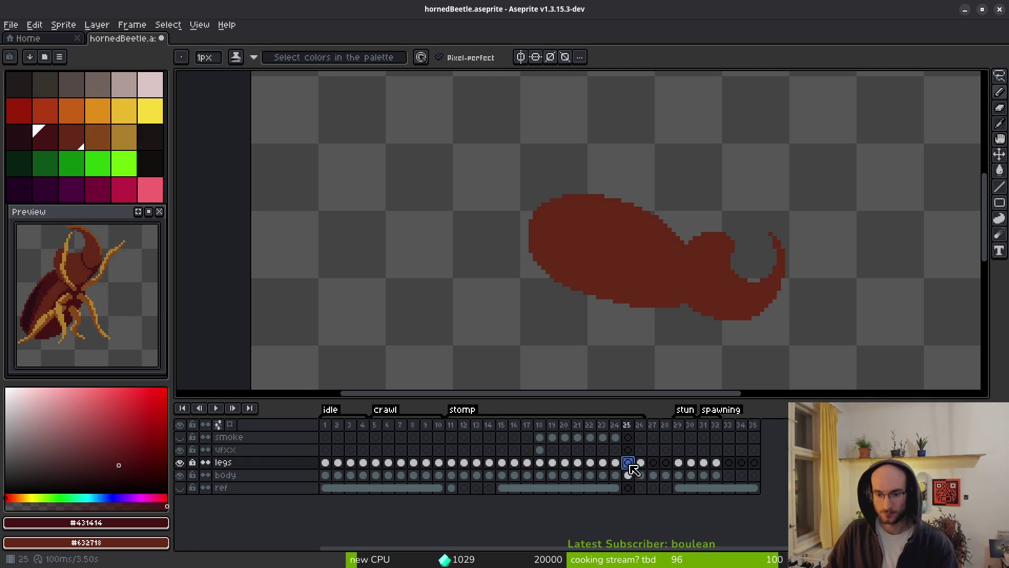
click(218, 424)
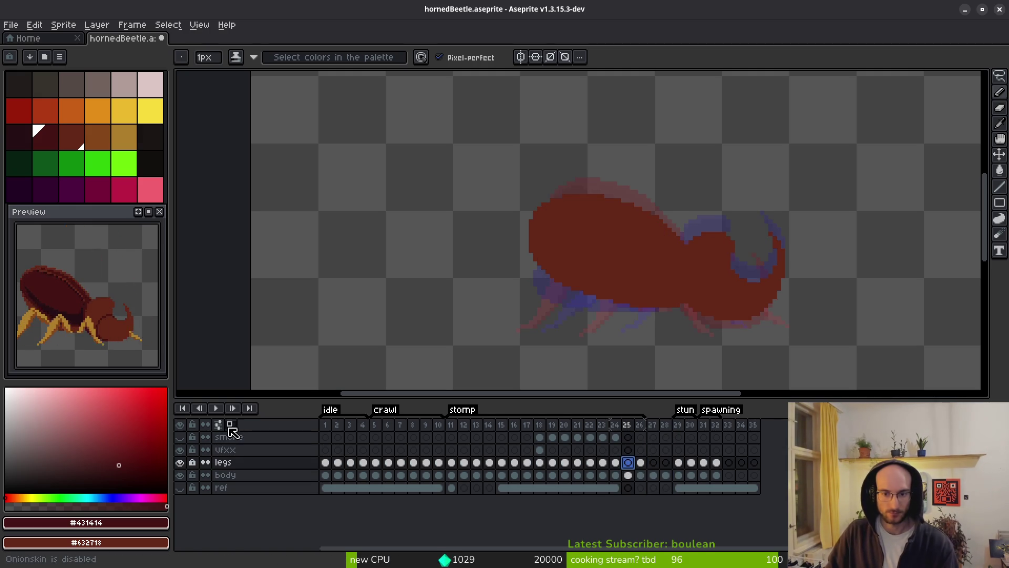
click(180, 475)
scroll(690, 333, up, 2)
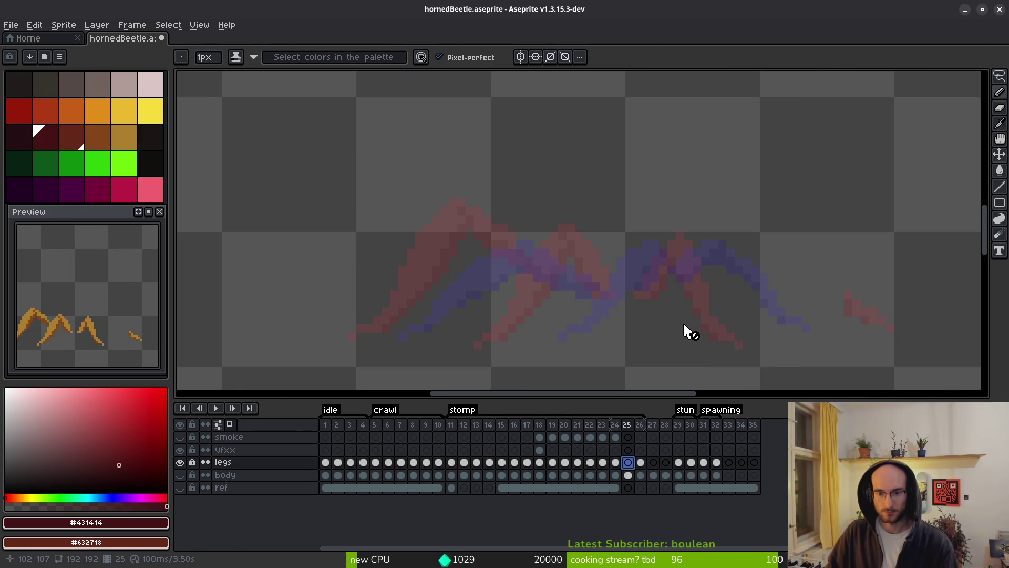
Set the leg orange as primary and the darker orange as secondary pencil colour
key(i)
key(Return)
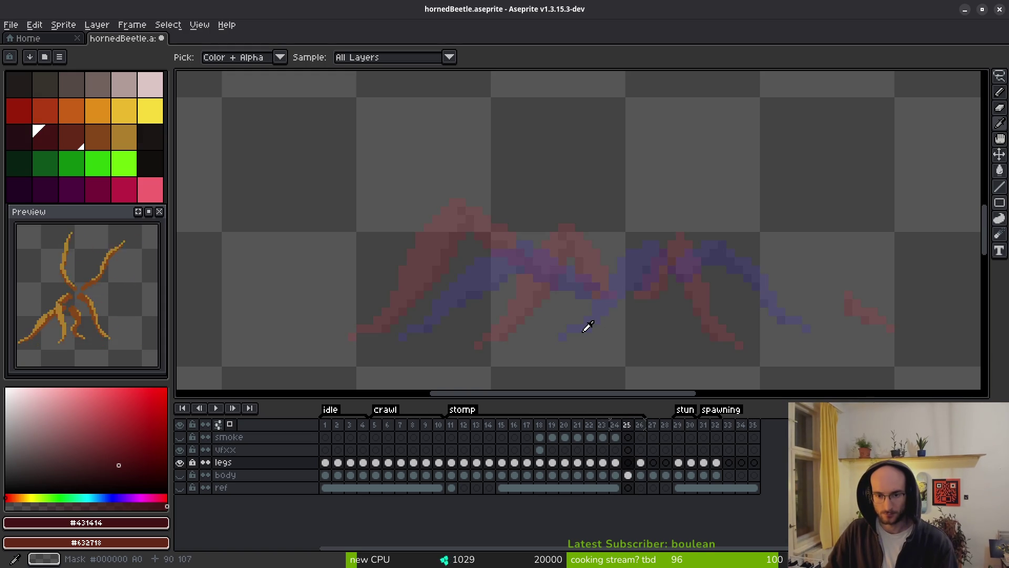
key(b)
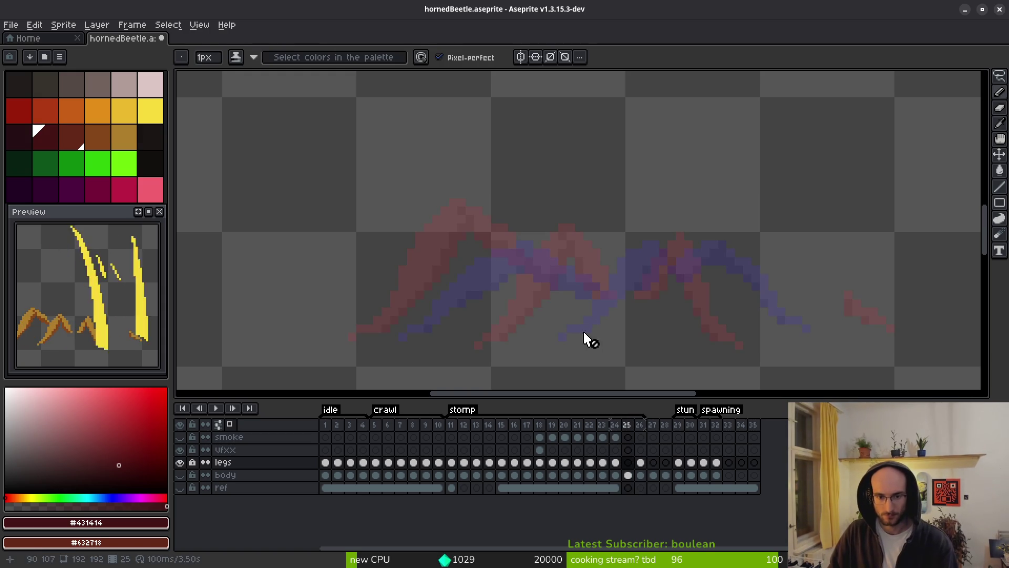
click(124, 144)
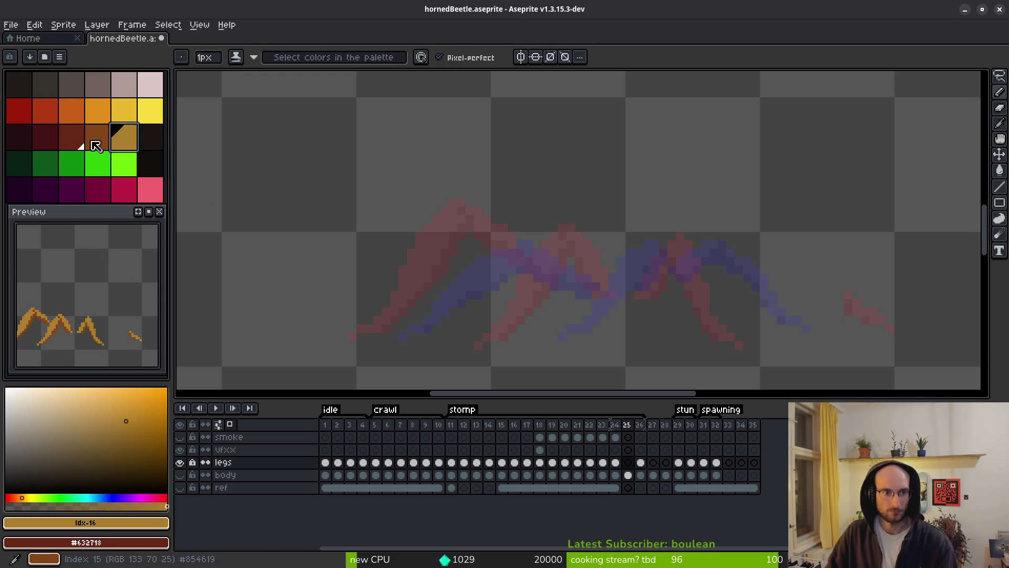
right_click(98, 139)
Compare the leg poses across stomp frames 24–26, then make the body layer visible again
click(627, 462)
click(495, 345)
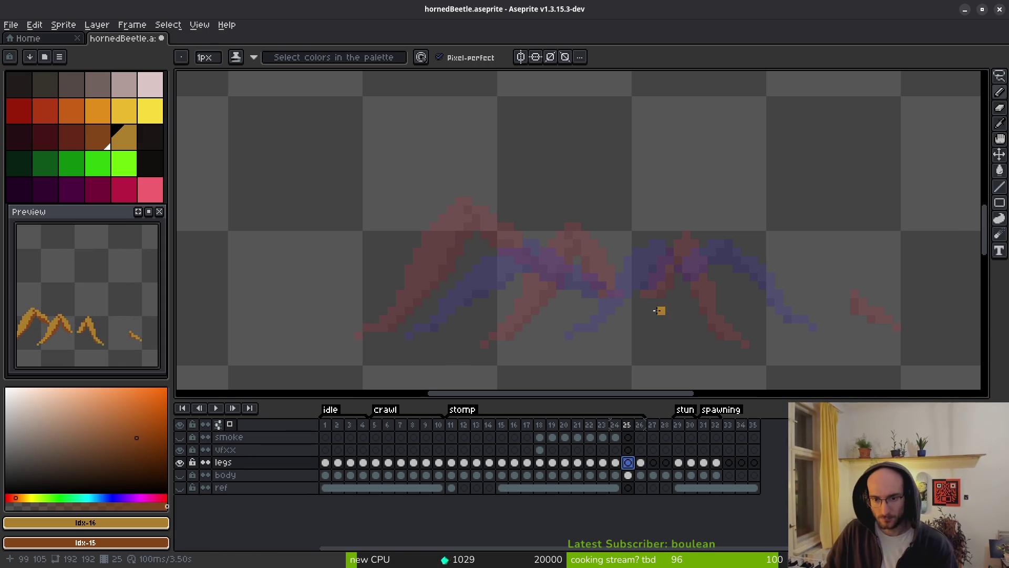
key(Left)
key(i)
key(Right)
key(Right)
key(Left)
key(Left)
key(Right)
key(Right)
key(Left)
key(Left)
key(Right)
key(Right)
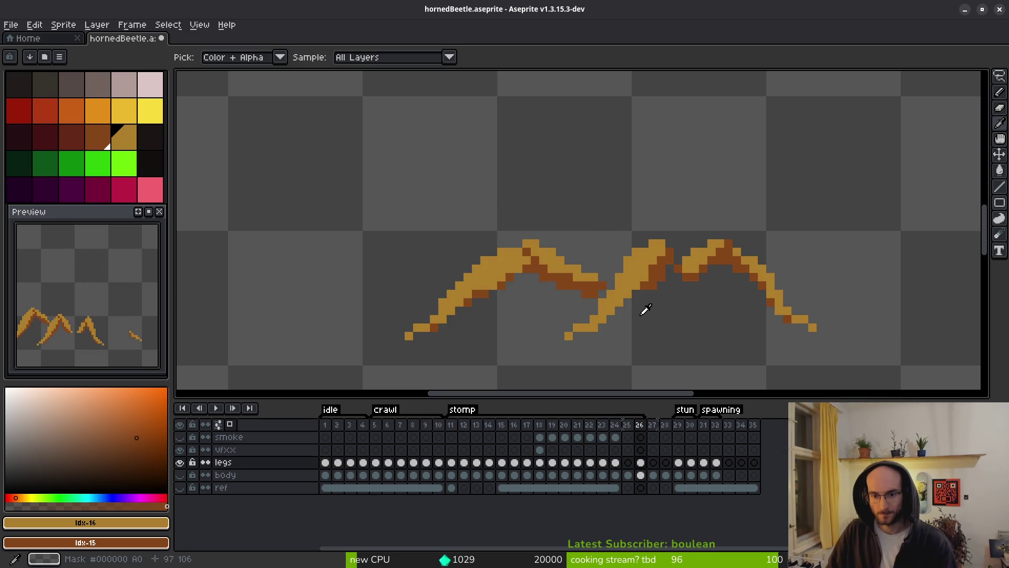
key(Left)
key(Right)
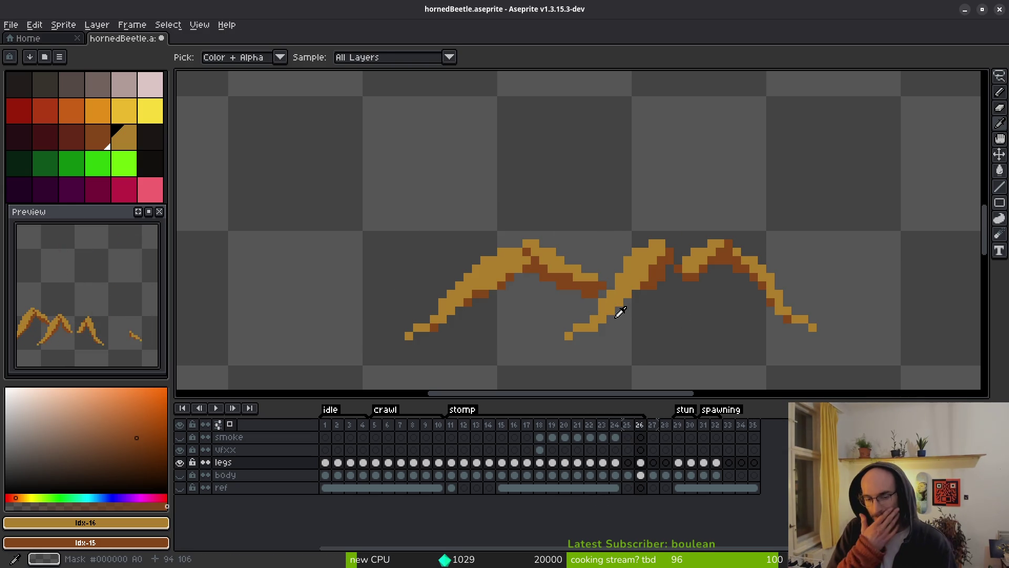
click(180, 476)
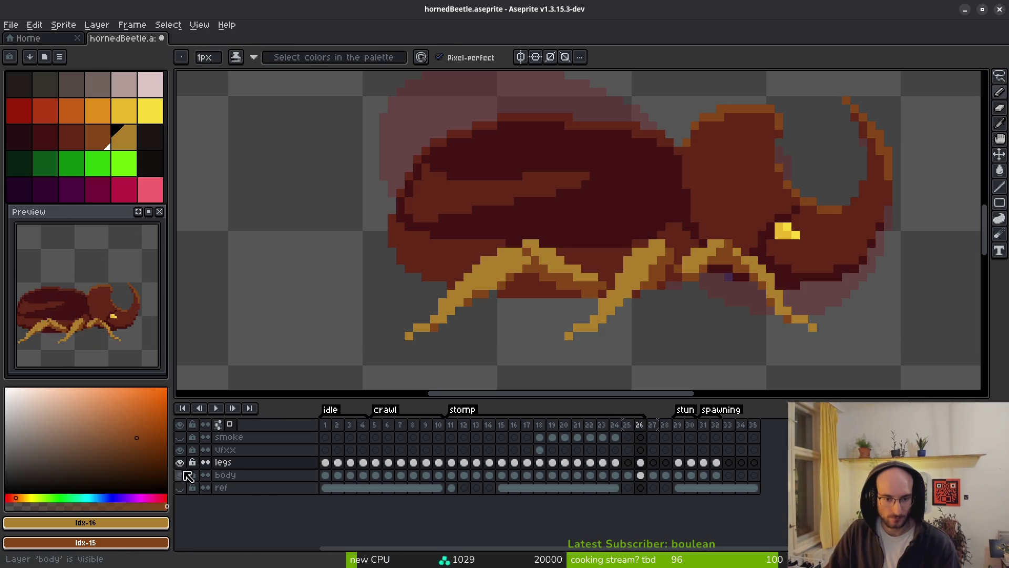
Flip between stomp frames 24–26 to compare poses, settling on frame 25
key(Left)
key(Right)
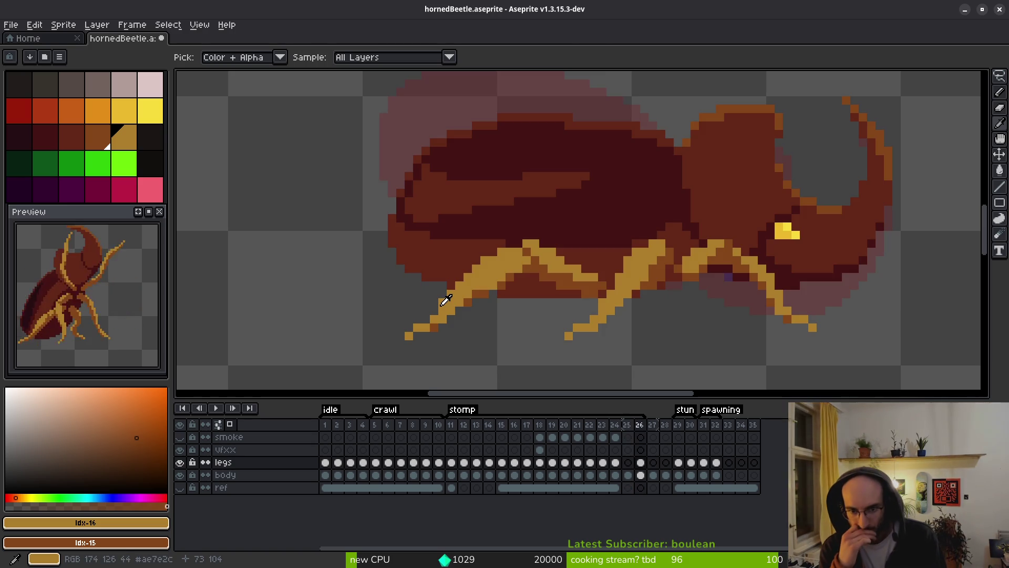
key(Left)
key(Right)
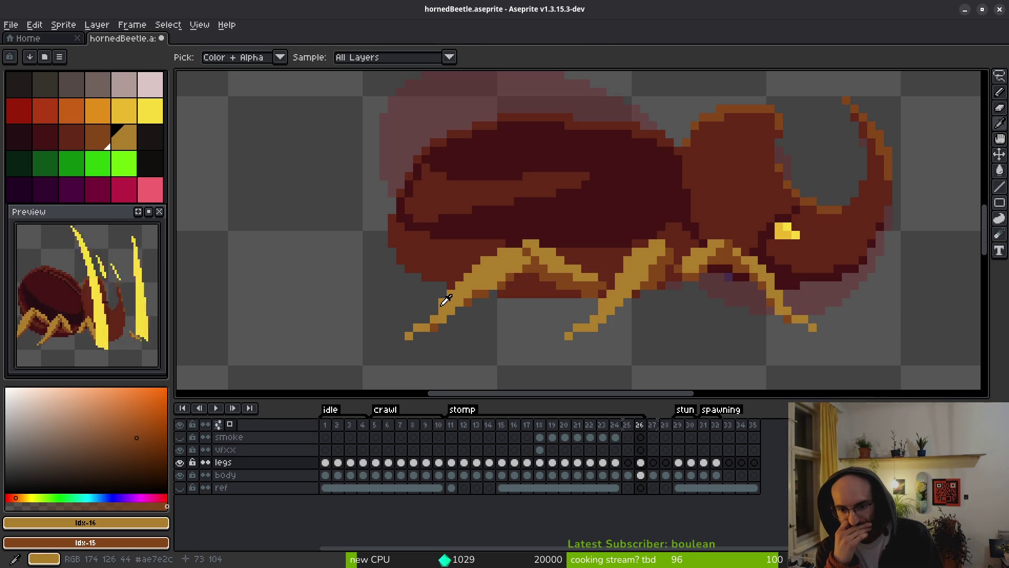
key(Left)
key(Left)
key(Right)
key(Right)
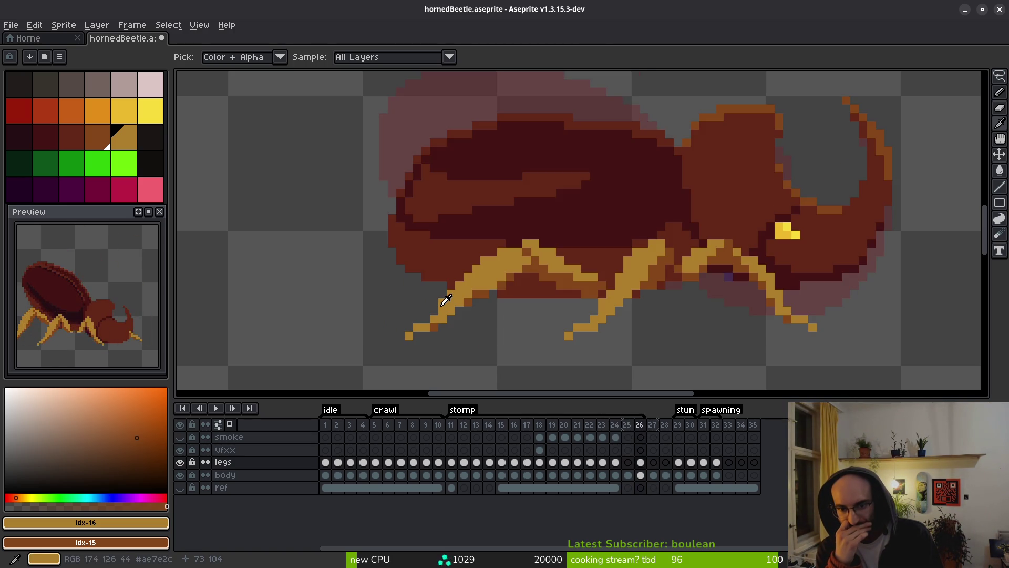
key(Left)
key(Left)
key(Right)
key(Right)
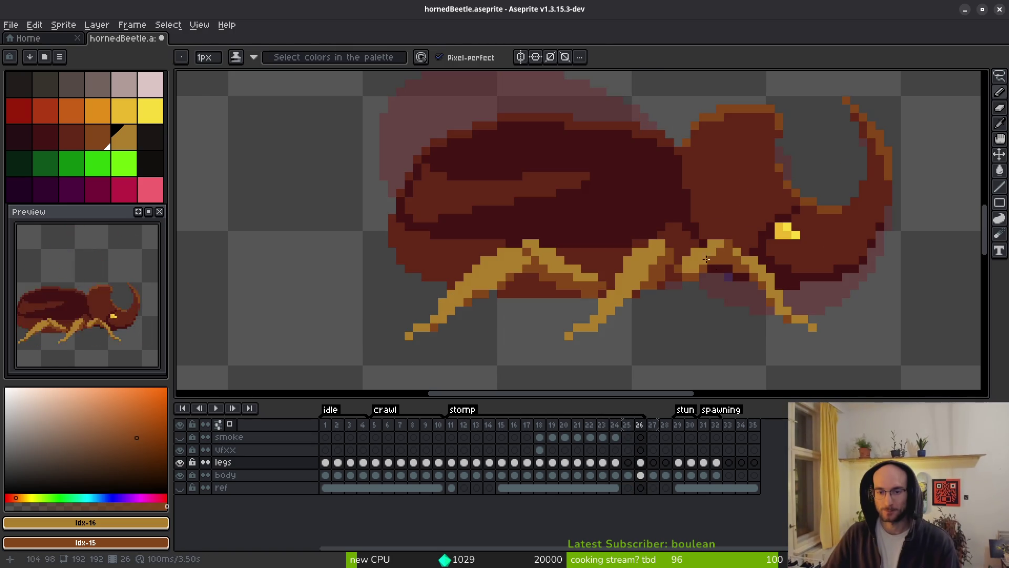
key(Left)
key(Left)
scroll(683, 316, down, 2)
key(Right)
key(Right)
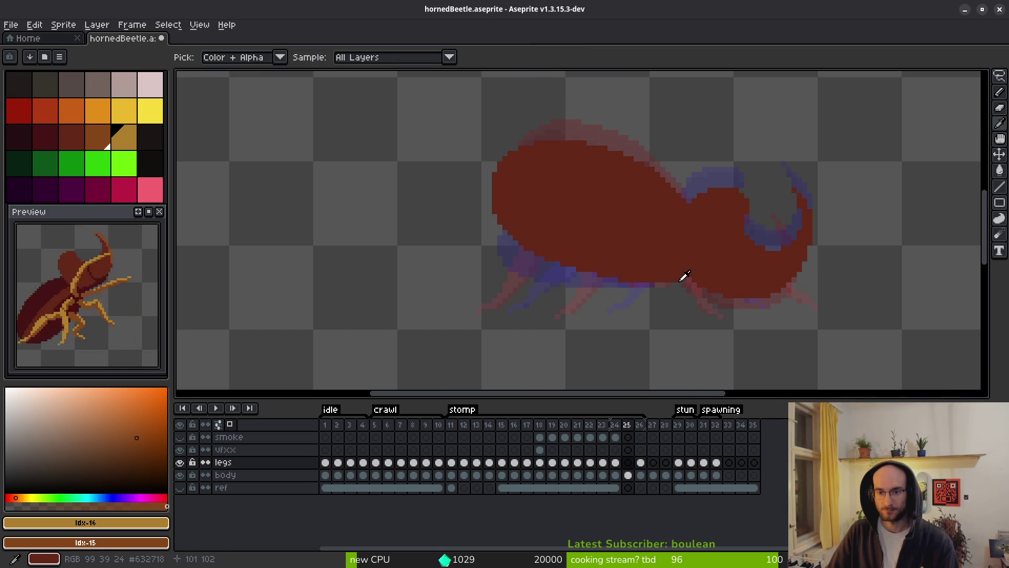
key(Left)
key(Left)
key(Right)
scroll(647, 275, up, 3)
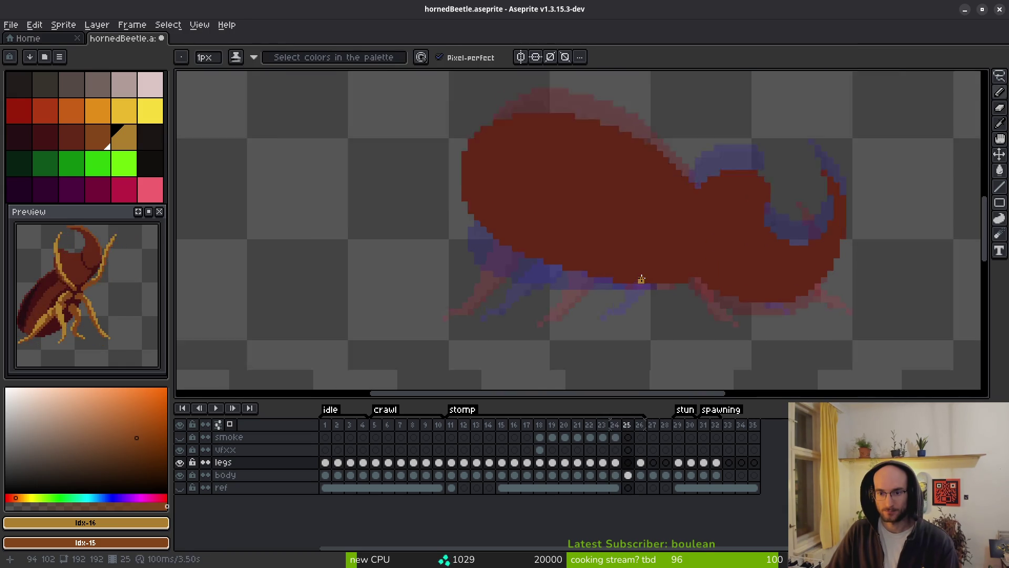
Draw the first orange pixels and a thin diagonal leg stroke running upward on frame 25
click(650, 276)
key(Left)
key(Right)
click(660, 279)
drag(651, 268, 623, 225)
scroll(647, 294, down, 2)
key(Left)
key(Right)
key(Left)
key(Left)
key(Right)
key(Right)
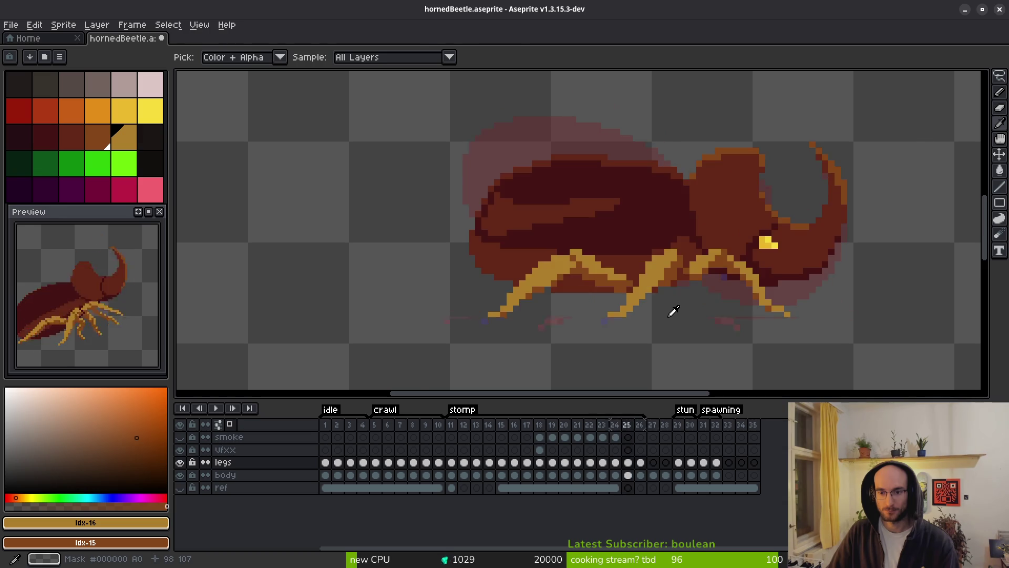
scroll(669, 284, up, 3)
drag(638, 316, 584, 140)
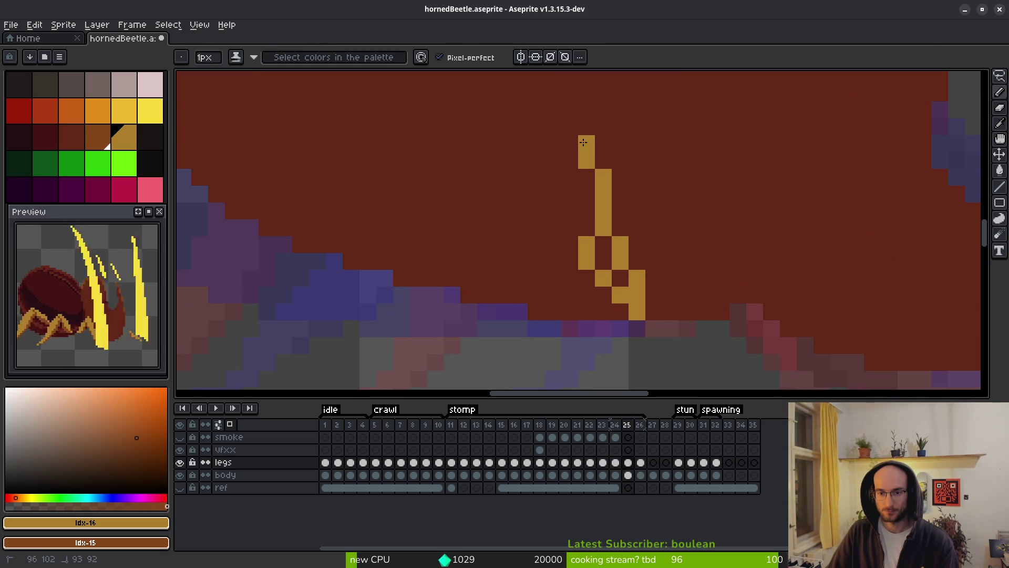
Complete the orange leg arch down-left and thicken it back up to the right
scroll(620, 137, down, 1)
scroll(641, 126, up, 1)
mouse_move(641, 126)
mouse_down()
mouse_move(457, 184)
mouse_move(410, 287)
mouse_up()
scroll(410, 286, down, 1)
scroll(420, 273, up, 1)
click(436, 251)
mouse_move(440, 255)
mouse_down()
mouse_move(467, 192)
mouse_move(667, 99)
mouse_move(577, 108)
mouse_move(662, 100)
mouse_up()
Shade the leg with dark-orange edge pixels and yellow on the inner edge
mouse_move(689, 147)
mouse_down()
mouse_move(715, 236)
mouse_move(668, 129)
mouse_move(686, 116)
mouse_move(720, 251)
mouse_move(672, 176)
mouse_move(698, 232)
mouse_move(667, 217)
mouse_move(646, 189)
mouse_move(596, 200)
mouse_move(494, 252)
mouse_move(506, 241)
mouse_up()
scroll(690, 221, down, 2)
scroll(691, 221, up, 2)
right_click(553, 202)
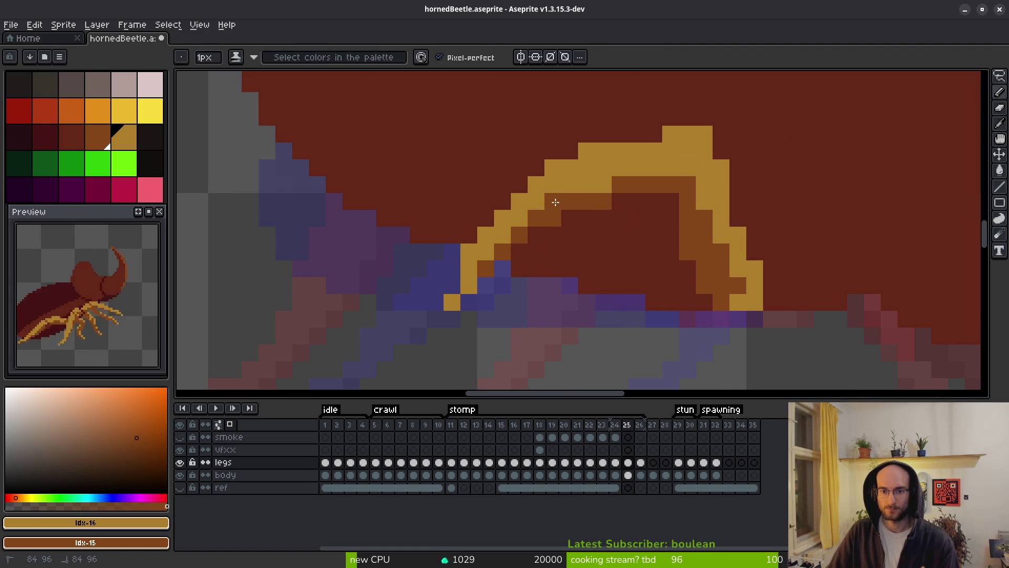
scroll(632, 210, down, 1)
scroll(631, 210, up, 1)
mouse_move(634, 179)
mouse_down()
mouse_move(510, 221)
mouse_move(539, 200)
mouse_up()
click(615, 179)
right_click(632, 196)
right_click(598, 213)
right_click(581, 213)
scroll(533, 232, down, 3)
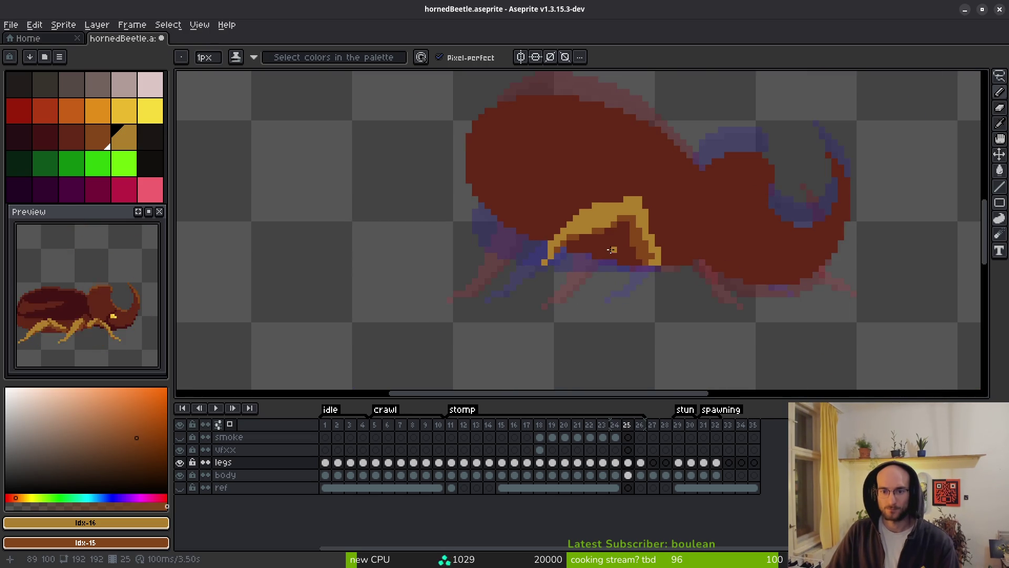
scroll(602, 253, up, 3)
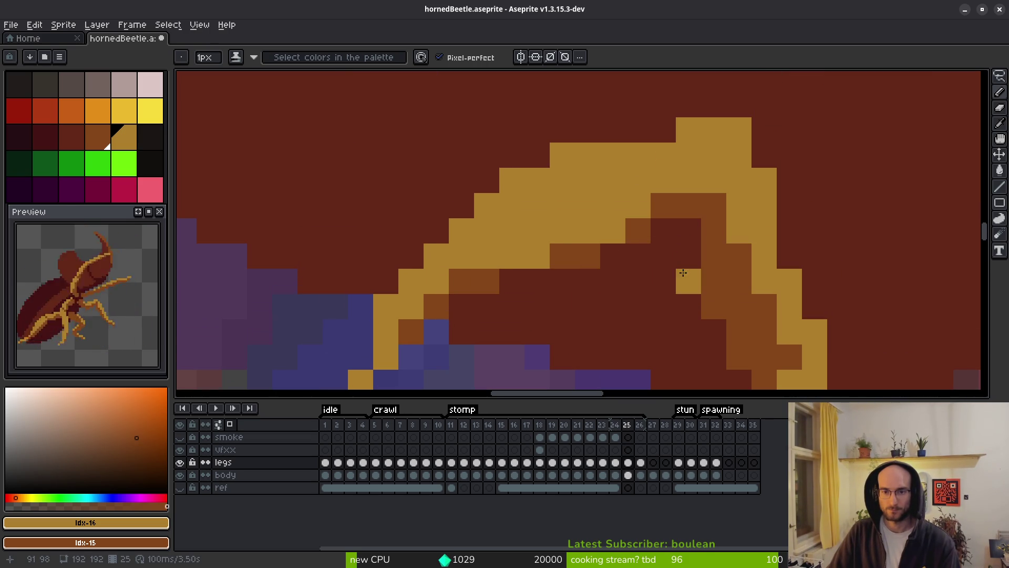
Nudge a selected leg section one pixel up and right, then save the file
key(m)
scroll(619, 214, down, 2)
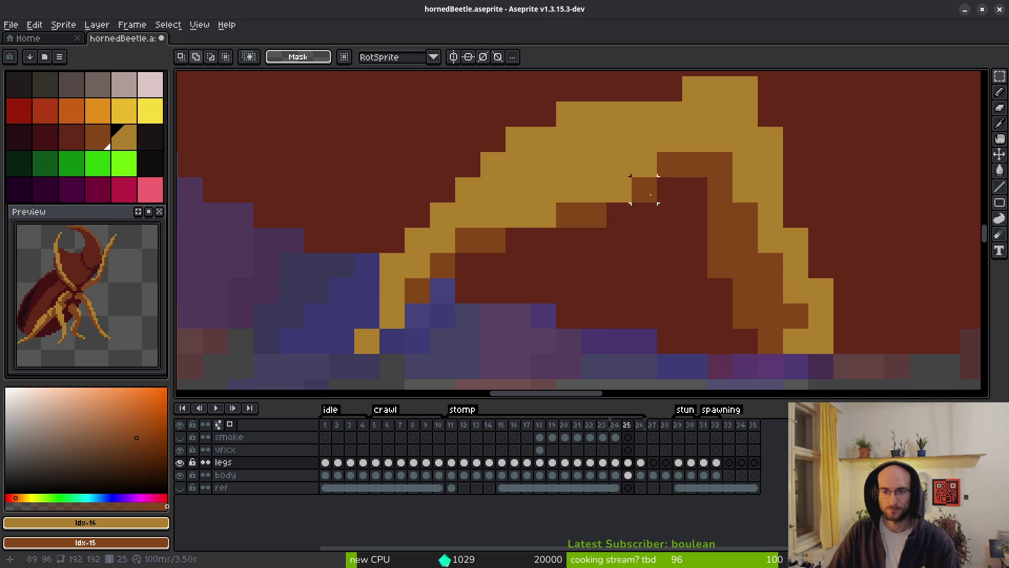
mouse_move(669, 190)
mouse_down()
mouse_move(328, 370)
mouse_move(313, 368)
mouse_up()
key(Up)
key(Right)
key(ctrl+d)
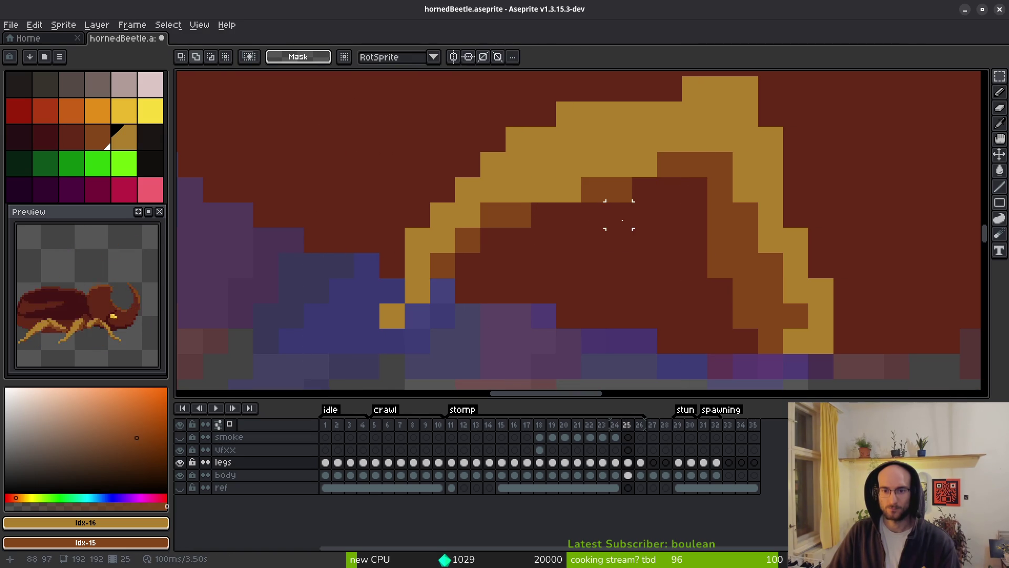
scroll(644, 240, down, 3)
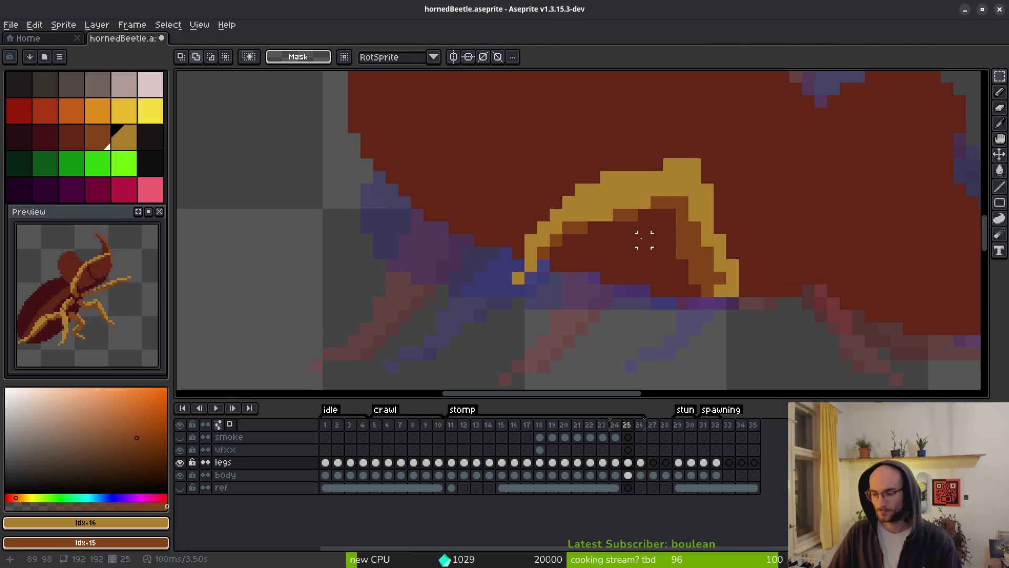
key(ctrl+s)
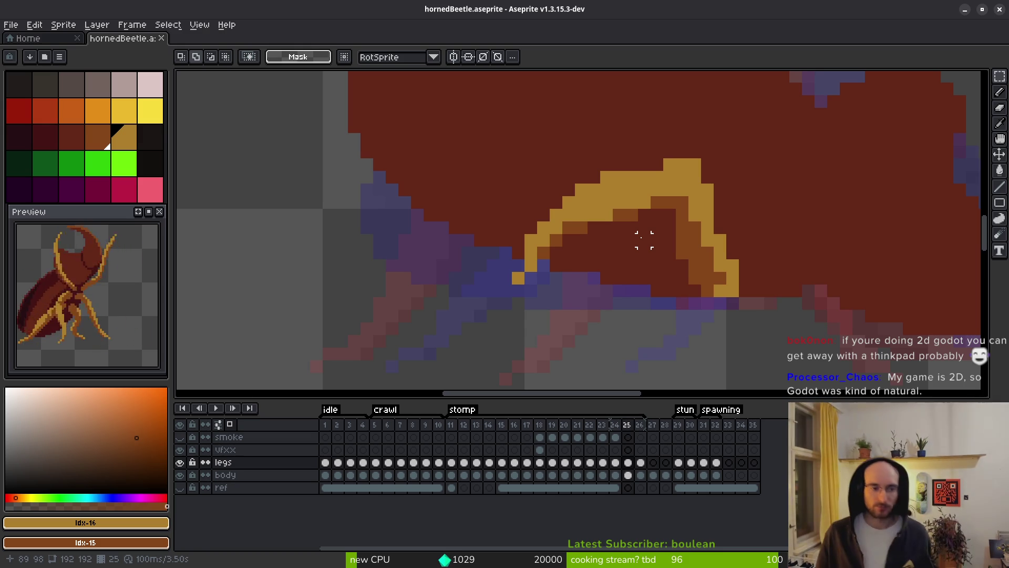
Scroll the canvas view over the redrawn bent leg tucked under the body on frame 25
scroll(725, 307, down, 5)
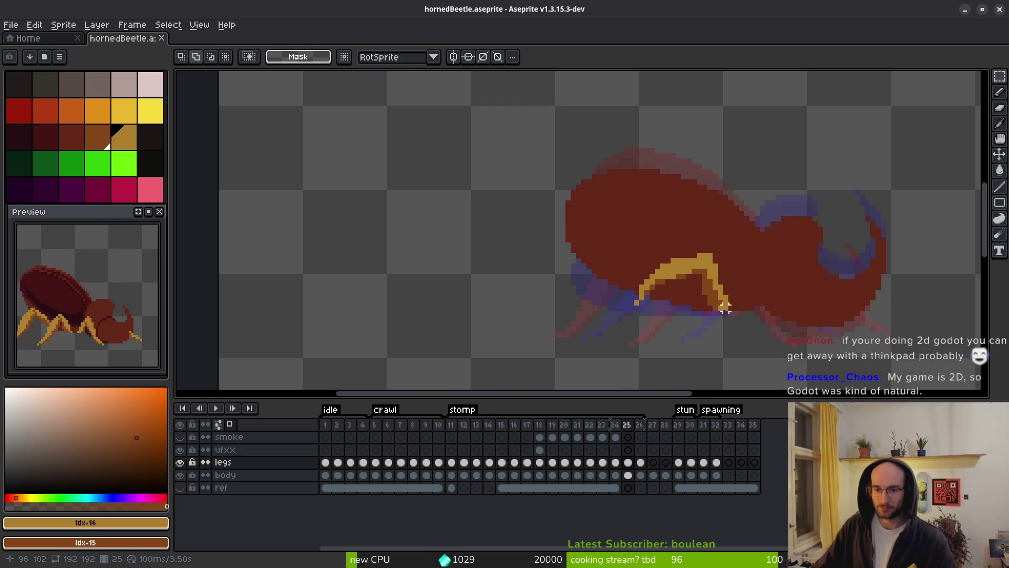
Flip between frames 24, 25 and 26 to compare the leg poses
key(i)
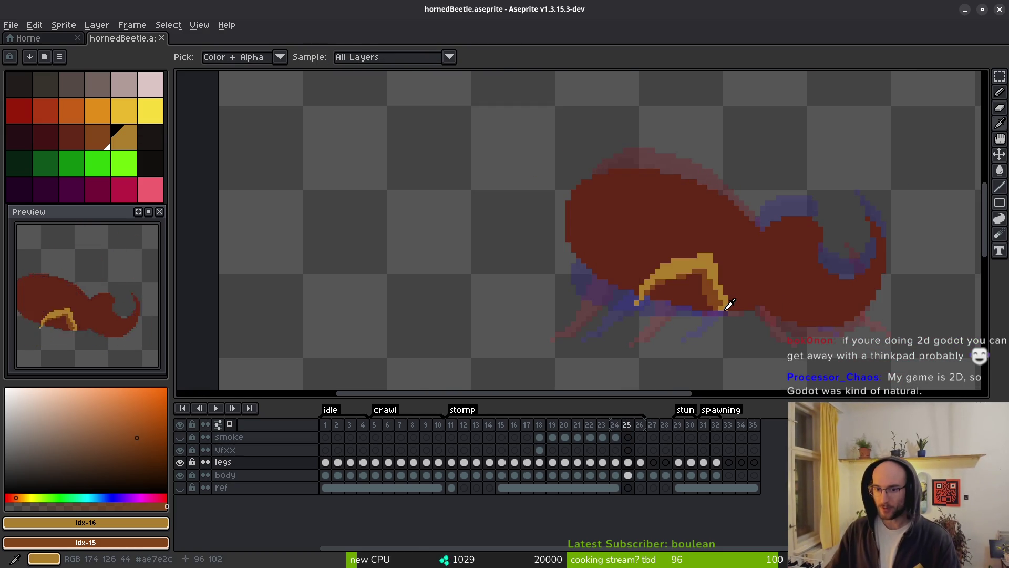
key(Right)
key(Left)
key(Right)
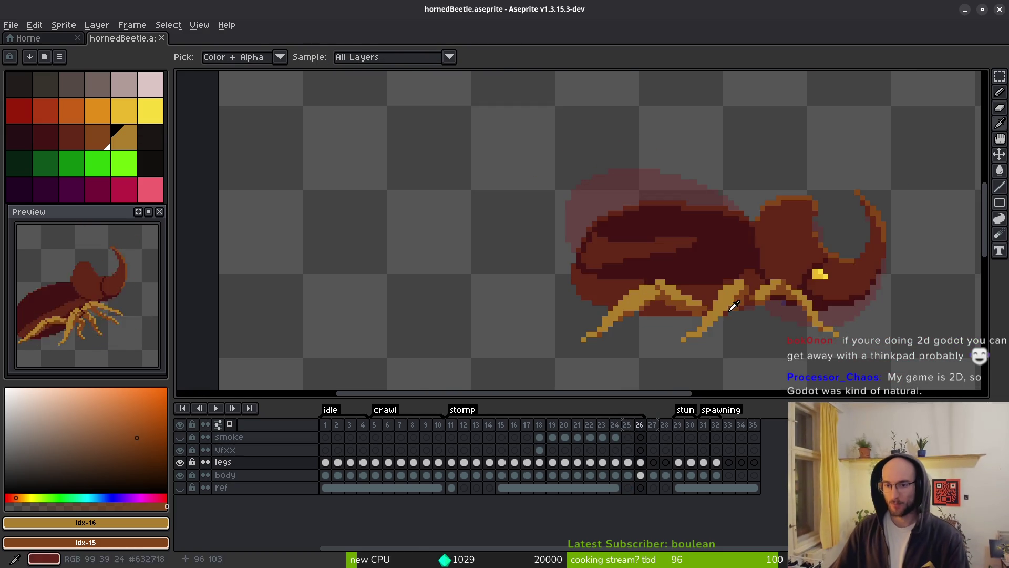
key(m)
key(Left)
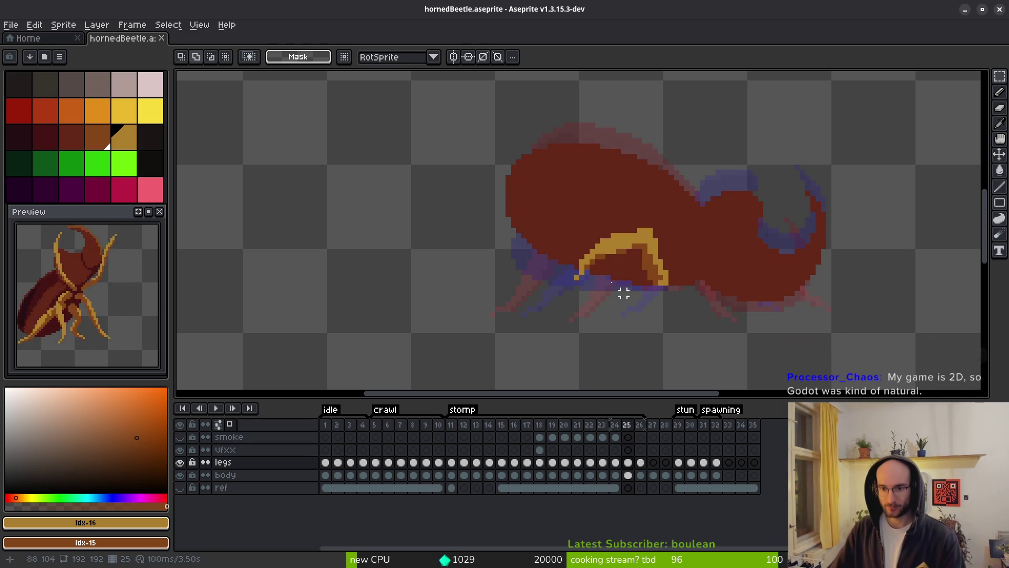
key(i)
scroll(617, 277, left, 3)
key(Right)
key(Left)
key(Left)
key(Right)
key(Left)
key(m)
scroll(676, 270, up, 2)
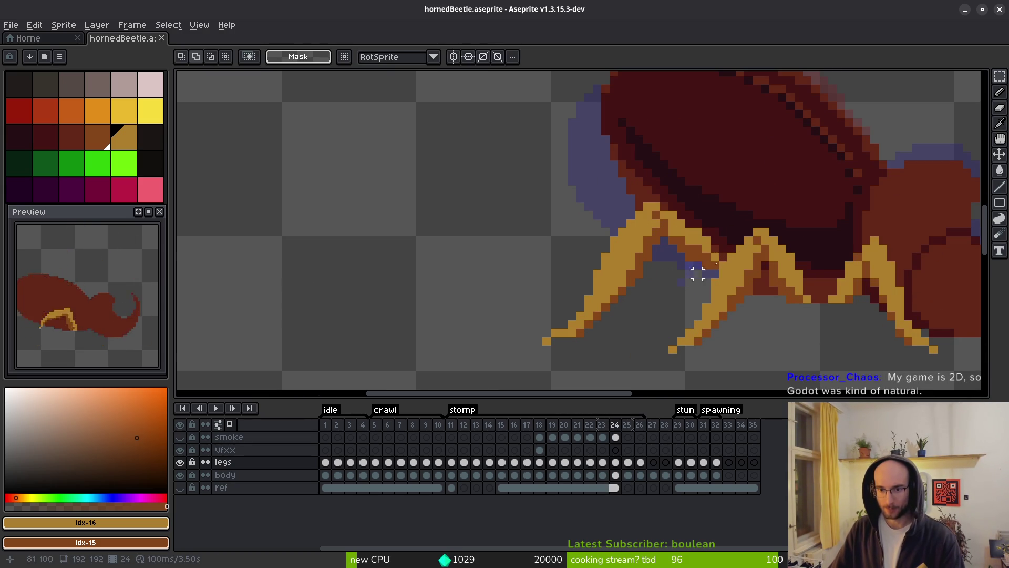
key(q)
Copy the front leg from frame 24 and trial-paste it on frame 25, discarding the paste
mouse_move(714, 231)
mouse_down()
mouse_move(607, 222)
mouse_move(562, 383)
mouse_move(712, 271)
mouse_move(710, 211)
mouse_move(715, 226)
mouse_up()
key(ctrl+c)
key(Right)
key(ctrl+v)
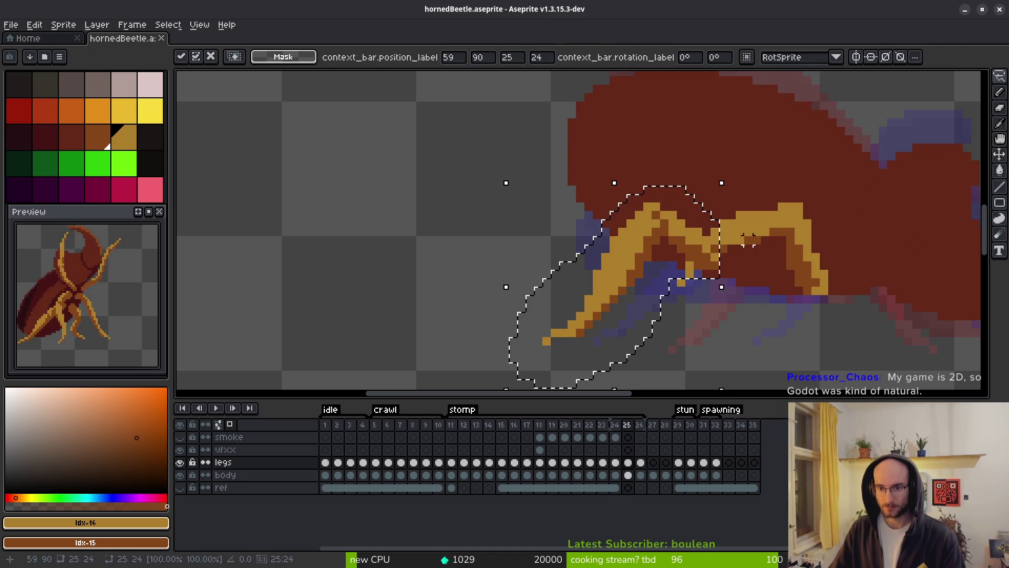
key(Escape)
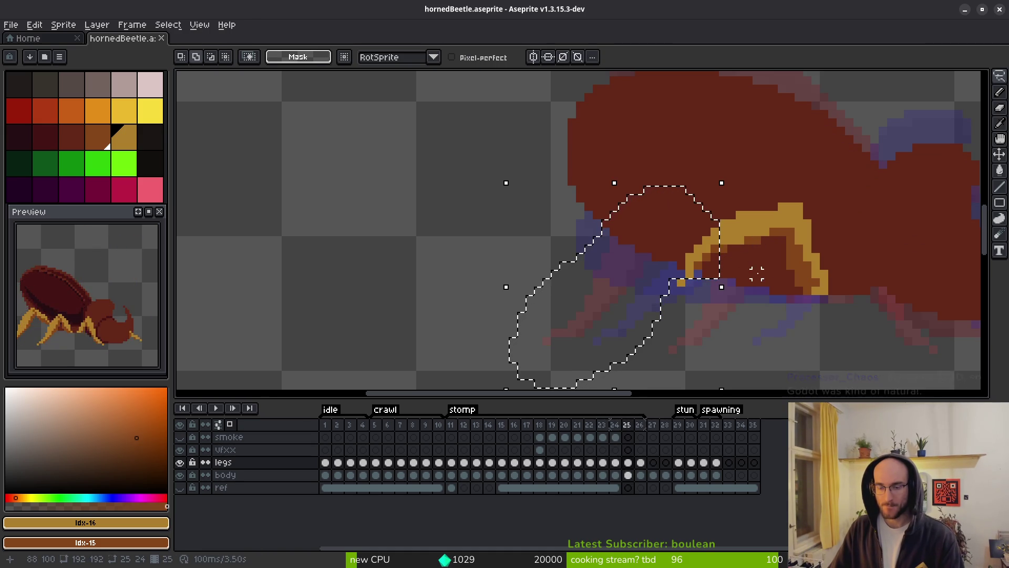
key(ctrl+d)
mouse_move(769, 172)
mouse_down()
mouse_move(840, 231)
mouse_move(792, 240)
mouse_move(815, 308)
mouse_up()
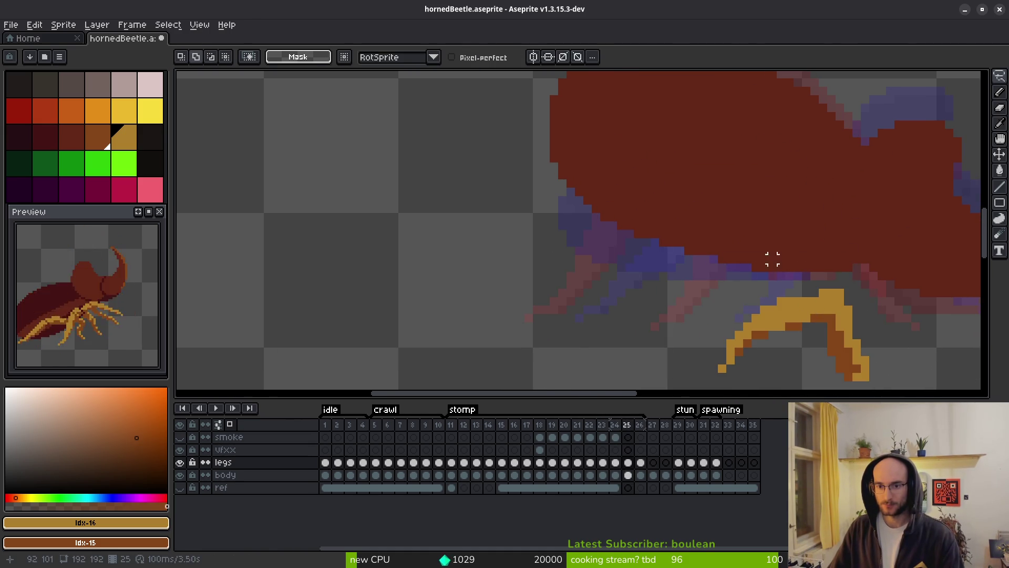
key(ctrl+v)
key(Escape)
Move the right leg on frame 25 up and to the left to 70,84
mouse_move(788, 248)
mouse_down()
mouse_move(671, 354)
mouse_move(898, 320)
mouse_move(791, 250)
mouse_up()
mouse_move(799, 288)
mouse_down()
mouse_move(766, 216)
mouse_move(743, 210)
mouse_move(743, 221)
mouse_move(737, 207)
mouse_move(745, 211)
mouse_up()
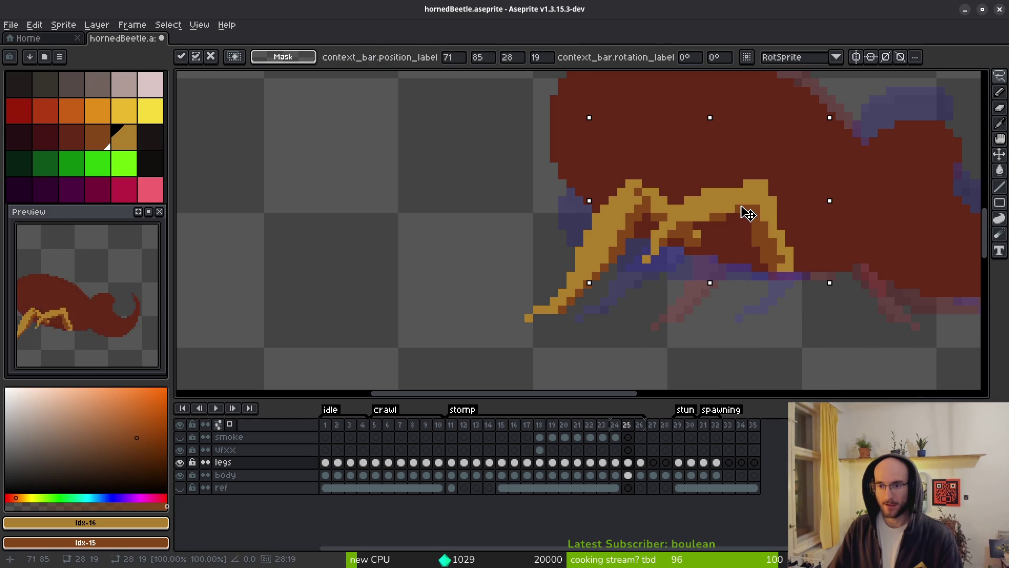
key(i)
key(comma)
key(period)
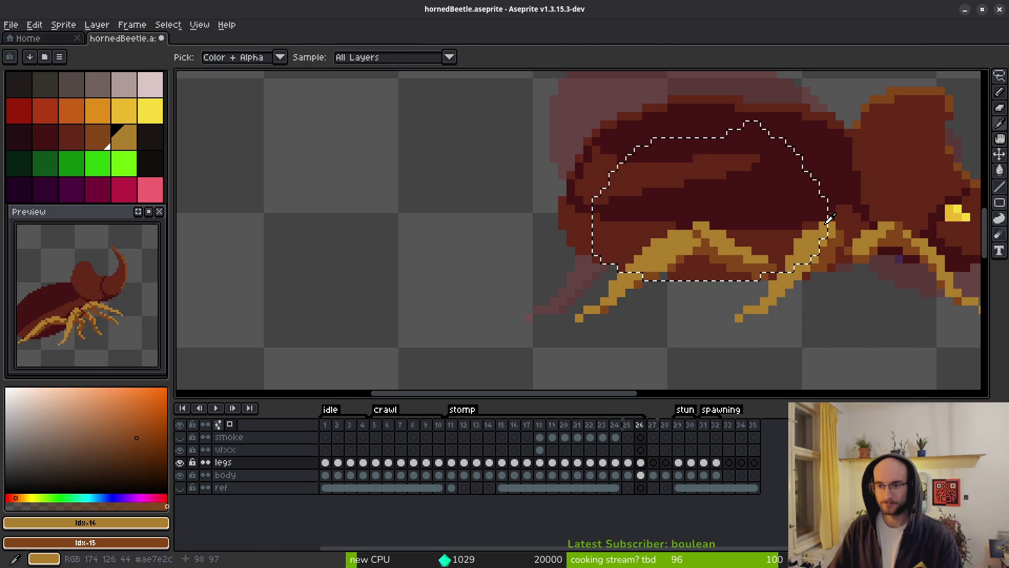
key(m)
key(ctrl+d)
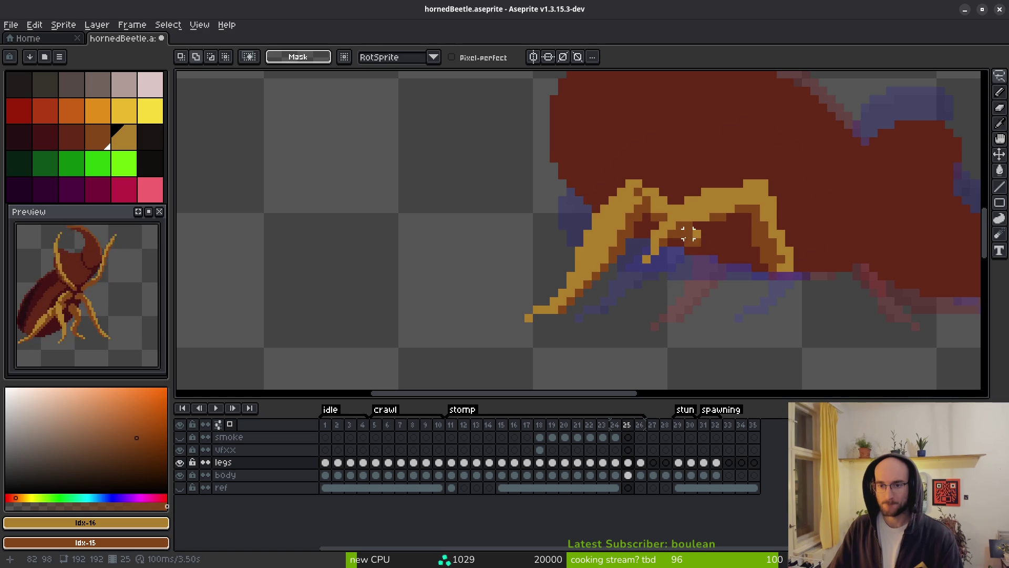
Sample the brown body colour #854619 and compare frames 24 and 25
scroll(677, 229, up, 3)
alt+click(677, 229)
key(b)
scroll(793, 279, down, 2)
key(i)
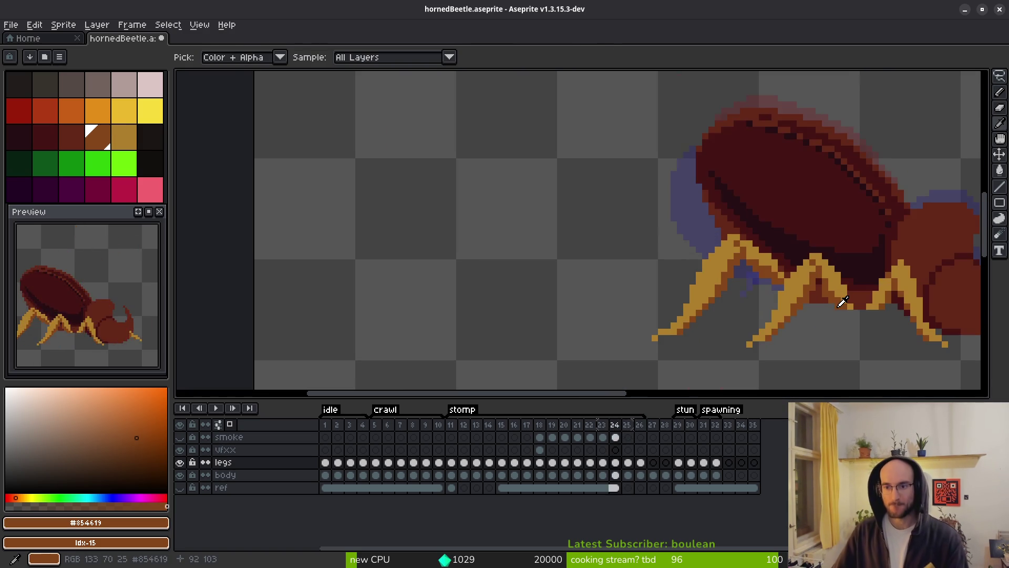
key(comma)
key(period)
key(b)
Step through stomp frames 24 to 27 to review the sequence
key(i)
key(comma)
key(period)
key(period)
key(comma)
key(period)
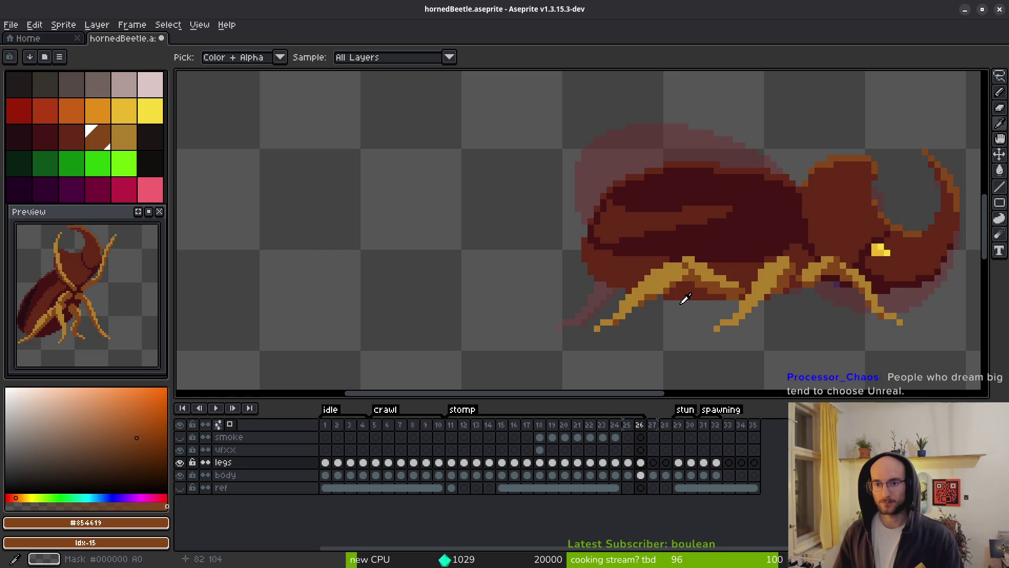
key(period)
key(period)
key(period)
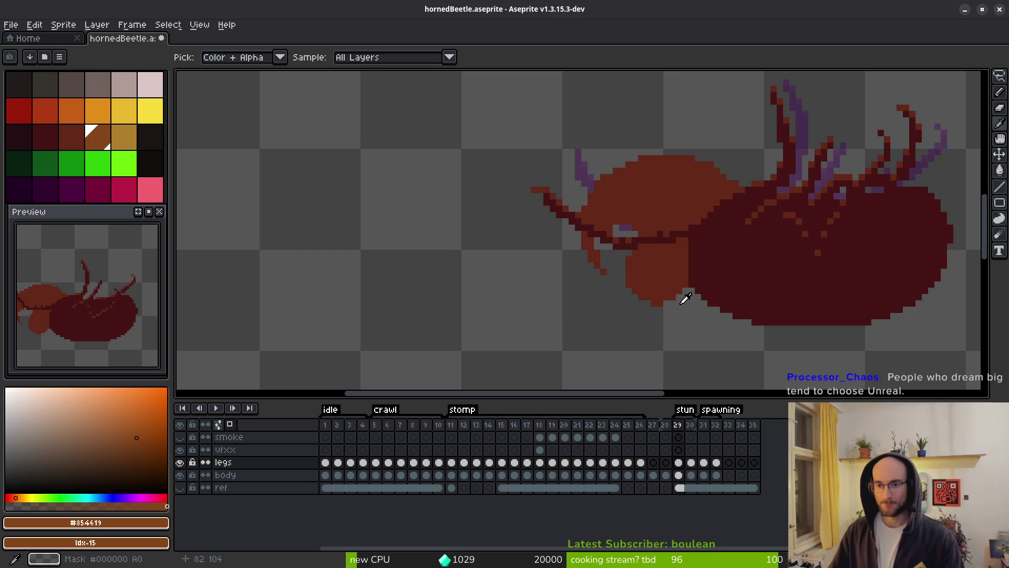
key(comma)
key(comma)
key(comma)
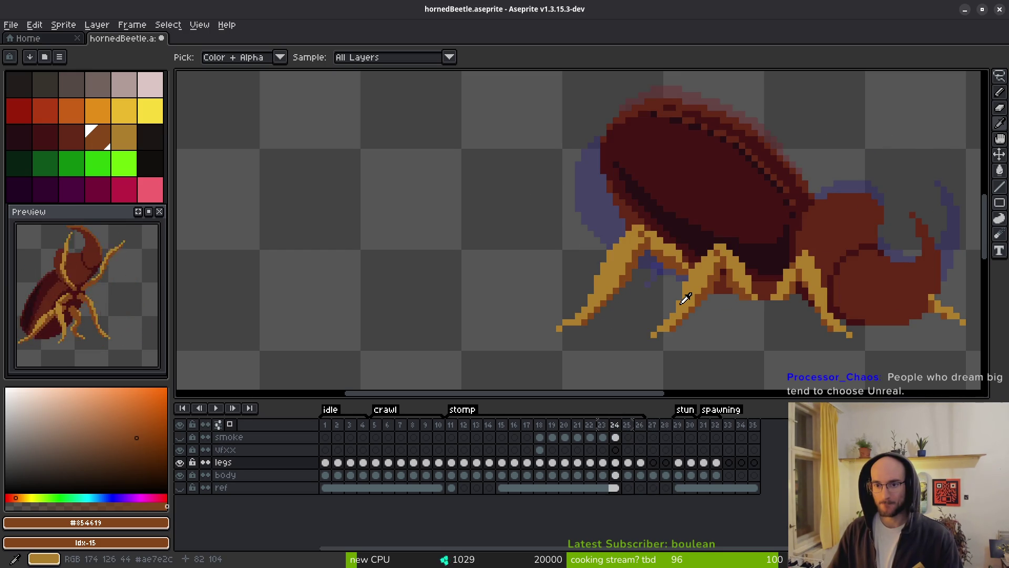
key(period)
key(period)
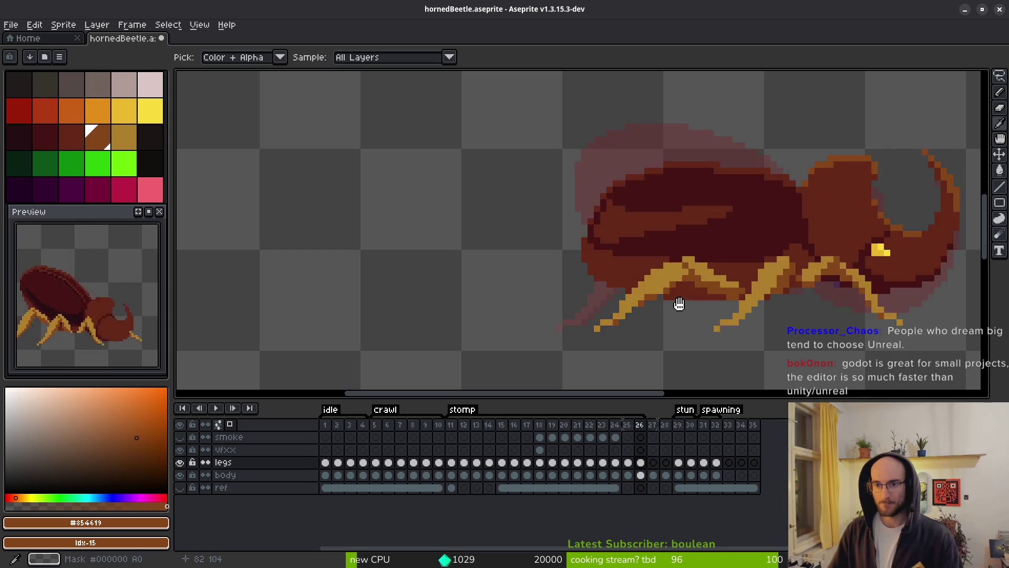
key(period)
key(period)
key(comma)
key(b)
Drag frame 27 earlier in the timeline toward frame 23, then review frames 24–26
click(653, 425)
mouse_move(664, 435)
mouse_down()
mouse_move(614, 436)
mouse_move(640, 438)
mouse_move(617, 423)
mouse_up()
key(Right)
key(Left)
key(Right)
key(Left)
key(Right)
key(Left)
key(Left)
key(Right)
key(Right)
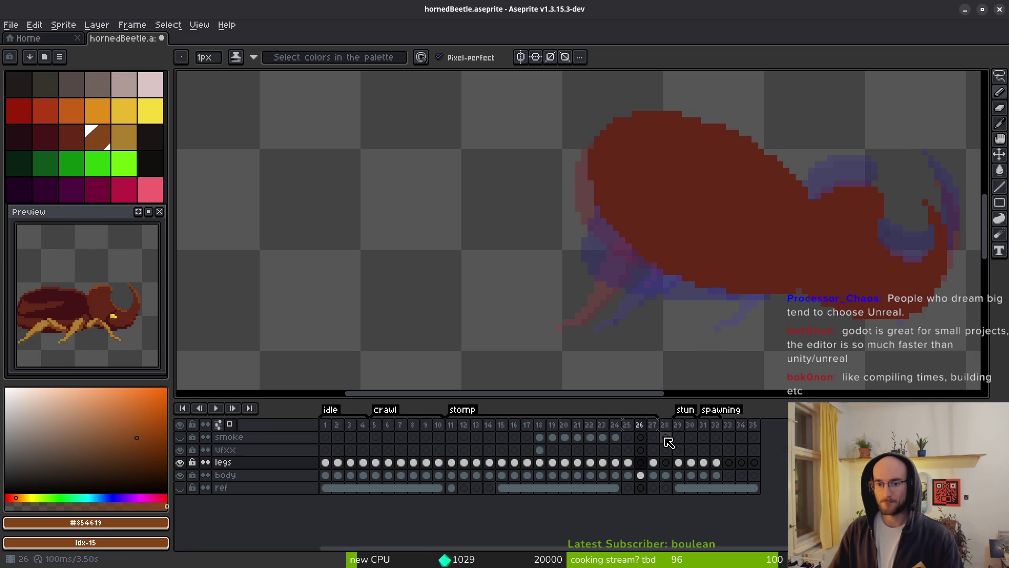
Move frame 26 in the timeline so it follows frame 24
click(640, 426)
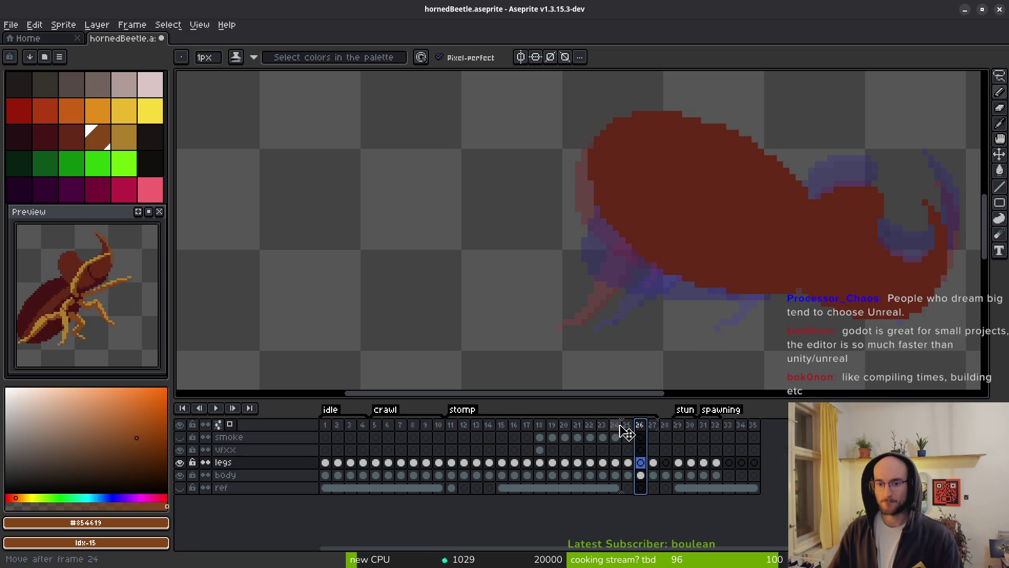
click(622, 426)
key(Left)
key(Right)
key(Right)
key(Right)
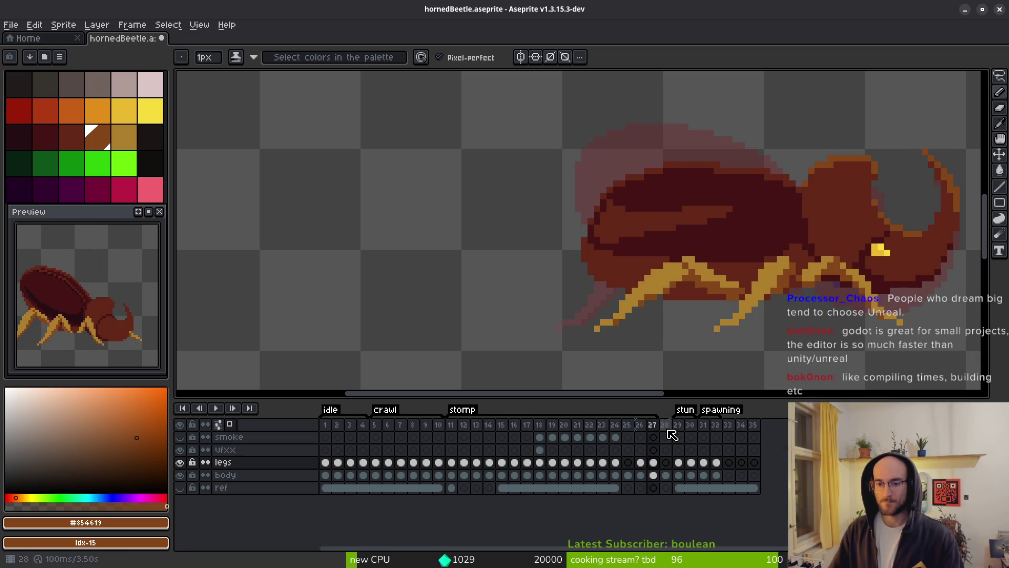
Check frames 28 and 27 and recentre the beetle on the canvas
click(665, 427)
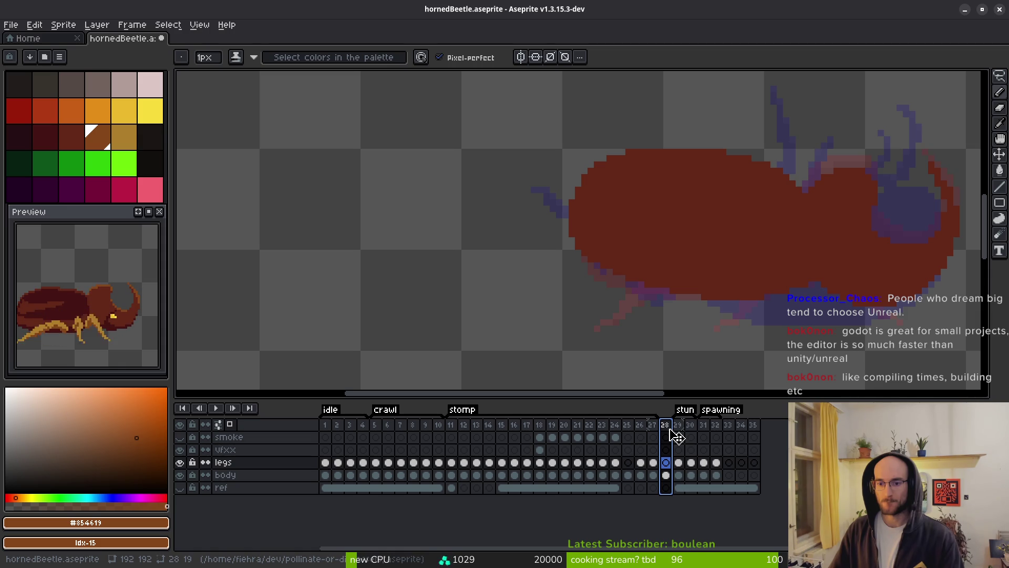
click(652, 435)
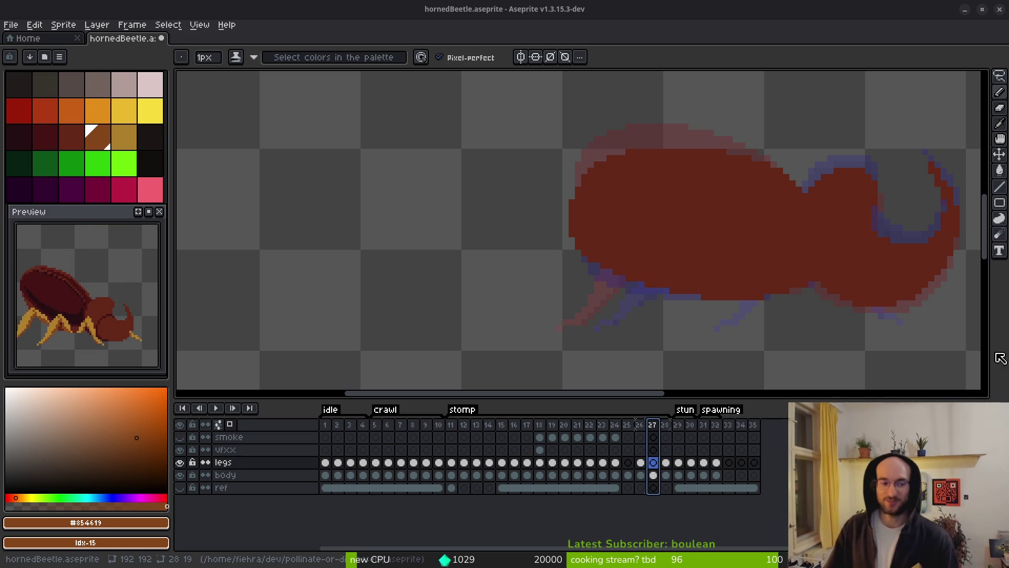
drag(782, 319, 734, 304)
Flip through stomp frames 24–28 to compare the reposed leg poses
key(Left)
key(Left)
key(Left)
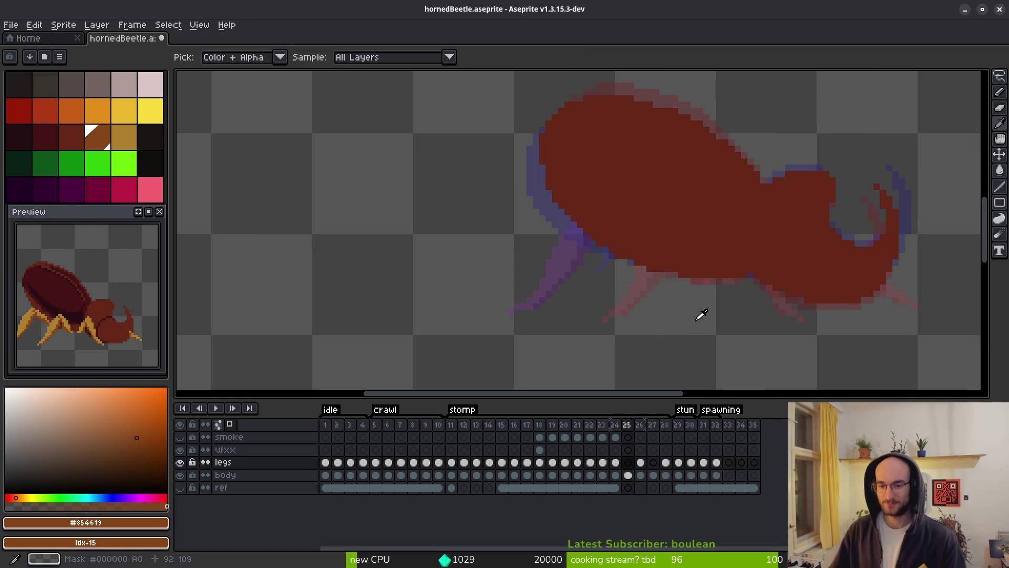
key(alt)
key(Right)
key(Right)
key(Right)
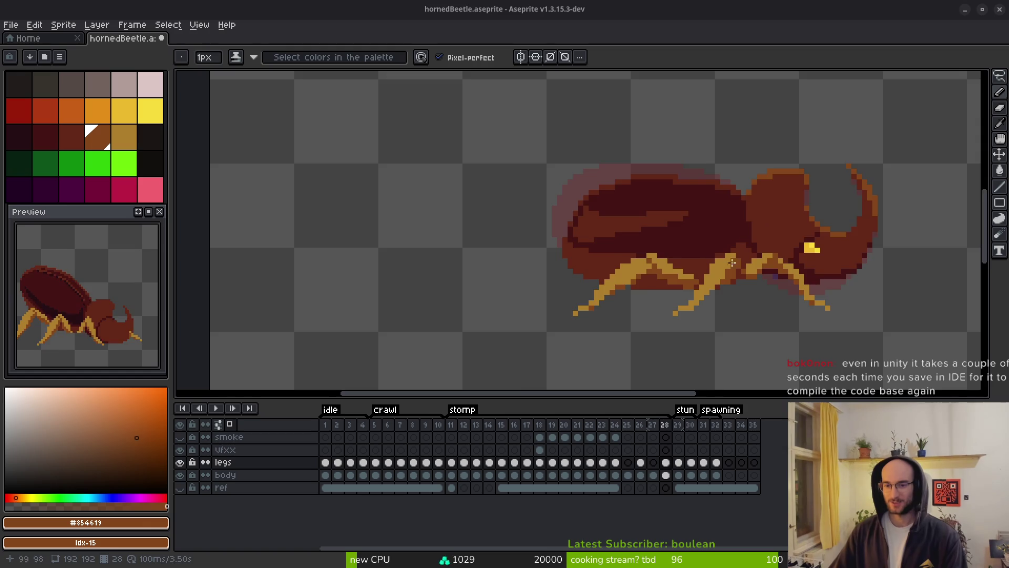
scroll(682, 301, down, 4)
key(Left)
key(i)
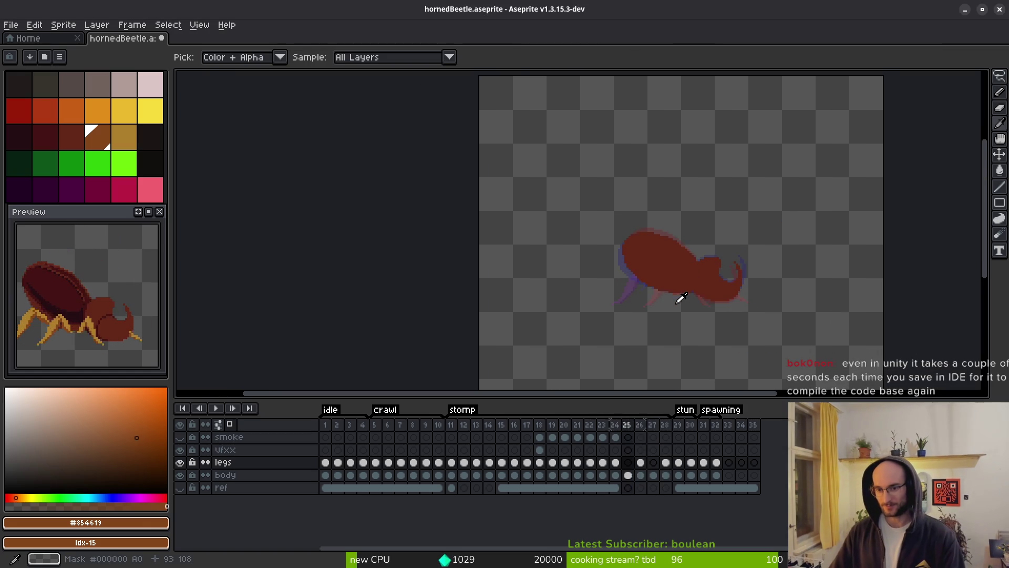
key(Left)
key(Left)
key(Left)
key(Right)
scroll(675, 327, up, 3)
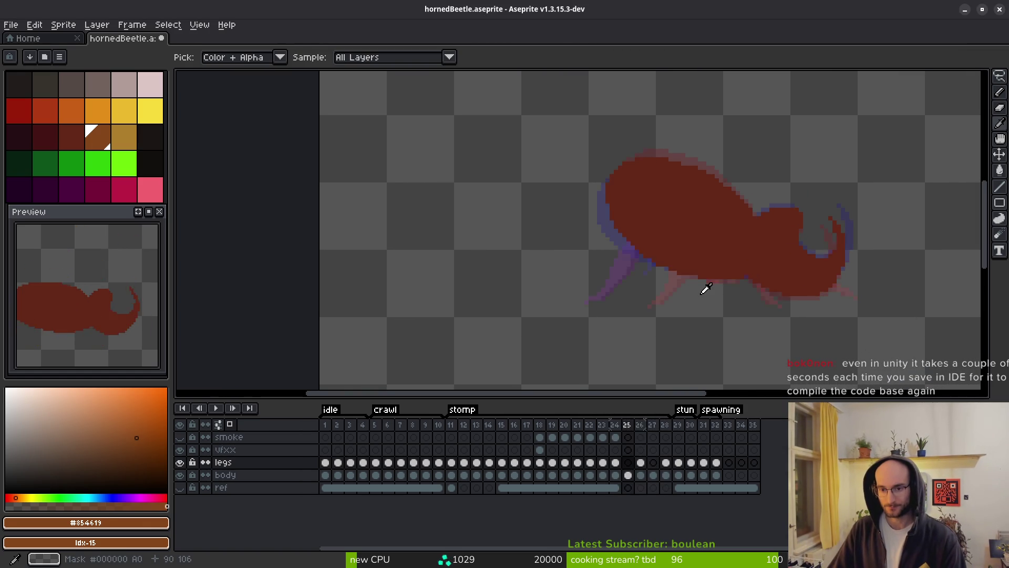
key(Left)
key(b)
scroll(676, 271, up, 5)
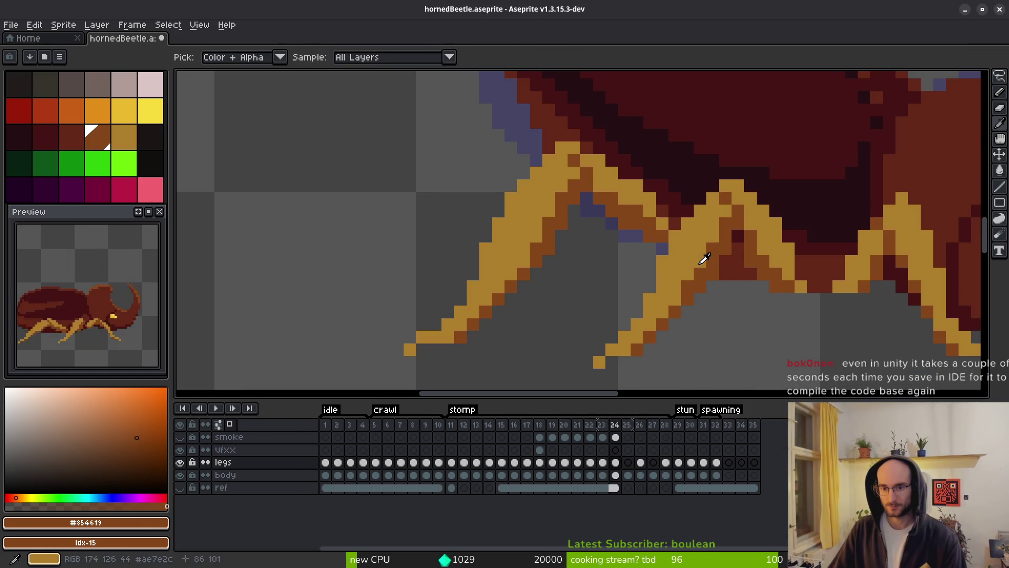
scroll(731, 263, down, 5)
key(Right)
key(Right)
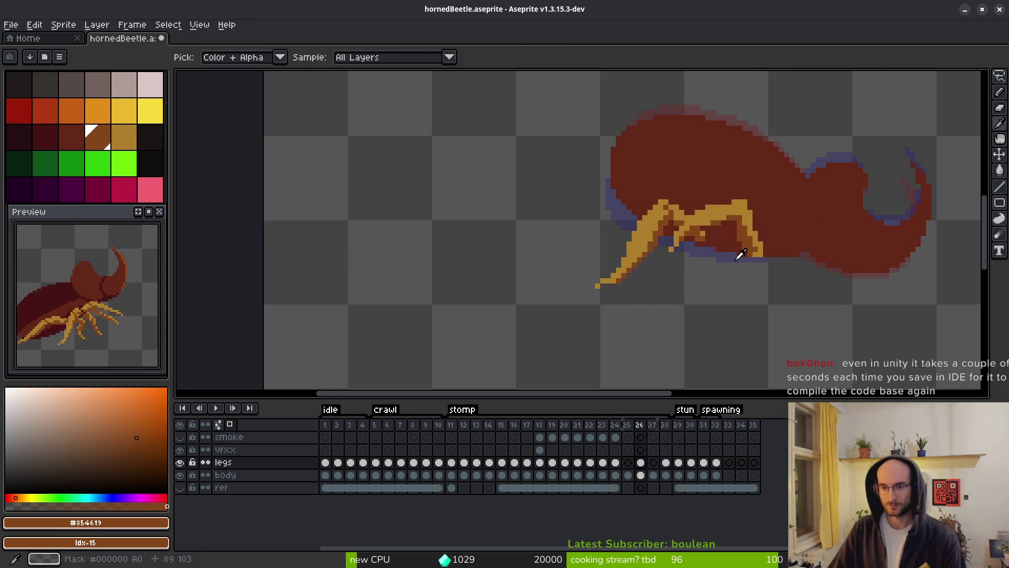
scroll(711, 236, up, 5)
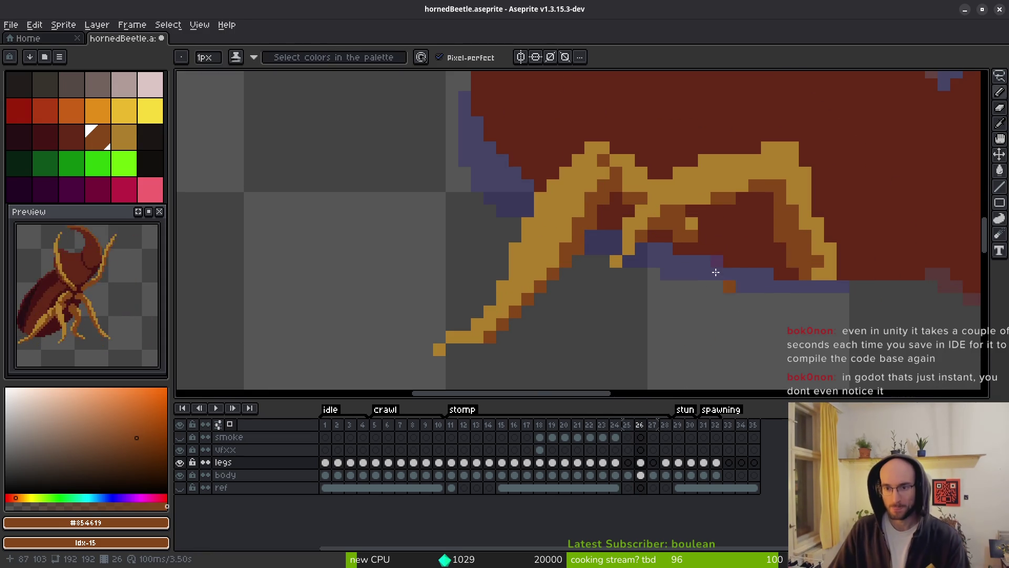
Sample the gold leg colour #ae7e2c and add one gold pixel to frame 26's leg
alt+click(641, 172)
key(Left)
key(Left)
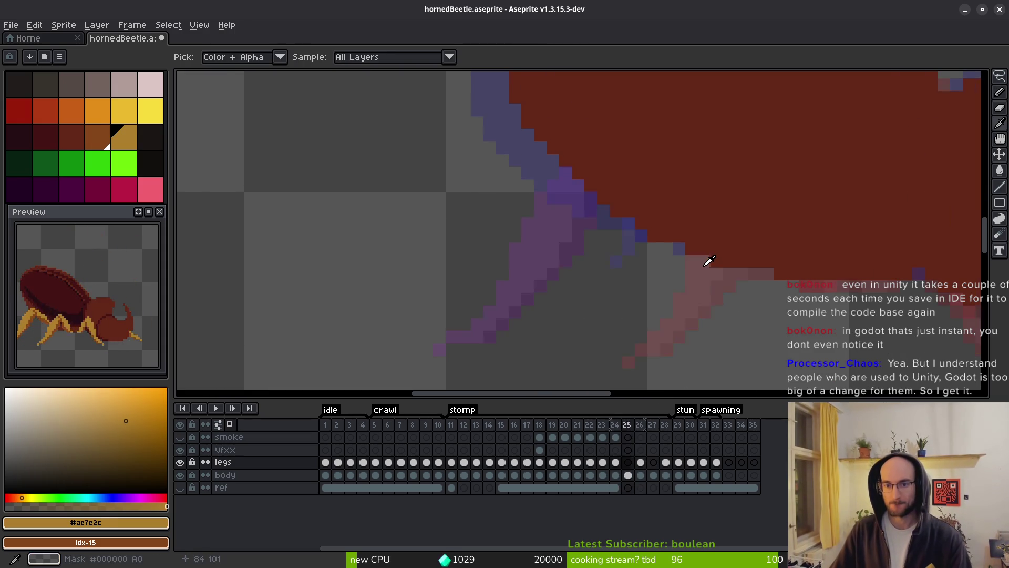
key(Right)
key(Right)
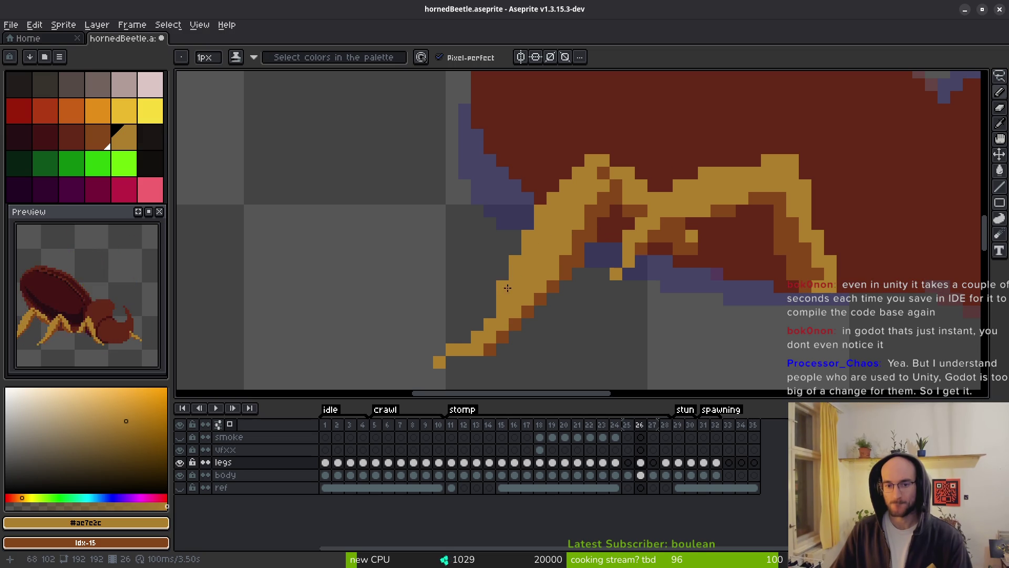
key(Left)
key(Left)
key(Right)
key(Right)
click(591, 286)
key(Right)
key(Right)
Erase the inner outline pixels along the front leg
scroll(673, 289, right, 2)
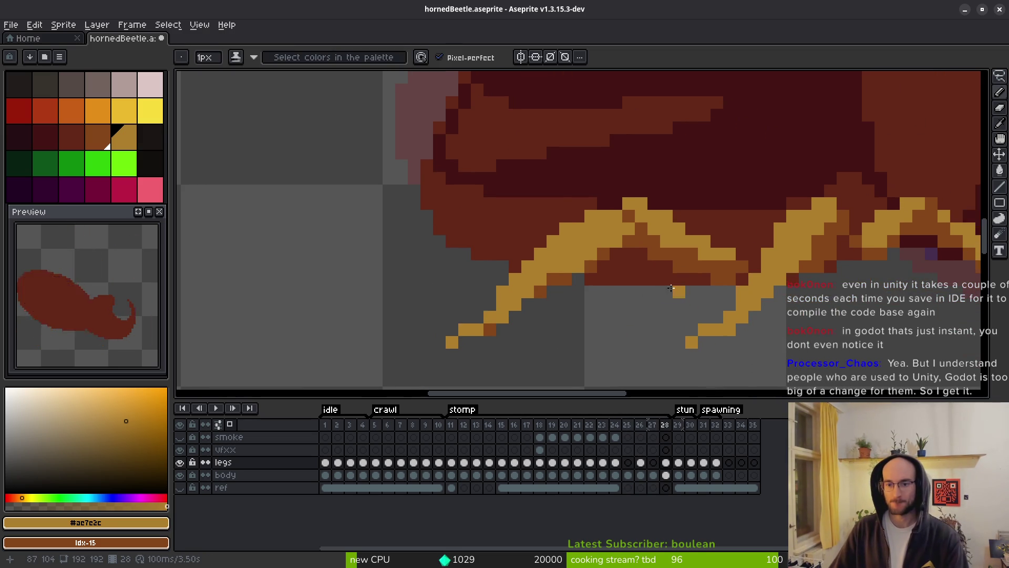
scroll(672, 289, down, 3)
key(Left)
key(Left)
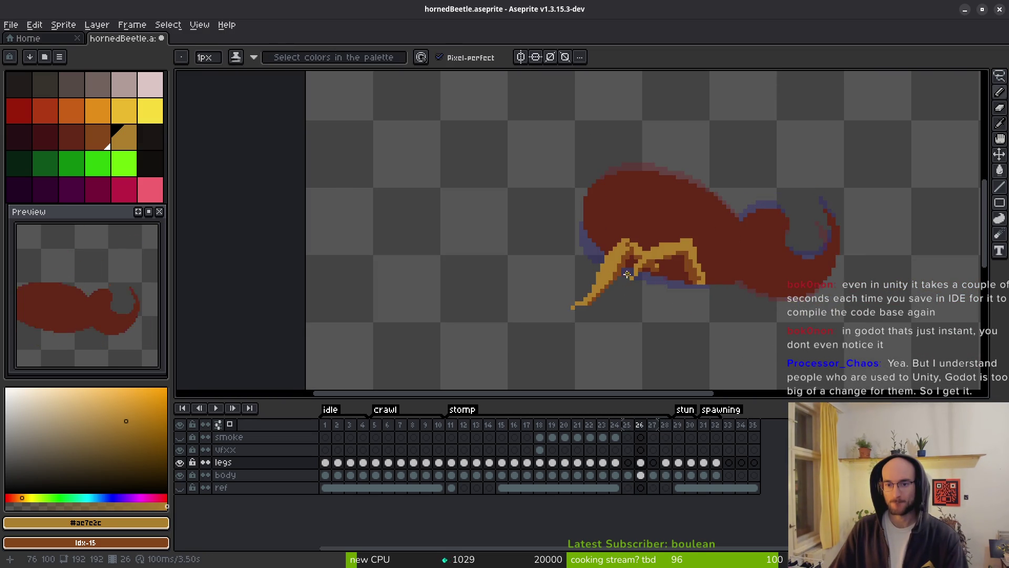
scroll(625, 270, up, 1)
scroll(629, 274, down, 2)
key(Left)
key(Left)
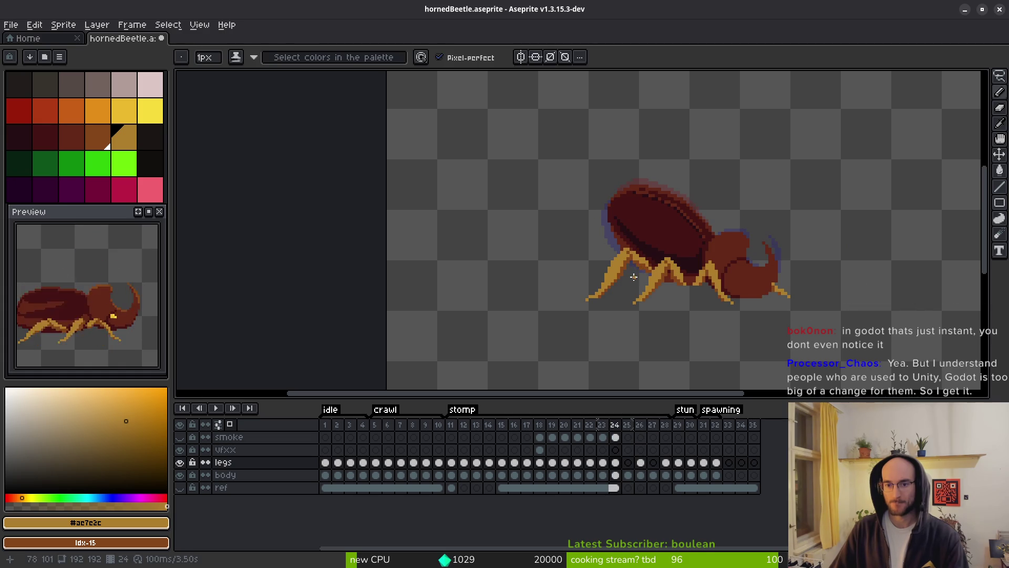
scroll(631, 268, up, 2)
key(e)
scroll(610, 250, up, 2)
scroll(609, 251, up, 1)
mouse_move(642, 232)
mouse_down()
mouse_move(593, 336)
mouse_move(576, 337)
mouse_move(559, 367)
mouse_move(558, 354)
mouse_up()
Darken the front leg's outline pixels with the shading pencil
scroll(559, 354, down, 2)
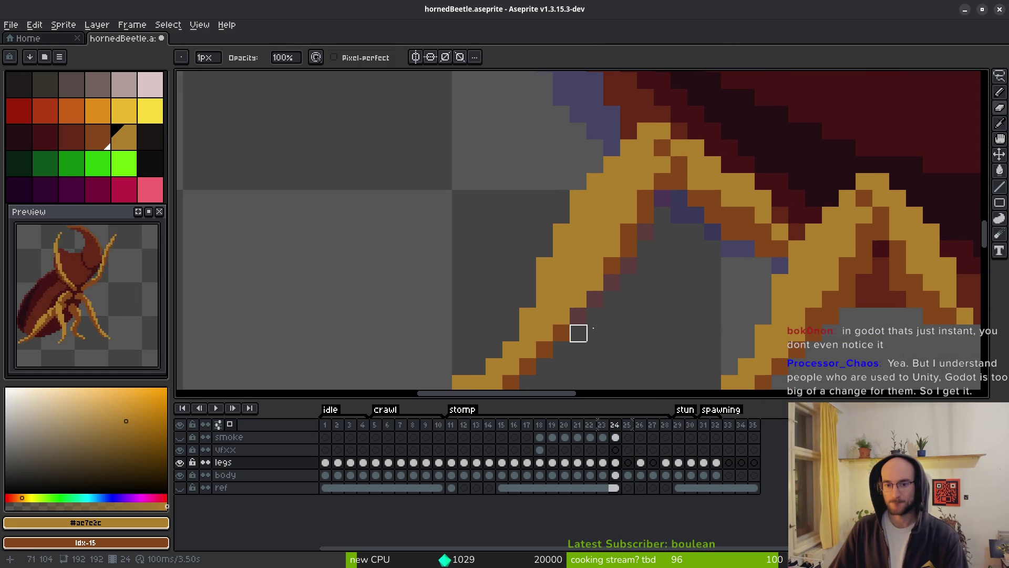
key(b)
mouse_move(578, 316)
mouse_down()
mouse_move(578, 300)
mouse_move(647, 202)
mouse_up()
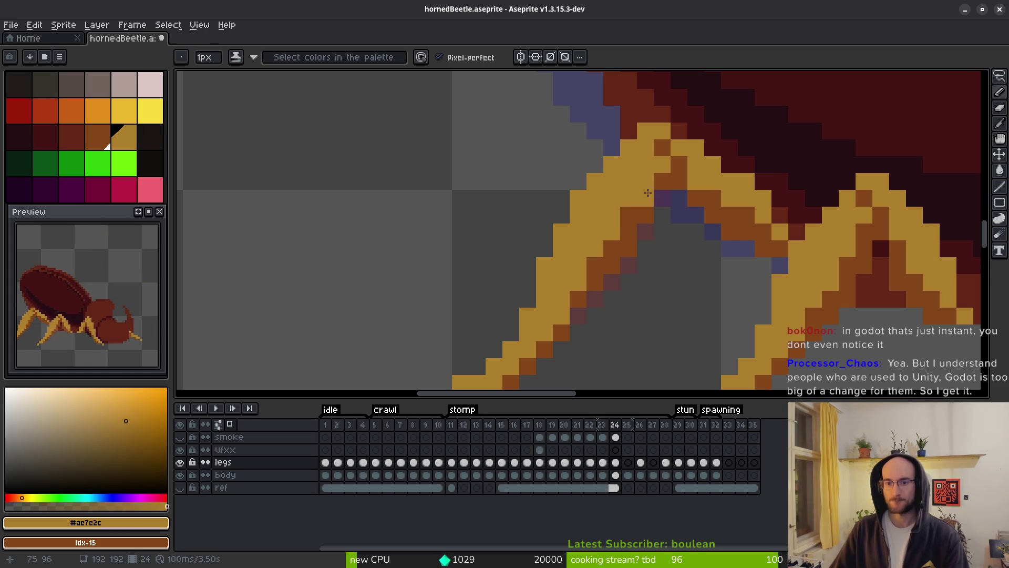
scroll(678, 280, down, 6)
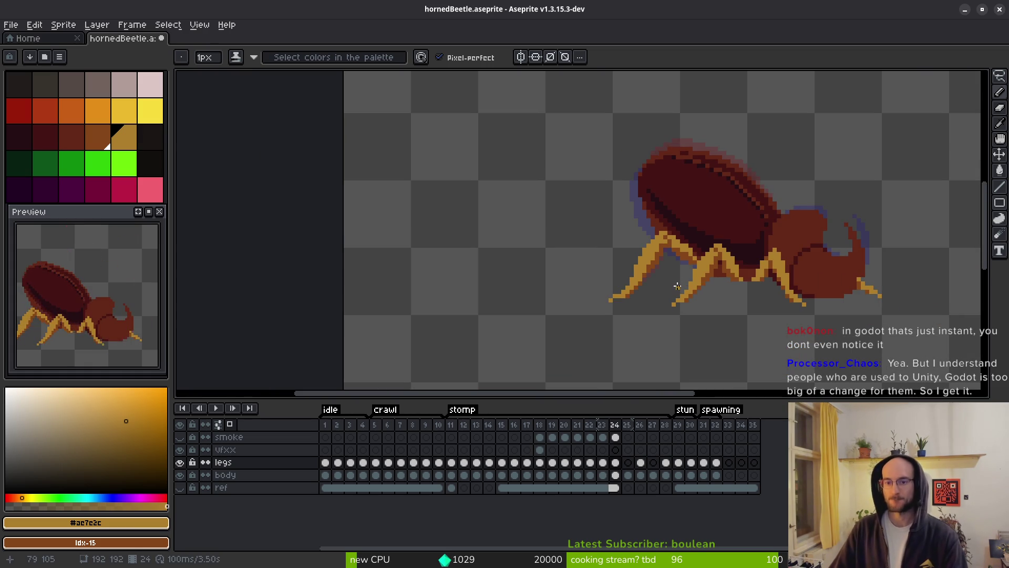
scroll(690, 305, up, 5)
Erase the two stray dark pixels on the leg edge, then return to the shading pencil
key(e)
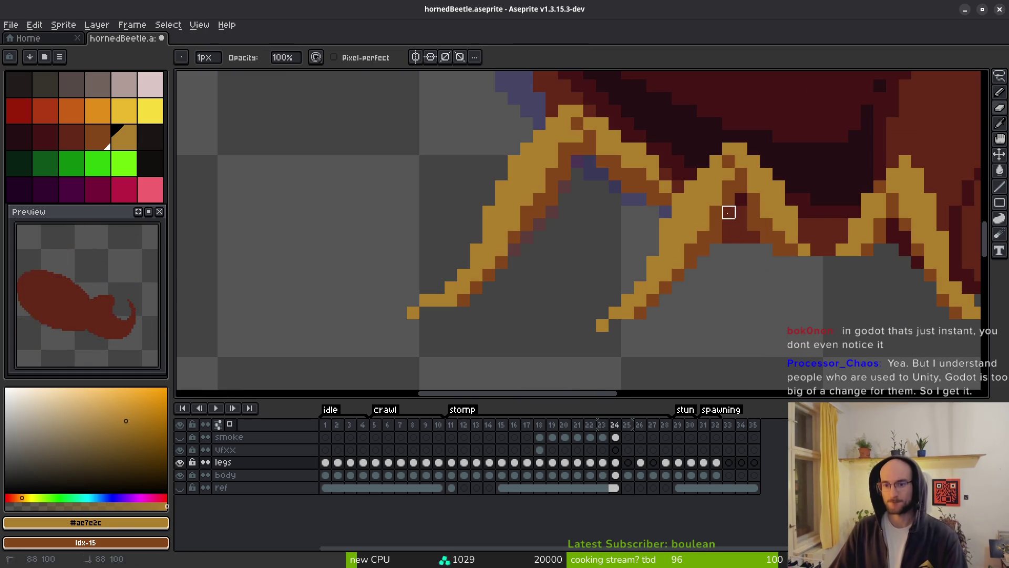
drag(715, 237, 704, 250)
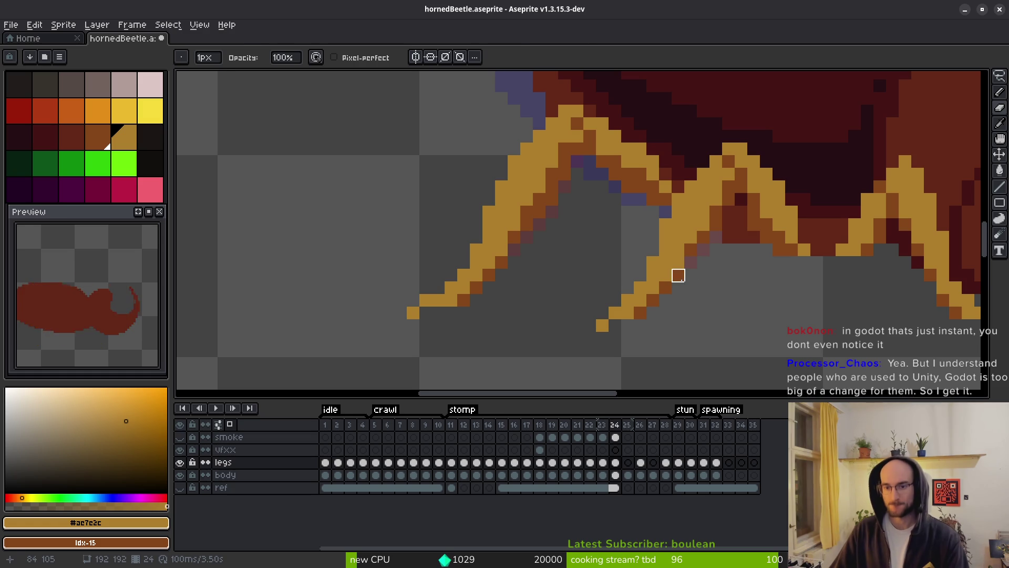
key(b)
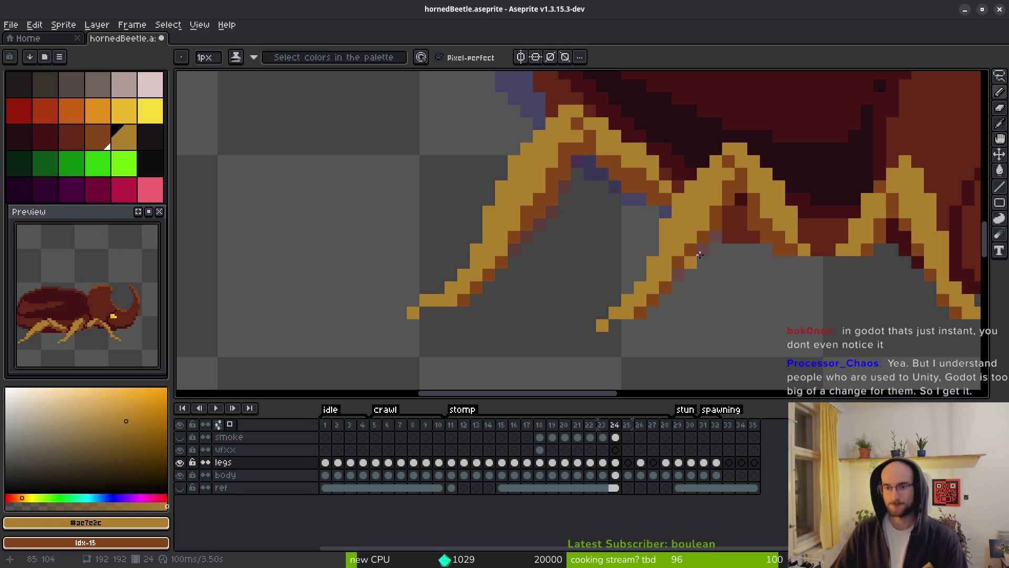
scroll(698, 256, down, 5)
scroll(699, 215, up, 8)
key(e)
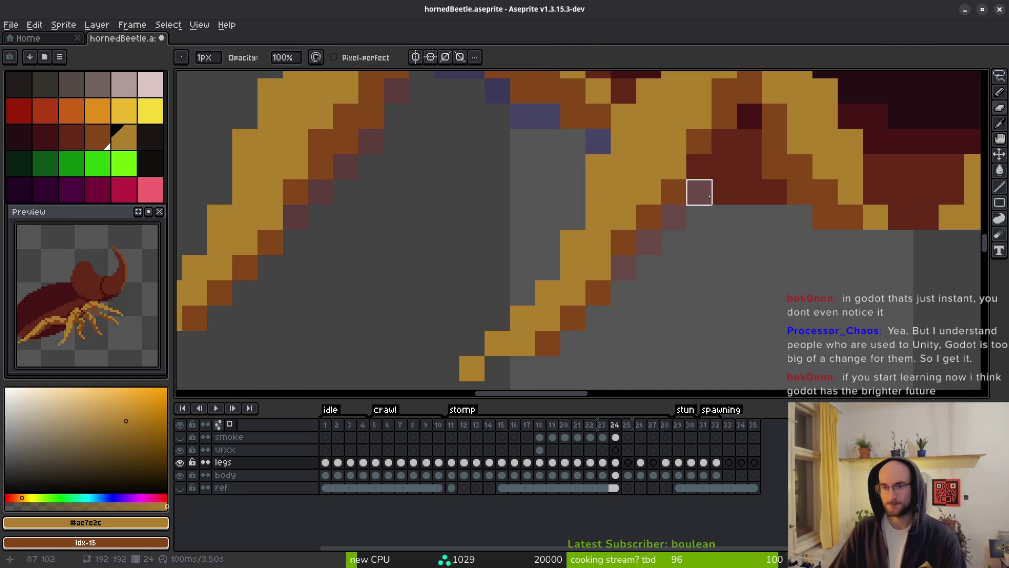
key(b)
scroll(699, 167, down, 1)
scroll(736, 263, down, 6)
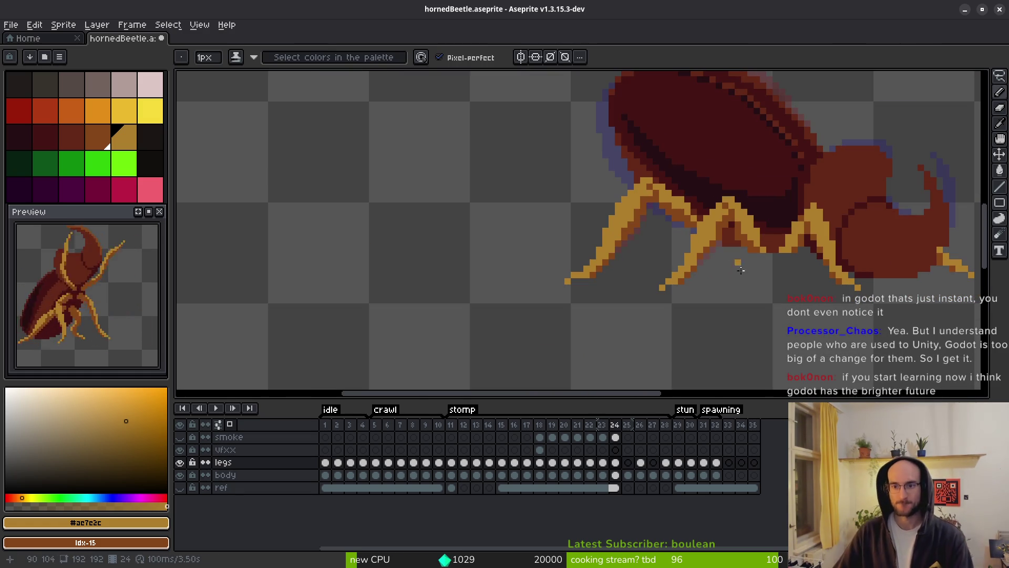
scroll(729, 241, up, 3)
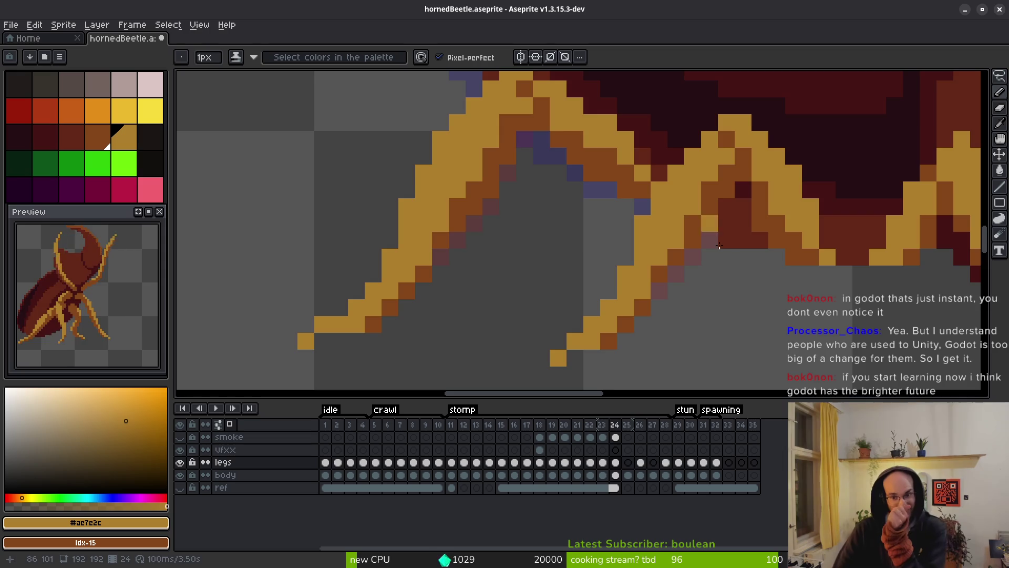
scroll(733, 286, down, 4)
scroll(713, 308, up, 1)
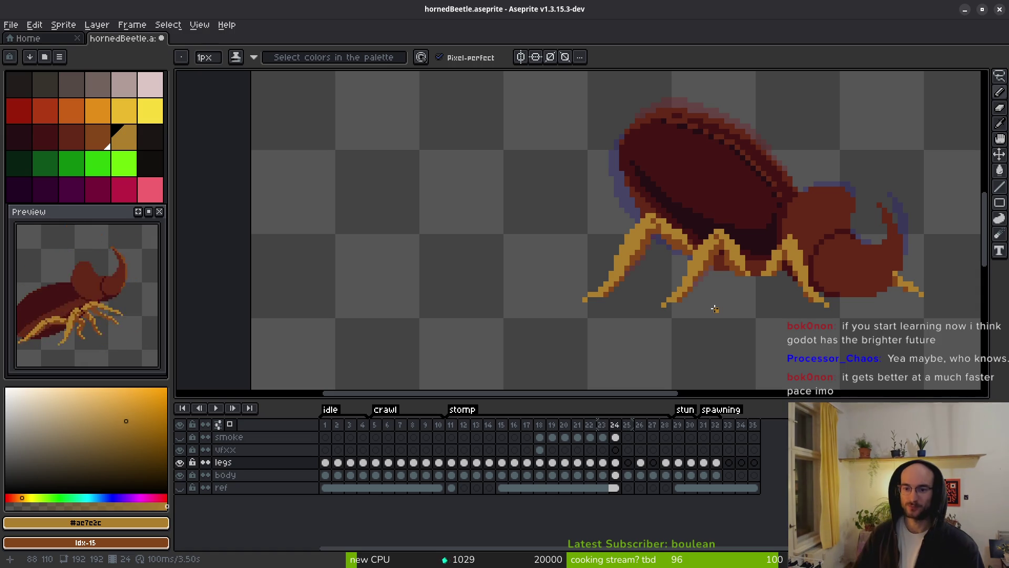
key(Left)
Flip back and forth between frames 23 and 24 to compare the stomp poses
key(Right)
key(Left)
key(Right)
key(Left)
key(Right)
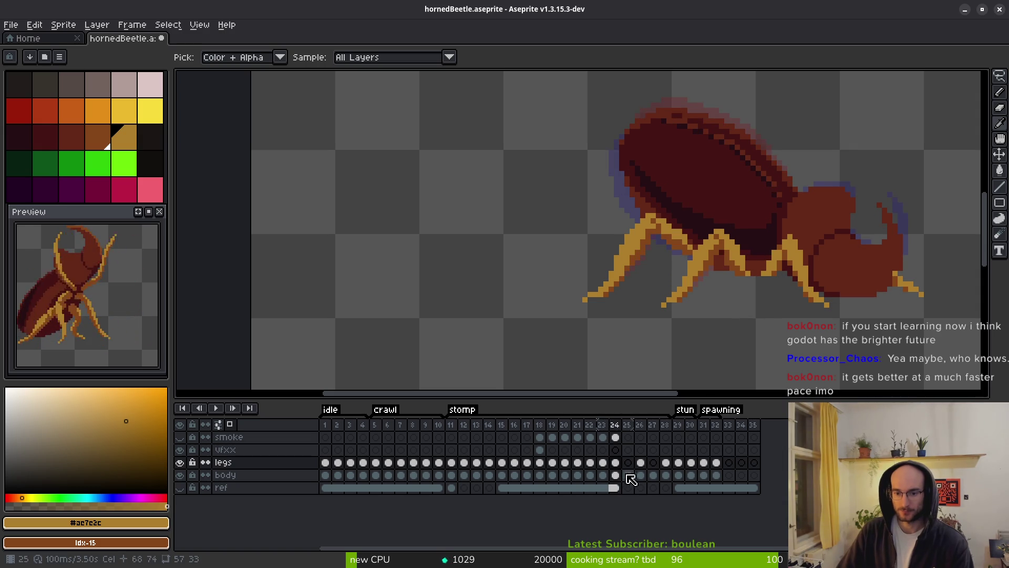
key(Left)
key(Right)
key(Left)
key(Right)
key(Left)
key(Right)
key(Left)
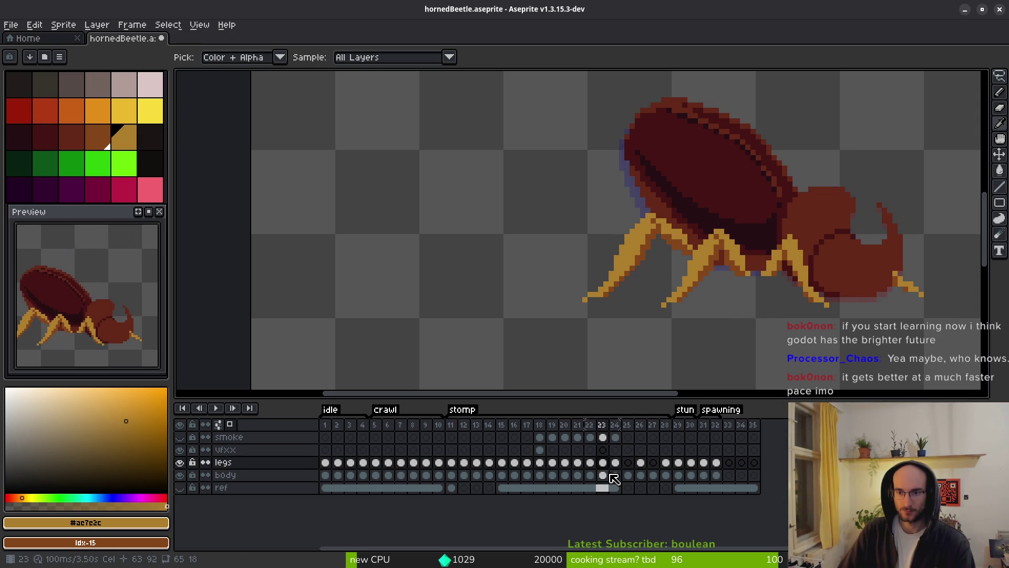
key(Right)
key(Right)
click(613, 478)
key(Left)
key(Right)
key(Left)
key(Right)
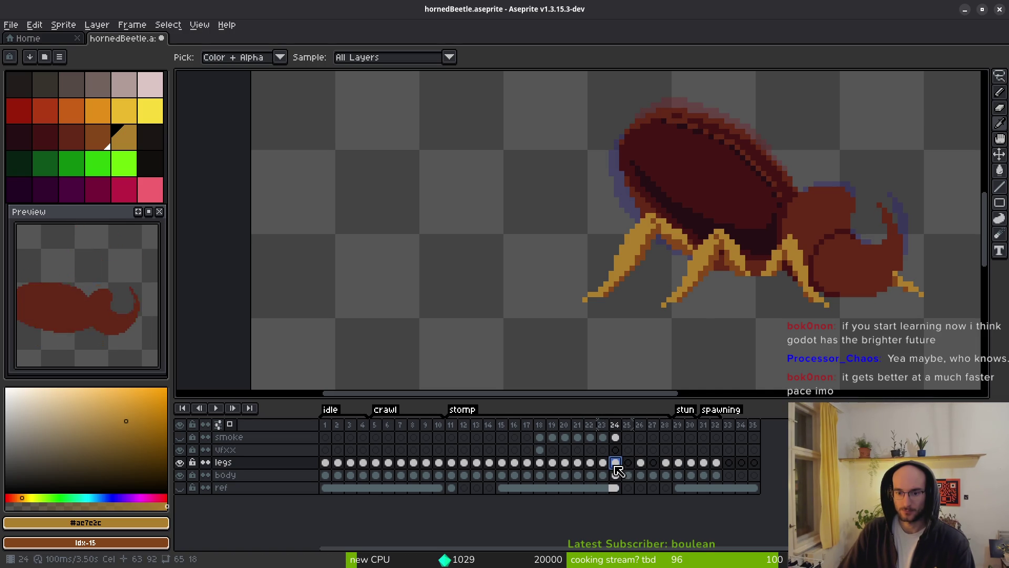
Step back frame by frame from frame 23 to frame 18
click(604, 464)
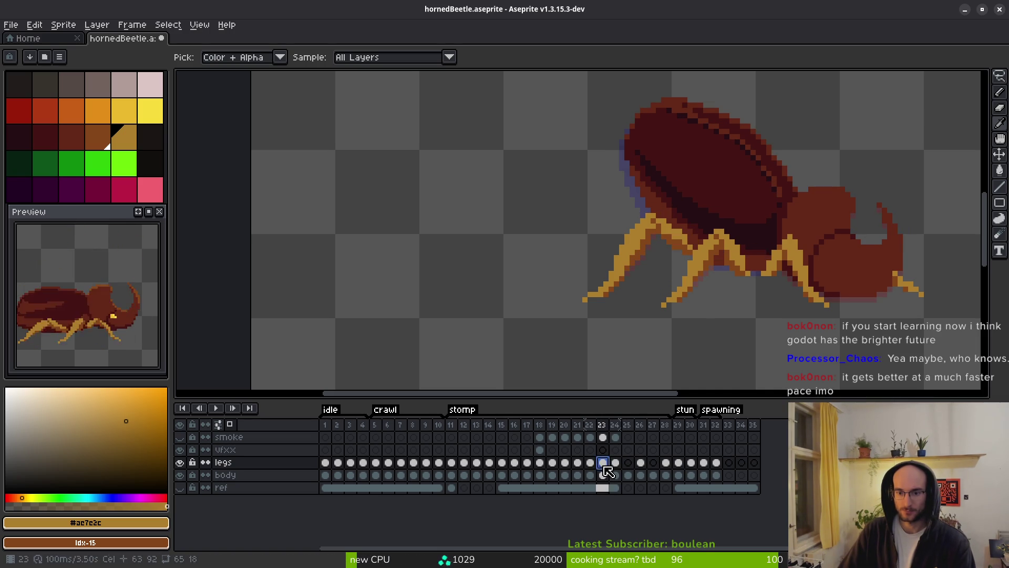
key(Left)
key(Right)
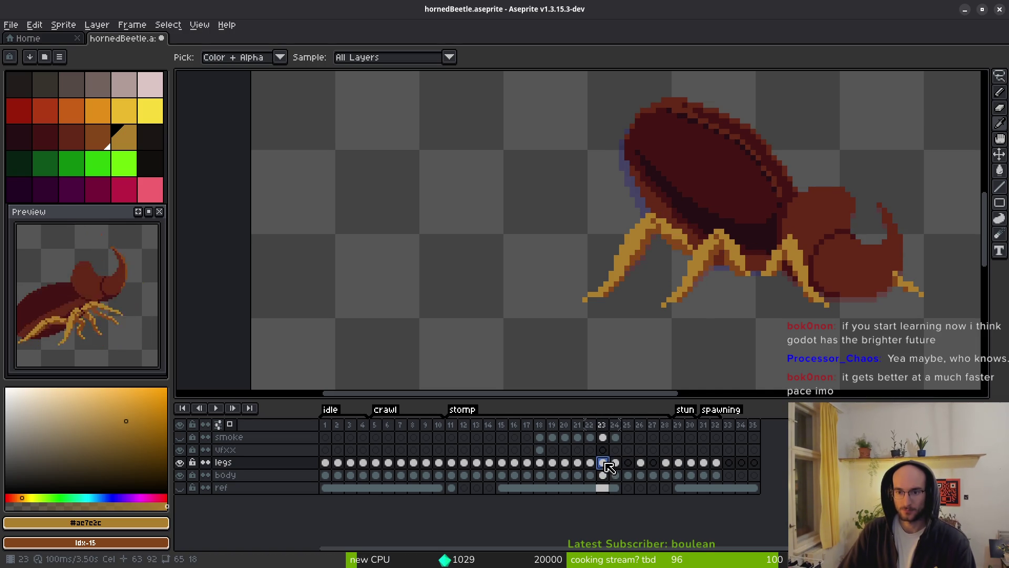
key(Left)
key(Left)
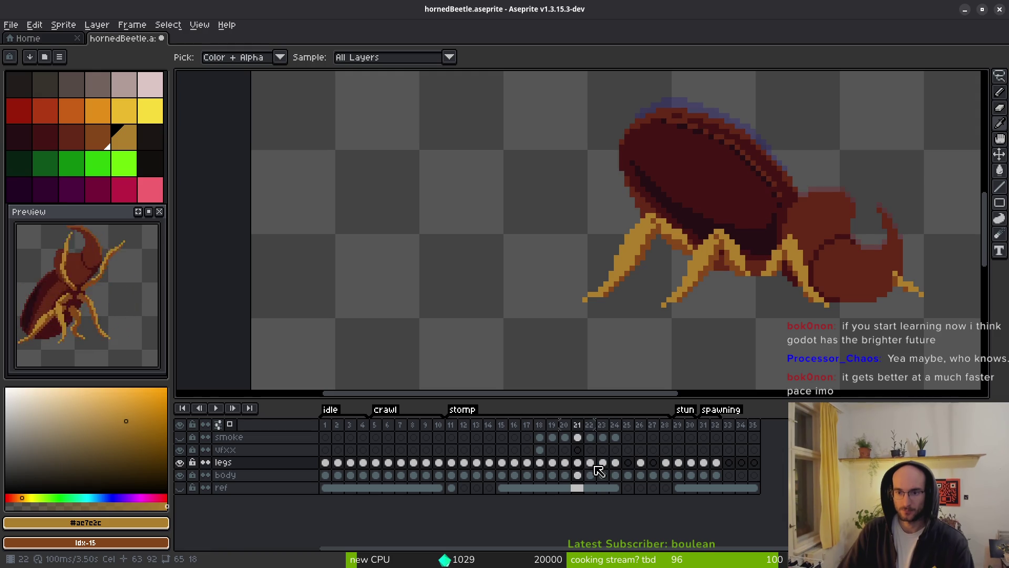
key(Left)
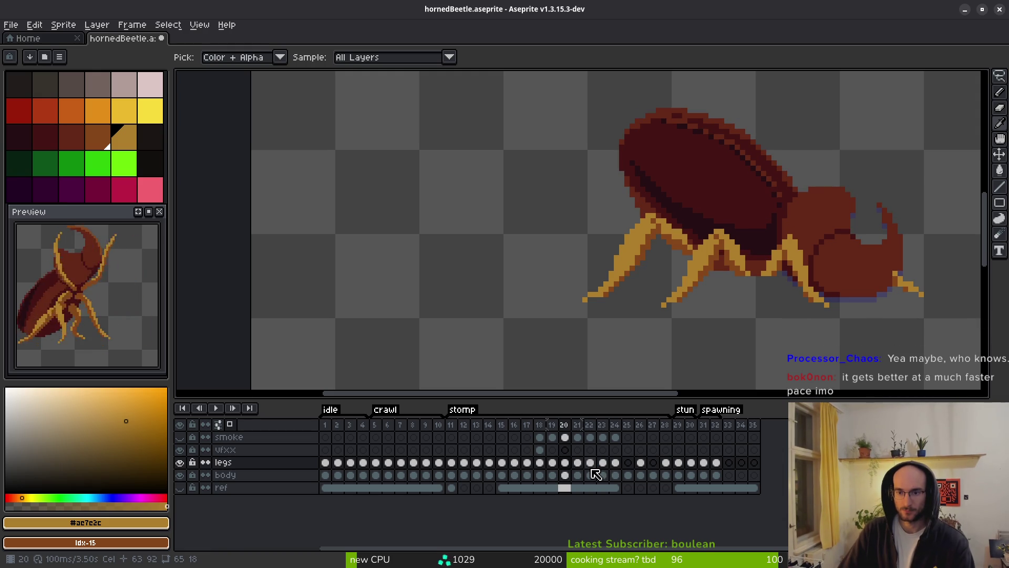
key(Left)
key(Left)
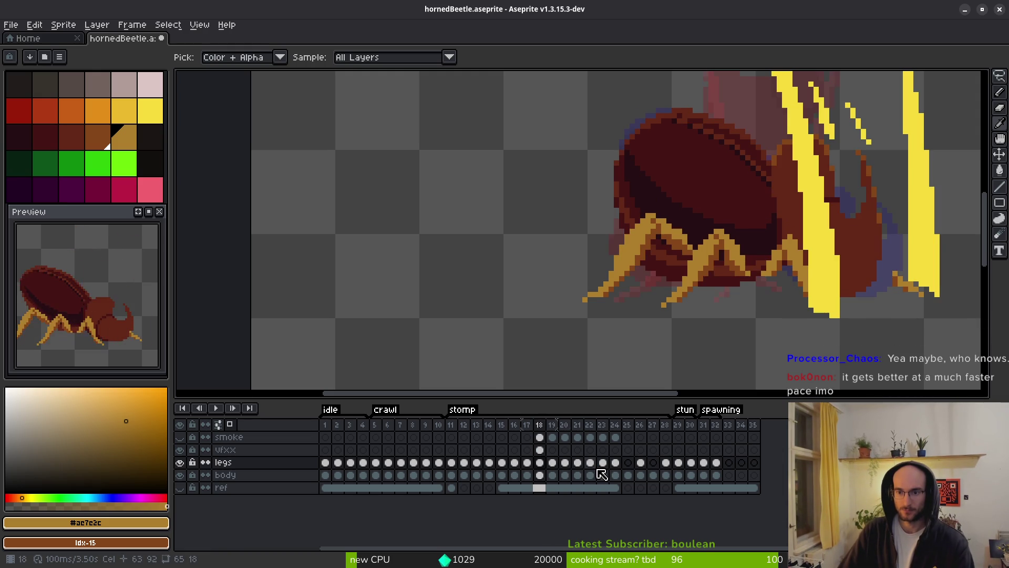
key(Left)
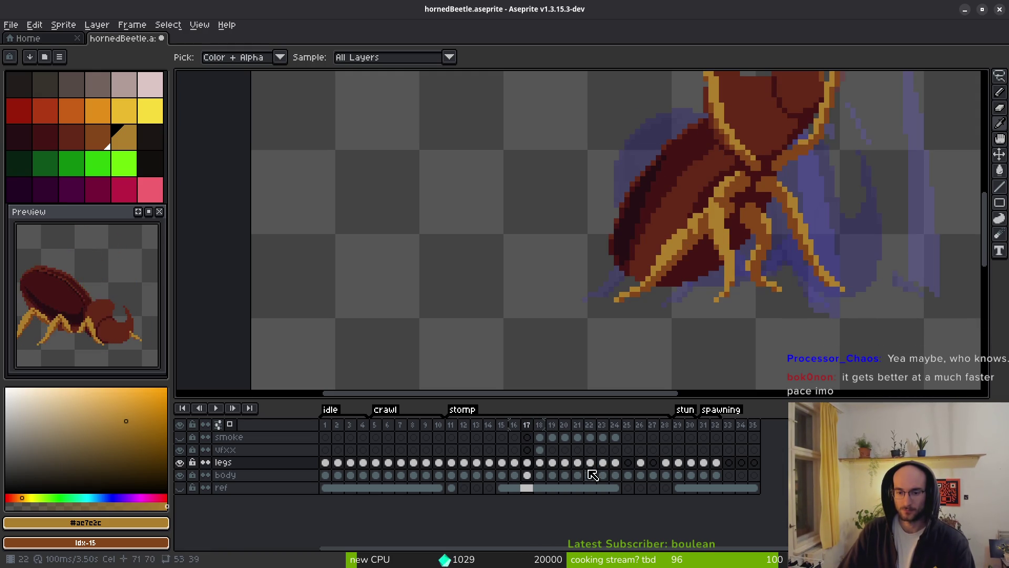
Link the legs cels across frames 18–24
mouse_move(539, 463)
mouse_down()
mouse_move(630, 470)
mouse_move(611, 471)
mouse_up()
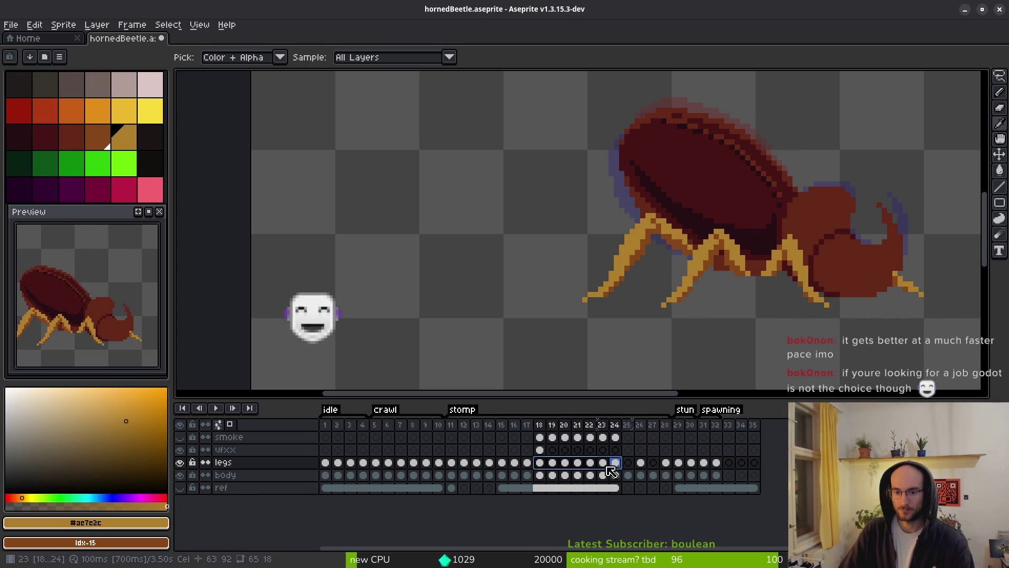
right_click(542, 466)
click(595, 512)
Select the body cels of frames 19–20 and link them
drag(539, 474, 577, 476)
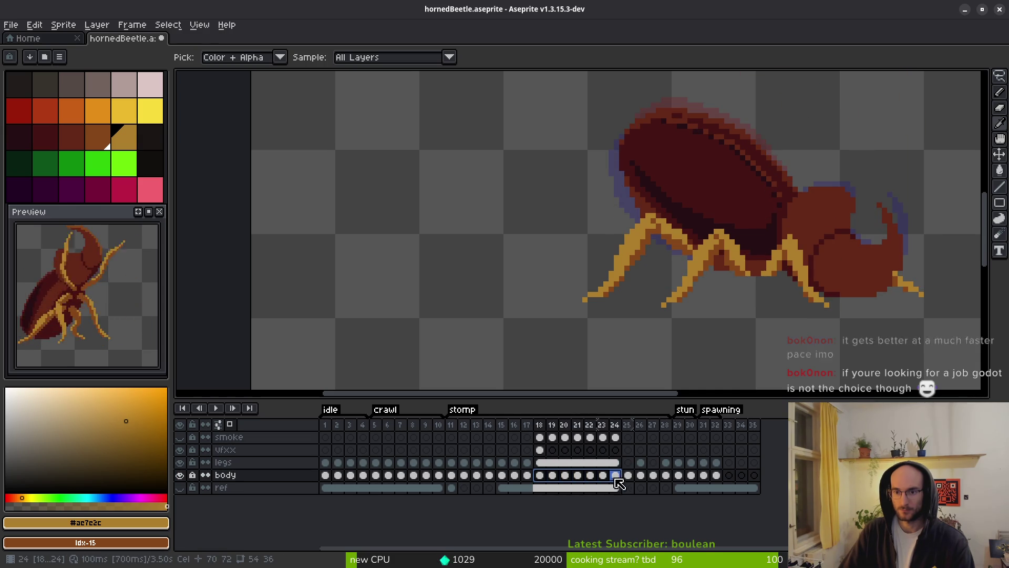
click(581, 486)
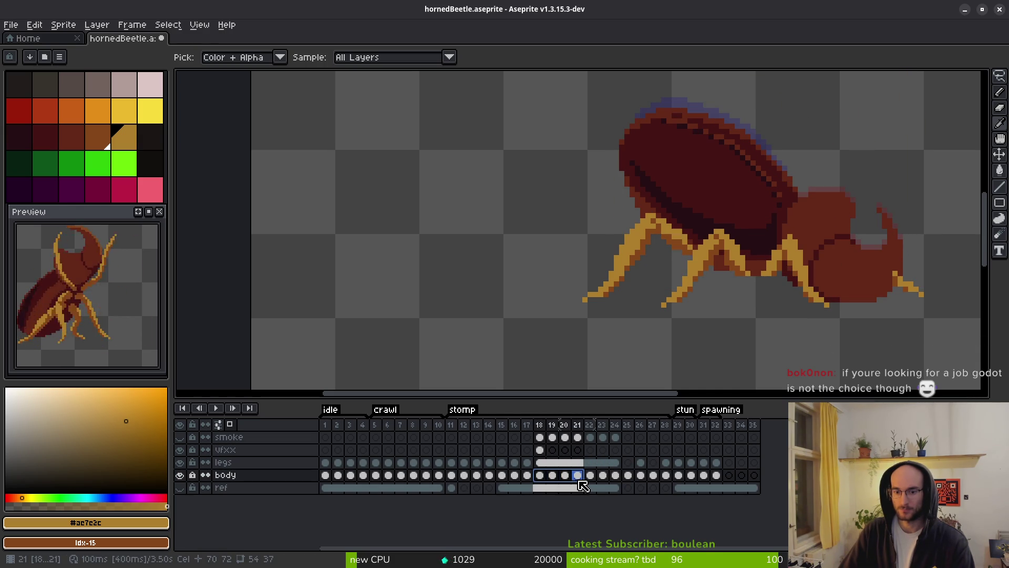
click(552, 476)
drag(540, 475, 568, 477)
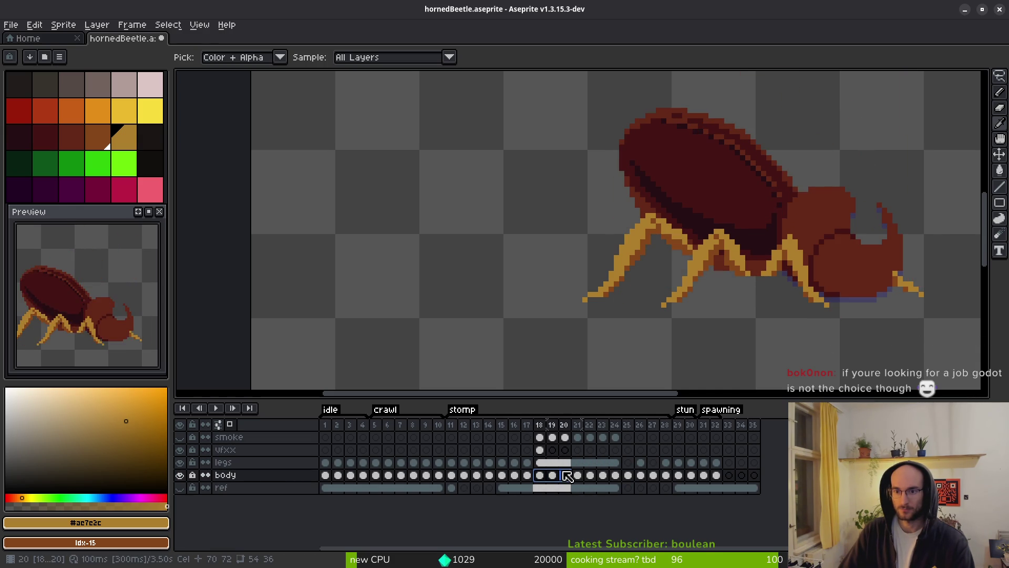
click(554, 476)
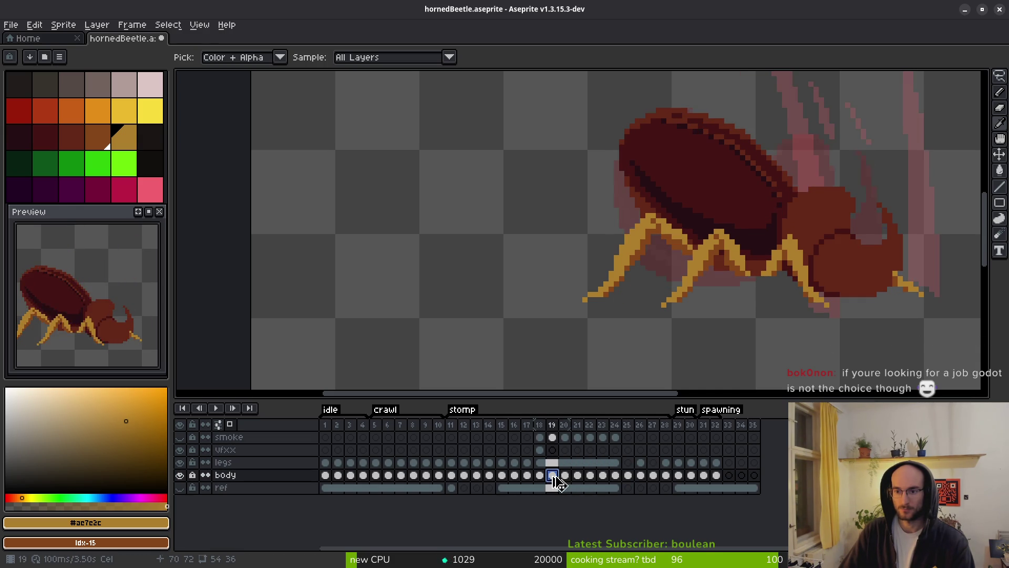
drag(559, 480, 566, 478)
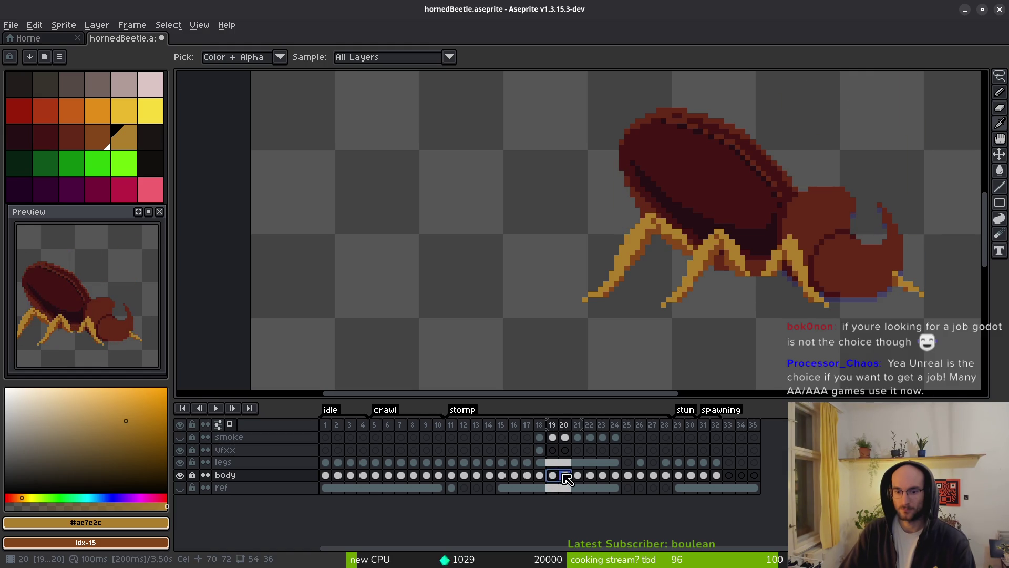
right_click(558, 480)
click(593, 523)
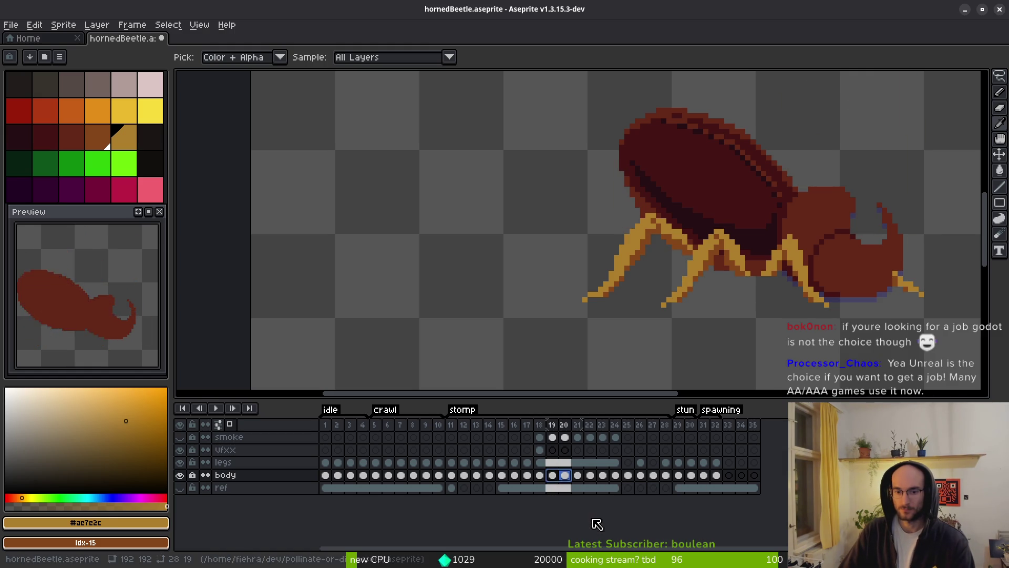
key(Left)
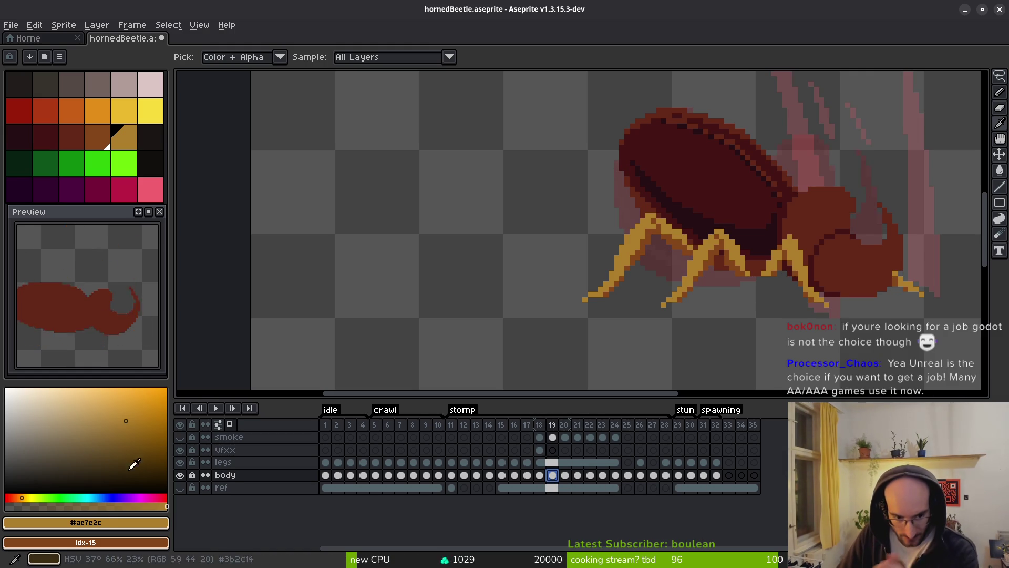
shift+click(565, 475)
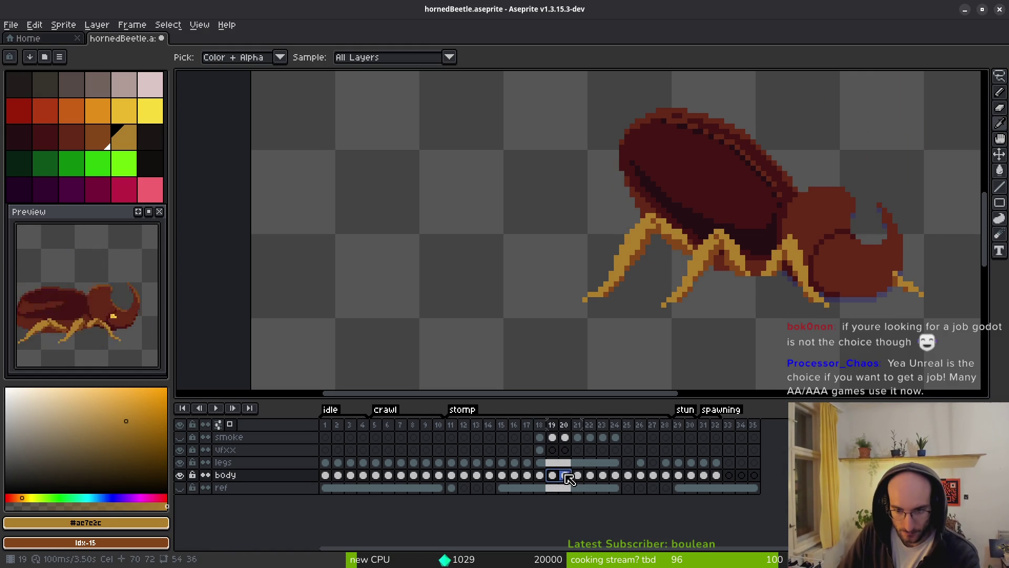
right_click(566, 475)
click(578, 513)
click(577, 476)
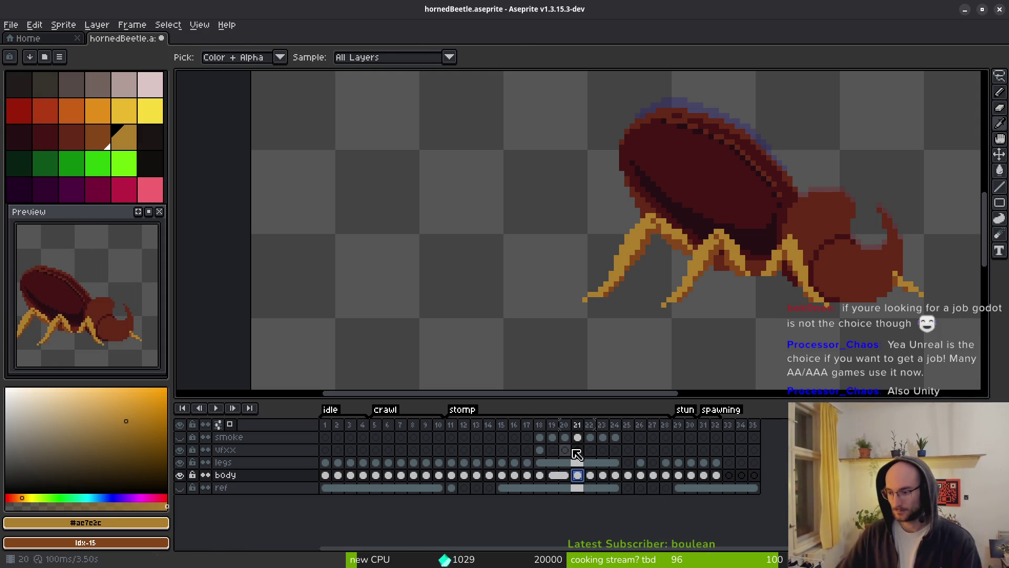
Flip through frames 20 to 26 to compare the beetle's leg poses
key(b)
key(Left)
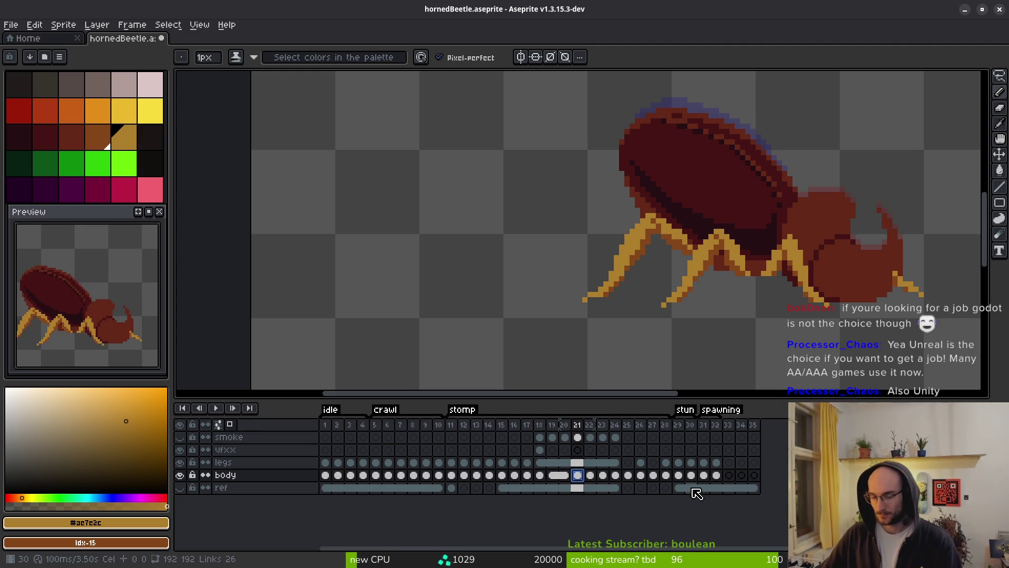
key(i)
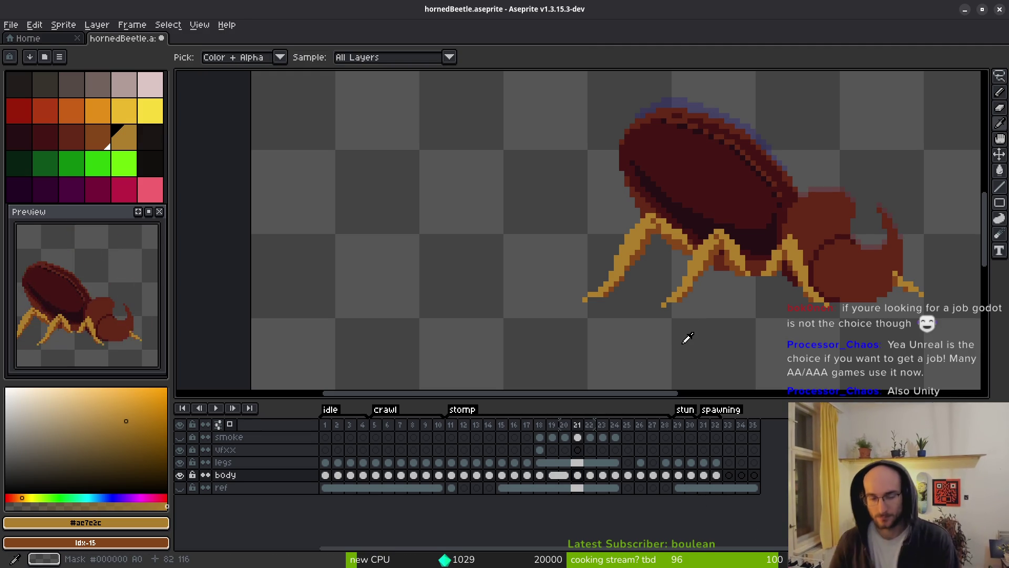
key(Right)
key(Right)
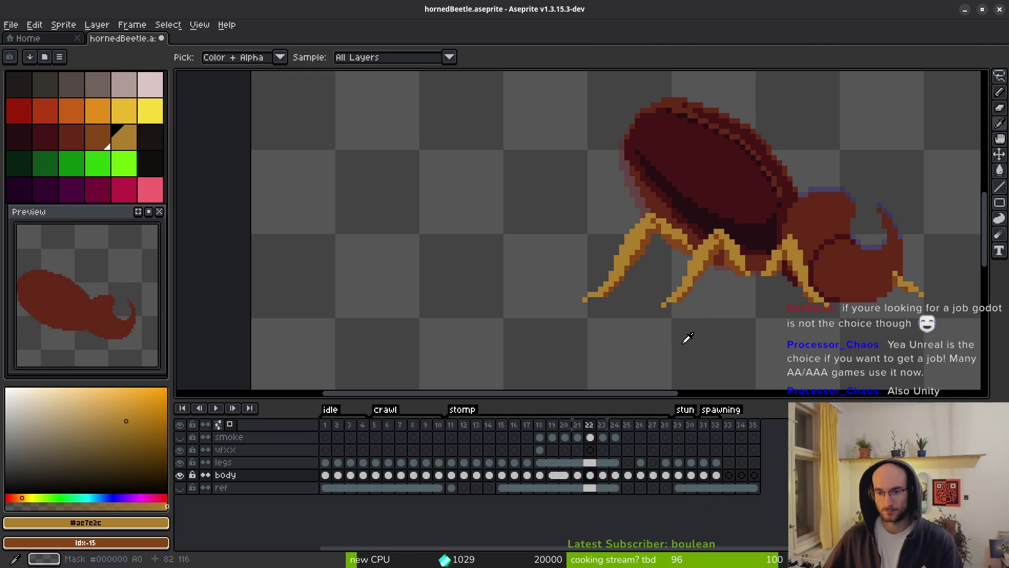
key(Left)
key(Right)
key(Left)
key(Left)
key(Left)
key(Right)
key(Right)
key(Right)
key(Right)
key(Right)
key(Left)
key(Left)
key(Right)
key(Right)
key(Right)
key(Left)
key(Right)
key(Left)
key(Right)
key(Left)
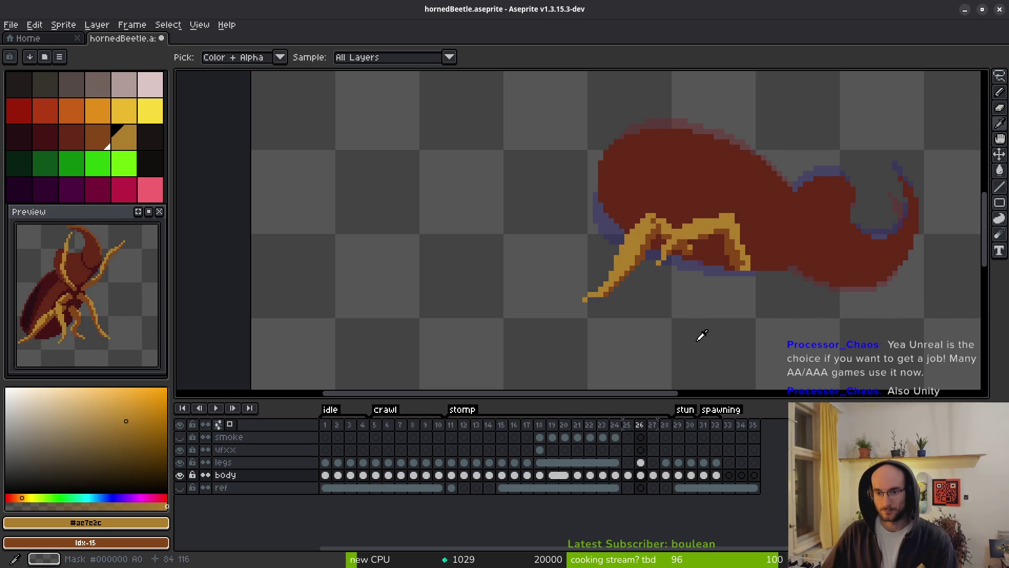
key(Right)
key(Left)
key(Left)
key(Right)
key(Right)
key(Right)
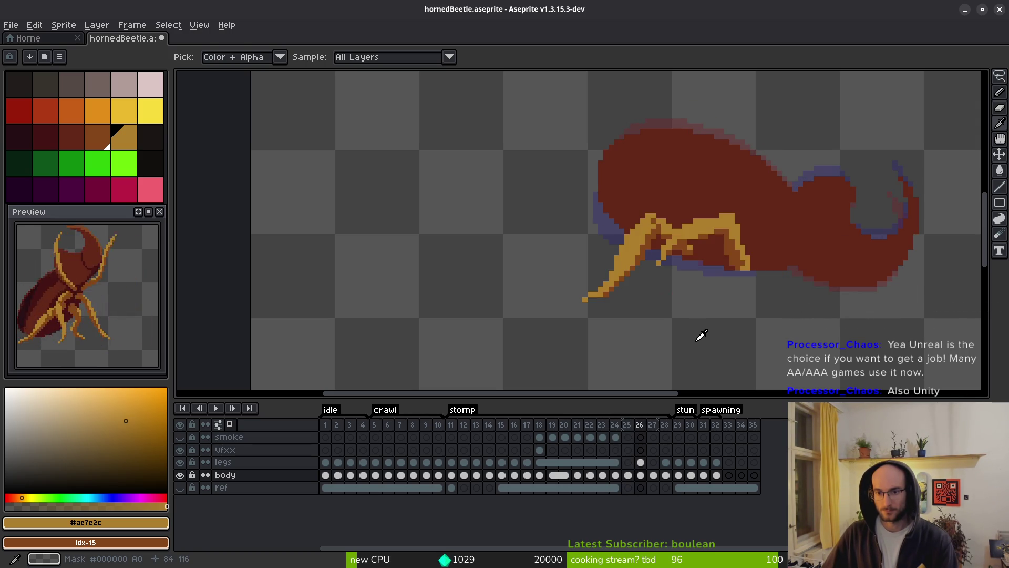
key(b)
scroll(688, 316, up, 3)
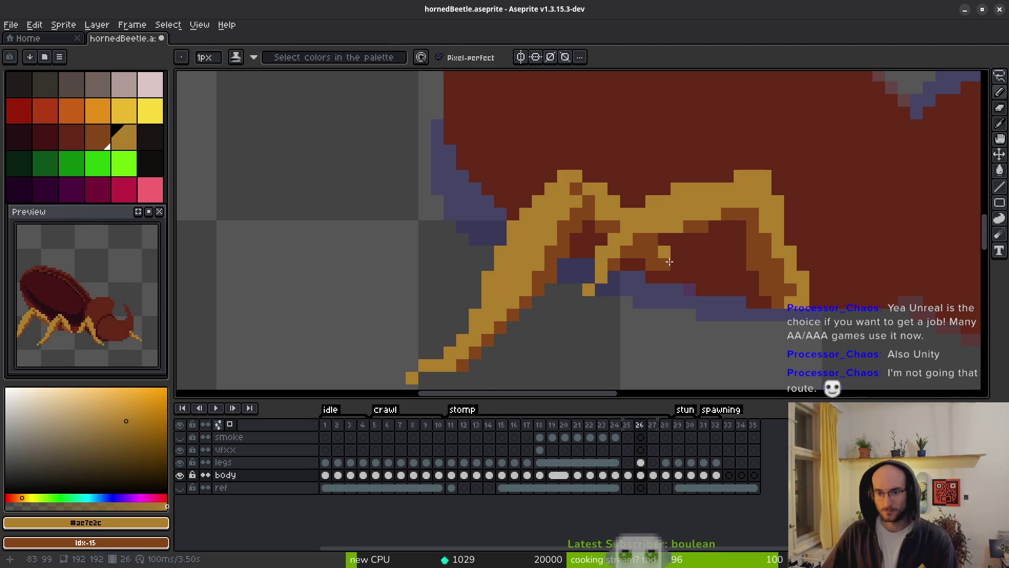
scroll(684, 279, down, 3)
Toggle between frame 24 and legless frame 25, alternating pencil and eyedropper
key(i)
key(Left)
key(Left)
key(Right)
key(b)
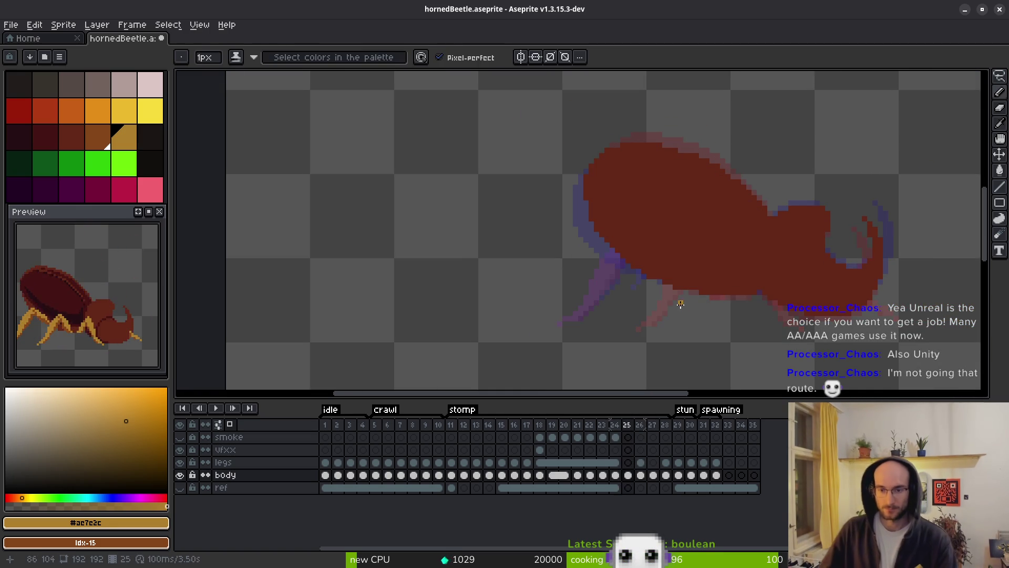
key(i)
key(Left)
key(b)
scroll(688, 284, up, 2)
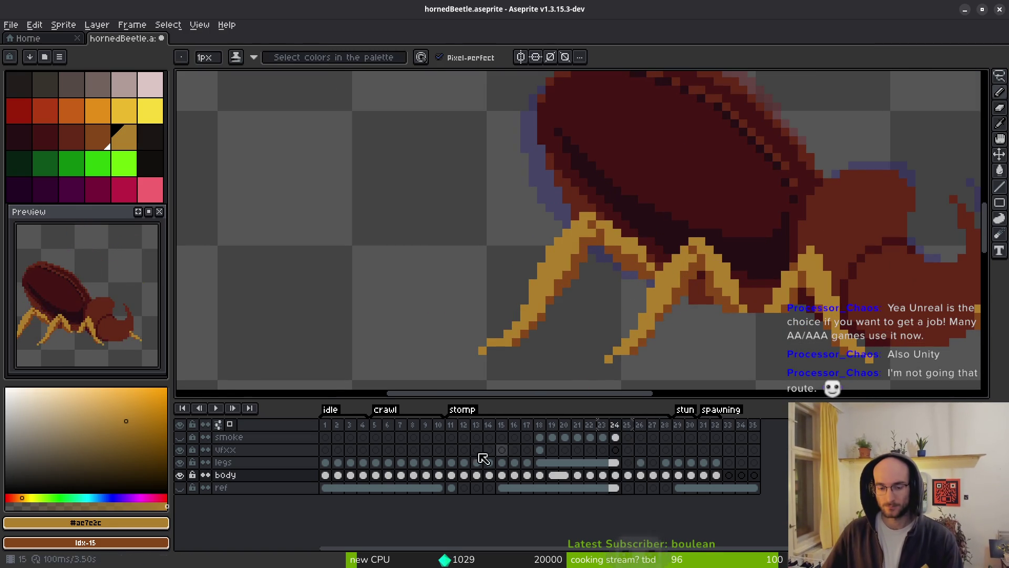
key(Right)
key(i)
key(b)
scroll(704, 273, down, 1)
scroll(712, 307, up, 1)
key(Left)
key(i)
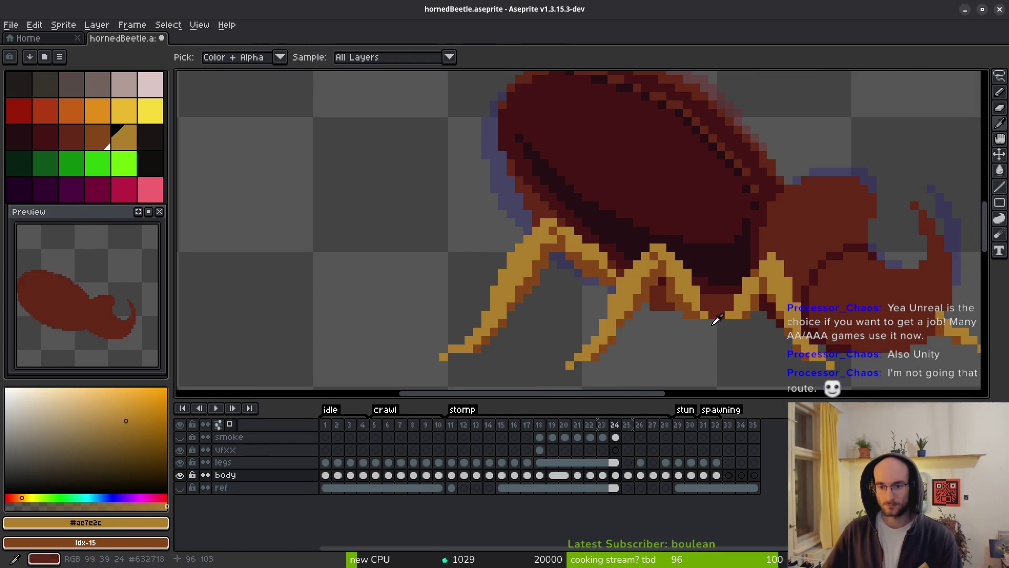
key(Right)
key(Left)
key(Right)
key(Left)
key(Right)
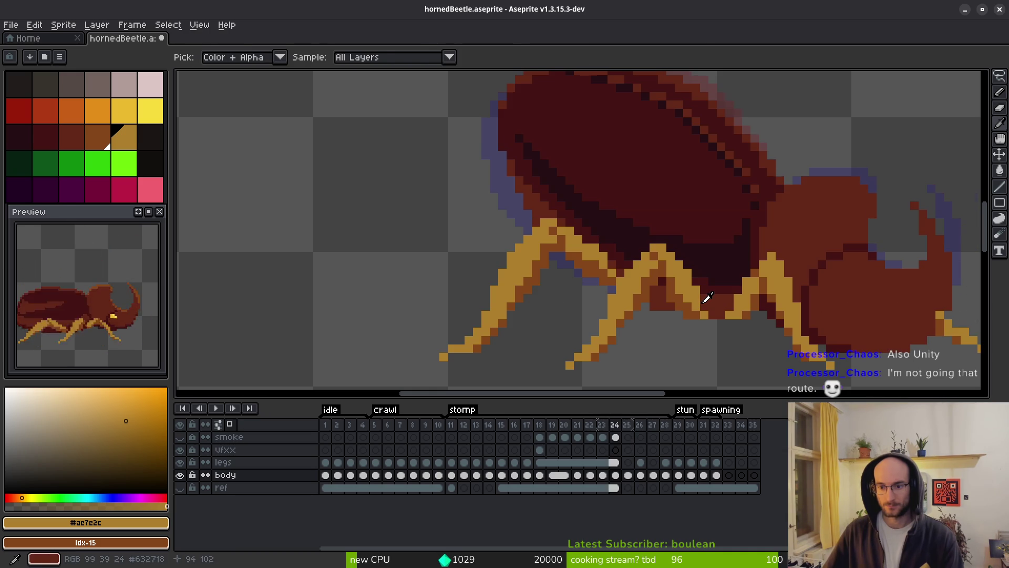
key(Right)
Pick frame 24's leg orange and pencil a thin diagonal guide line on frame 25
click(704, 306)
click(695, 289)
click(653, 231)
click(654, 265)
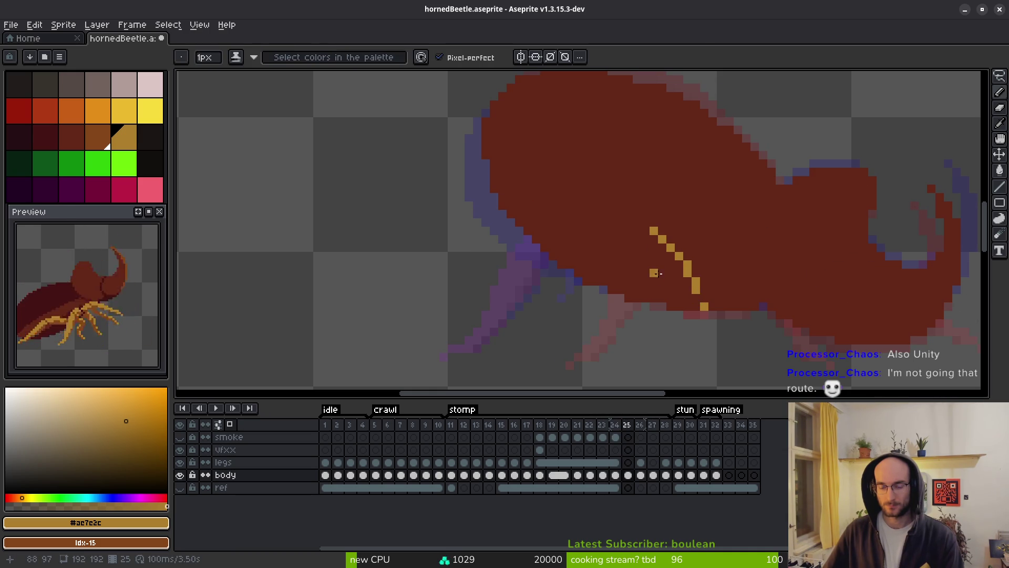
Compare the guide against frame 24, then lasso frame 24's middle leg
key(Left)
key(Right)
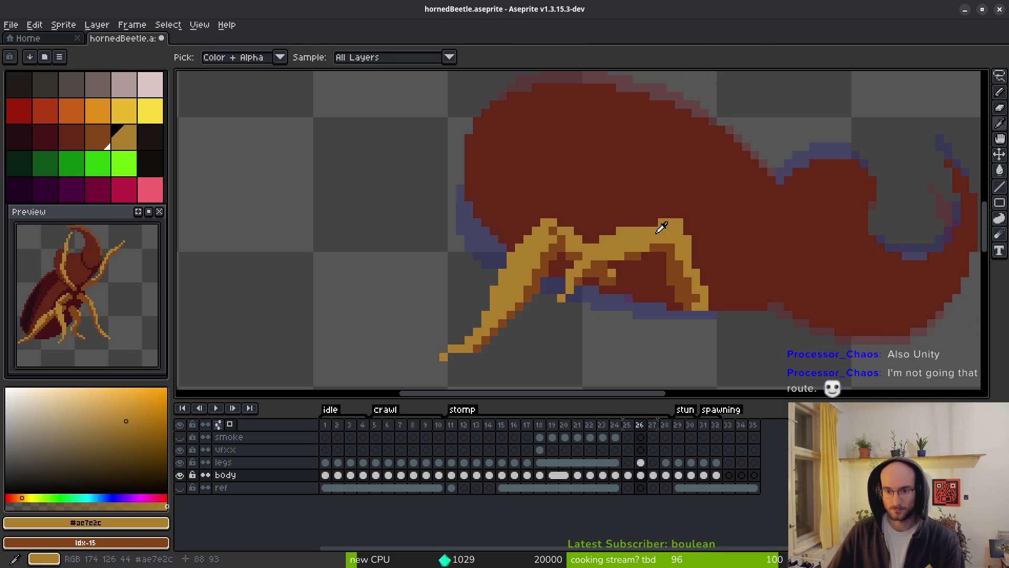
key(Left)
key(Right)
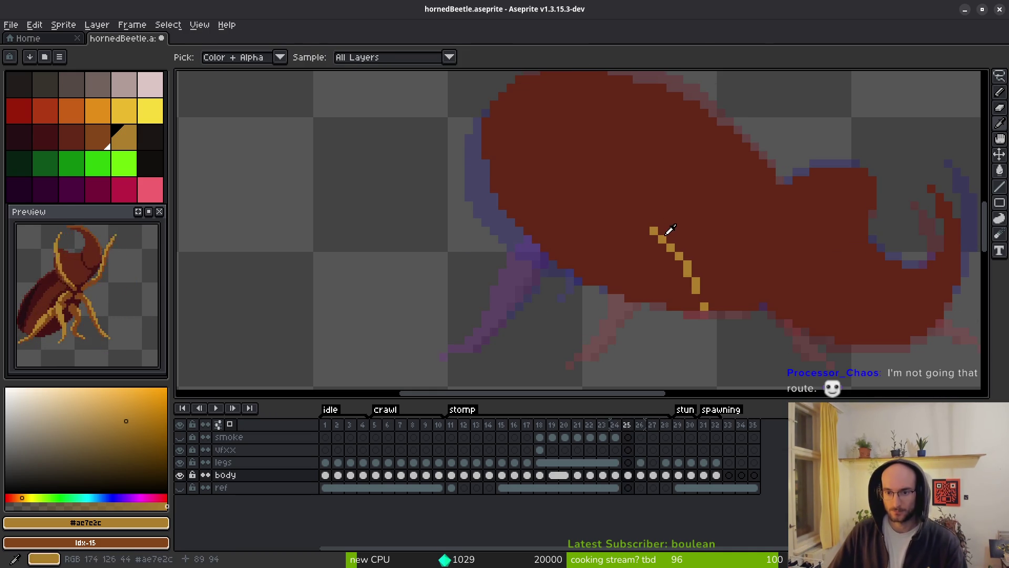
key(Left)
key(Right)
key(Left)
key(Right)
key(Left)
key(q)
mouse_move(713, 289)
mouse_down()
mouse_move(563, 387)
mouse_move(725, 157)
mouse_move(741, 328)
mouse_up()
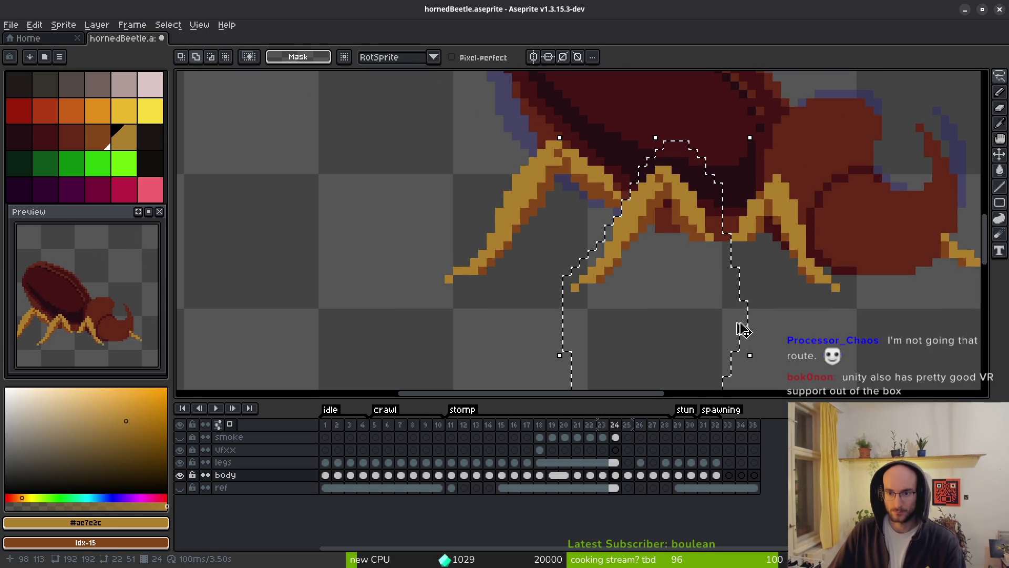
Paste the leg into frame 25, then undo it and the guide back to the linked frames 19–20
key(Right)
key(ctrl+v)
key(Escape)
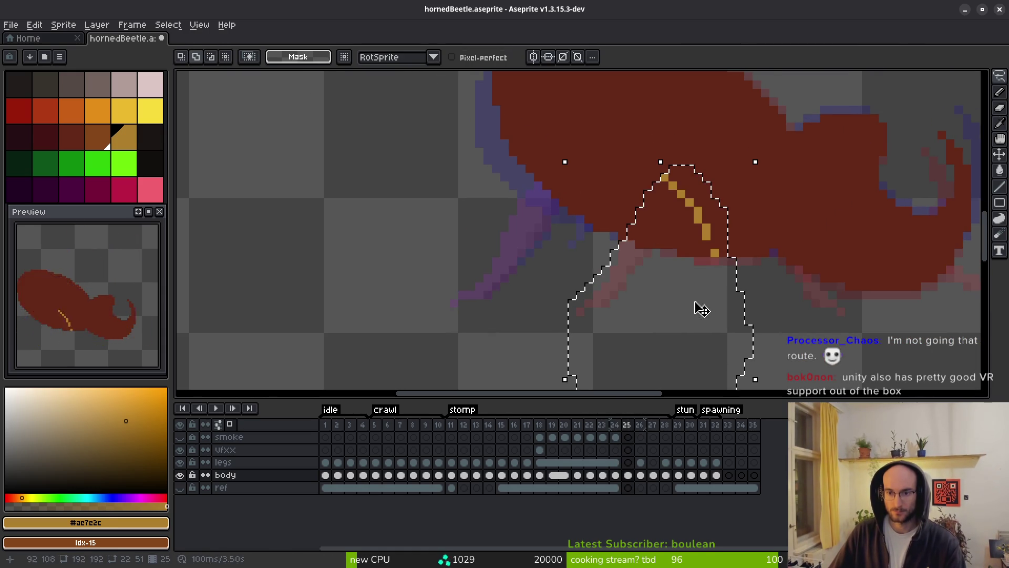
key(ctrl+z)
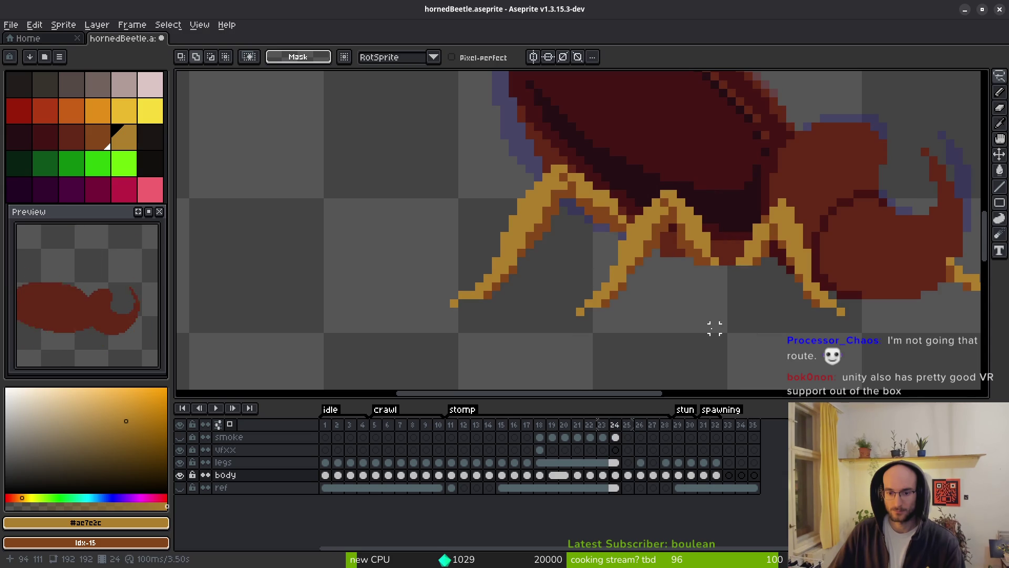
key(Right)
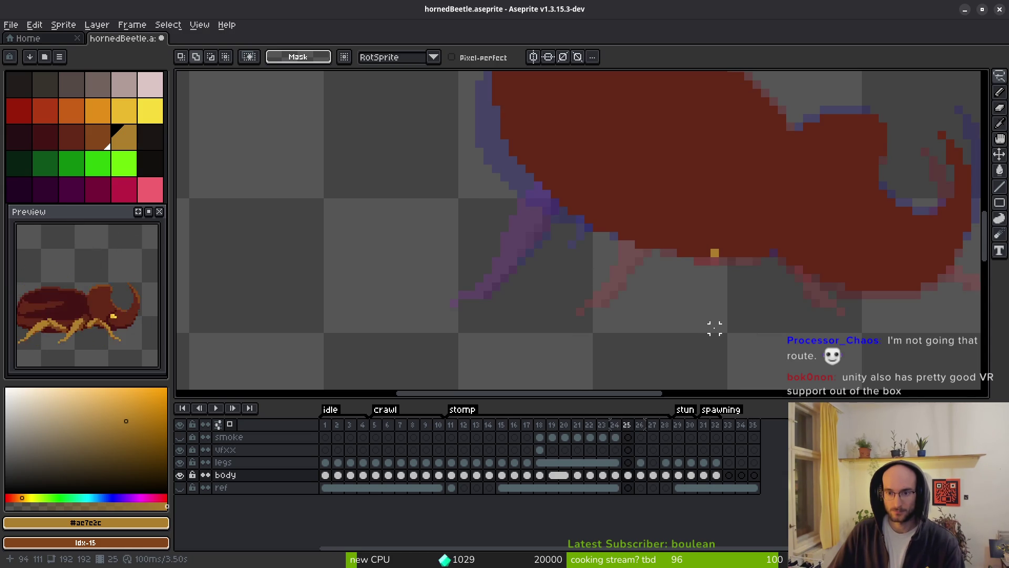
key(ctrl+z)
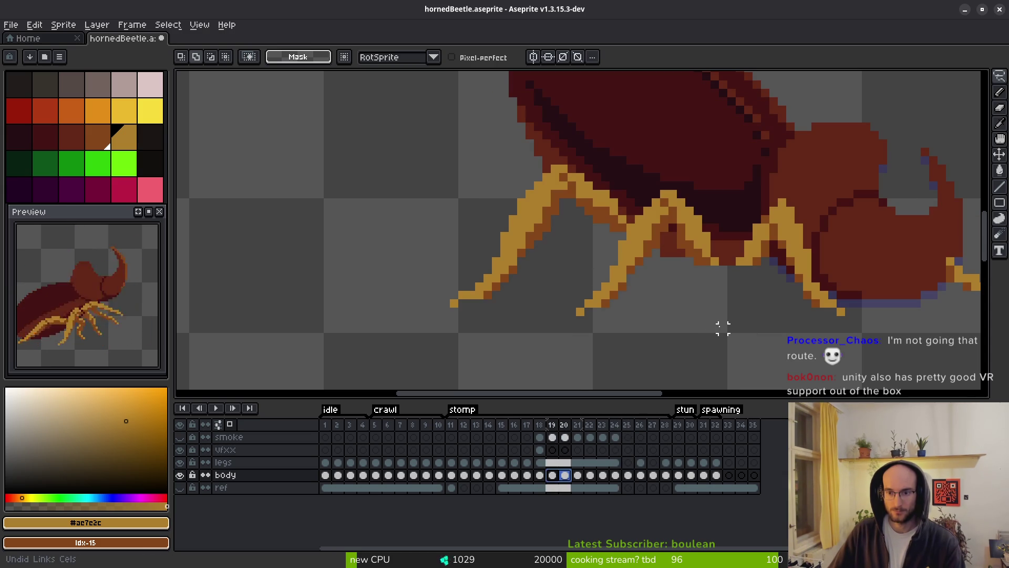
key(ctrl+y)
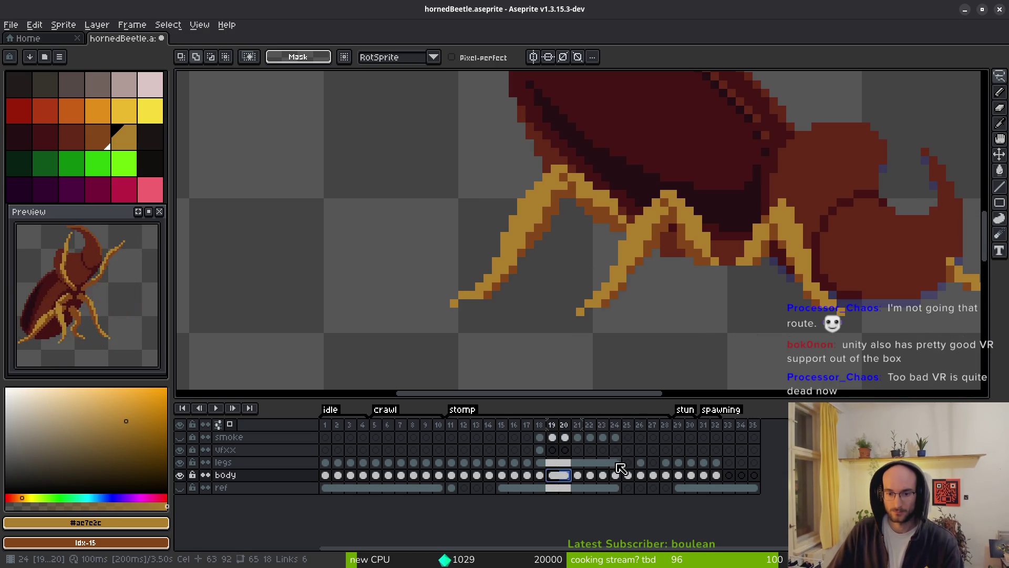
Copy frame 24's front legs on the legs layer and paste them in place on frame 25
click(619, 464)
scroll(666, 310, up, 2)
scroll(687, 361, down, 2)
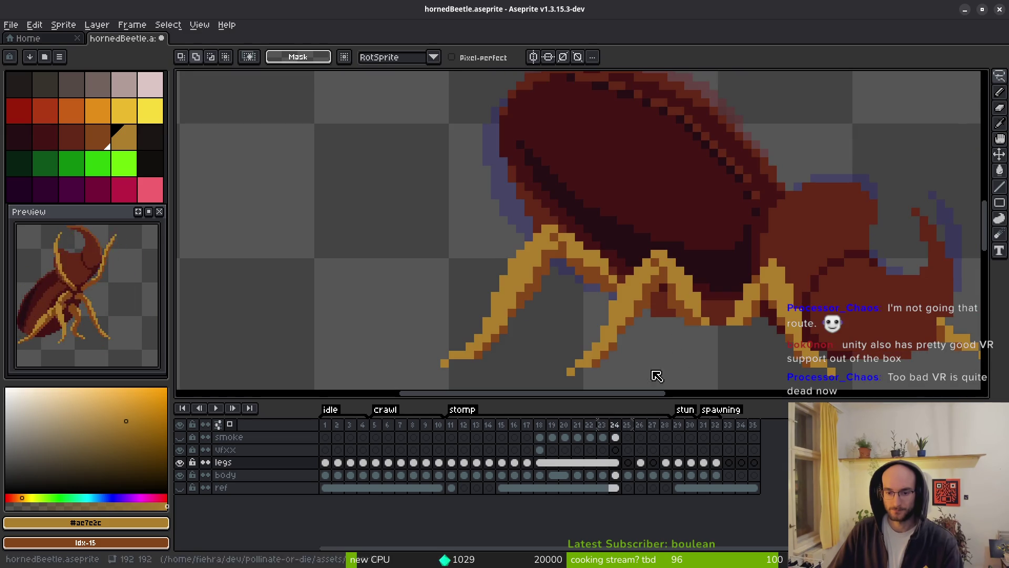
scroll(707, 273, up, 5)
scroll(671, 198, down, 5)
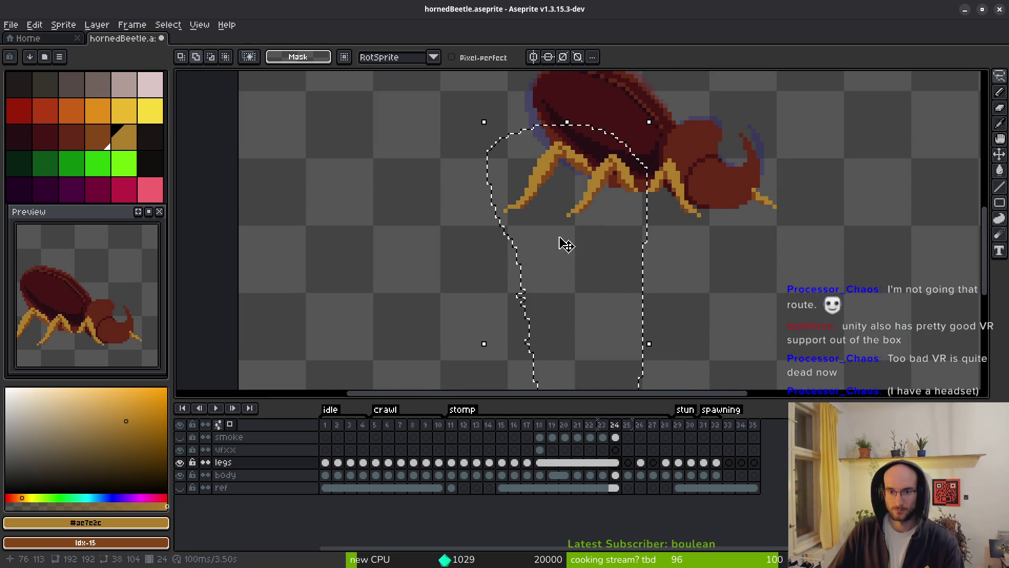
key(Right)
key(ctrl+v)
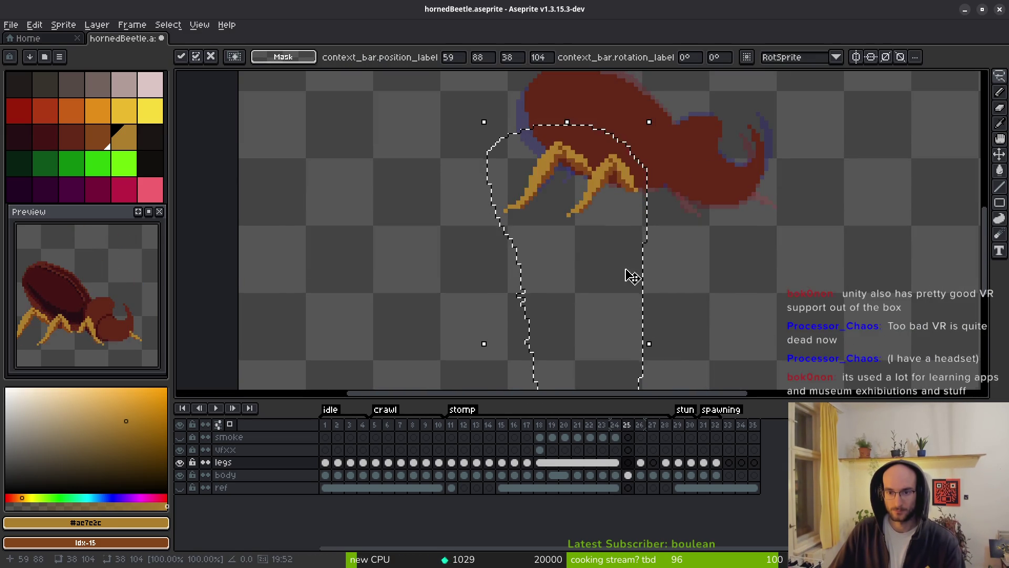
scroll(631, 264, up, 1)
key(Return)
Raise the right leg tip one pixel and darken its left edge with the leg's dark brown
scroll(631, 283, up, 2)
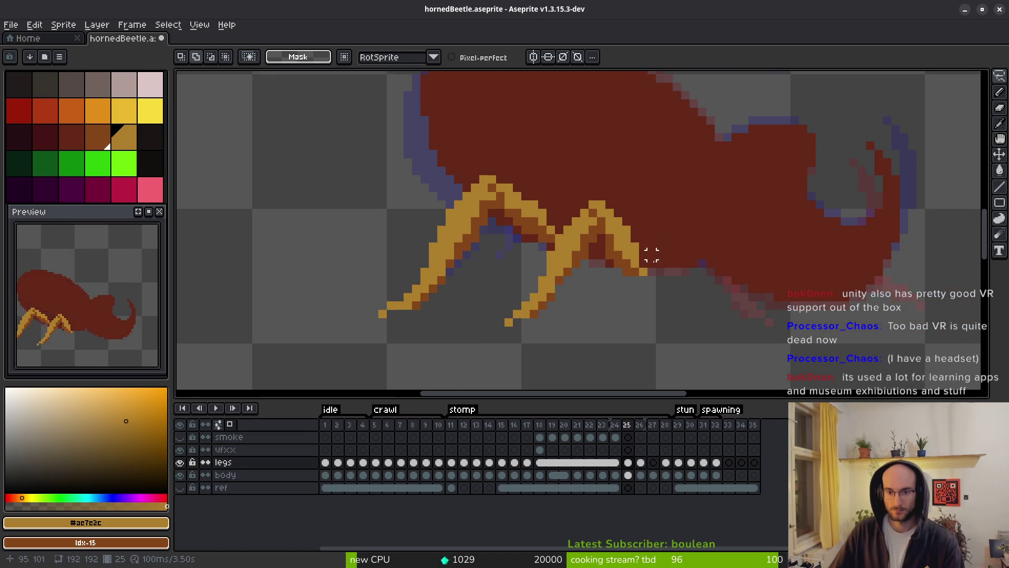
mouse_move(578, 229)
mouse_down()
mouse_move(671, 309)
mouse_move(656, 298)
mouse_up()
key(ctrl+d)
key(b)
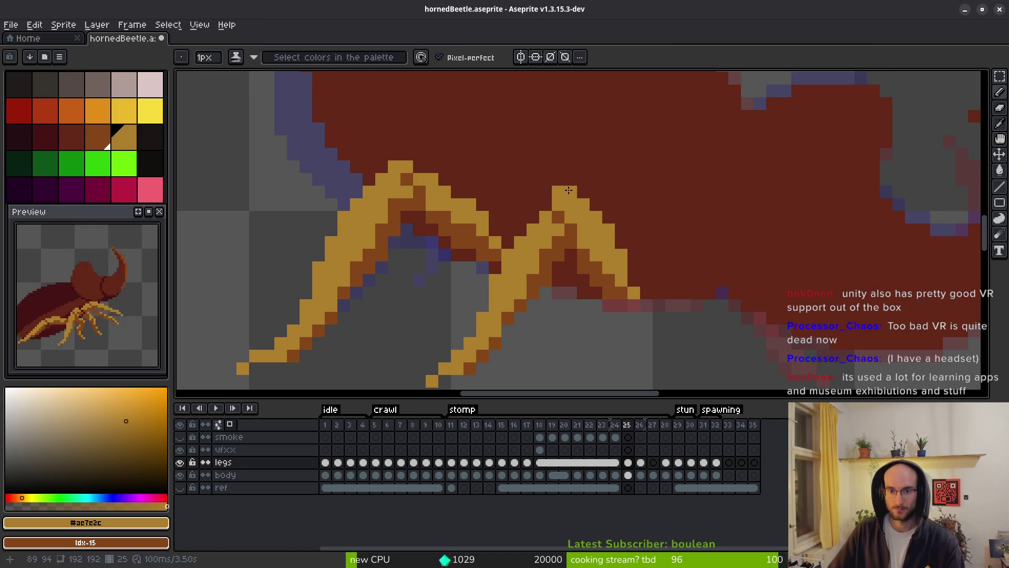
key(e)
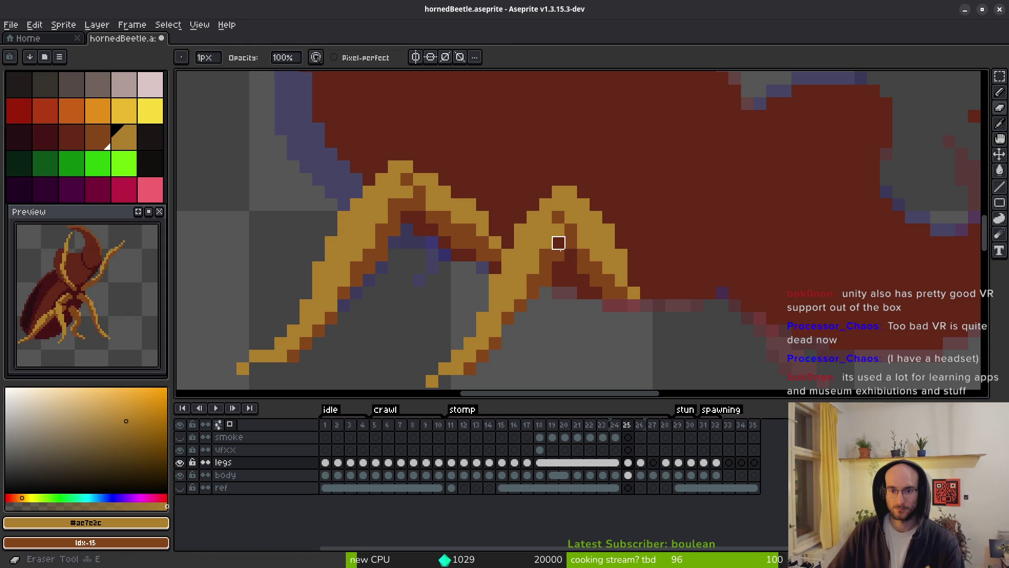
drag(559, 317, 571, 265)
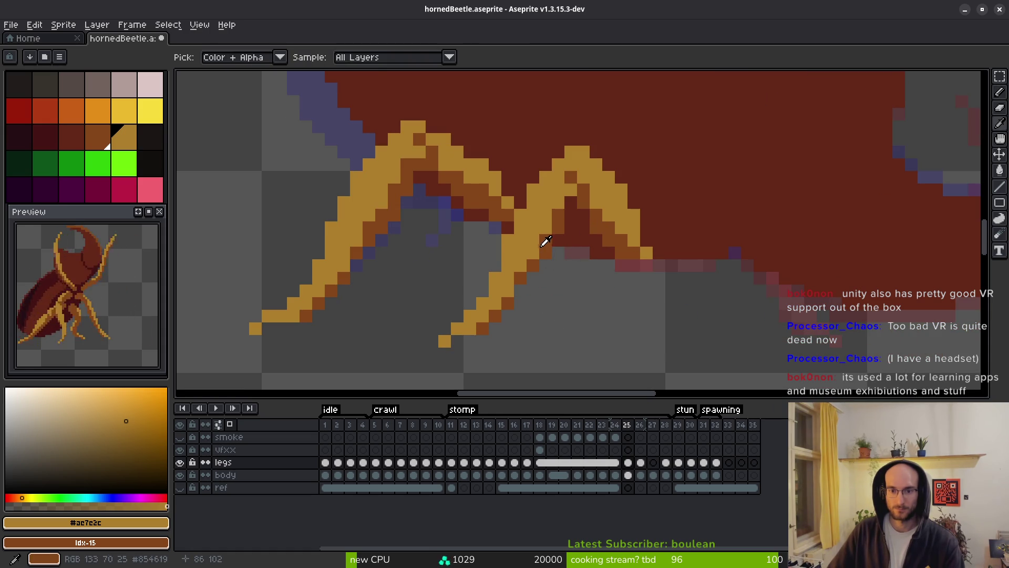
alt+click(555, 238)
key(b)
drag(557, 216, 524, 276)
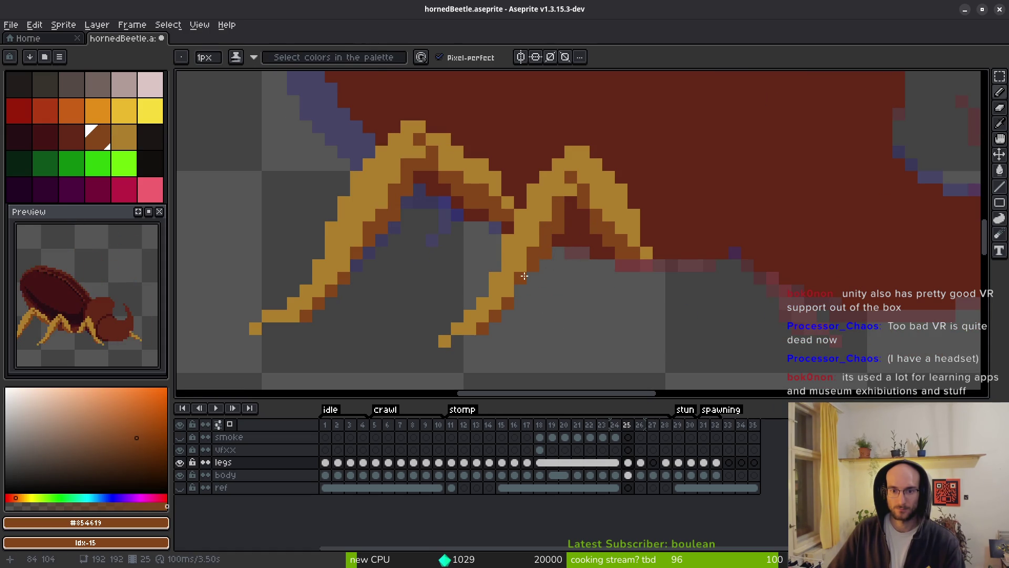
scroll(544, 266, down, 3)
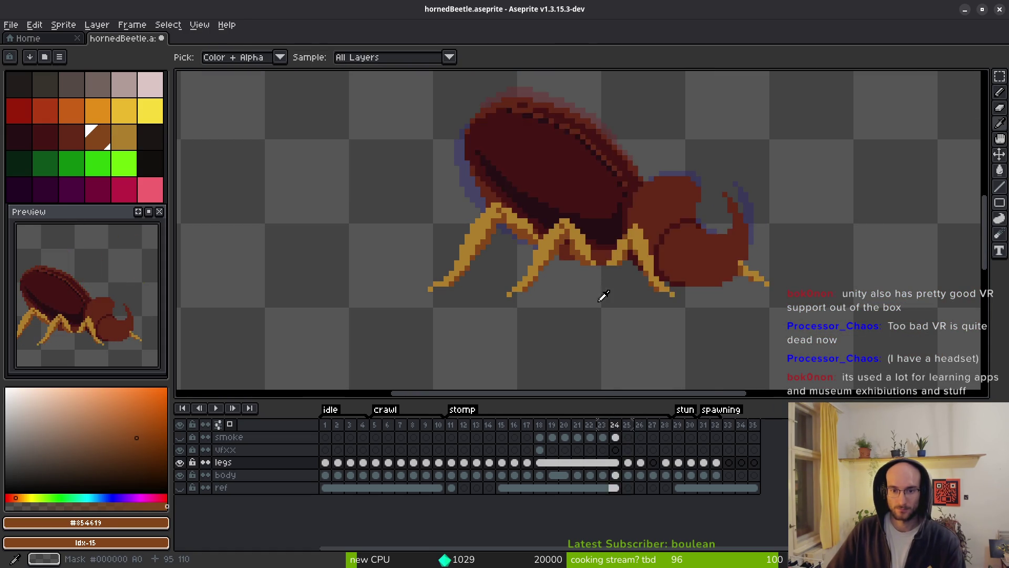
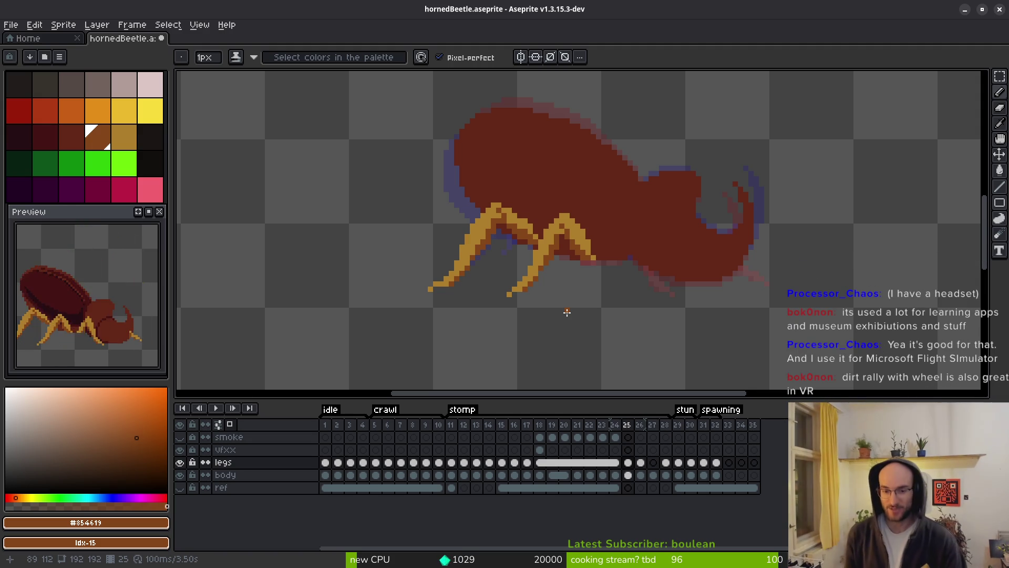
Zoom in on frame 25's legs, try the Eraser, then return to Pencil and Eyedropper
scroll(567, 312, up, 4)
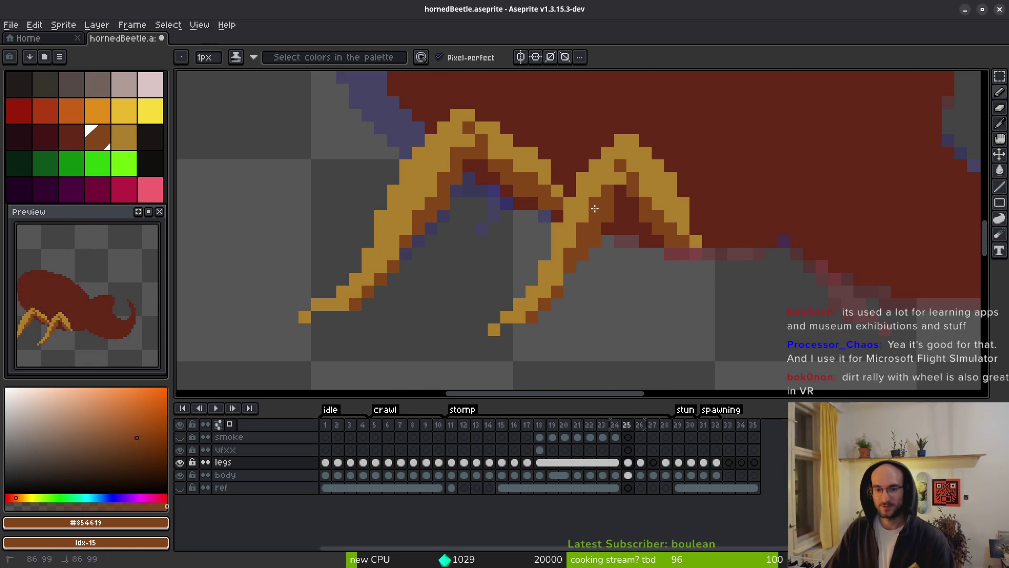
key(e)
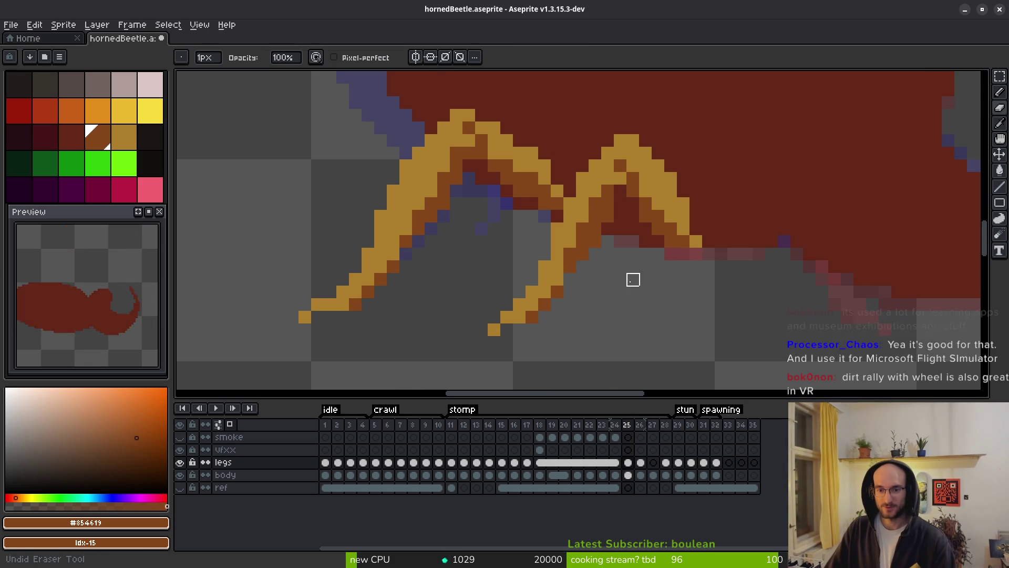
scroll(632, 282, down, 4)
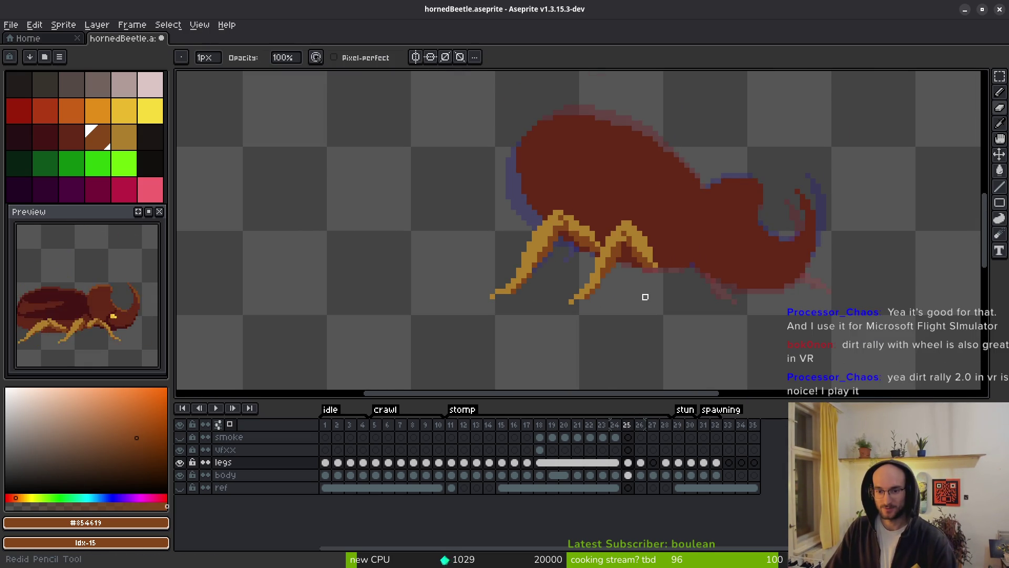
scroll(639, 292, up, 4)
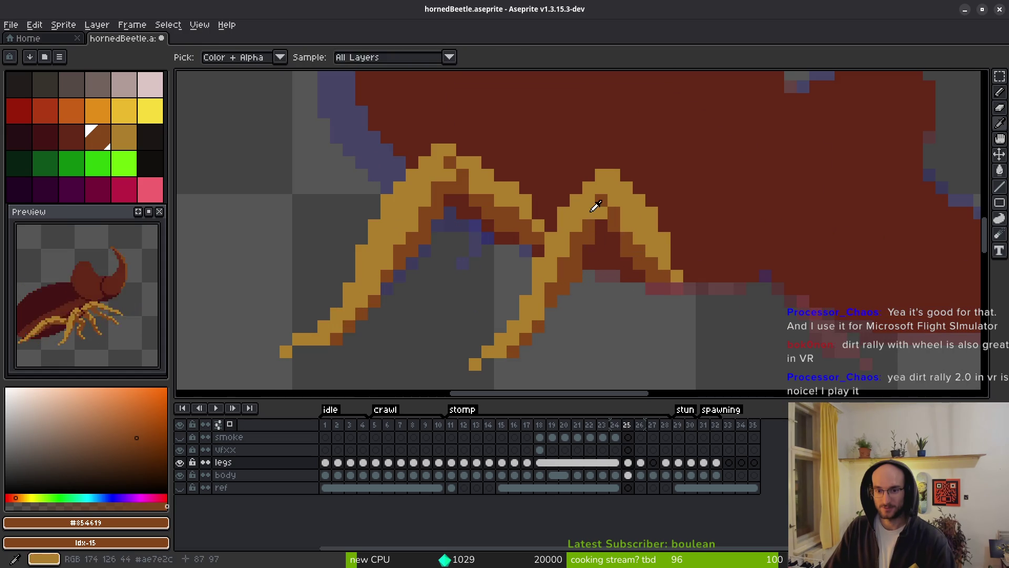
key(b)
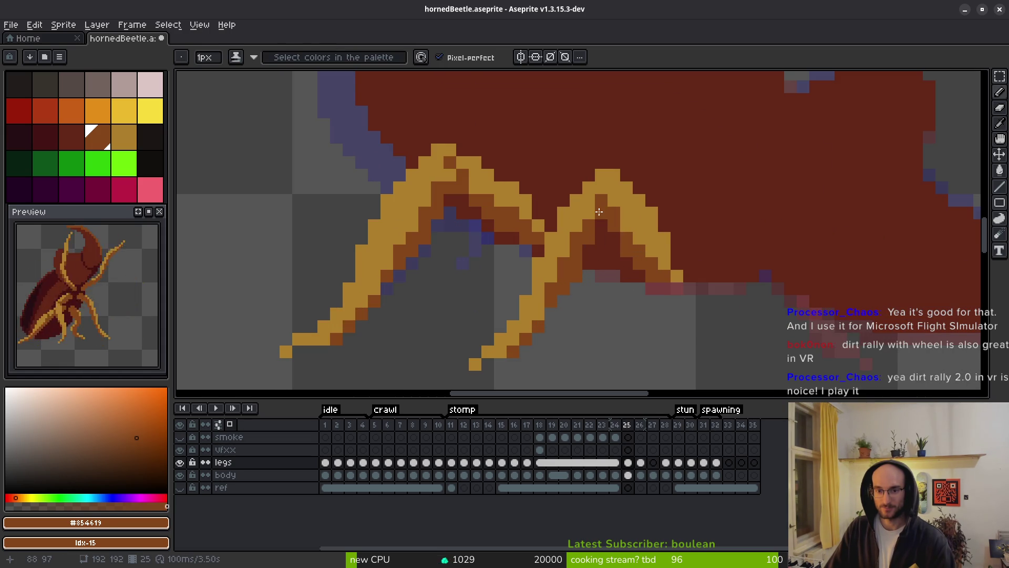
scroll(599, 211, down, 3)
scroll(595, 212, up, 2)
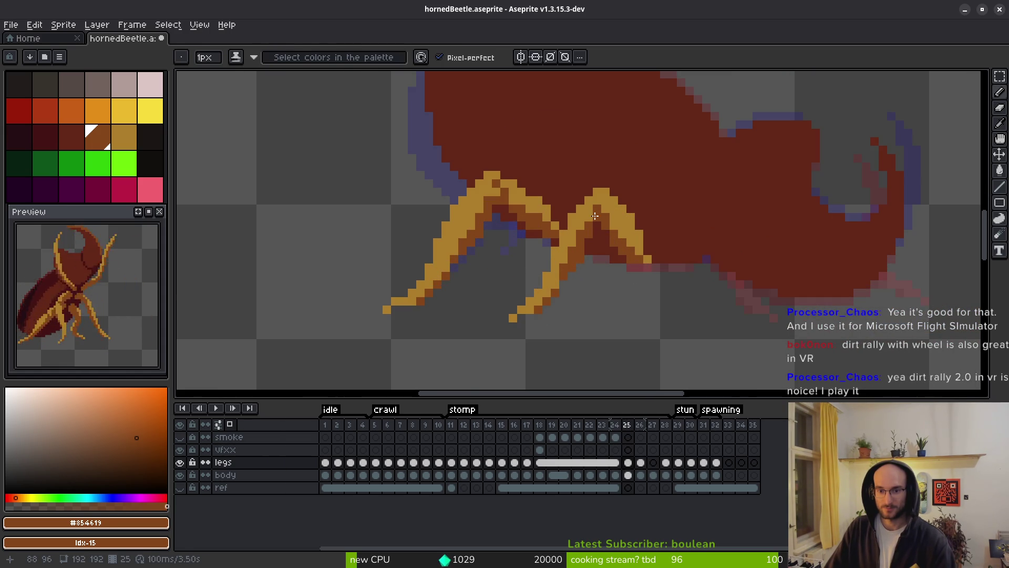
scroll(615, 248, down, 3)
key(i)
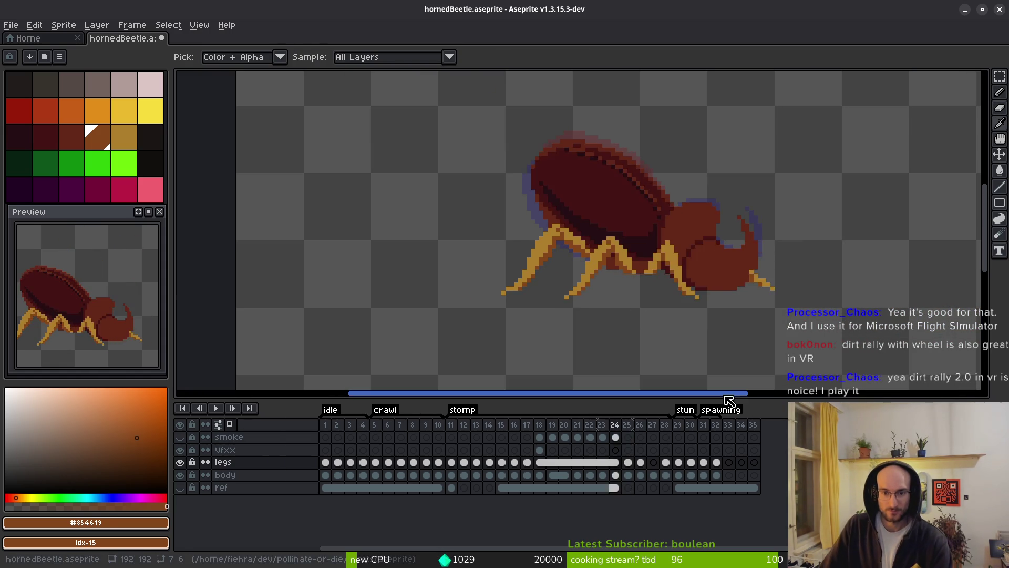
Sample the yellow leg colour and flip between frames 23 and 24 to compare the legs
scroll(620, 263, up, 4)
click(619, 261)
key(comma)
key(b)
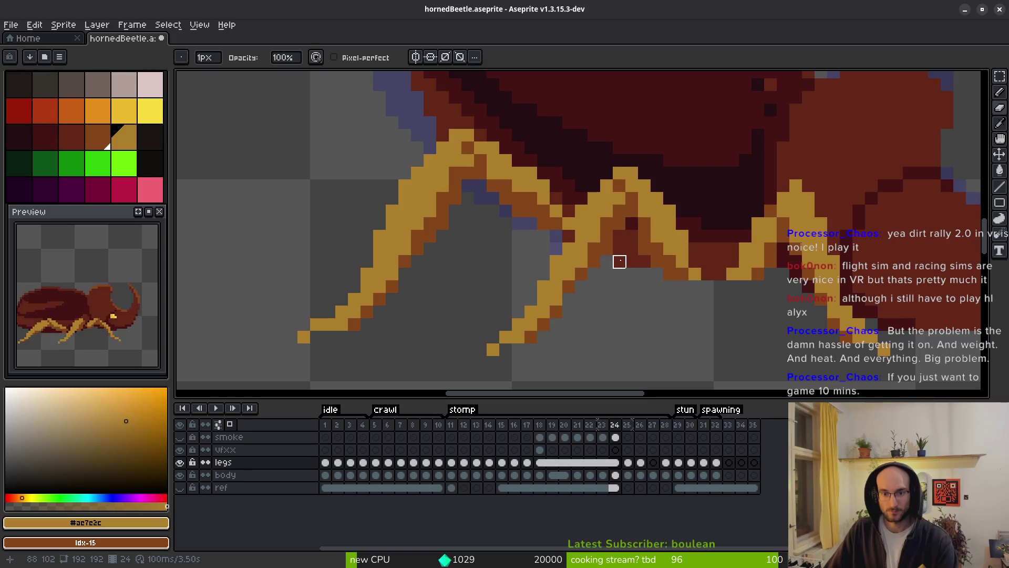
scroll(645, 287, down, 3)
scroll(641, 300, down, 1)
key(i)
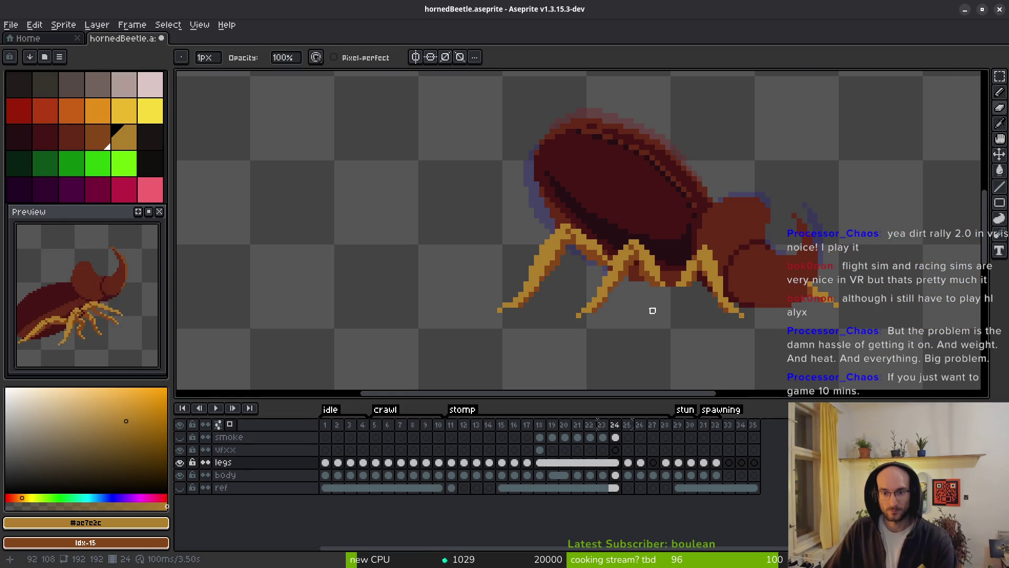
key(comma)
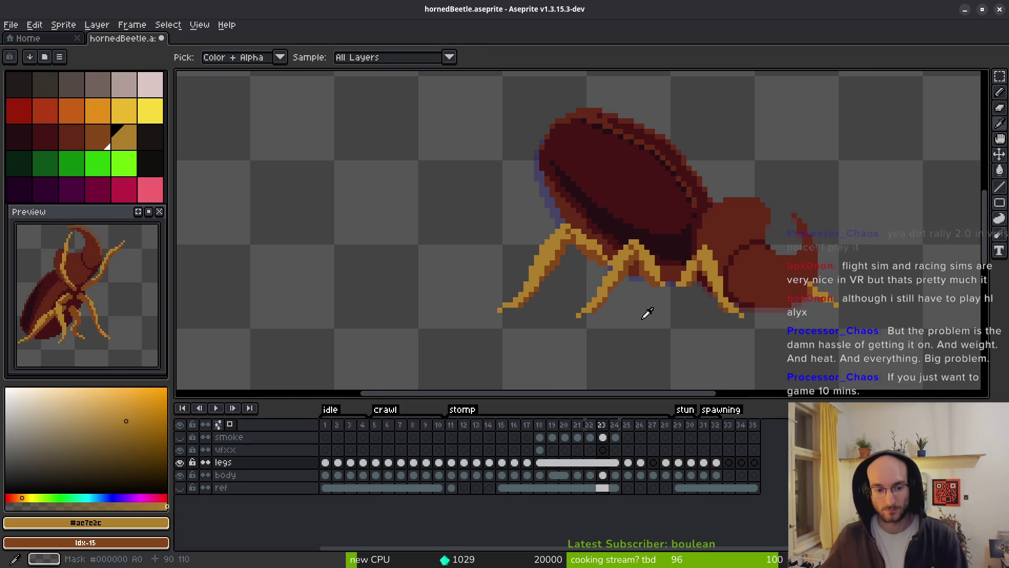
key(period)
key(comma)
key(period)
key(comma)
key(period)
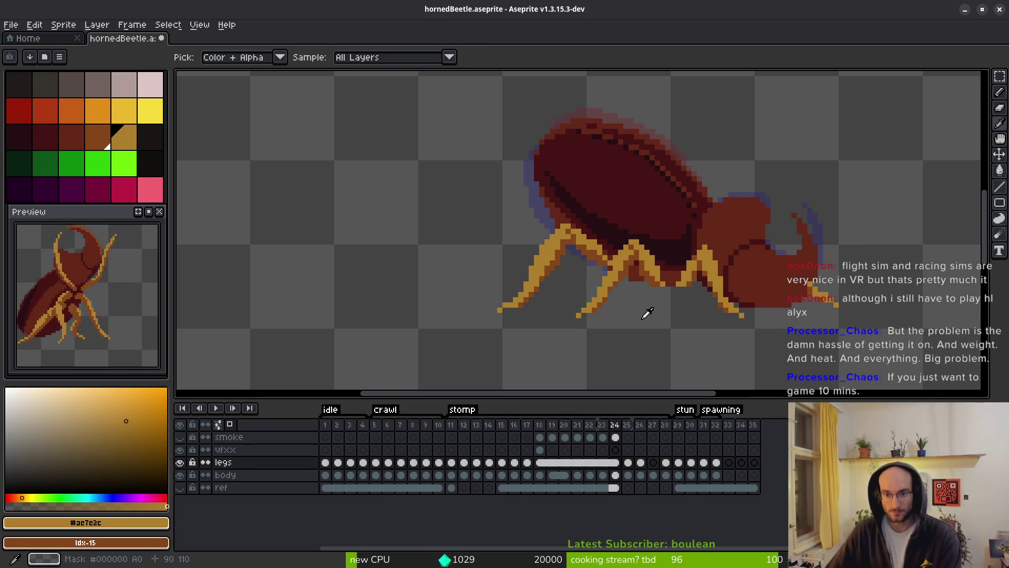
key(period)
key(comma)
key(b)
key(i)
key(b)
Pick the dark brown from the leg and paint a leg pixel with it on frame 24
scroll(645, 314, up, 4)
alt+click(518, 220)
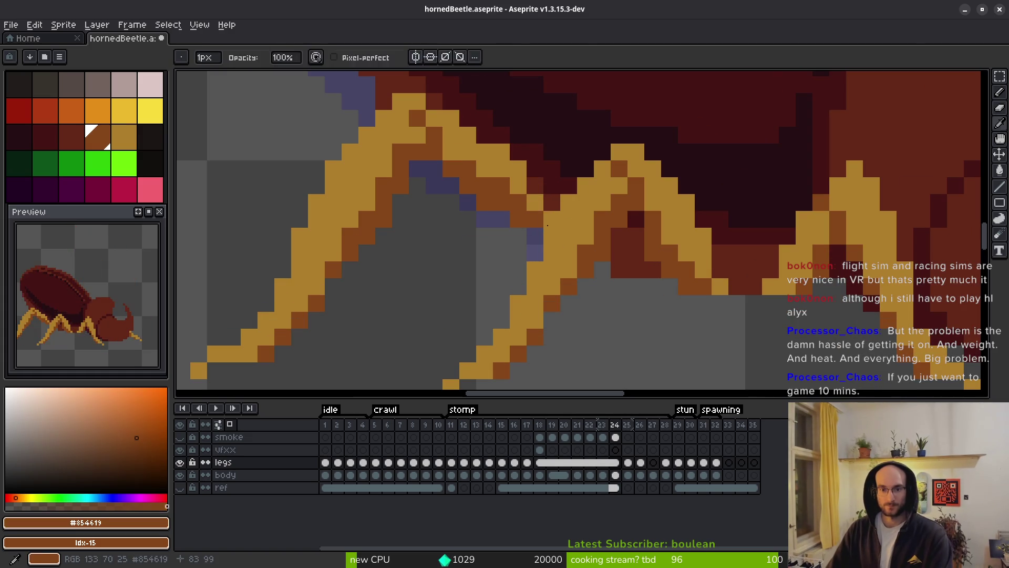
click(551, 231)
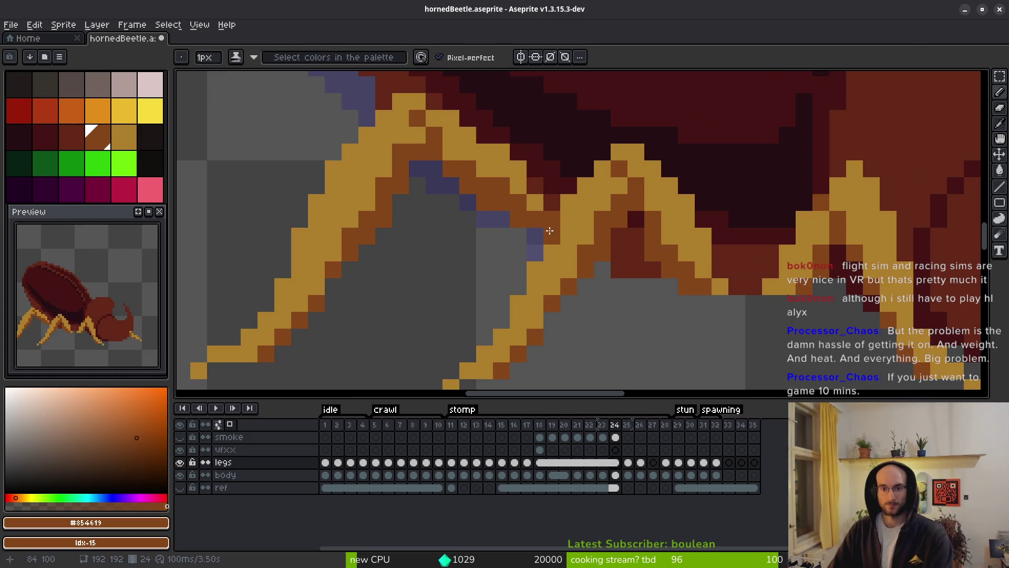
scroll(550, 230, down, 5)
Flip between stomp frames 25 and 26 to compare the legs, settling on frame 26
key(i)
key(period)
key(comma)
key(period)
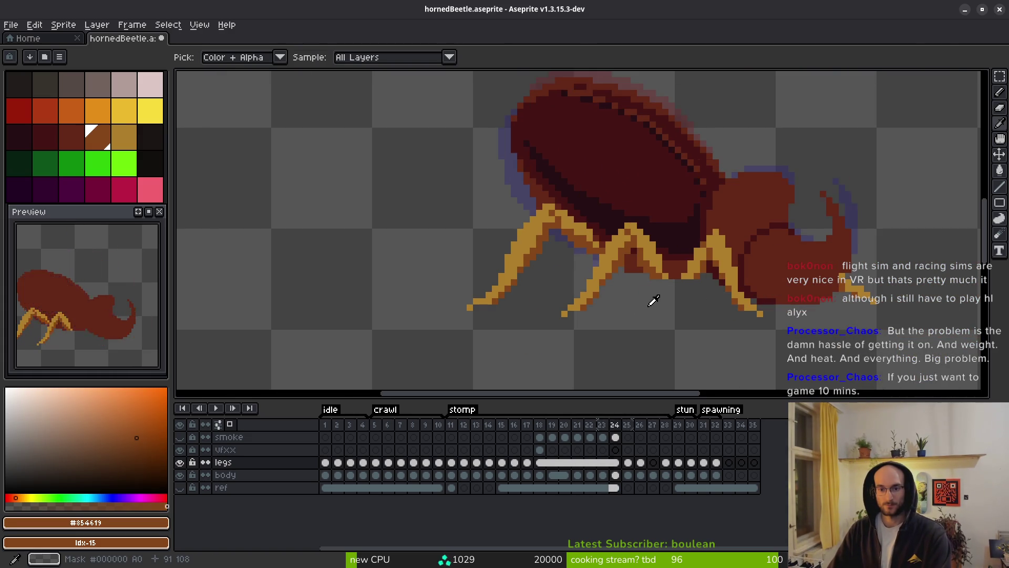
key(comma)
key(period)
key(b)
scroll(647, 300, up, 2)
key(i)
key(comma)
key(period)
key(b)
scroll(677, 300, down, 3)
key(period)
key(i)
key(comma)
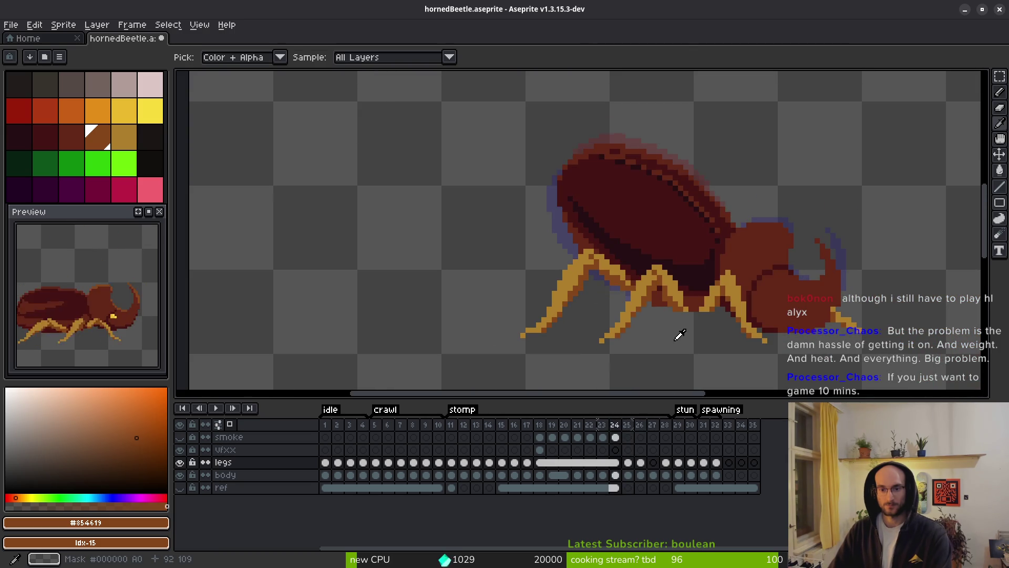
key(period)
key(comma)
key(period)
key(b)
Paint a short brown stroke across frame 26's leg joint and one more brown leg pixel
scroll(593, 301, up, 3)
key(i)
key(b)
key(i)
key(b)
drag(545, 308, 585, 291)
key(i)
key(b)
click(640, 301)
Recolour single leg pixels yellow and repaint the leg edge pixels brown
scroll(641, 301, up, 1)
click(634, 264)
alt+click(626, 237)
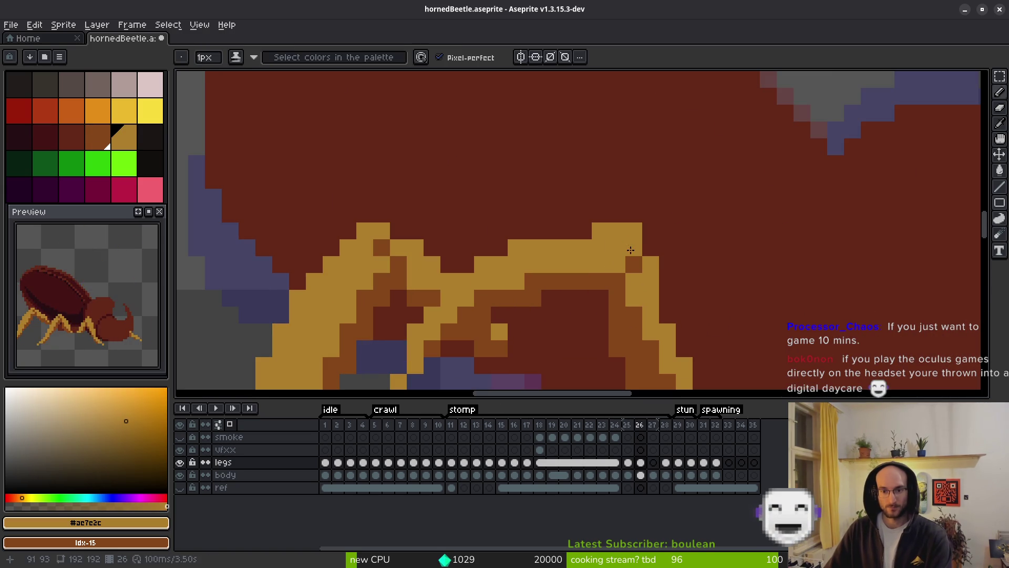
click(633, 264)
alt+click(651, 231)
drag(617, 247, 650, 281)
alt+click(633, 264)
Turn a brown leg pixel yellow and repaint the leg's top edge brown
scroll(654, 302, down, 3)
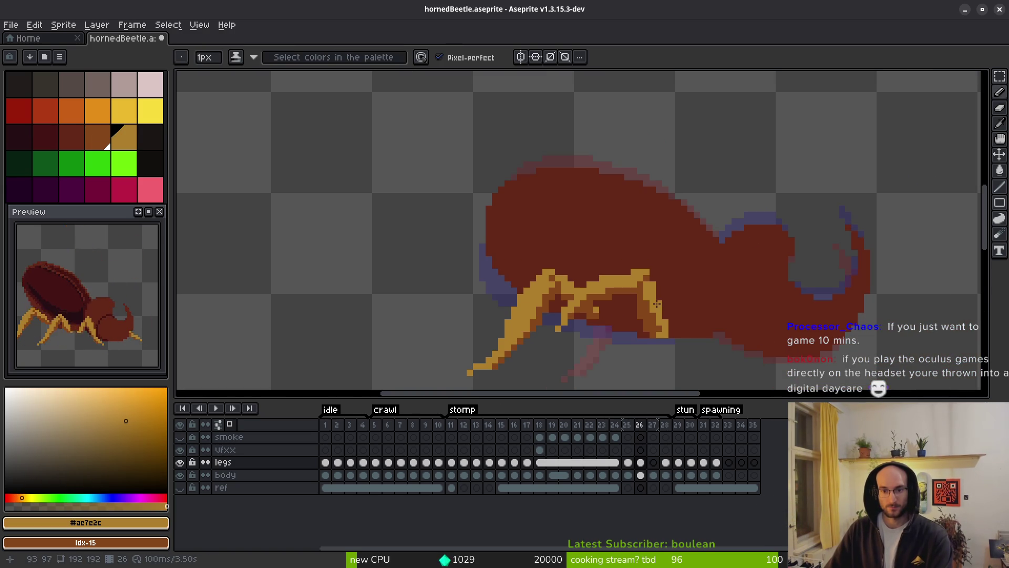
scroll(650, 284, up, 3)
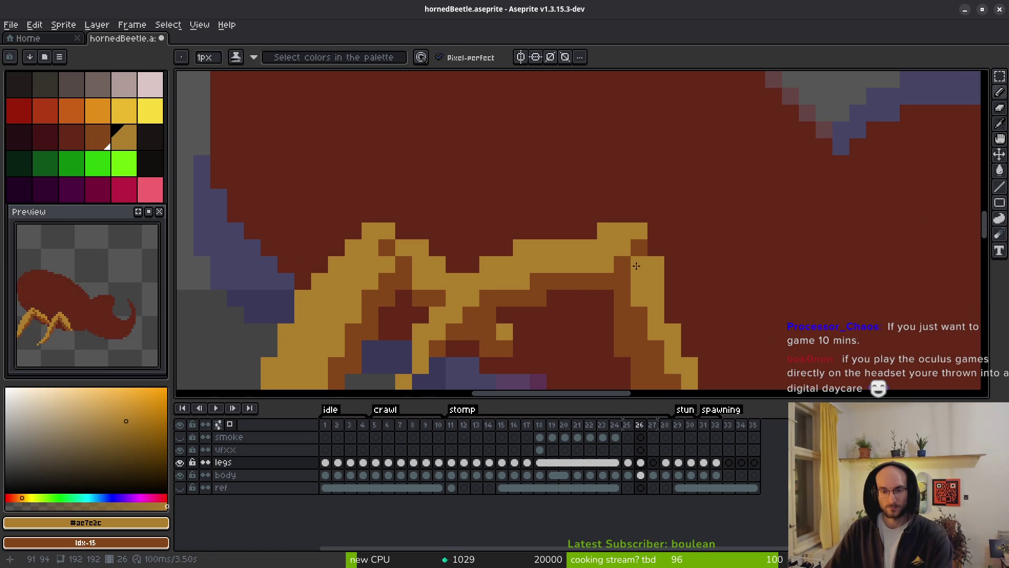
alt+click(640, 243)
alt+click(611, 247)
click(639, 248)
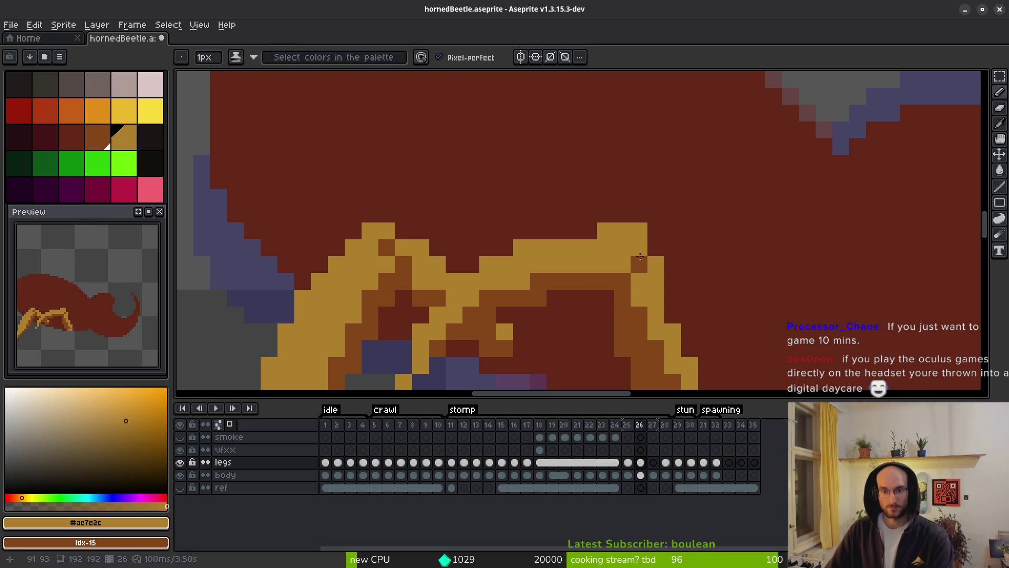
drag(504, 247, 639, 232)
Save hornedBeetle.aseprite and shrink the Aseprite window to a smaller size
scroll(690, 248, down, 4)
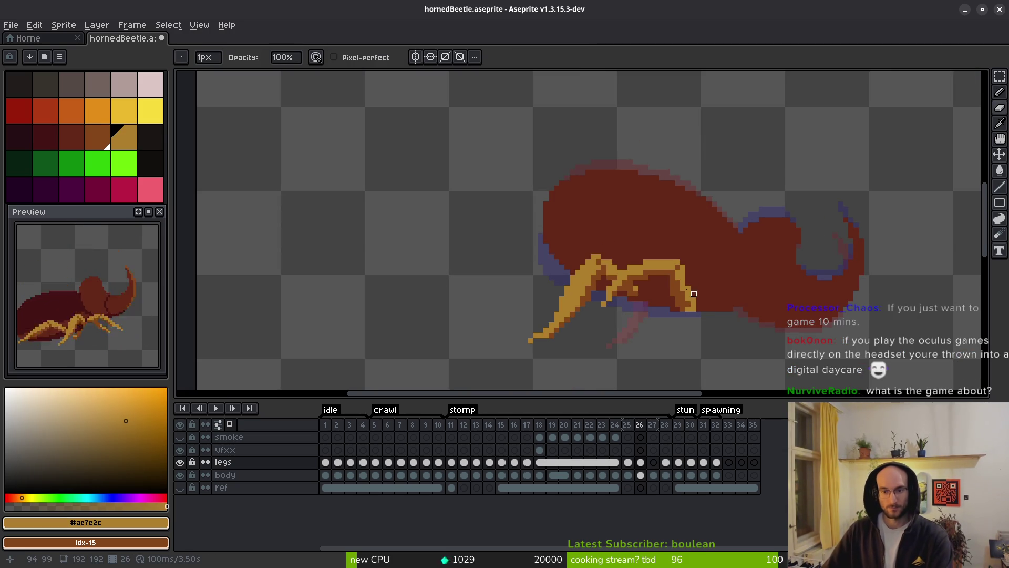
scroll(682, 299, up, 3)
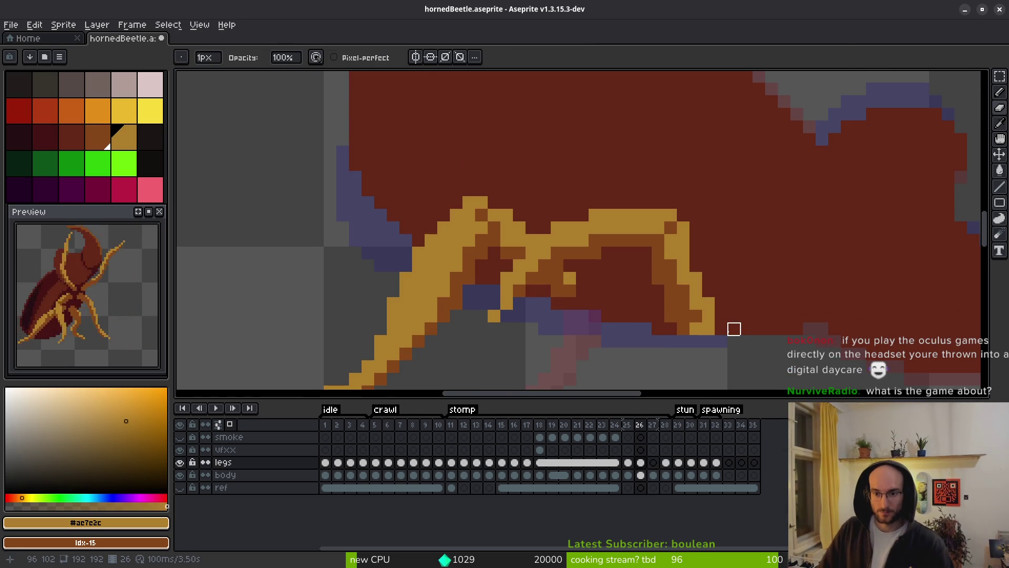
key(b)
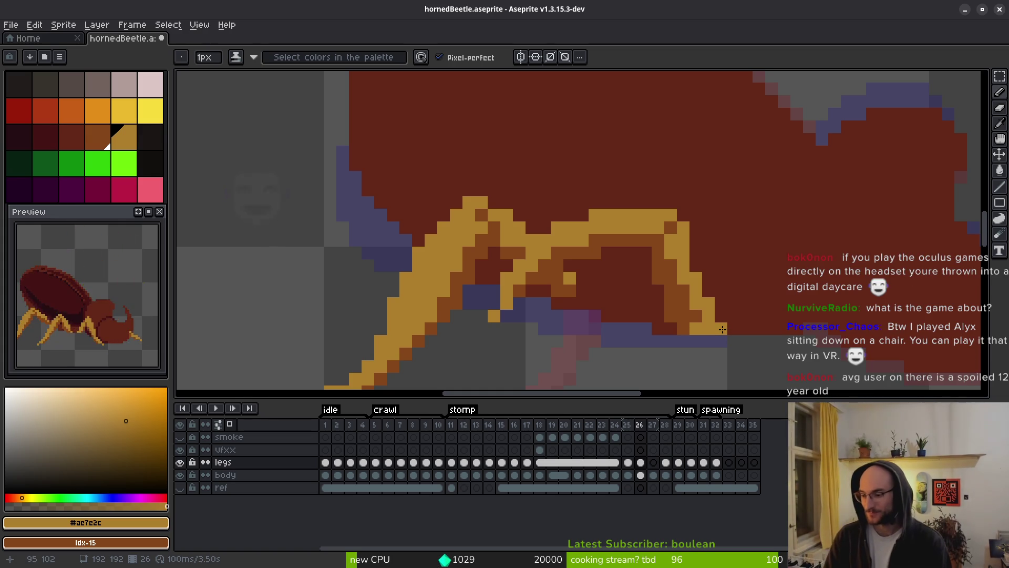
key(ctrl+s)
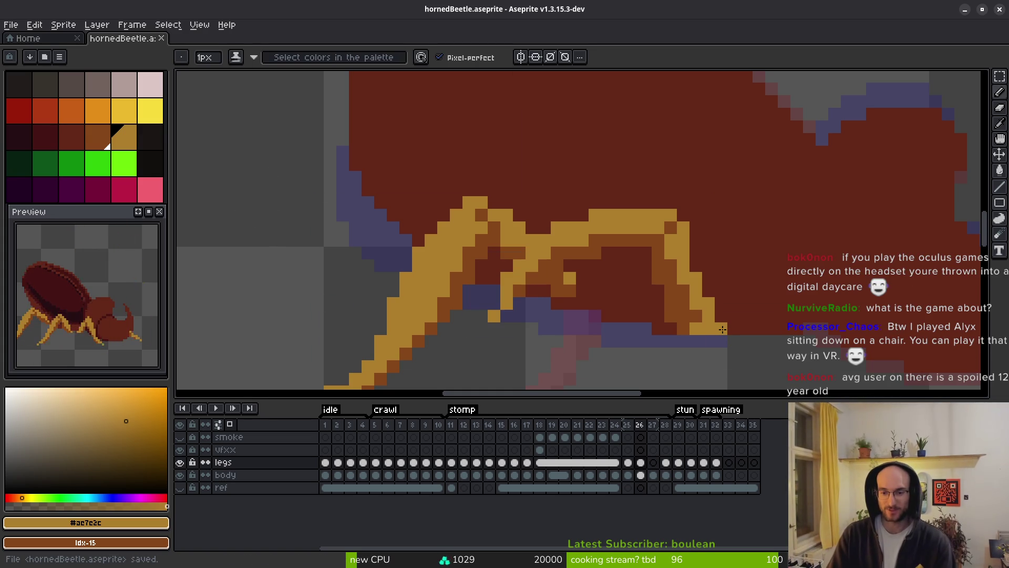
key(alt)
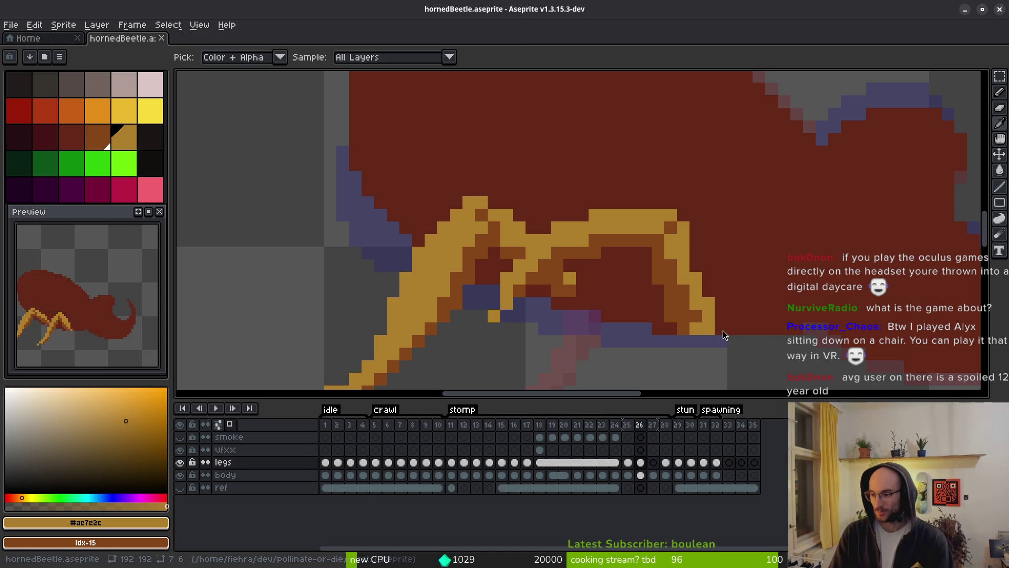
key(super+Down)
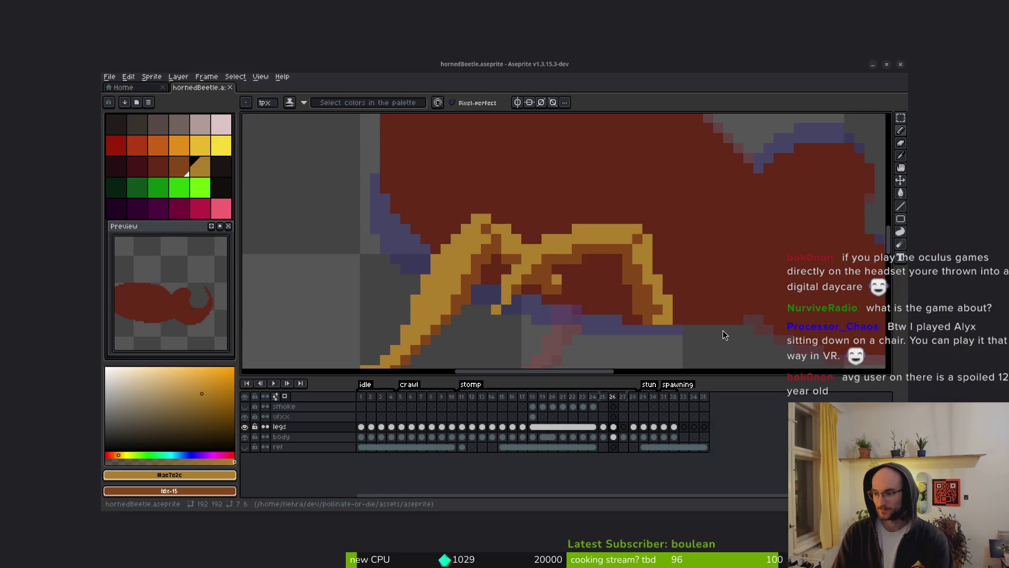
Maximize the Aseprite window again and switch to the Godot Engine editor
key(super+Up)
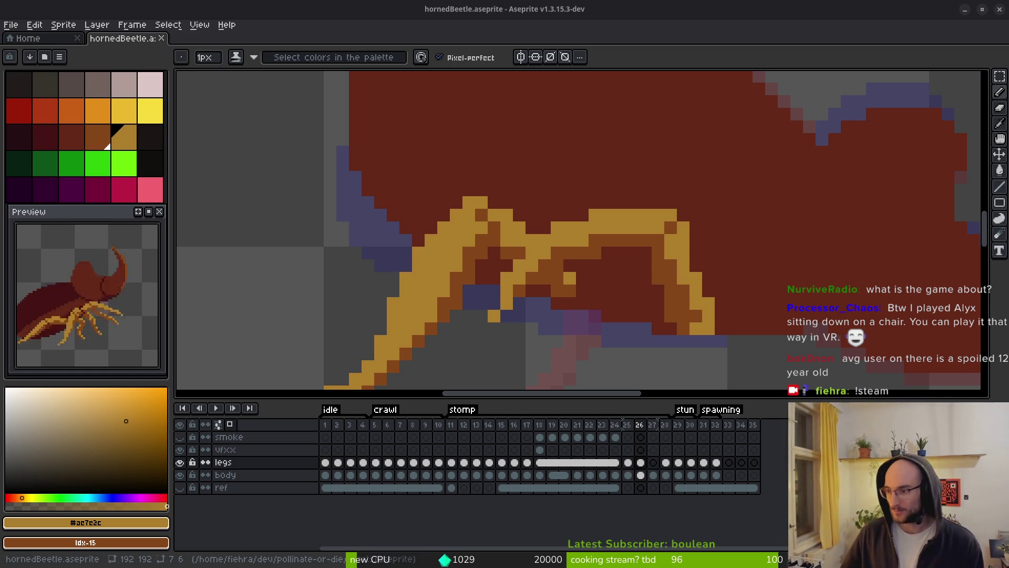
key(alt+Tab)
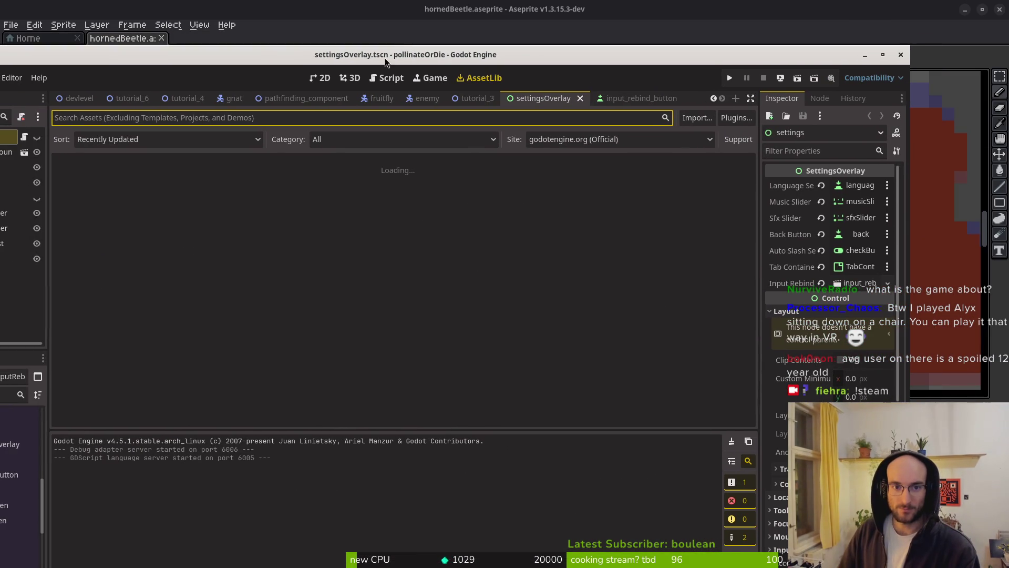
Maximize Godot, switch to the devlevel scene, and run the pollinateOrDie project
double_click(585, 58)
click(175, 53)
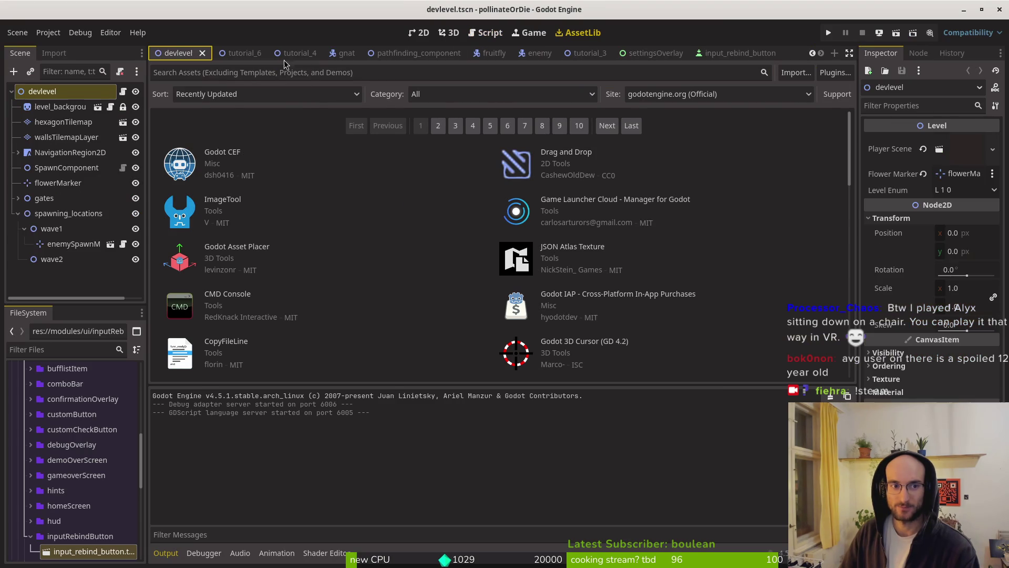
right_click(760, 15)
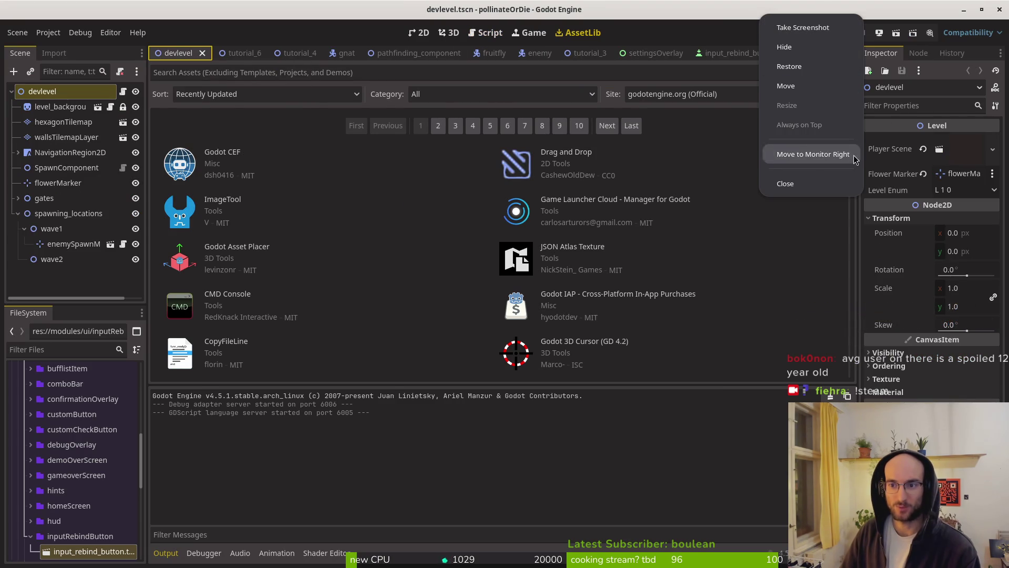
click(603, 16)
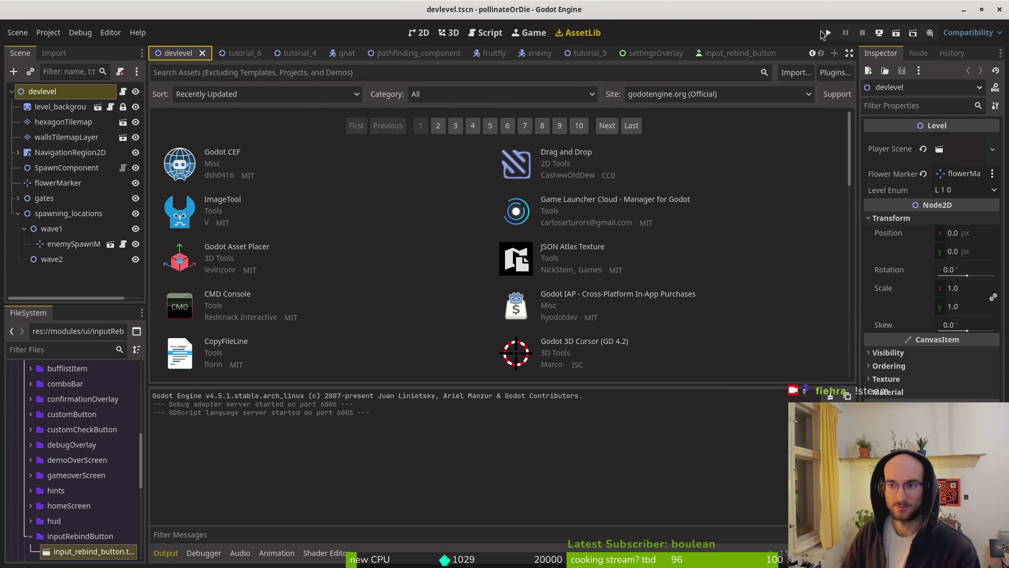
click(822, 32)
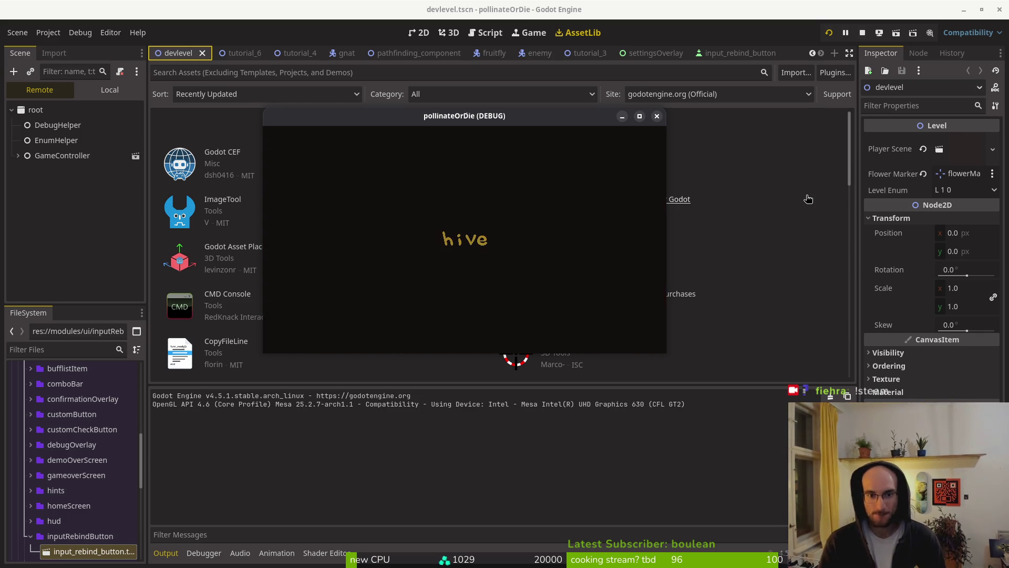
Maximize the game window and look through the pause menu's general and keybinds settings
double_click(468, 118)
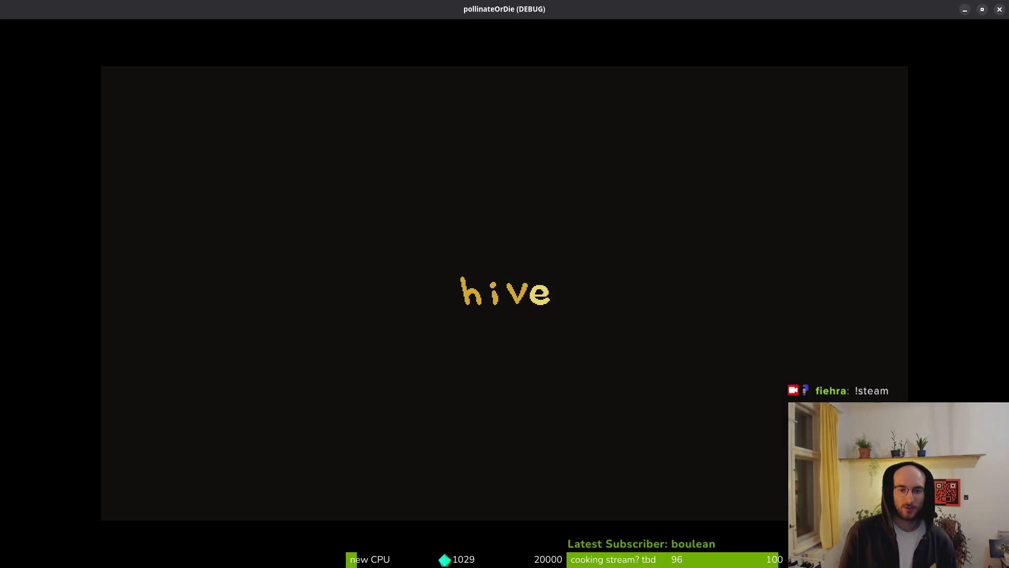
key(Escape)
key(Down)
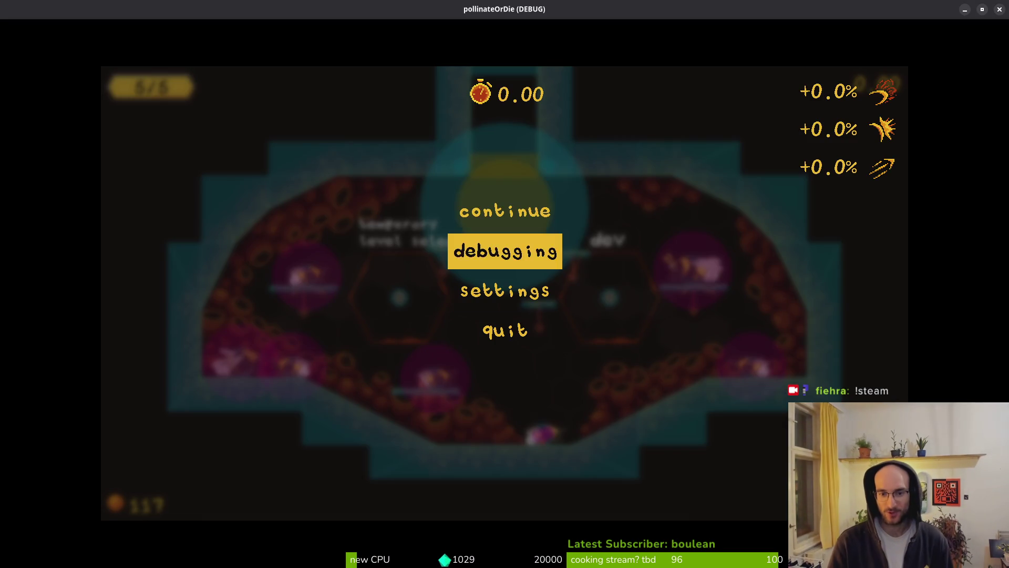
key(Down)
key(Return)
key(Right)
key(Left)
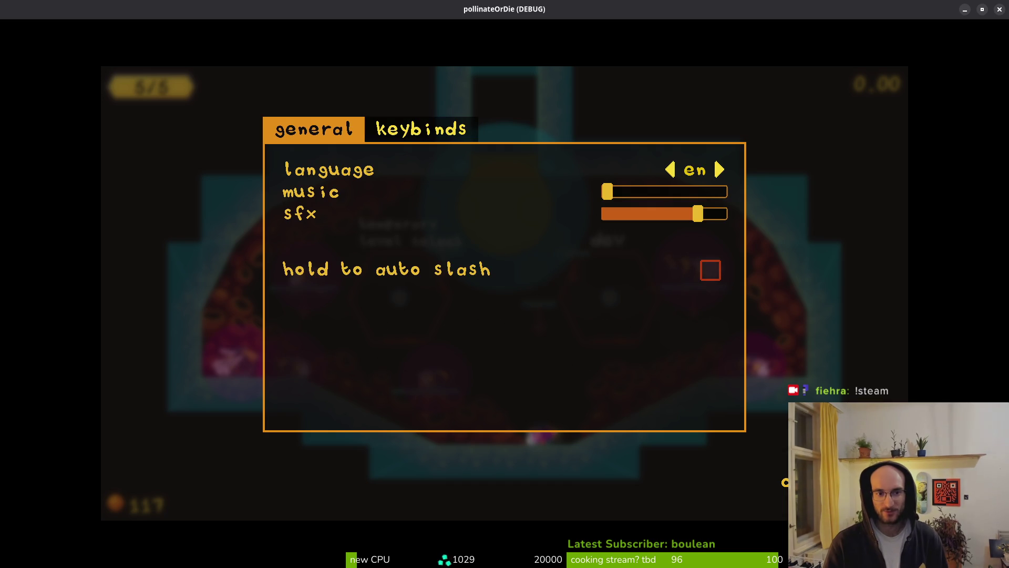
key(Escape)
Turn off the collisions option under Debugging and resume play with overlays hidden
key(Down)
key(Return)
key(Down)
key(Down)
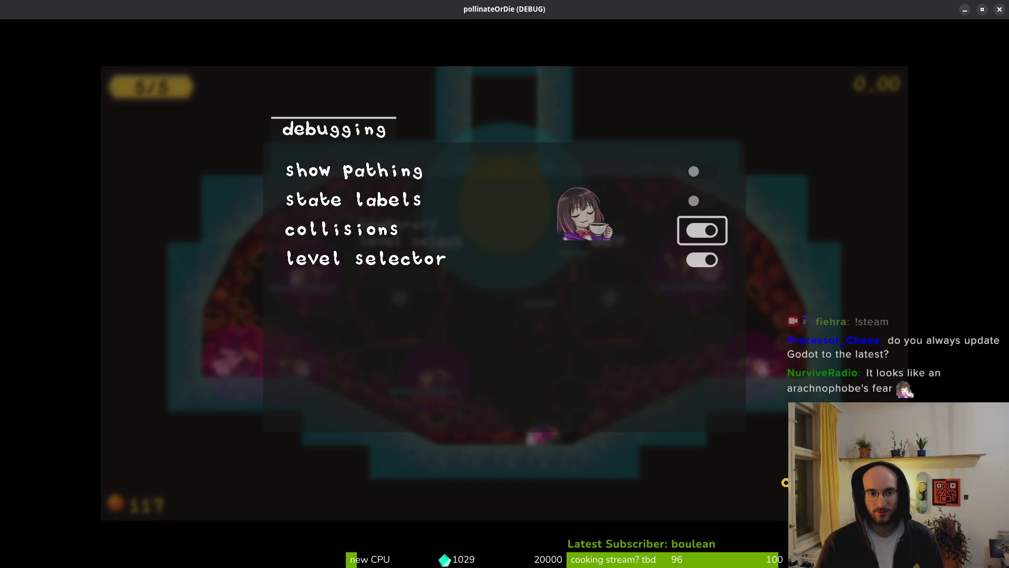
key(Return)
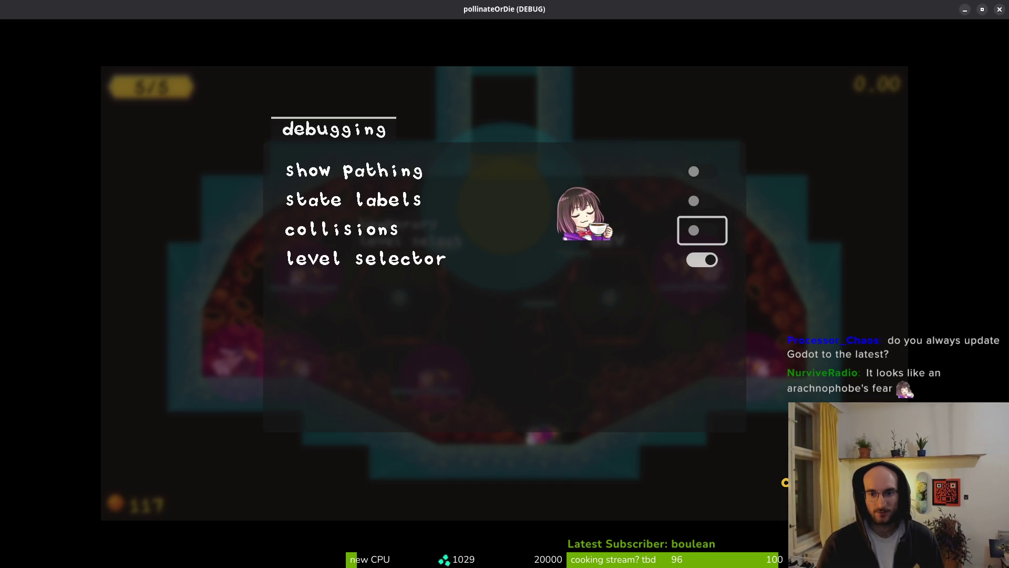
key(Escape)
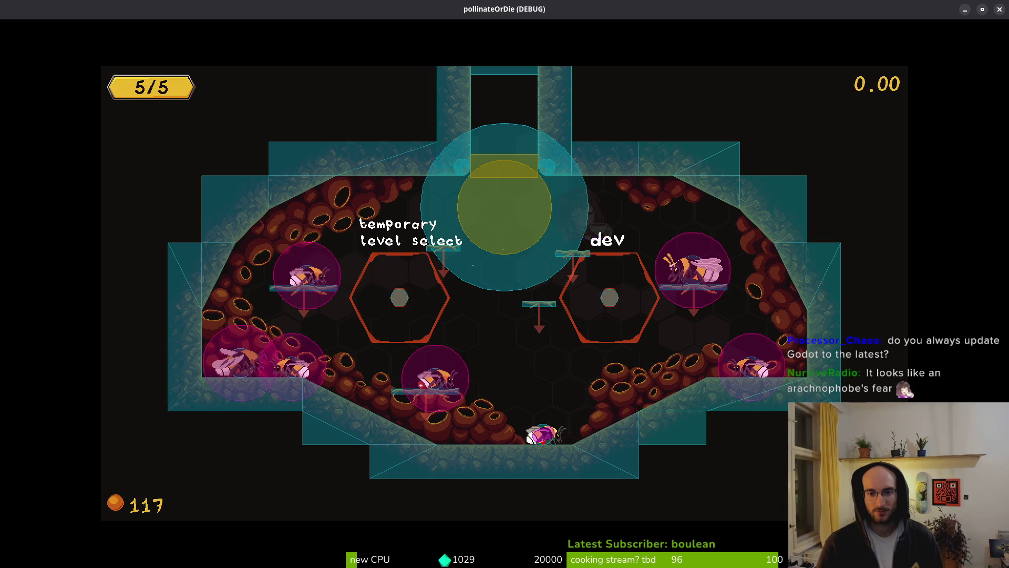
key(c)
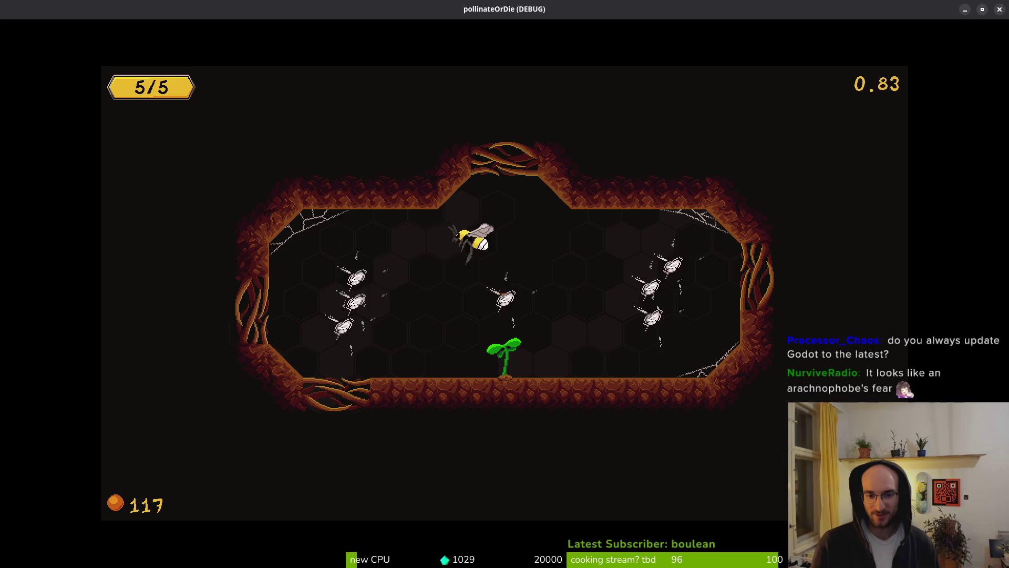
Dash and slash through the spiders, pollinate the central sprout, and leave via the upgrade hex
key(d)
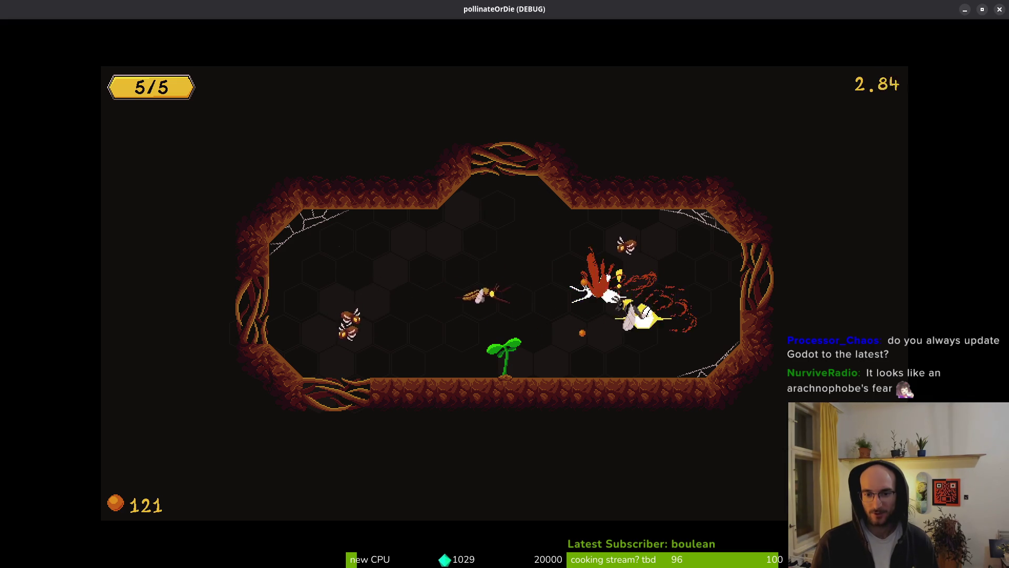
key(a)
key(d)
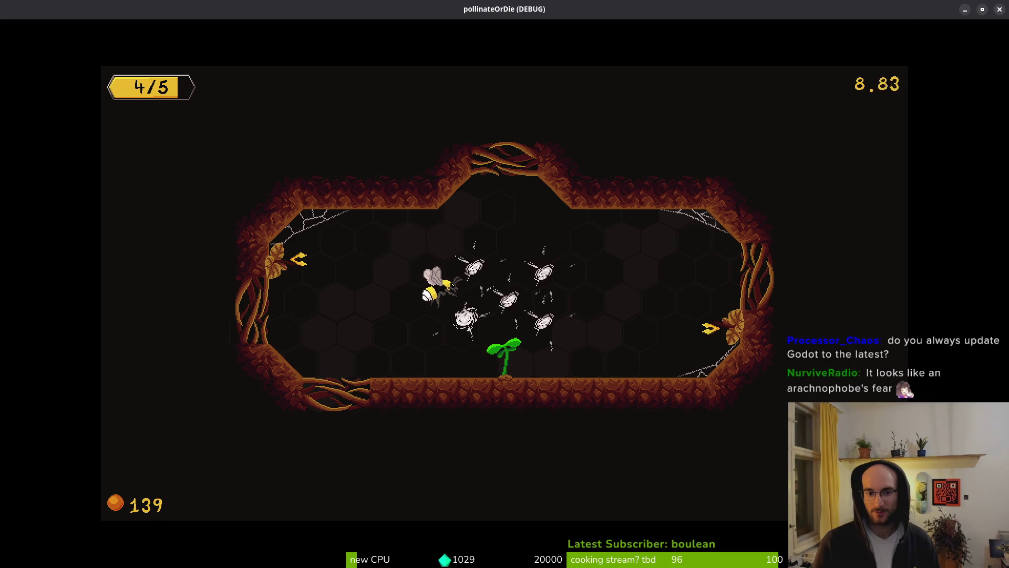
key(d)
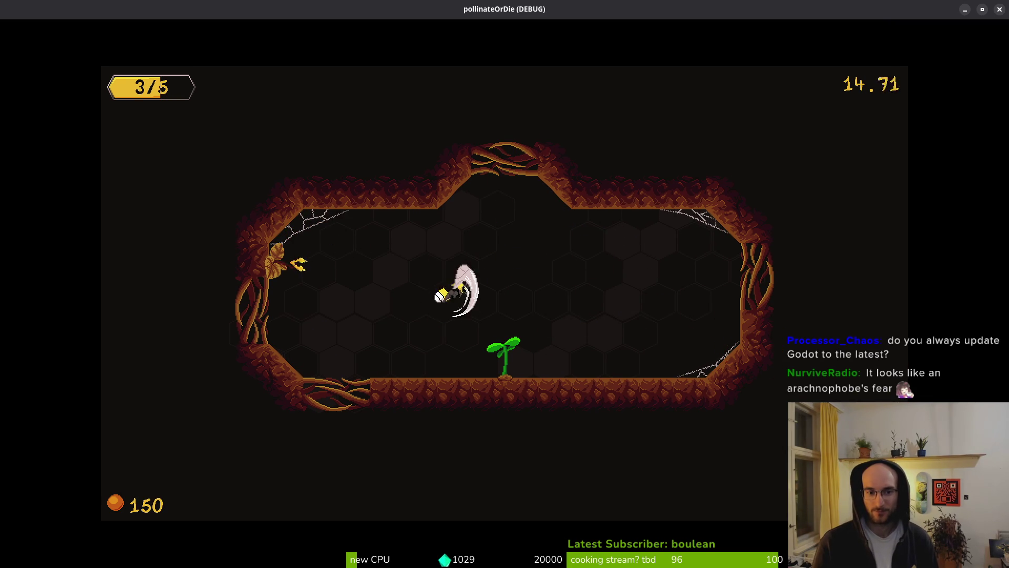
key(a)
key(d)
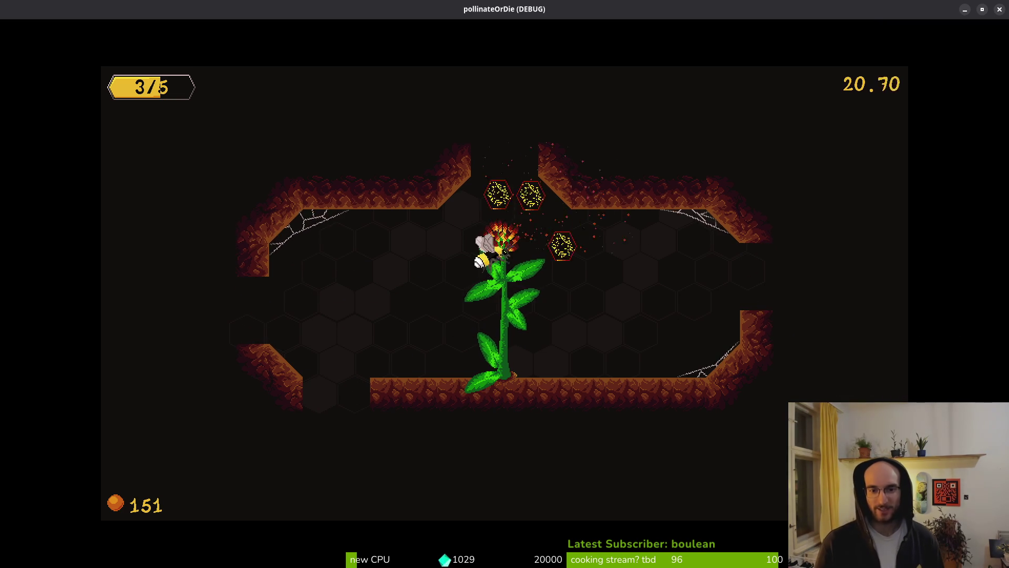
key(d)
key(a)
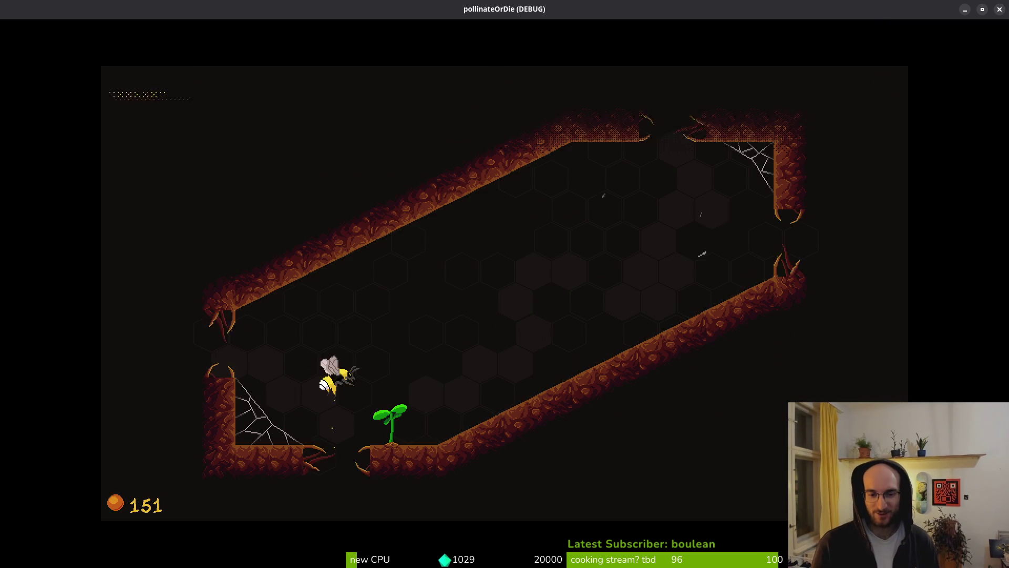
Fly the bee around the diagonal cave, down near the sprout and web and back up
key(d)
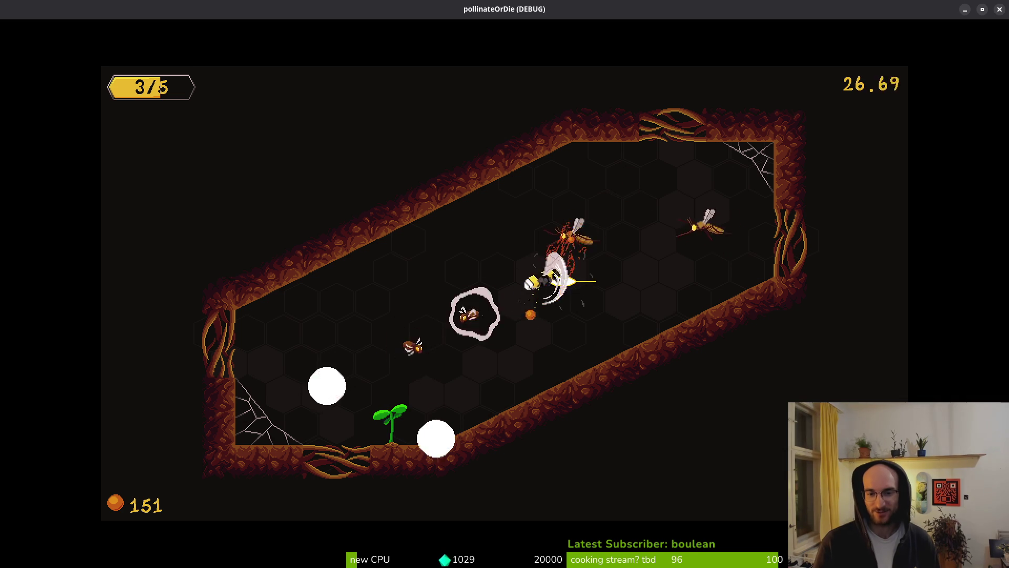
key(a)
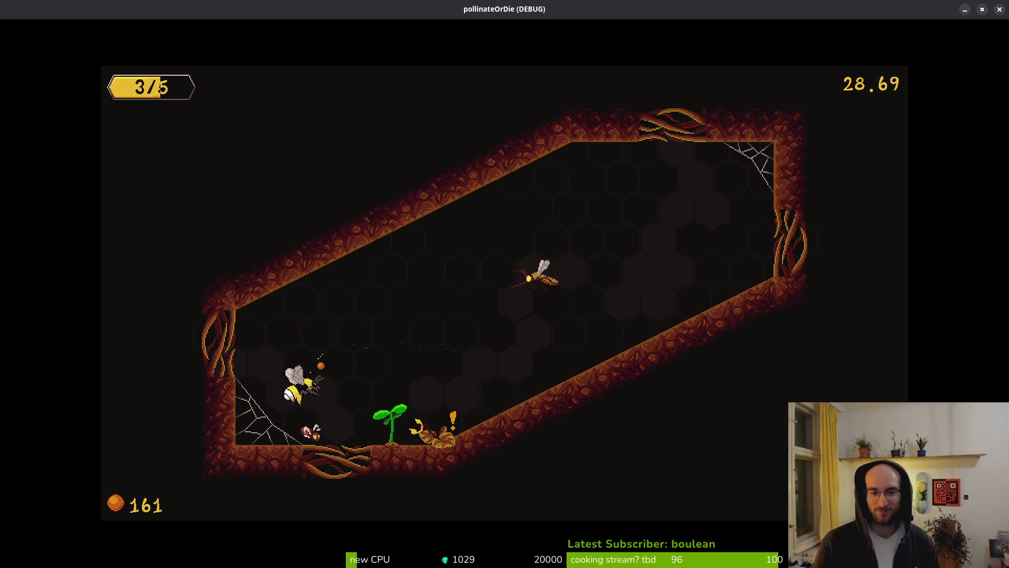
key(s)
key(a)
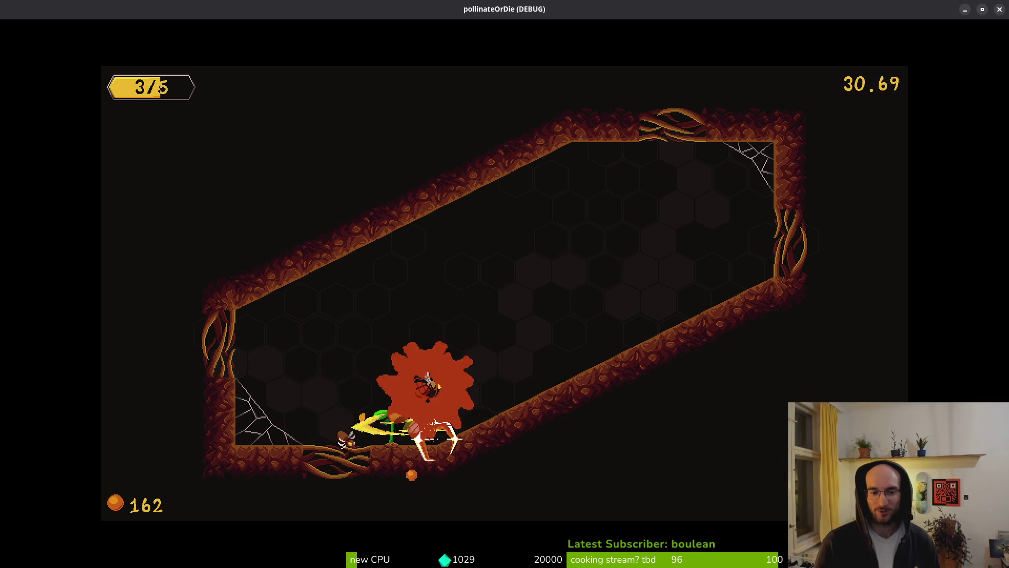
key(d)
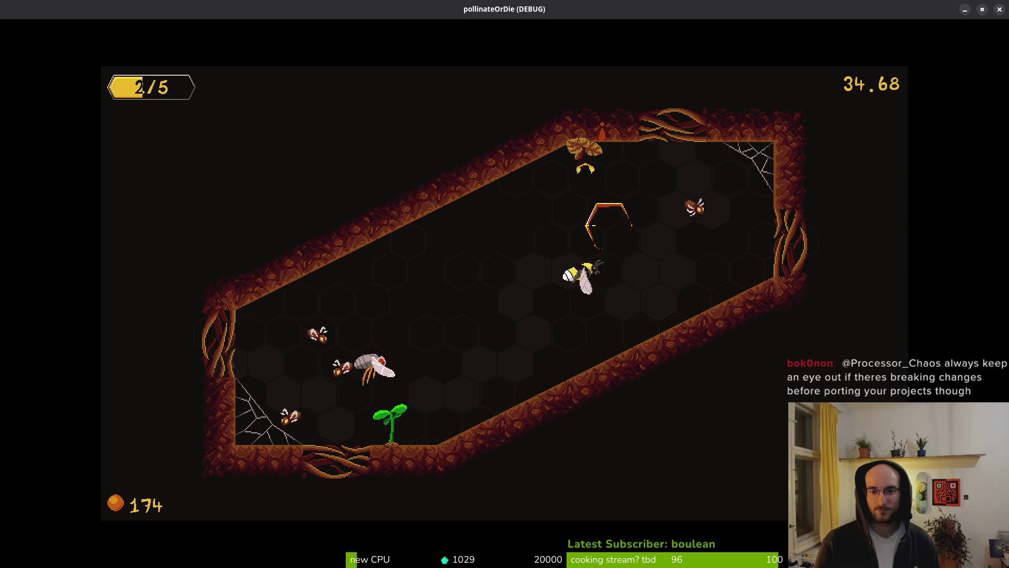
Slash through the fly cluster and collect the +25% upgrade hex
key(w)
key(d)
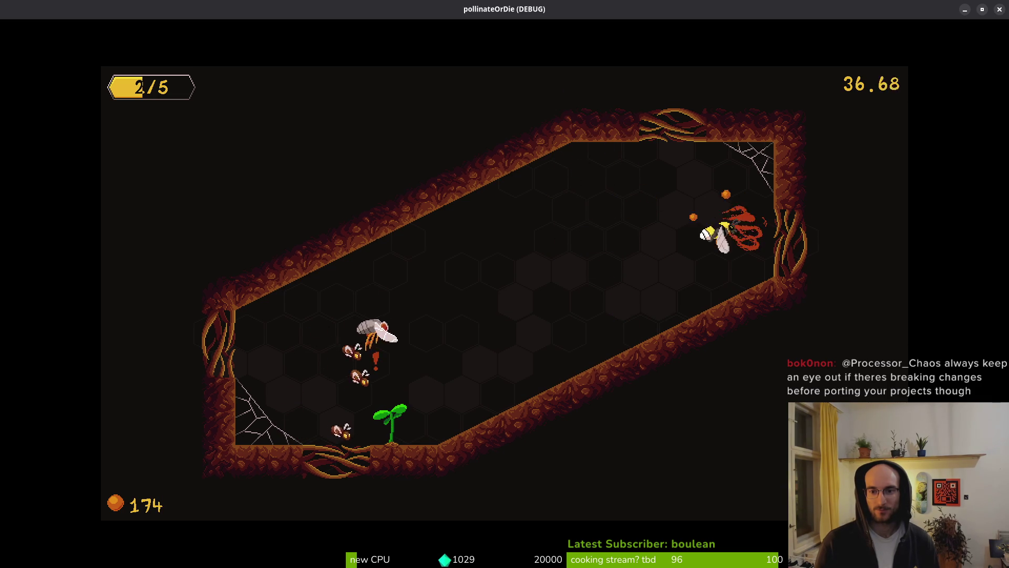
key(a)
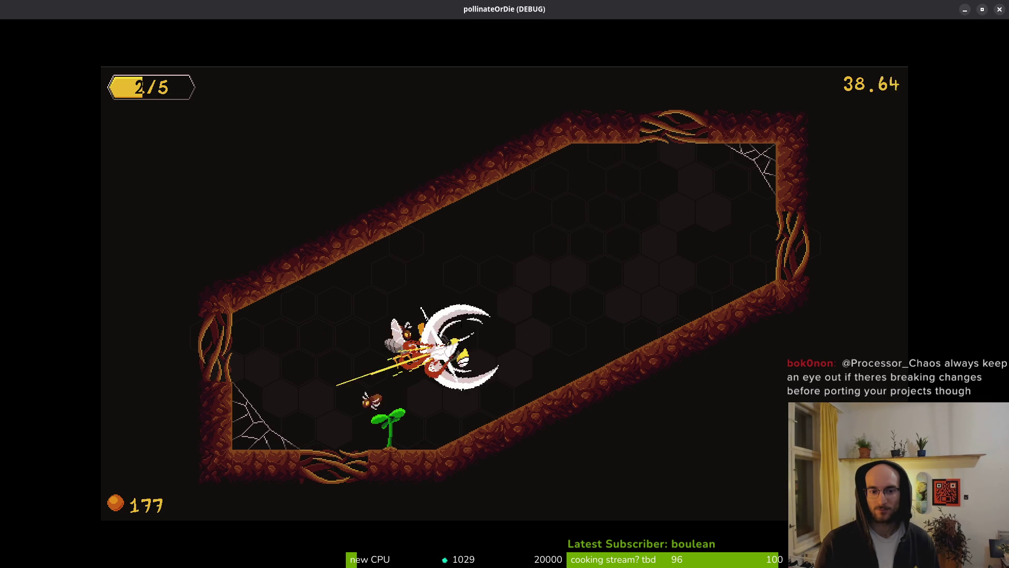
key(w)
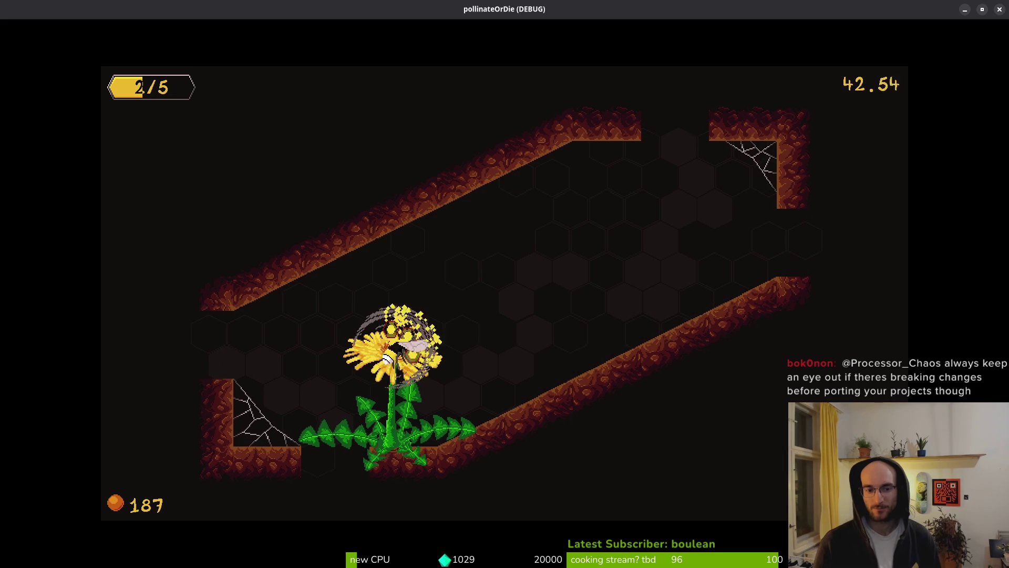
key(d)
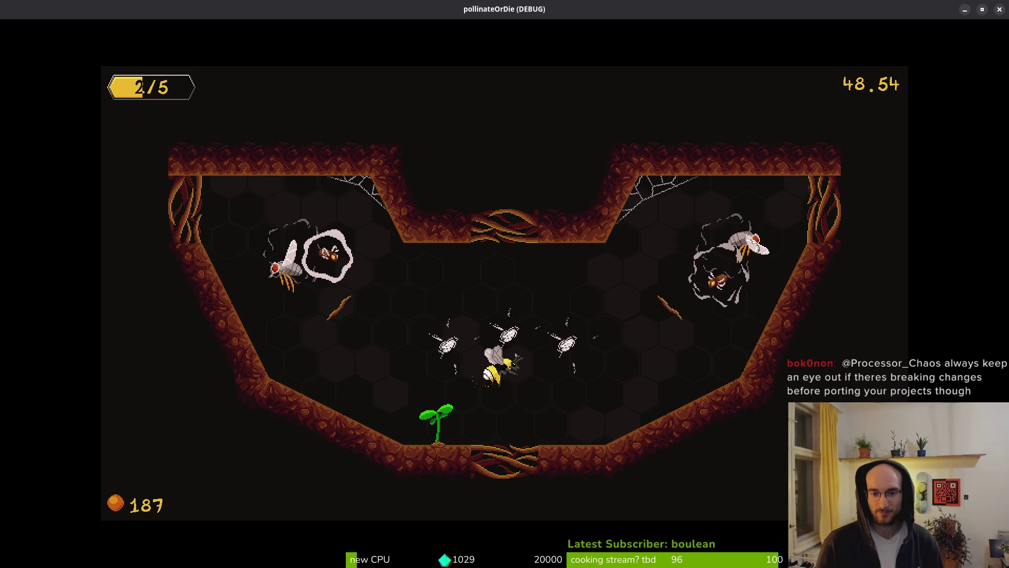
Fight flies through the V-shaped cave's upper area while working toward the sprout
key(w)
key(s)
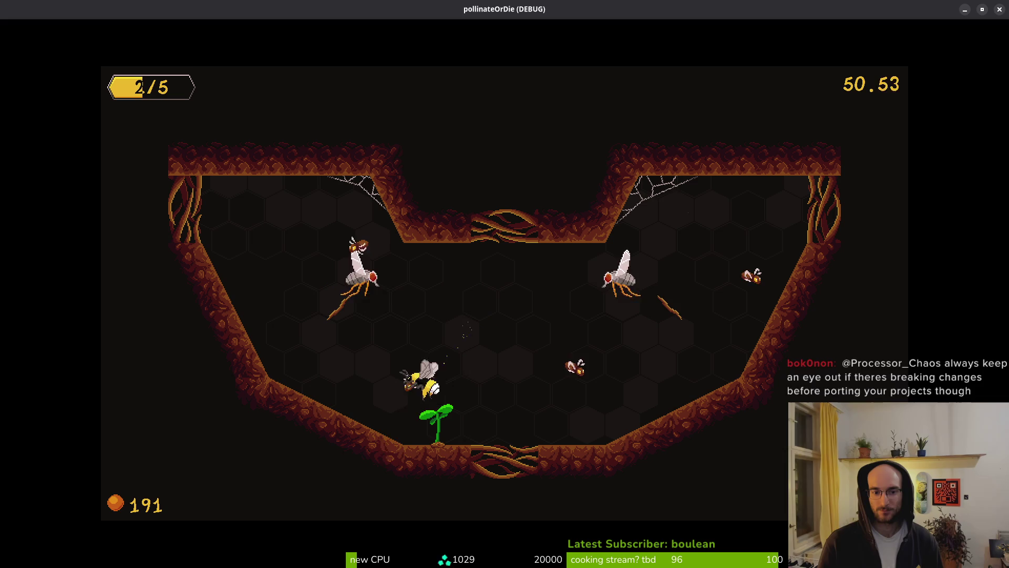
key(d)
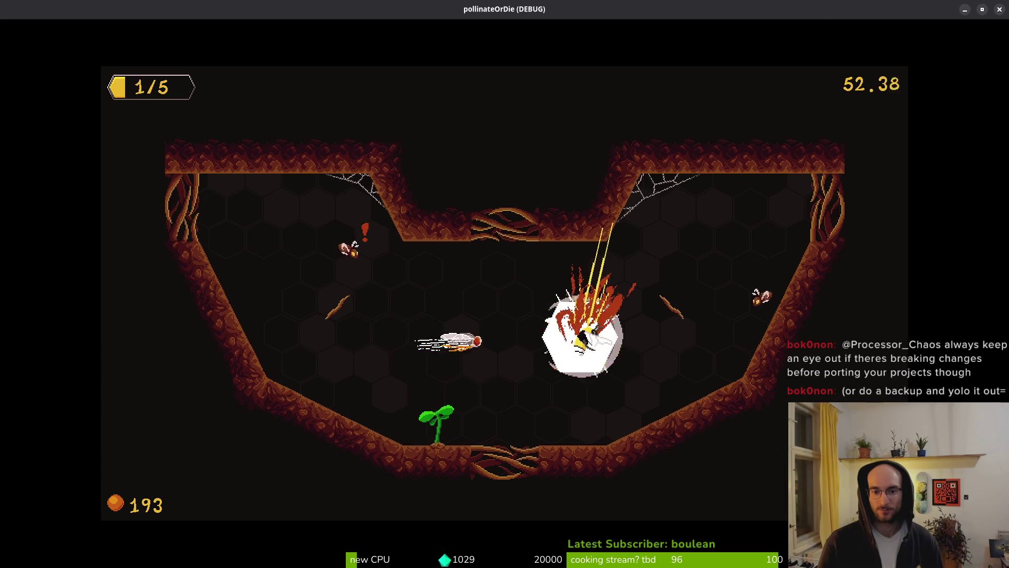
key(w)
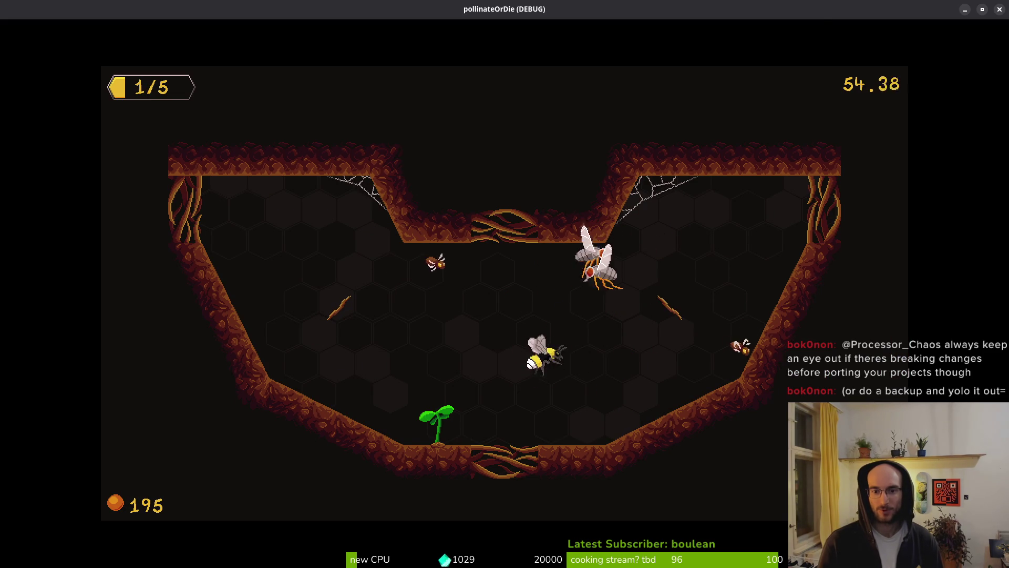
key(a)
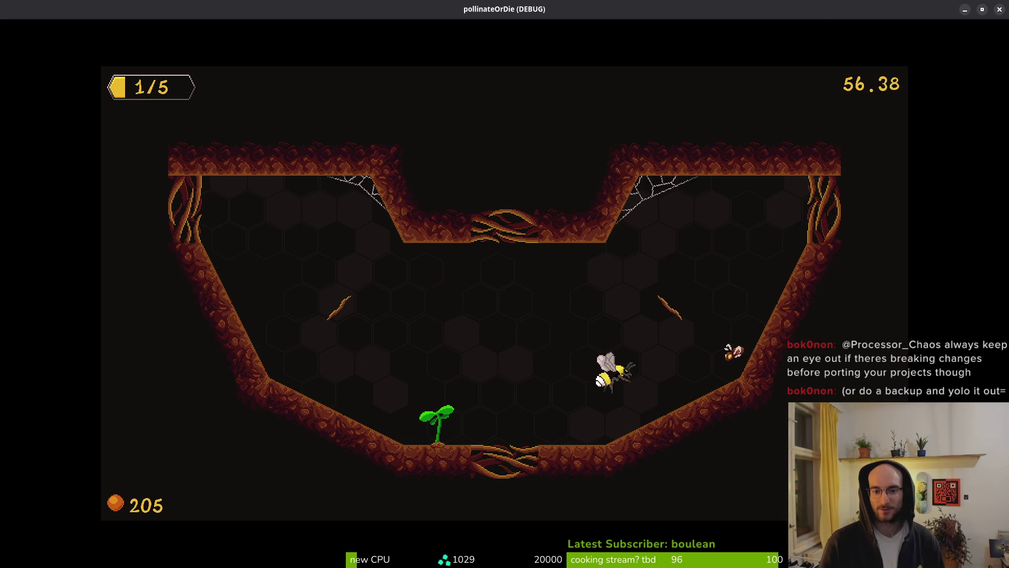
key(s)
key(a)
key(w)
key(s)
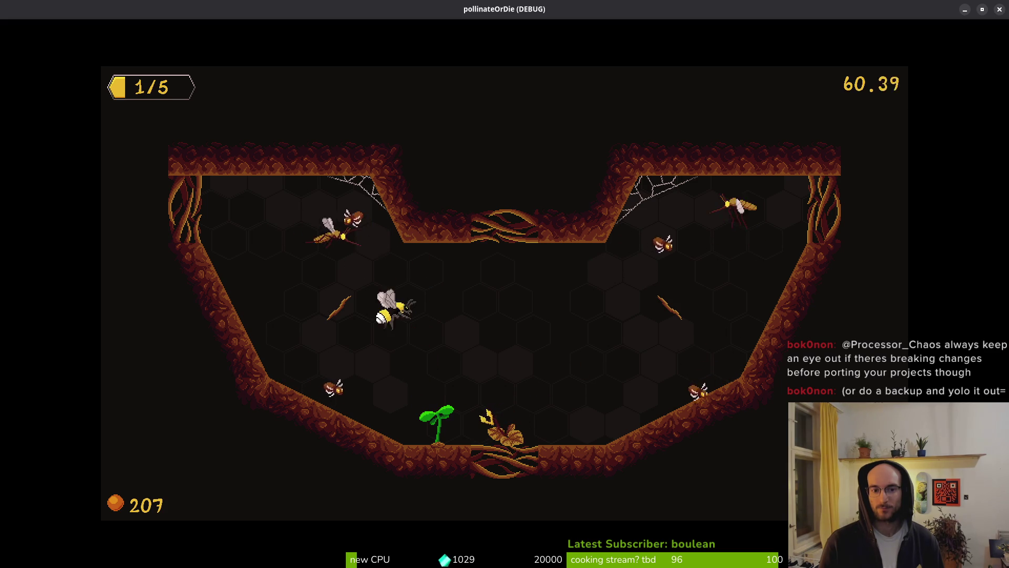
key(d)
Kill the mosquito, pollinate the sprout into a dandelion, and head for the central gap
key(a)
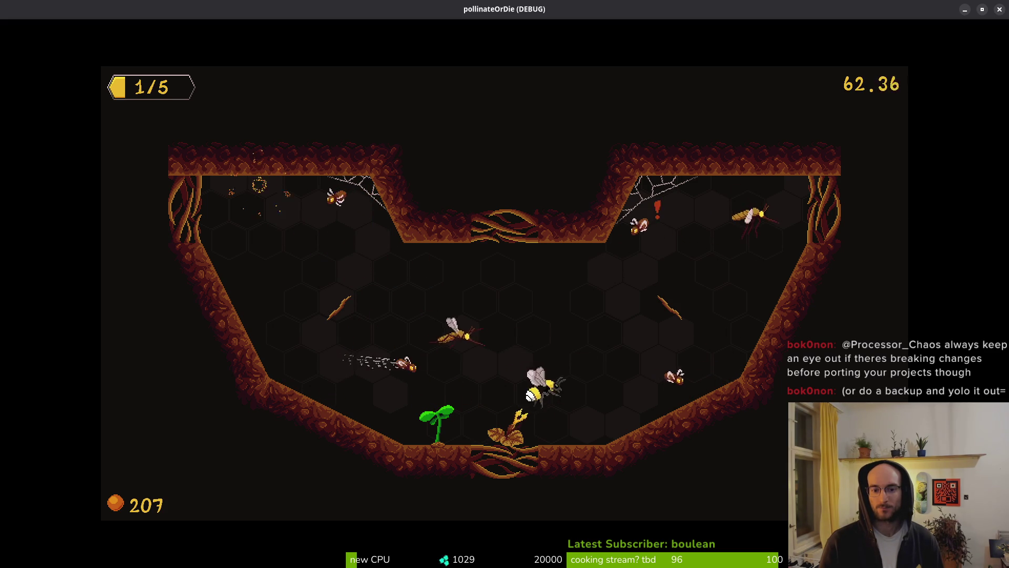
key(space)
key(w)
key(w)
key(d)
key(space)
key(w)
key(a)
key(s)
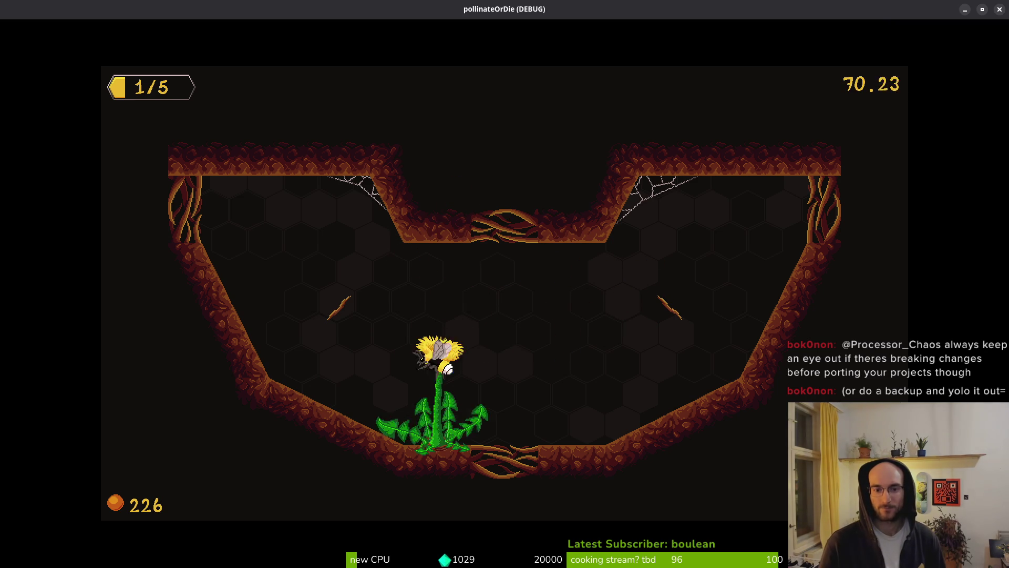
key(w)
key(a)
key(w)
key(d)
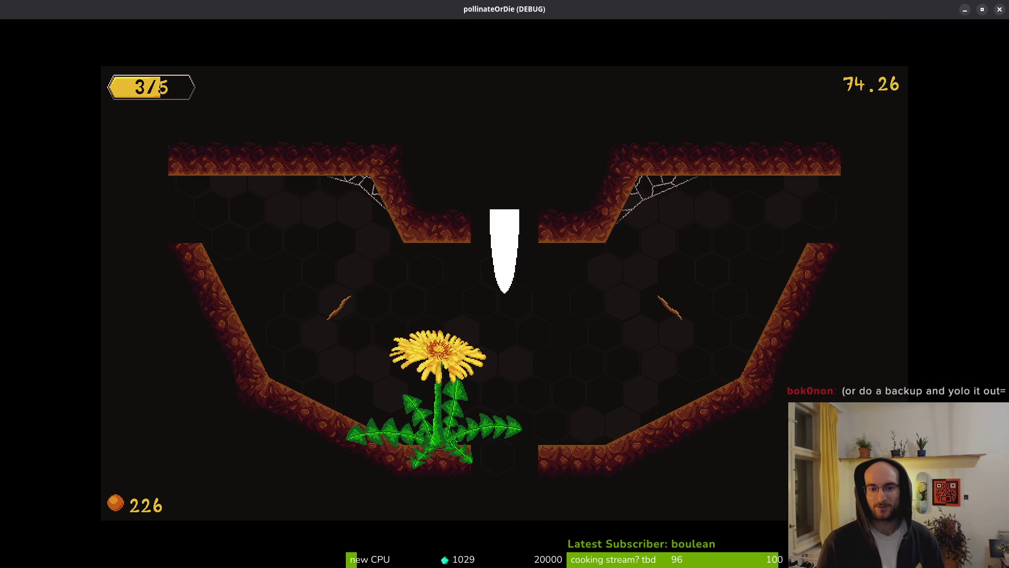
Fly the bee through the cave room, dashing and slashing moths for pollen
key(a)
key(s)
key(a)
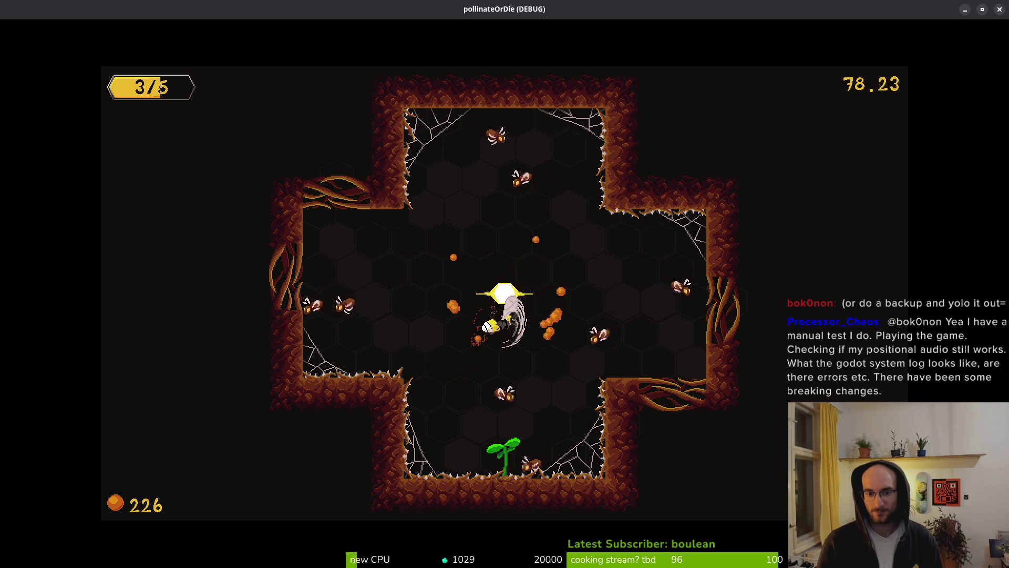
key(w)
key(a)
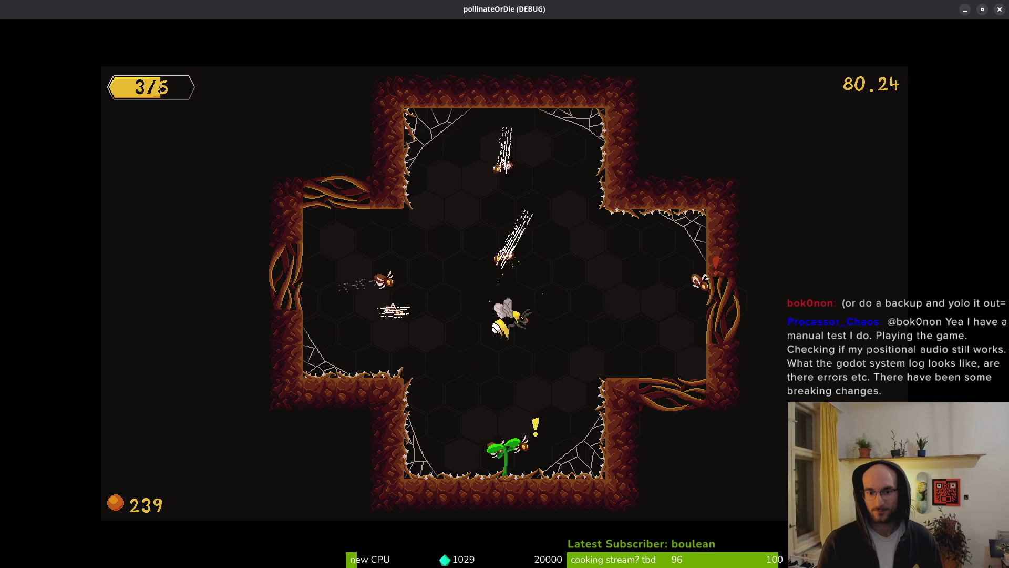
key(s)
key(a)
key(w)
key(a)
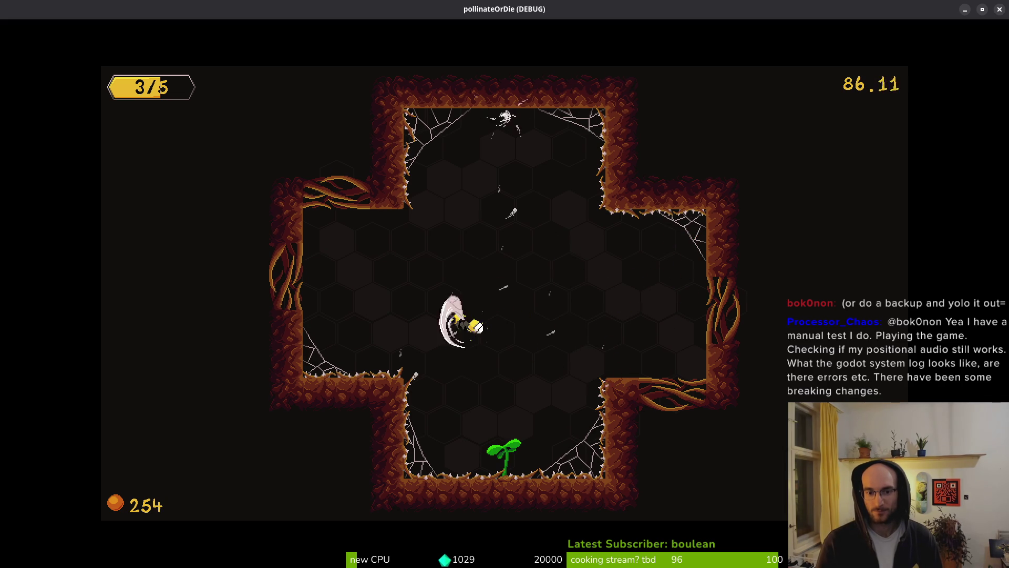
Slash more moths, bloom the dandelion, and keep fighting until health reaches 0/5 with 277 pollen
key(s)
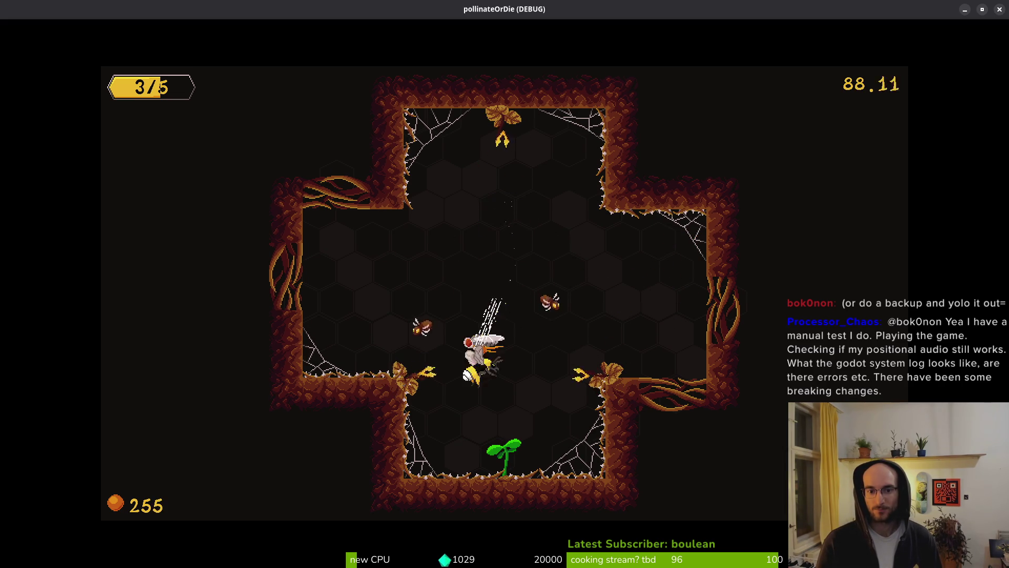
key(w)
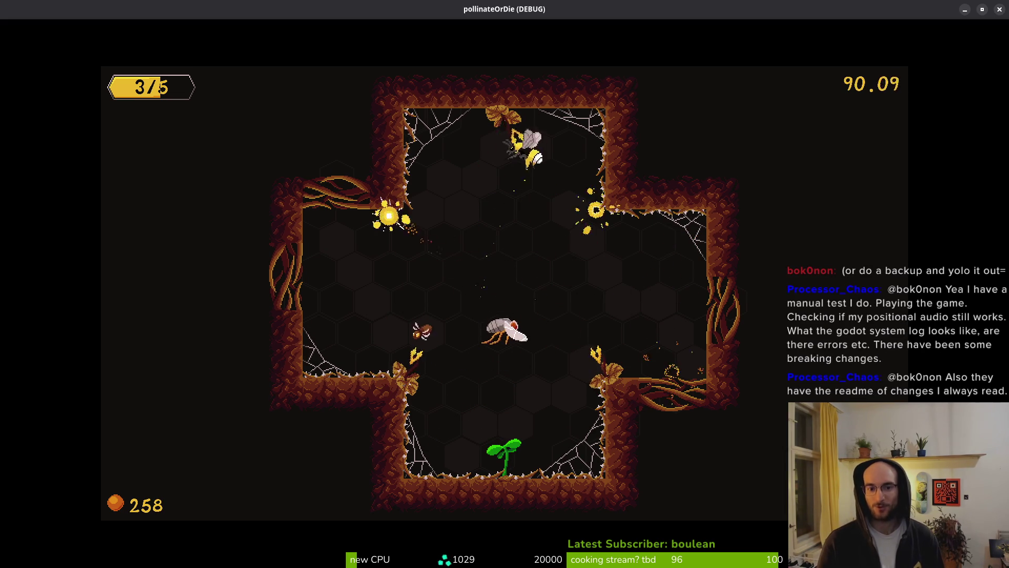
key(s)
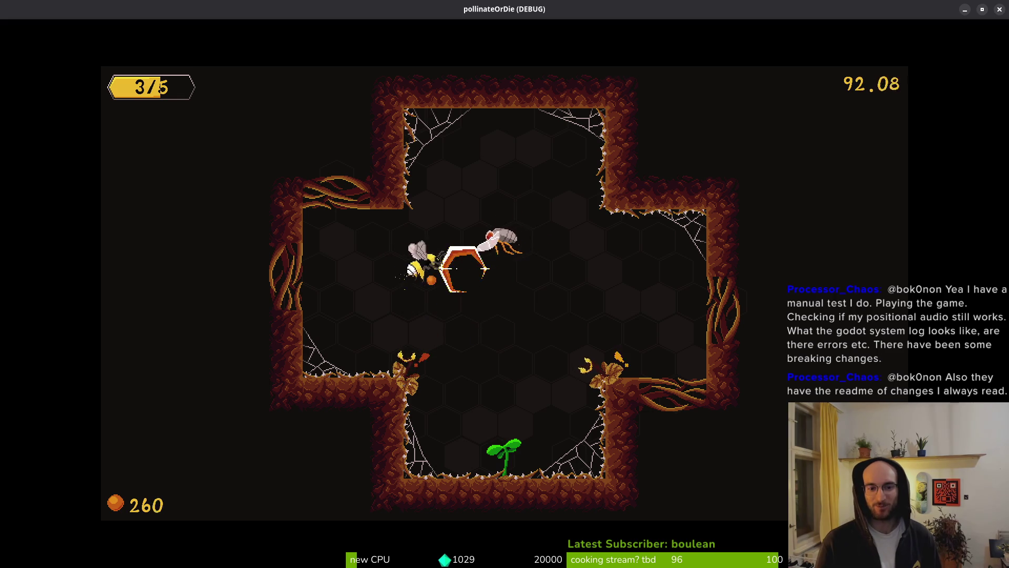
key(w)
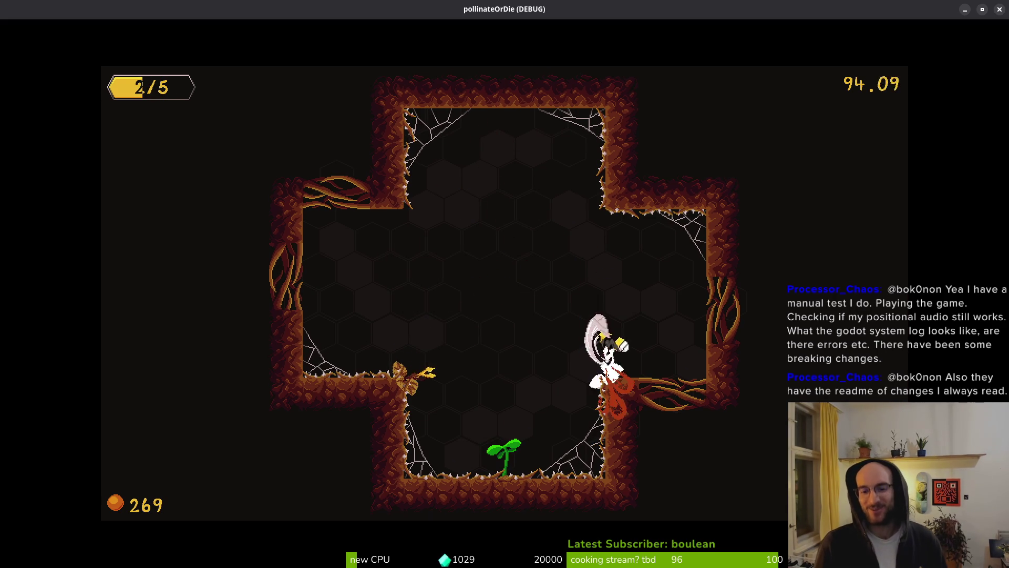
key(a)
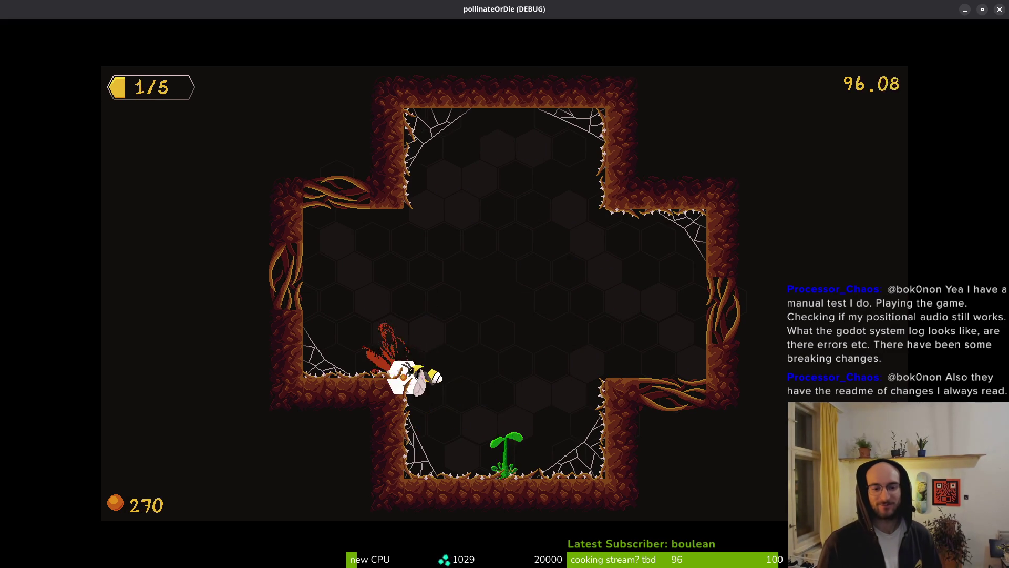
key(d)
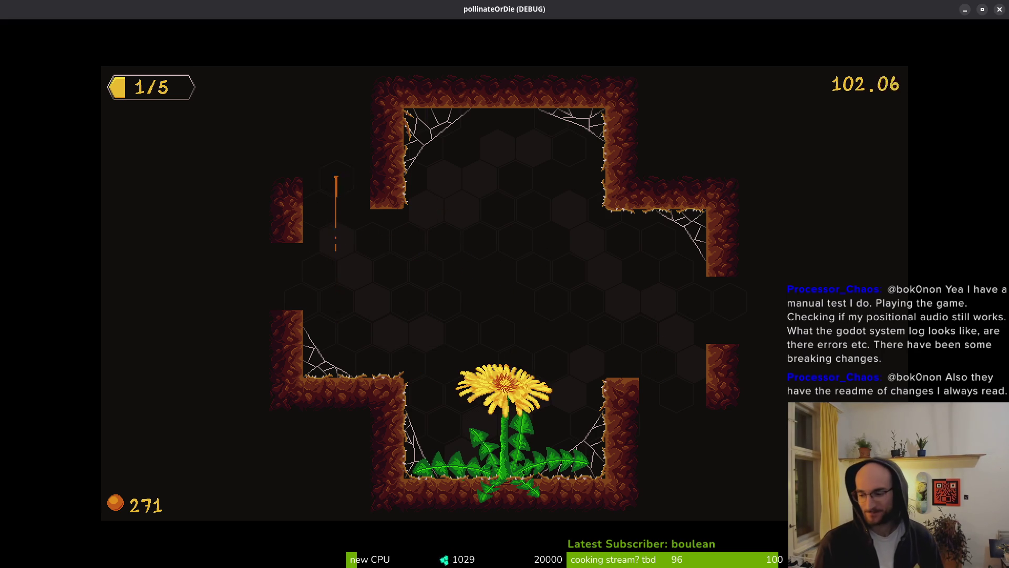
key(w)
key(d)
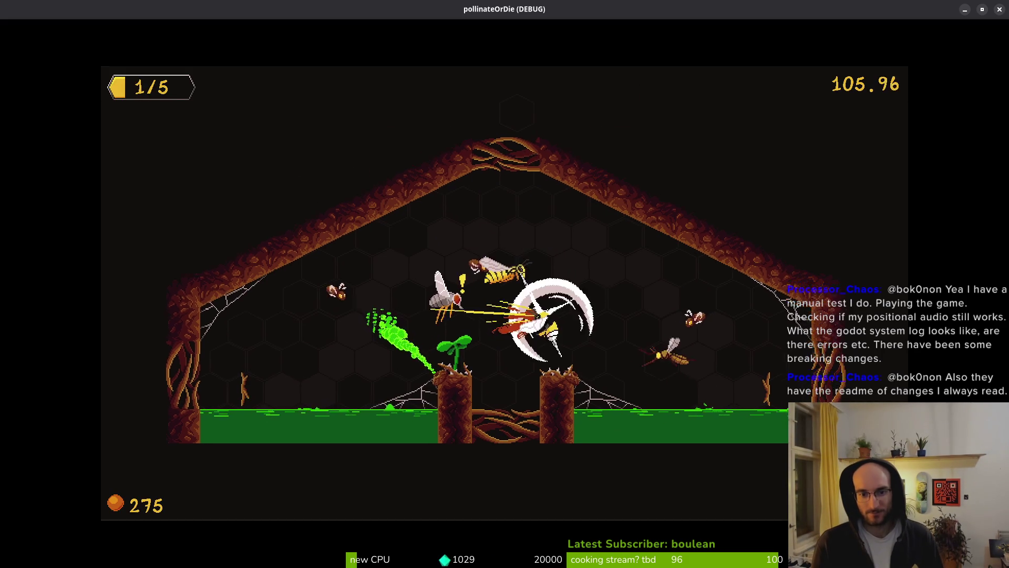
key(w)
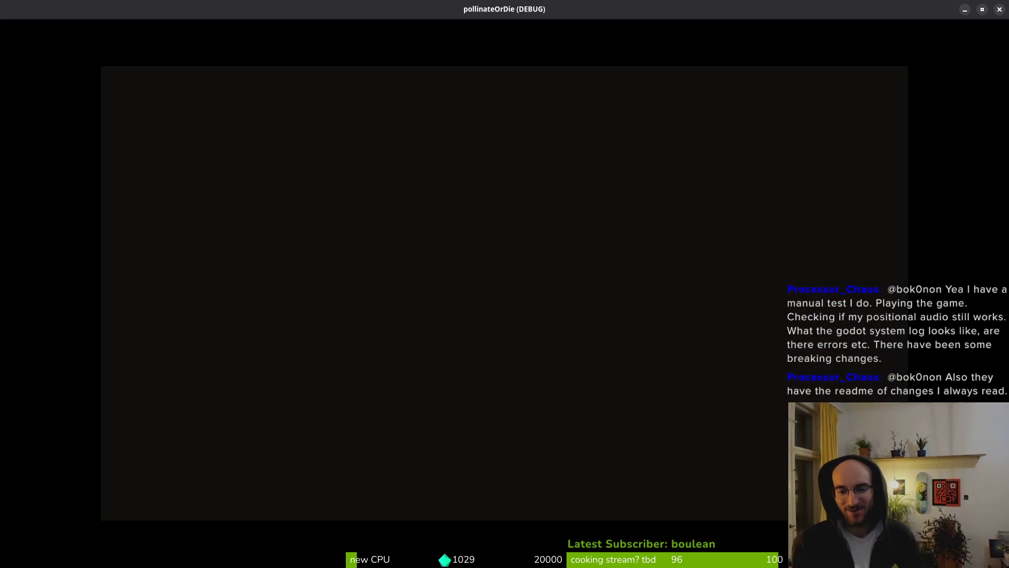
Dismiss the death screen and launch the boss2 level from the level select
key(Return)
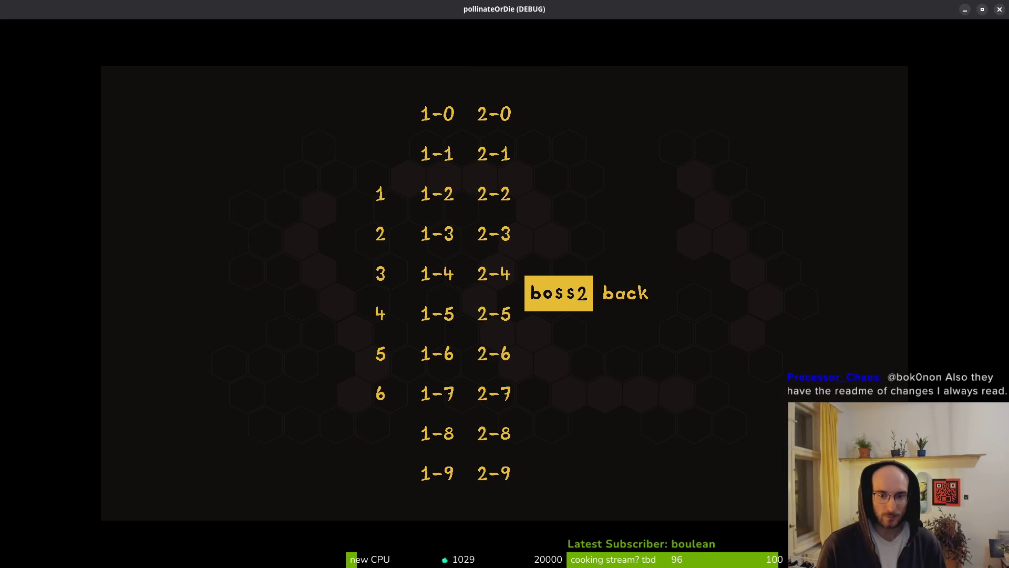
key(Return)
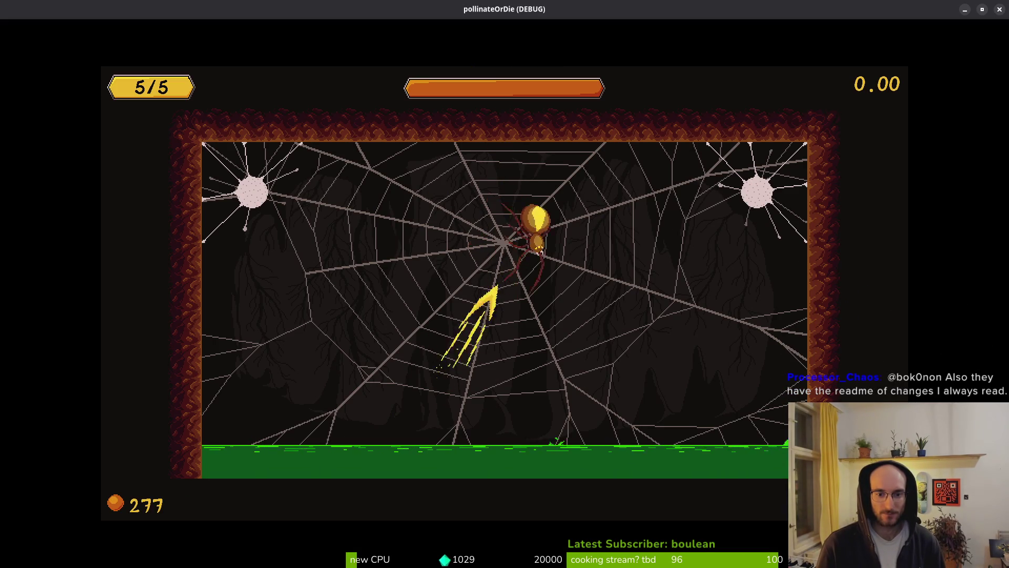
Dodge falling rocks, break free of the spider, and swoosh-attack the small bugs
key(Left)
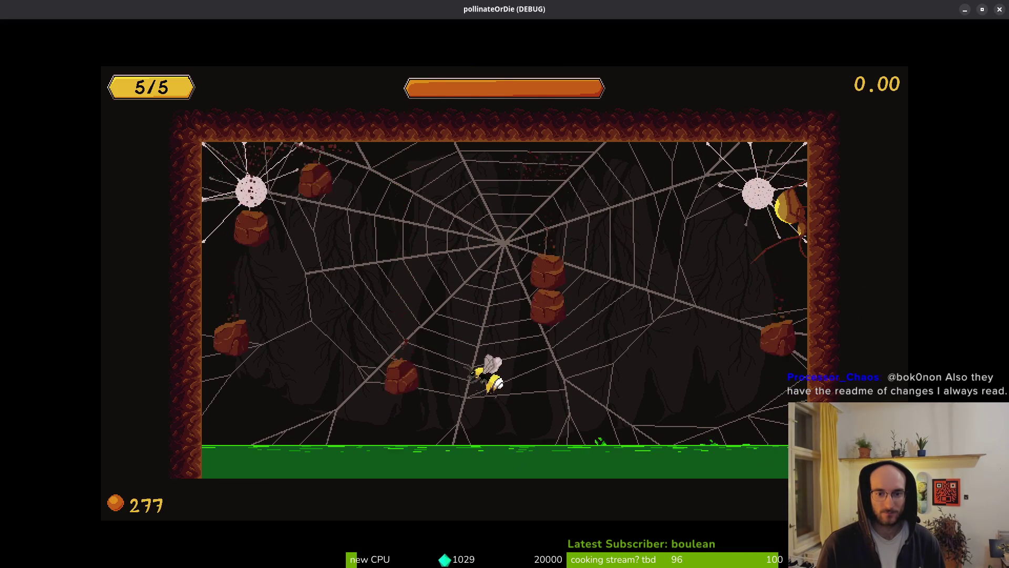
key(Right)
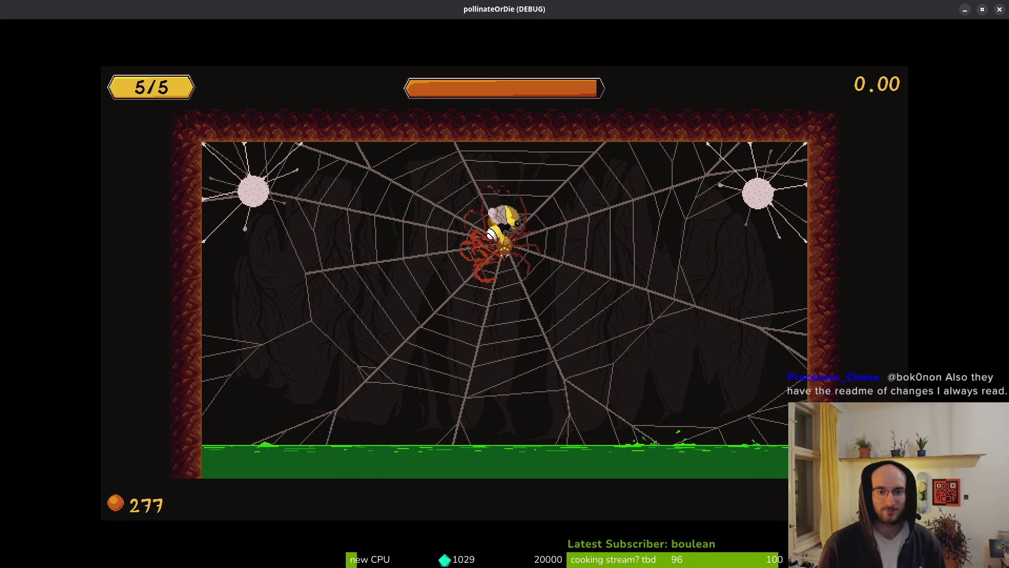
key(Right)
key(Up)
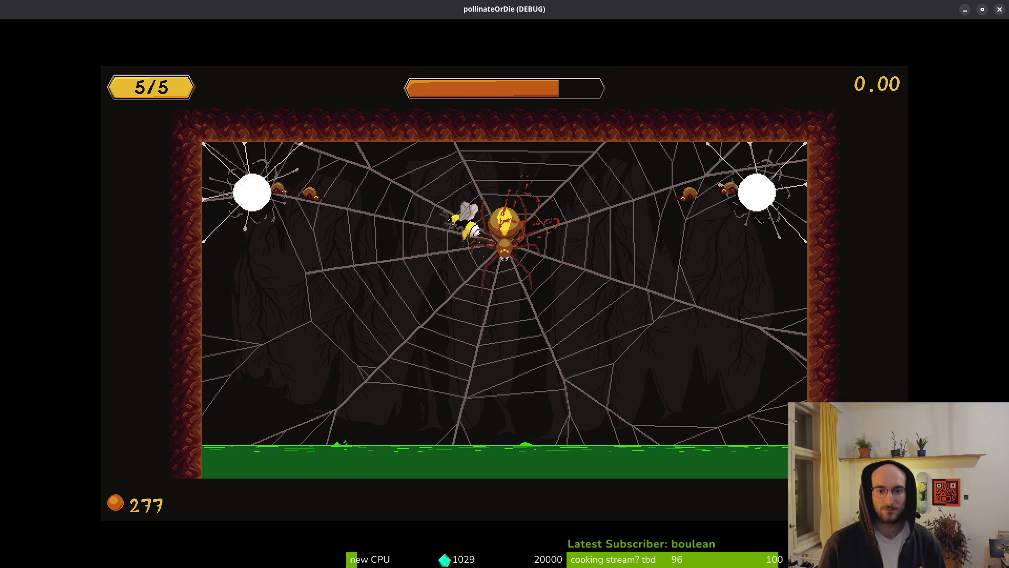
key(Left)
key(space)
key(Right)
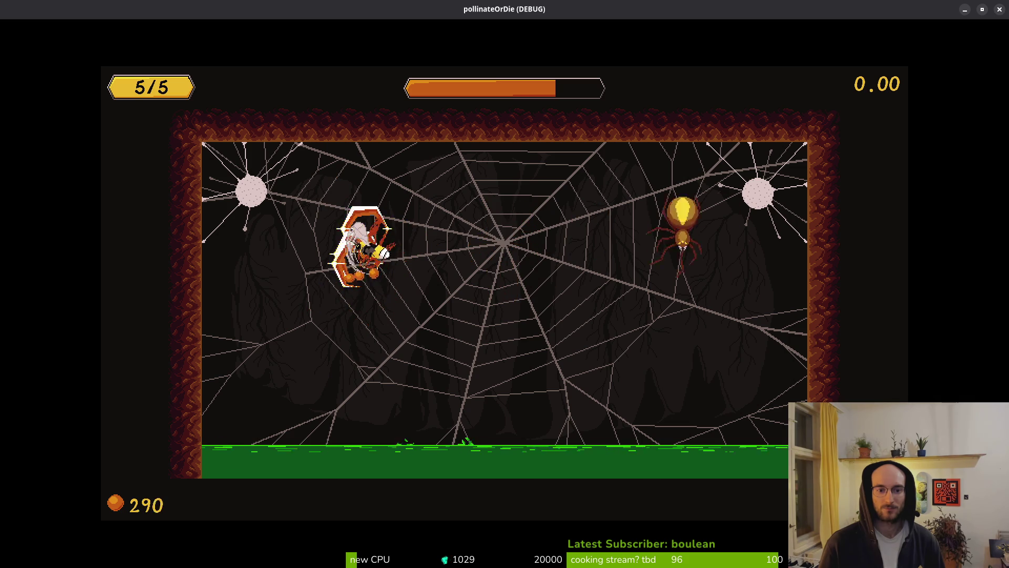
Slash the spider, avoid the acid floor, and reach the top-right flower
key(space)
key(Left)
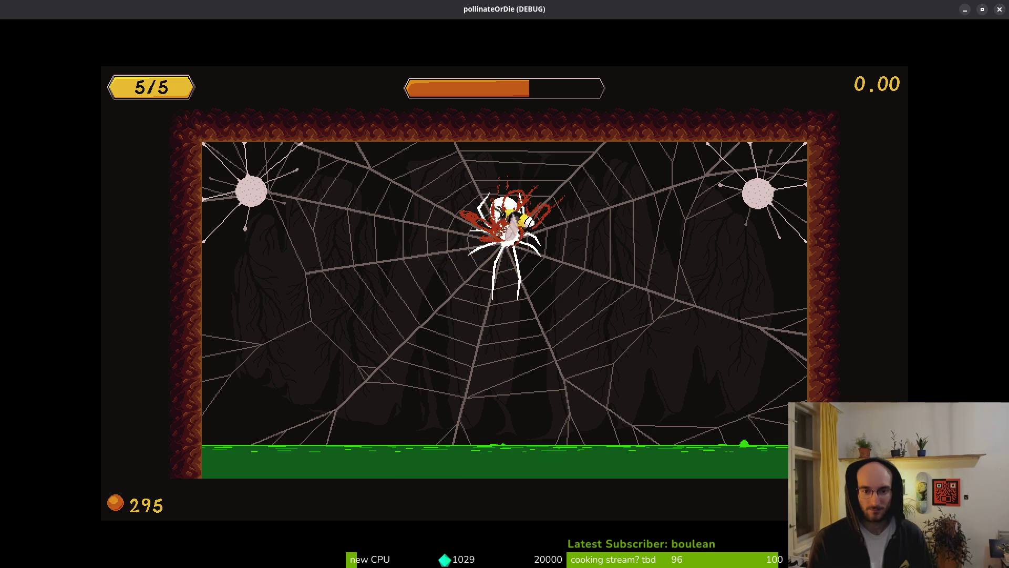
key(Down)
key(Left)
key(Up)
key(space)
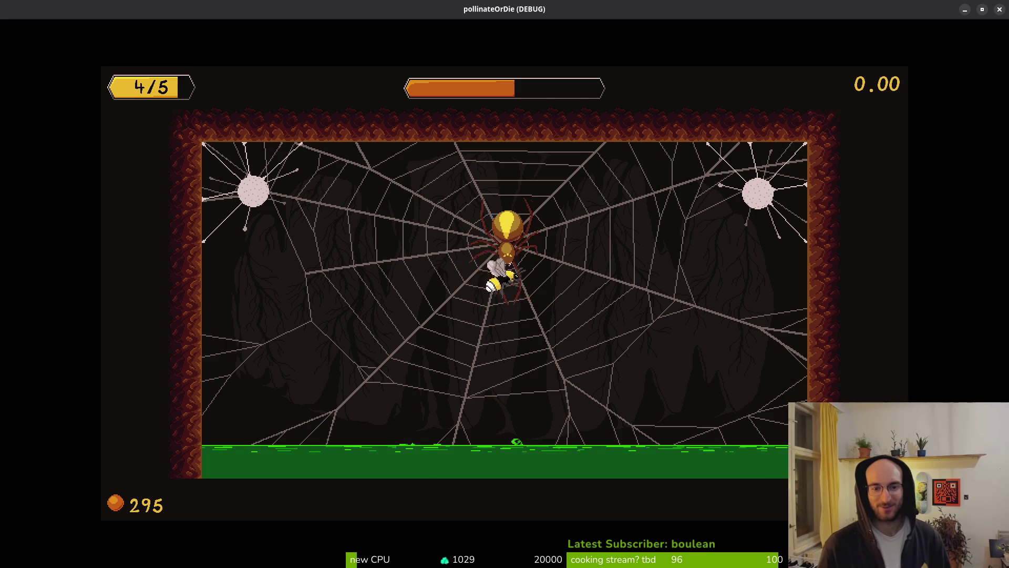
key(space)
key(Right)
key(Up)
key(Up)
key(space)
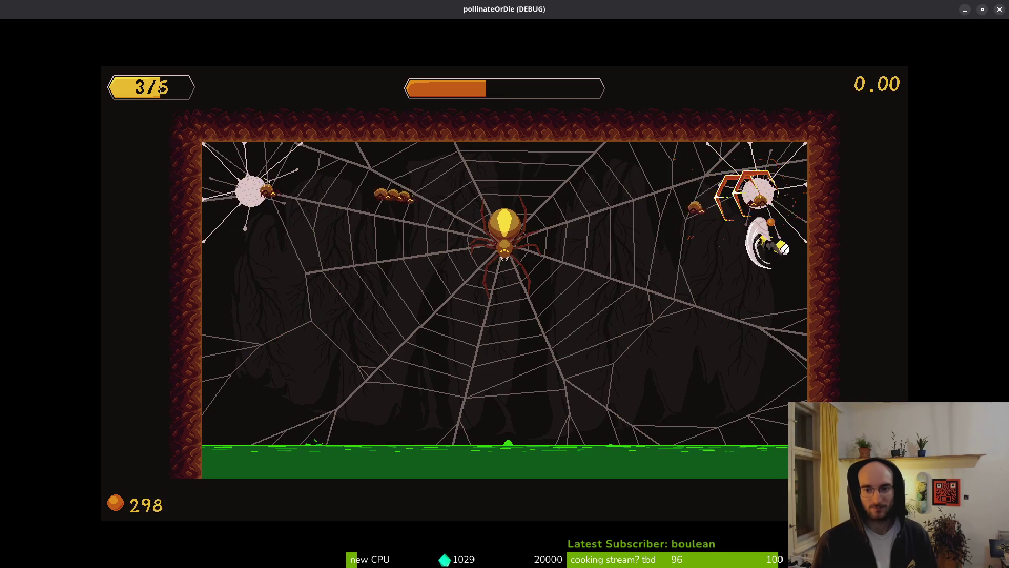
Dodge the falling rocks across the web and fly onto the spider to hit it
key(Left)
key(Down)
key(Right)
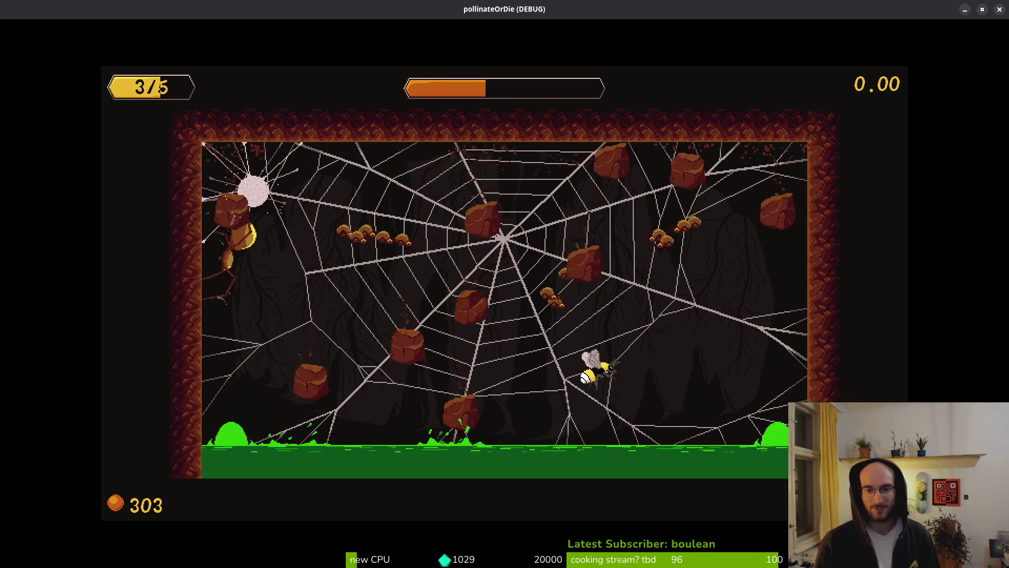
key(Left)
key(Right)
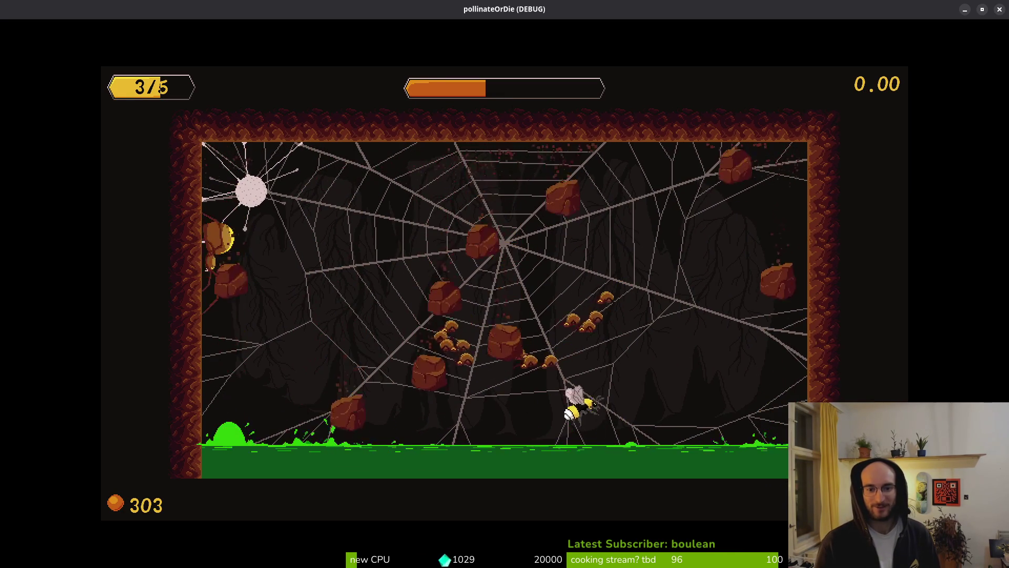
key(Up)
key(Right)
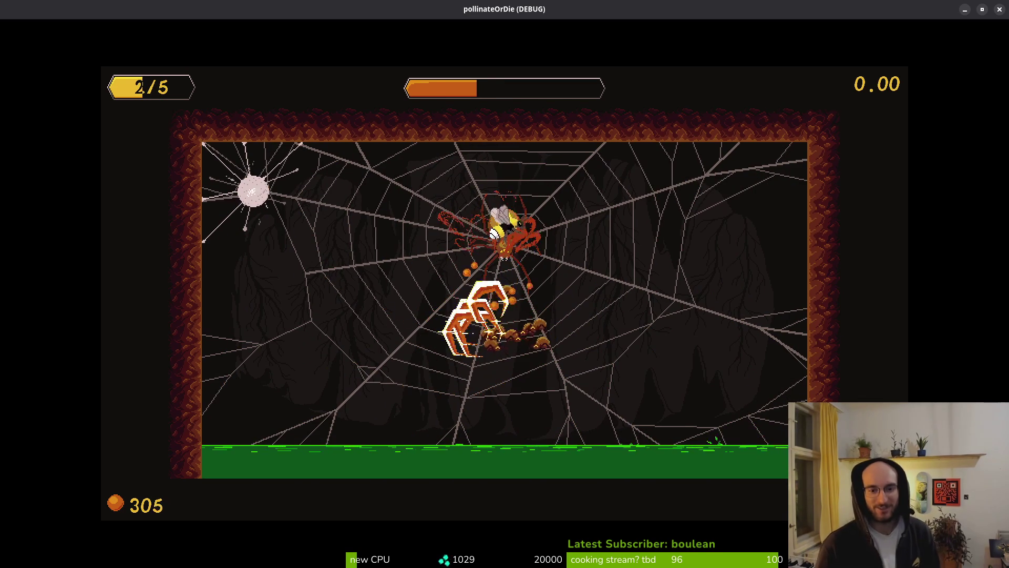
key(Up)
key(Left)
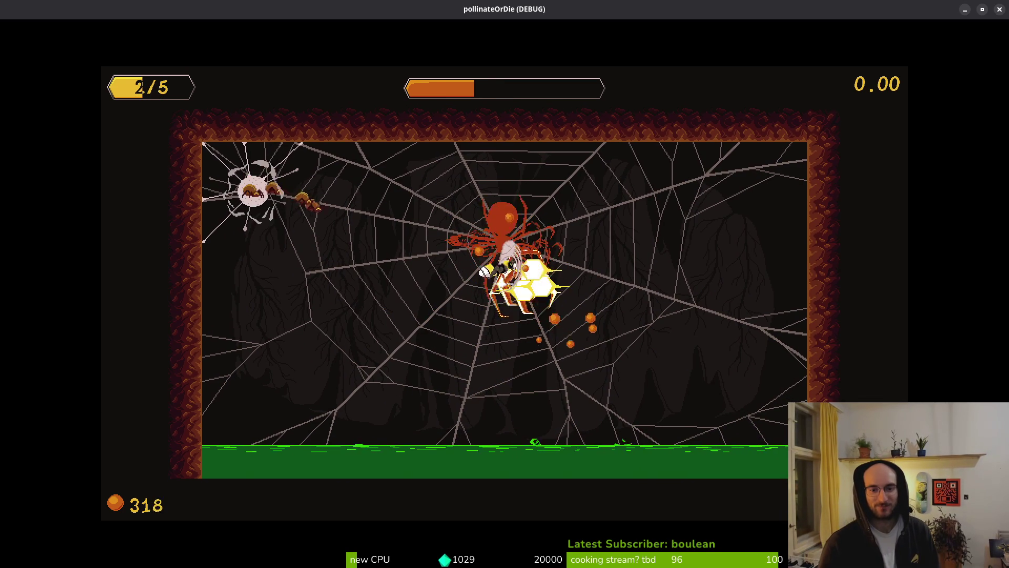
Burst-attack the small spiders, then finish the spider with dash and hex shield strikes
key(Left)
key(Up)
key(Right)
key(space)
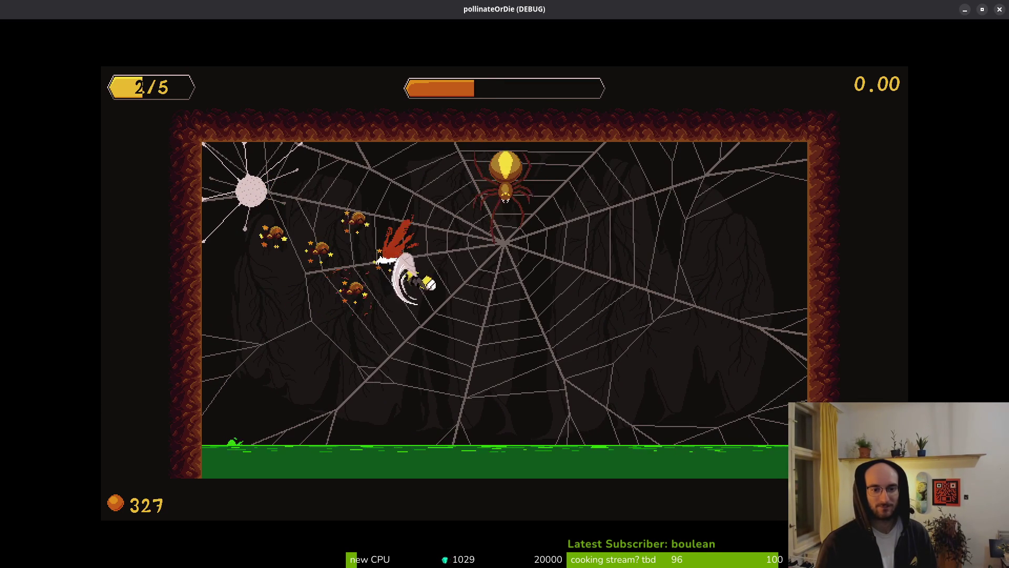
key(Down)
key(Right)
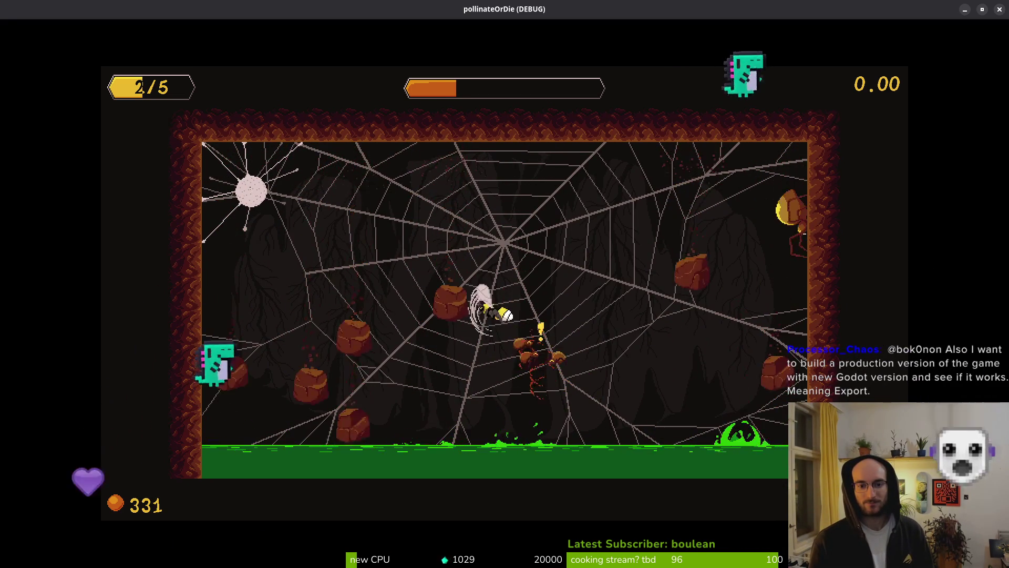
key(space)
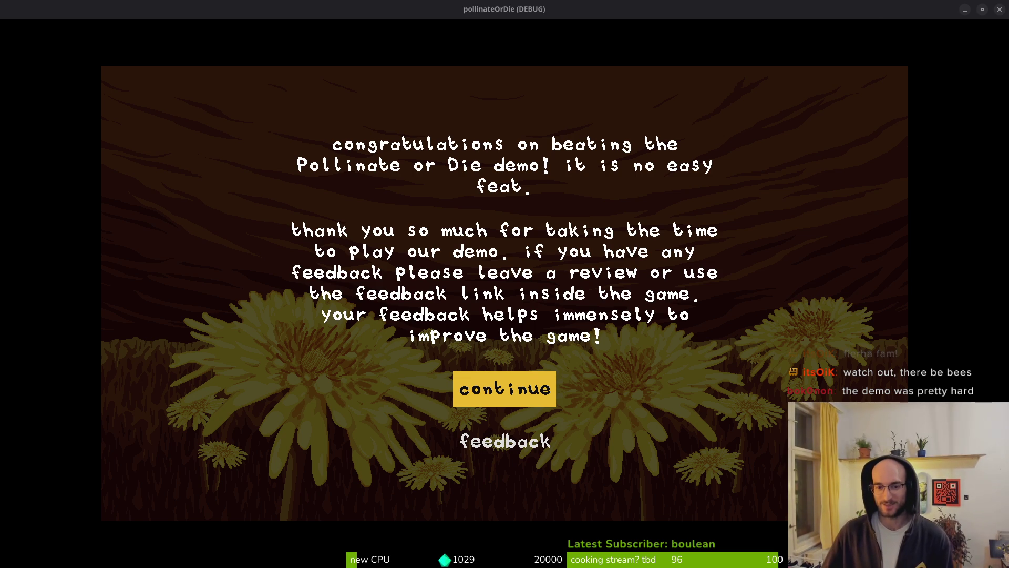
Continue past the end-of-demo screen and fly the bee to the perch beside dev
key(Return)
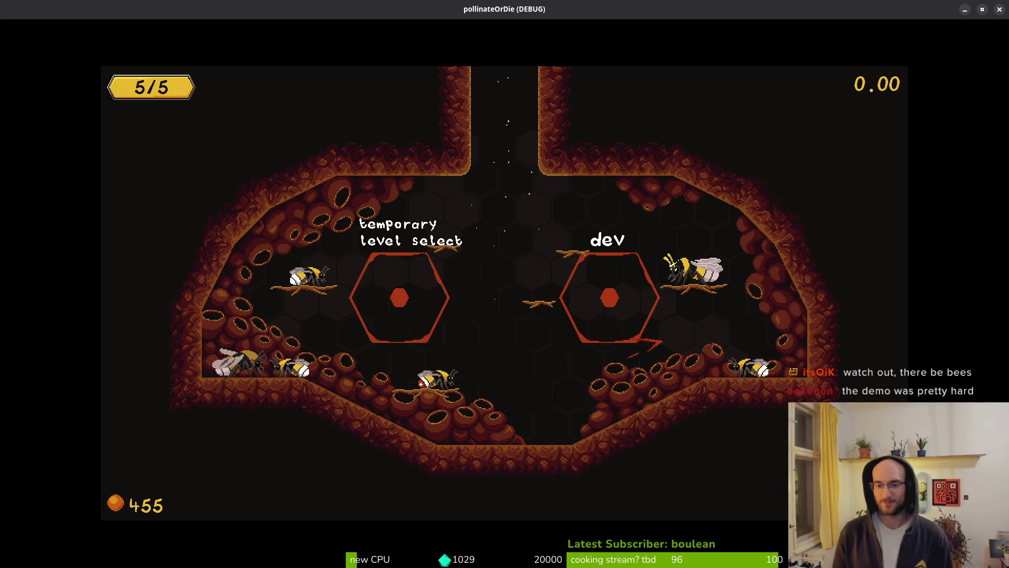
key(Right)
key(Up)
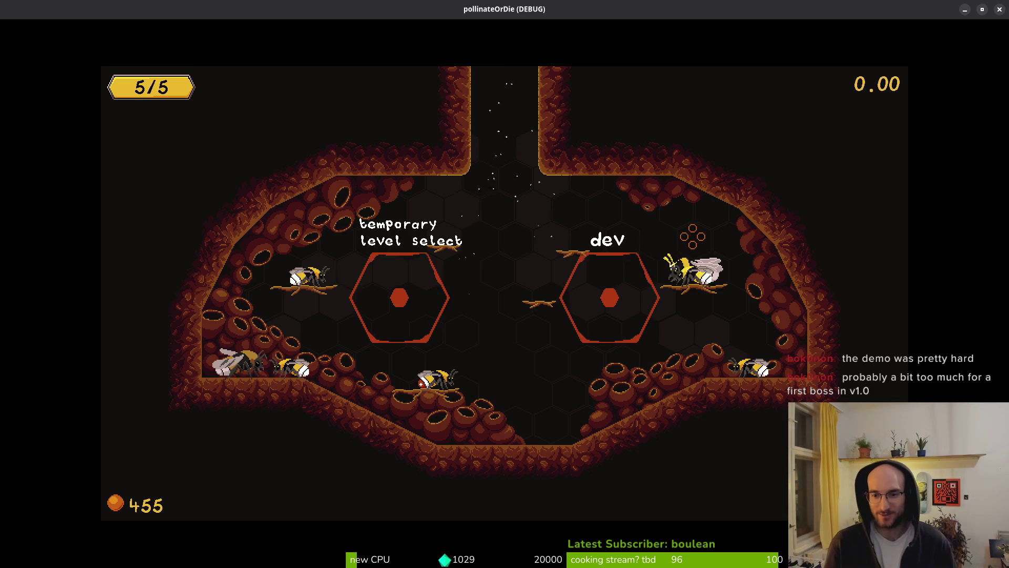
key(Up)
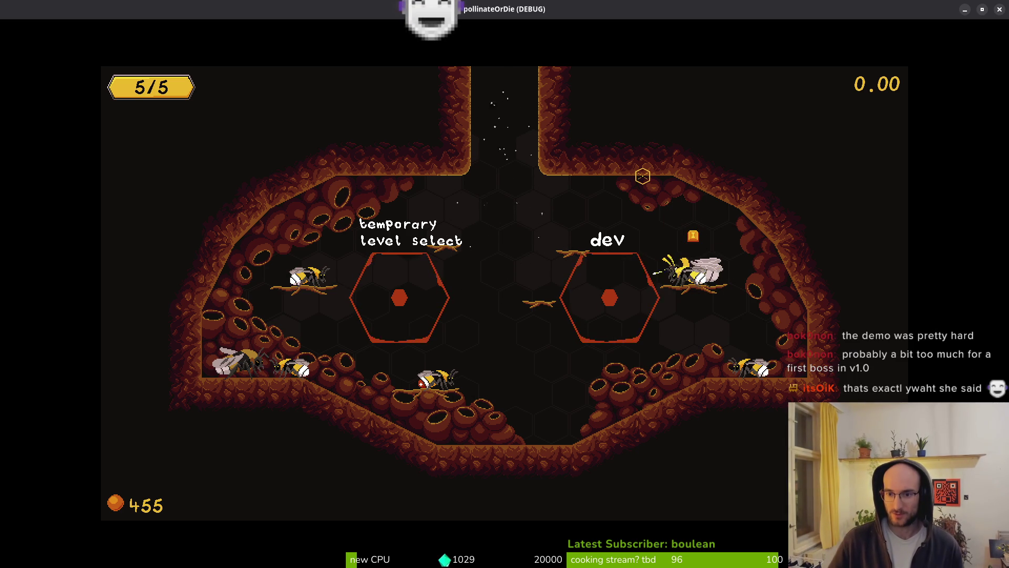
Review the keybind and general settings tabs, resume, then quit the game with Alt+F4
key(Escape)
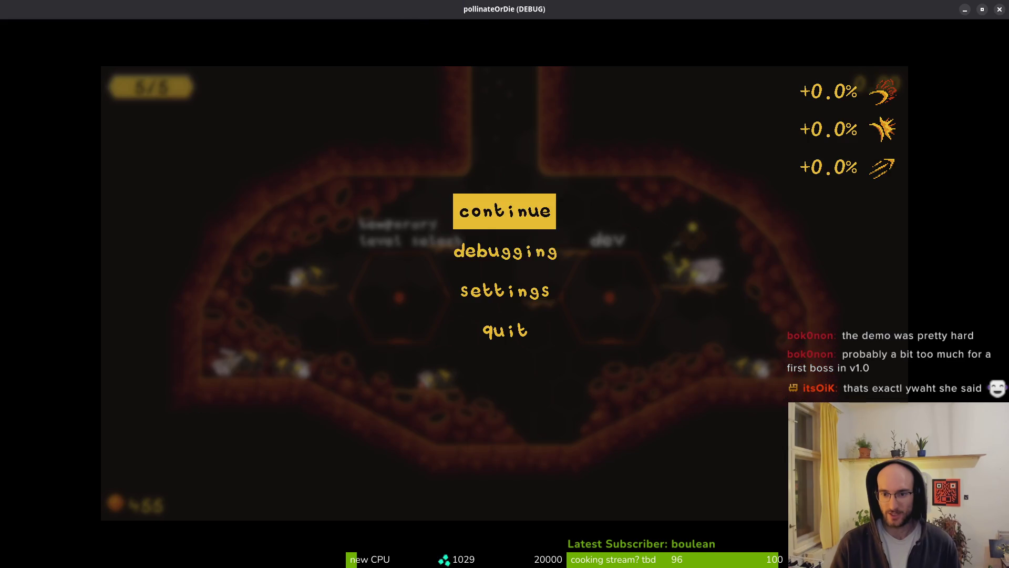
key(Down)
key(Down)
key(Return)
key(Right)
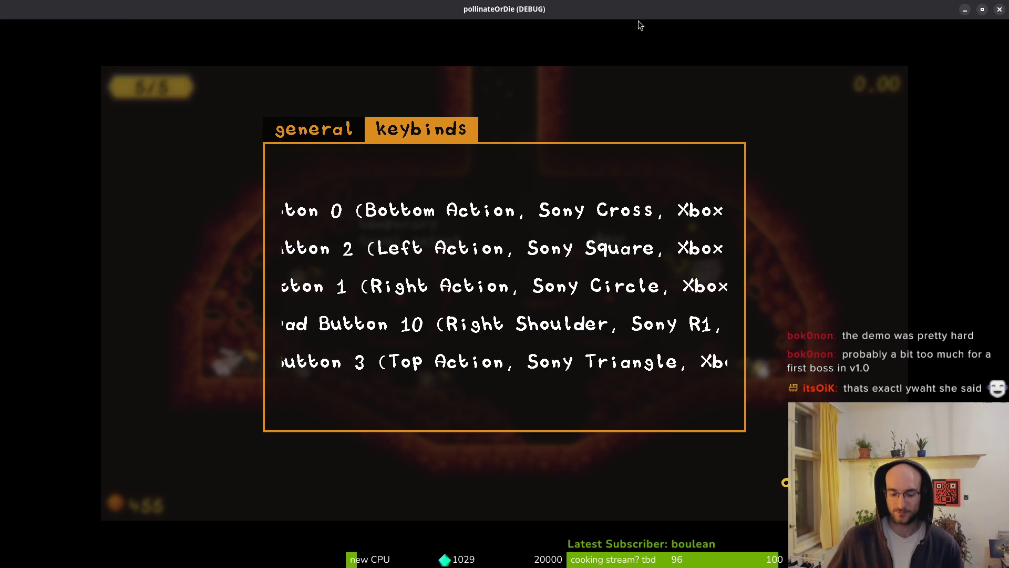
key(Left)
key(Right)
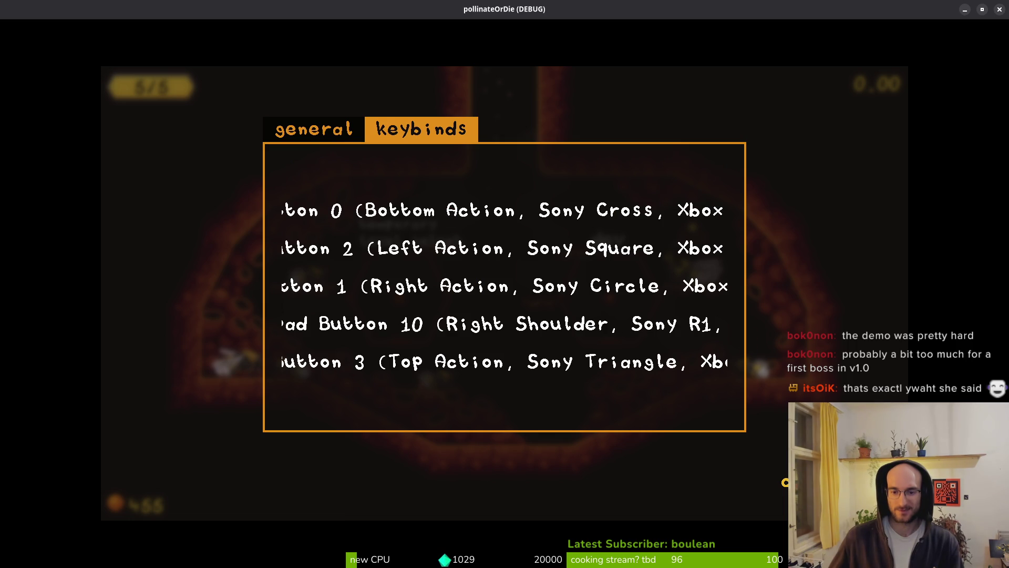
key(Escape)
key(Escape)
key(Escape)
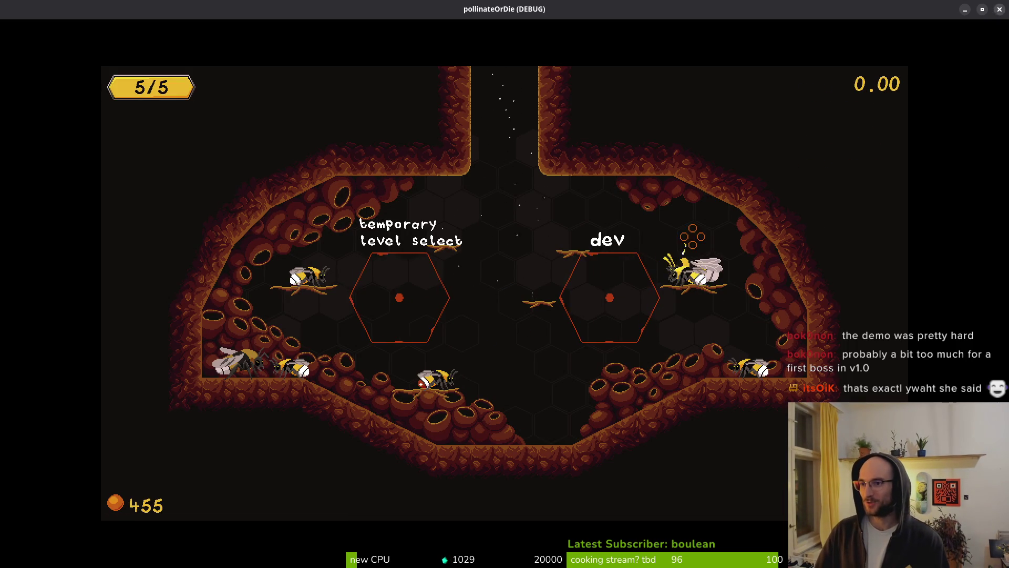
key(alt+F4)
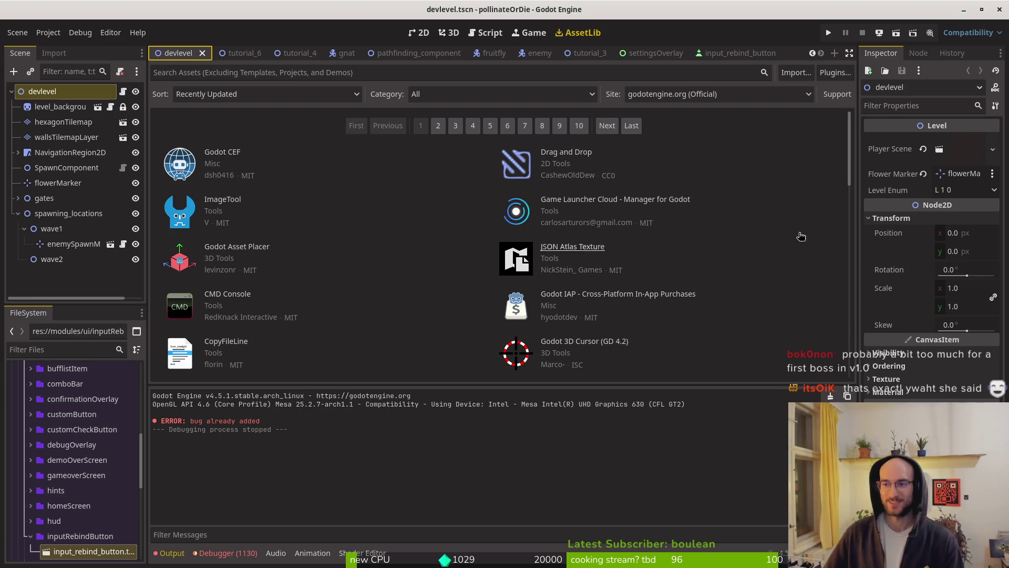
Close the Godot editor, revealing hornedBeetle.aseprite in Aseprite
click(1000, 9)
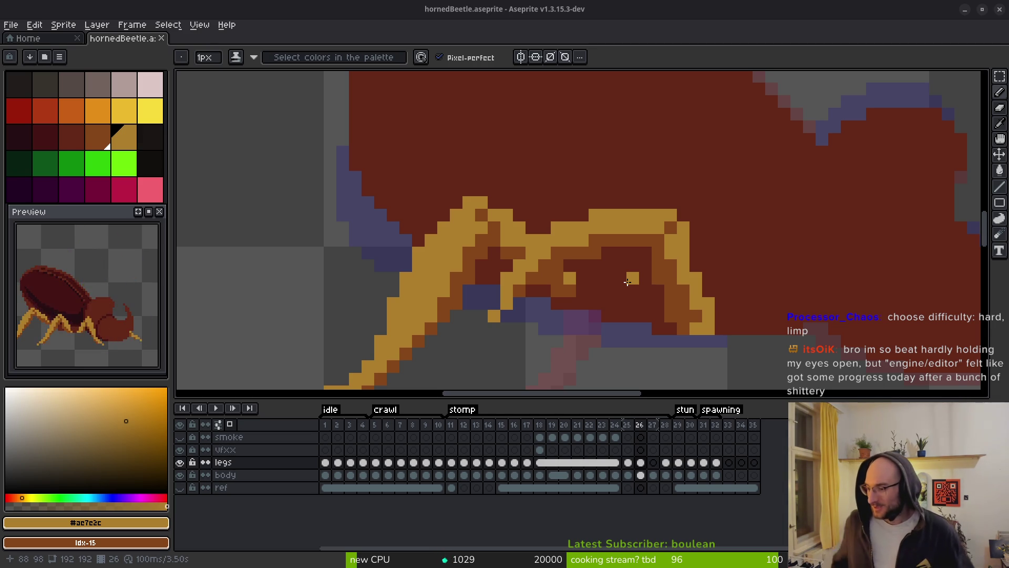
Erase the stray yellow pixel from the stomp-frame legs, zoom out, and step to frame 25
click(627, 282)
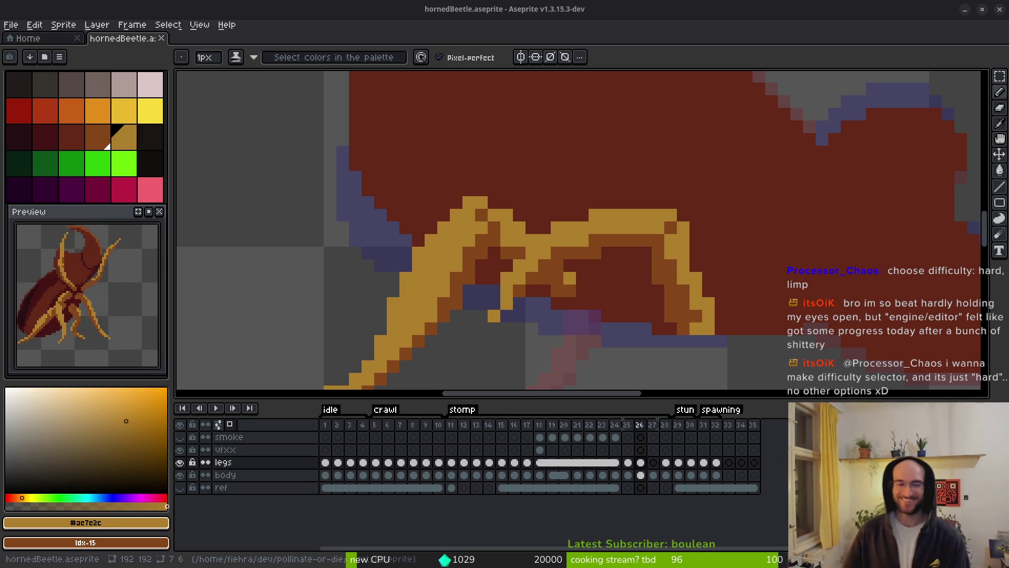
scroll(672, 283, down, 3)
key(Left)
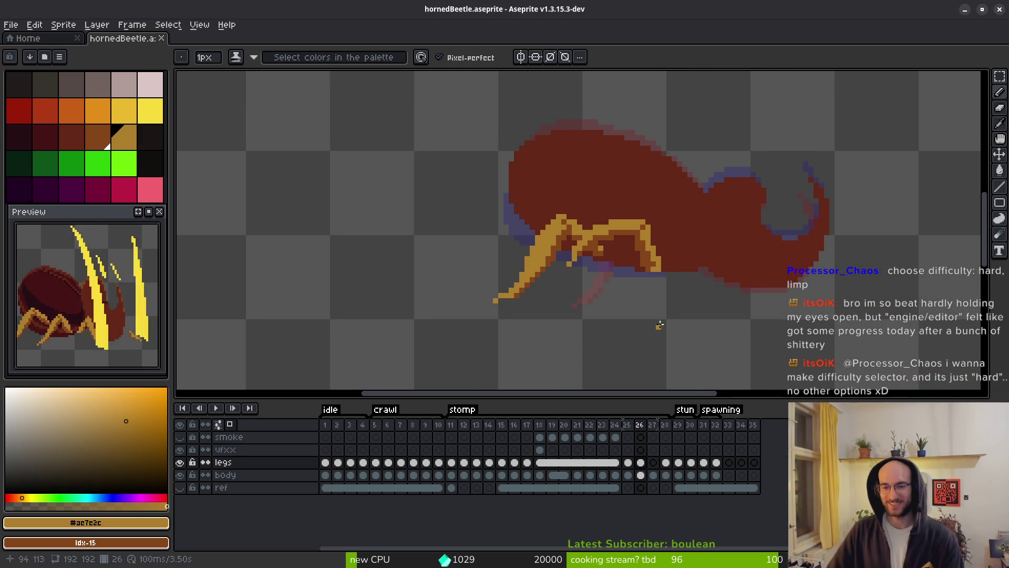
key(i)
Flip back and forth between frames 25 and 26 to compare the leg poses
key(Right)
key(Left)
key(Right)
key(Left)
key(Right)
key(Left)
key(Right)
key(Left)
scroll(559, 259, up, 2)
Lasso-select the front-left leg on frames 25 and 26, clearing each selection afterward
key(q)
mouse_move(574, 250)
mouse_down()
mouse_move(428, 273)
mouse_move(567, 269)
mouse_up()
key(Right)
key(i)
key(Left)
key(Right)
key(Right)
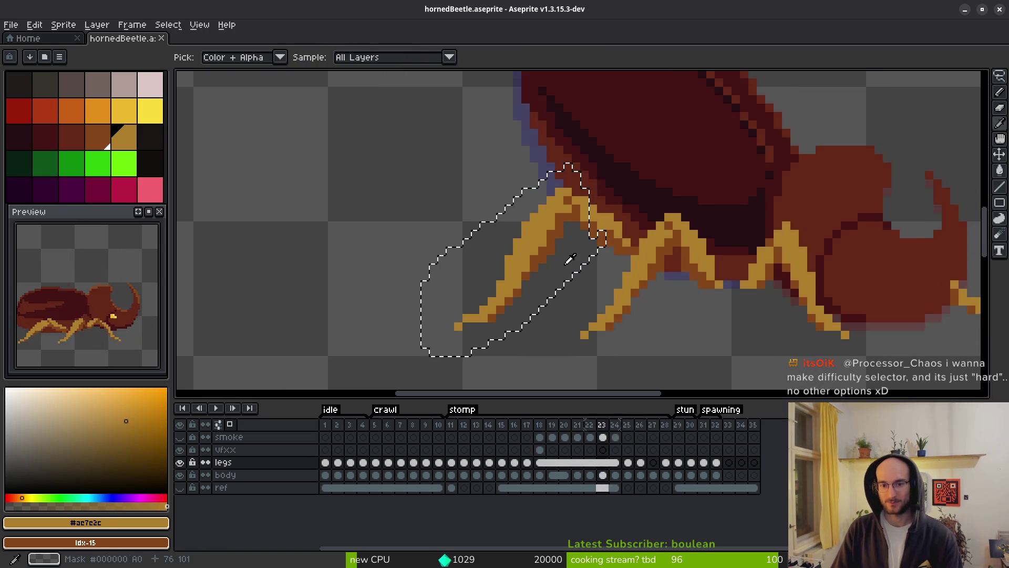
key(Left)
key(q)
key(ctrl+d)
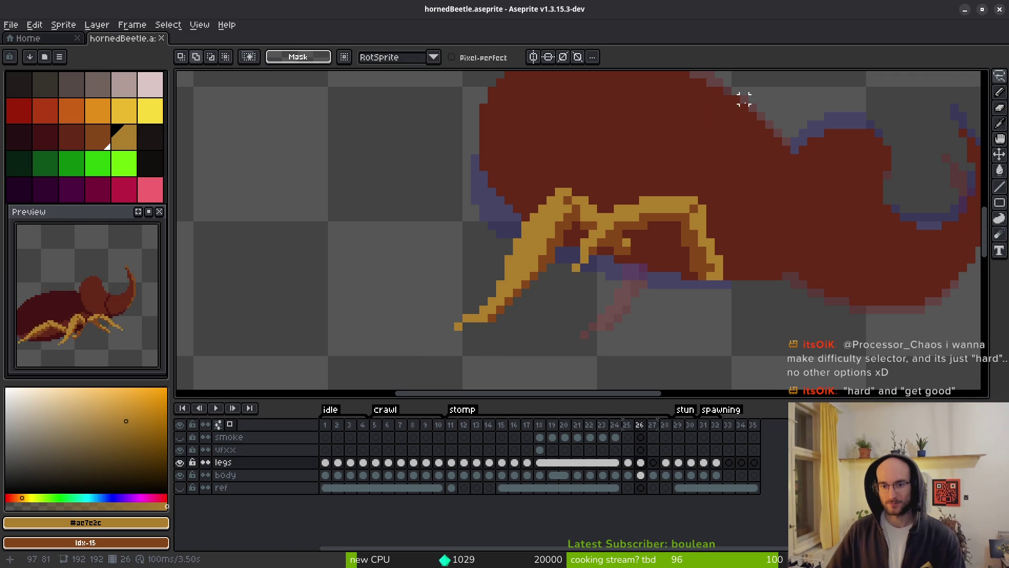
key(Left)
mouse_move(571, 148)
mouse_down()
mouse_move(571, 212)
mouse_move(423, 342)
mouse_move(563, 158)
mouse_up()
Flip between frames 25 and 26, then step ahead to frames 27 and 28
key(Right)
key(ctrl+d)
key(i)
key(Left)
key(Right)
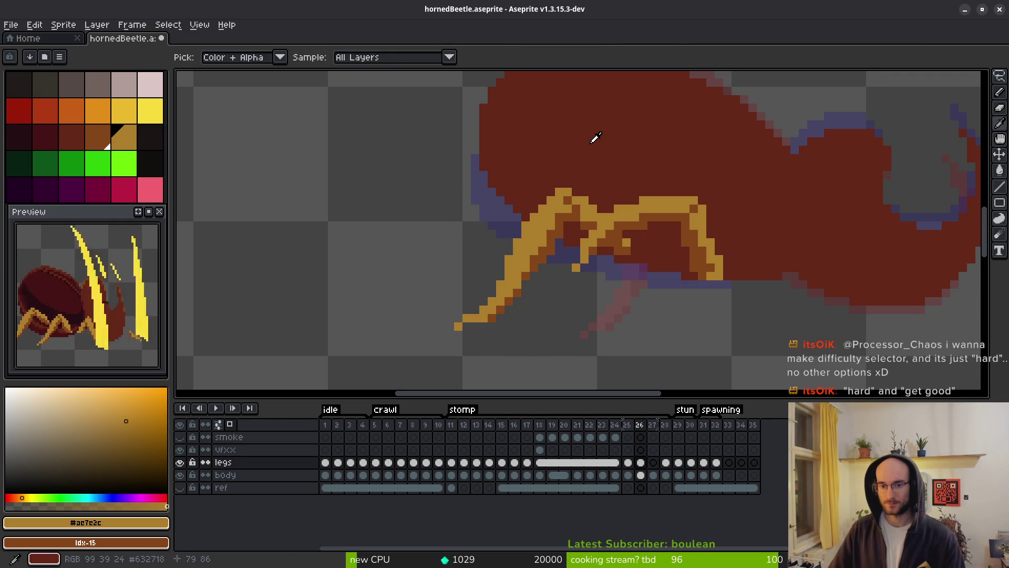
key(Left)
key(Right)
key(Left)
key(Right)
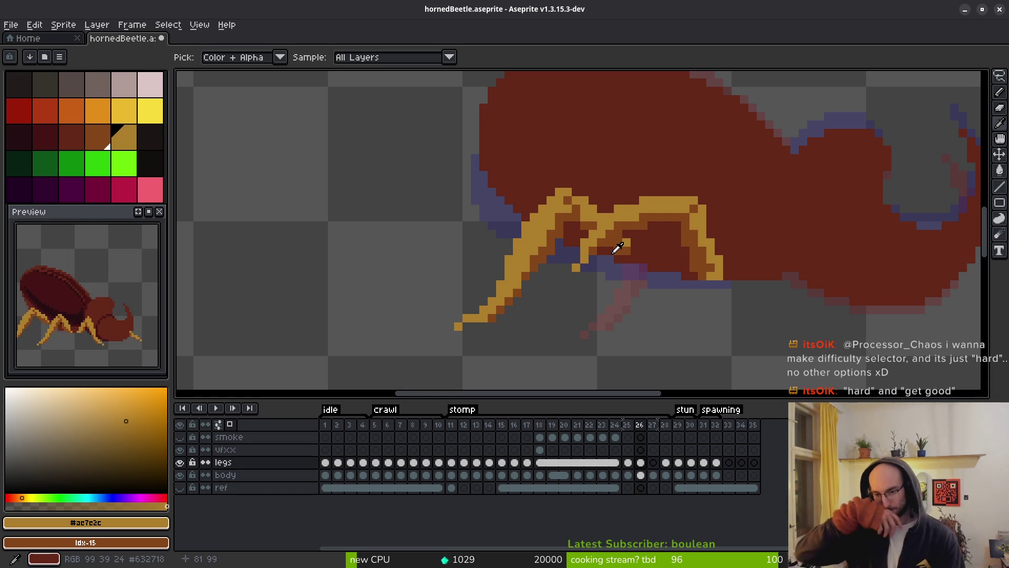
key(Right)
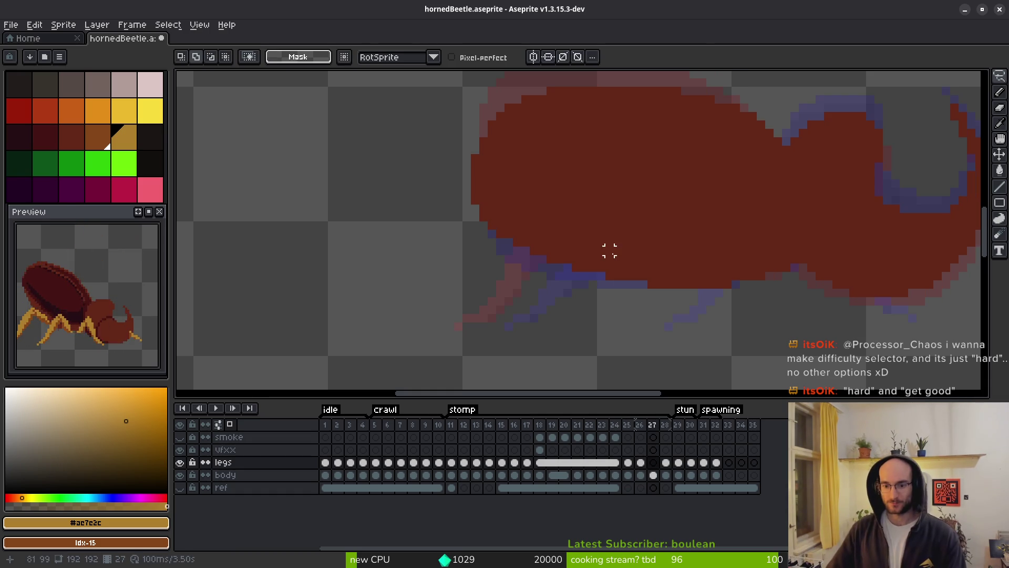
key(Right)
key(m)
Compare frames 24 and 25, then step through to frame 28 and back to 26
key(Left)
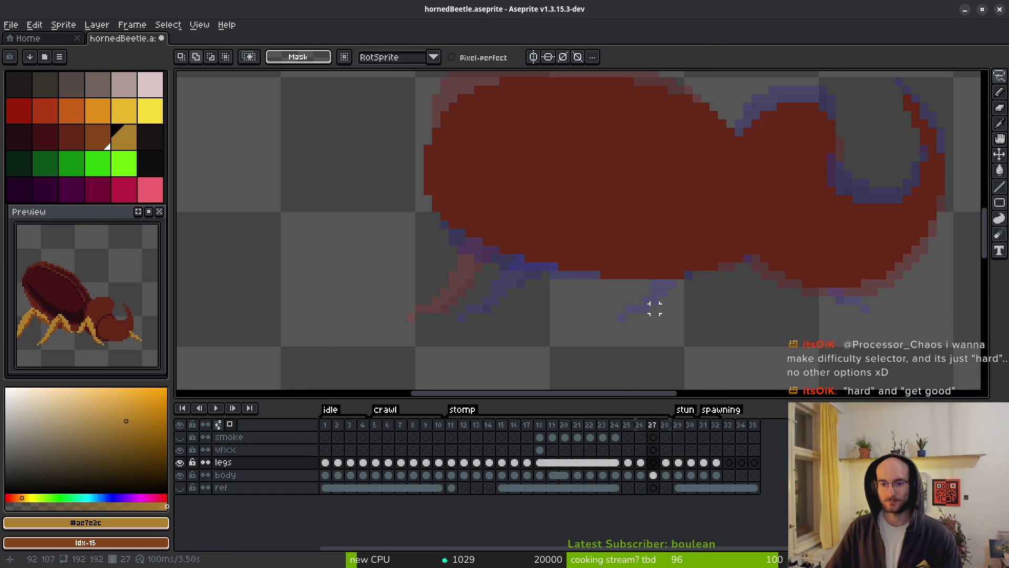
key(i)
key(Left)
key(Left)
key(Left)
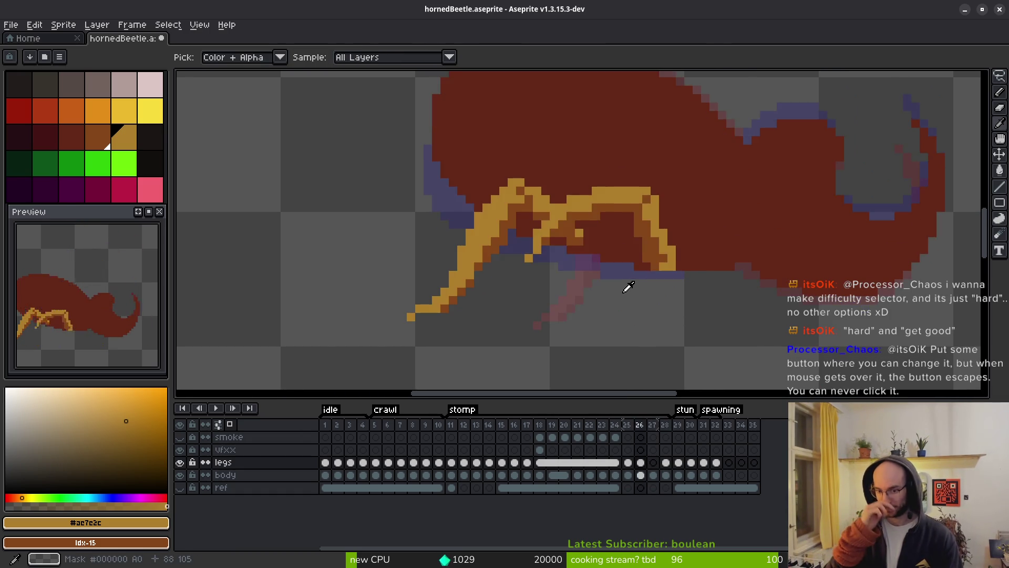
key(Right)
key(Left)
key(Right)
key(Left)
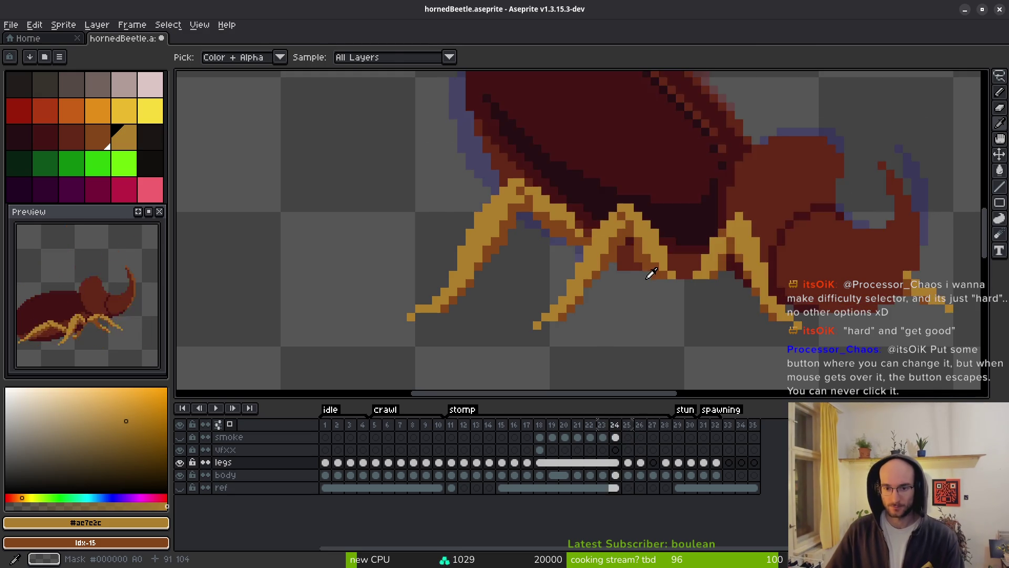
key(Right)
key(m)
scroll(712, 306, right, 2)
key(i)
key(Left)
key(Right)
key(Right)
key(Right)
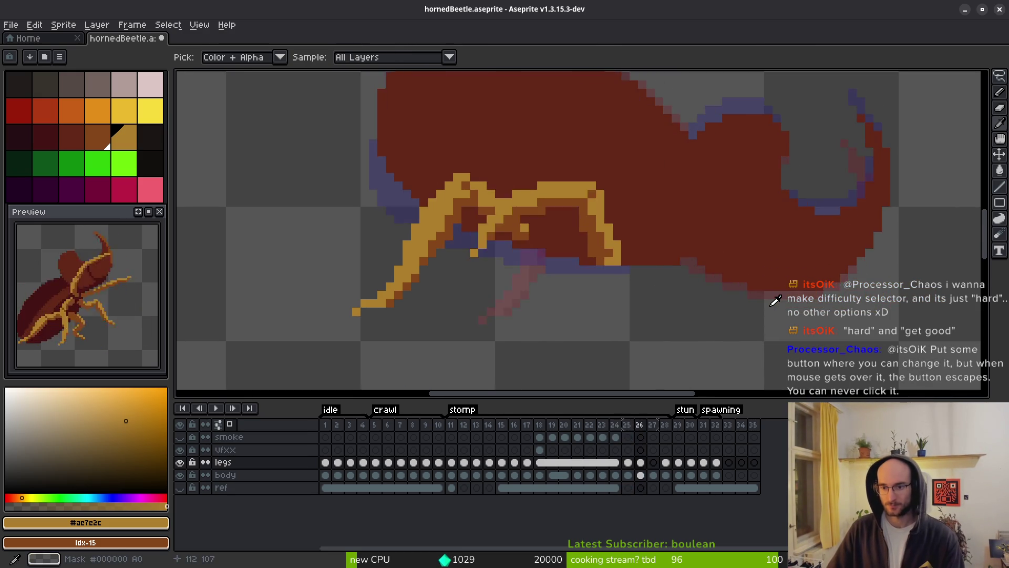
key(Left)
key(Left)
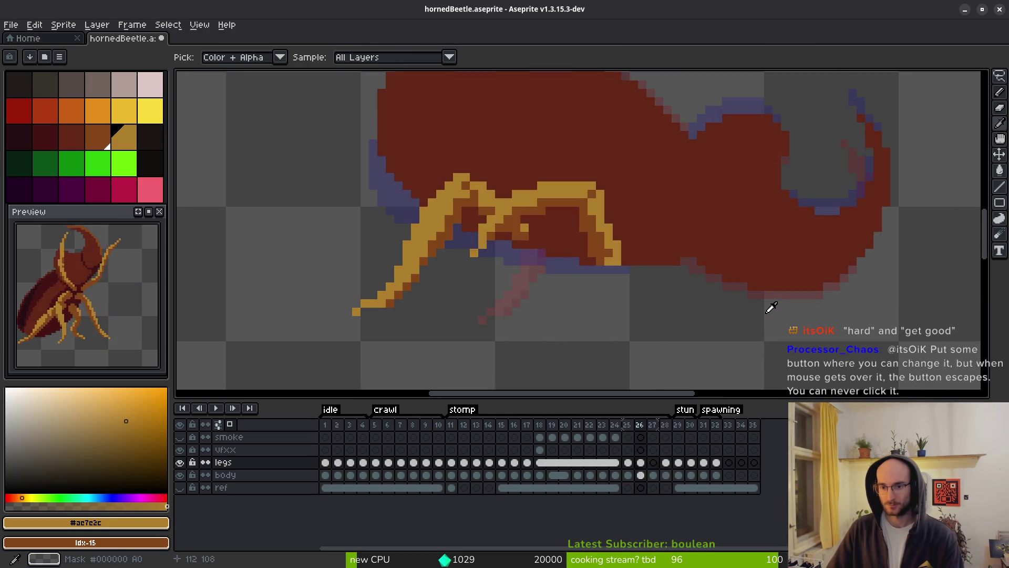
key(Left)
key(Right)
Compare frame 27 with its neighbours back to frame 24, panning along the leg tips
key(Right)
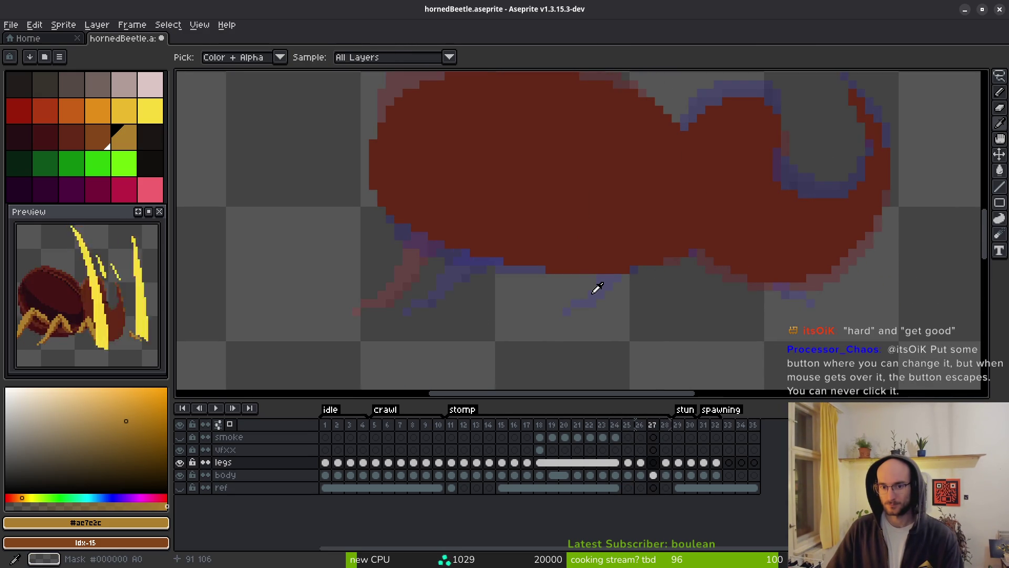
key(Left)
key(Left)
key(Left)
key(Right)
key(Right)
key(Right)
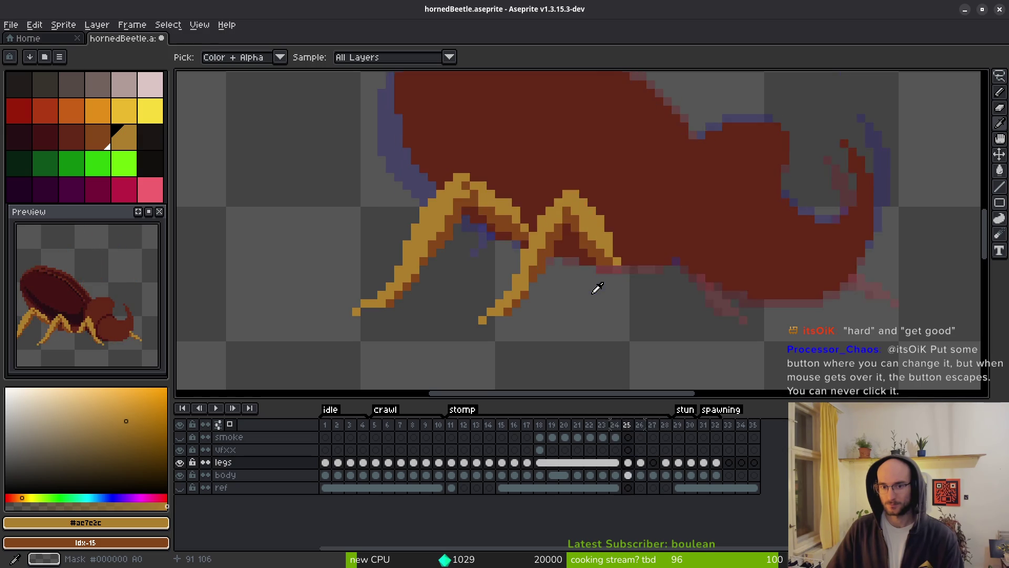
key(Left)
key(Right)
key(Right)
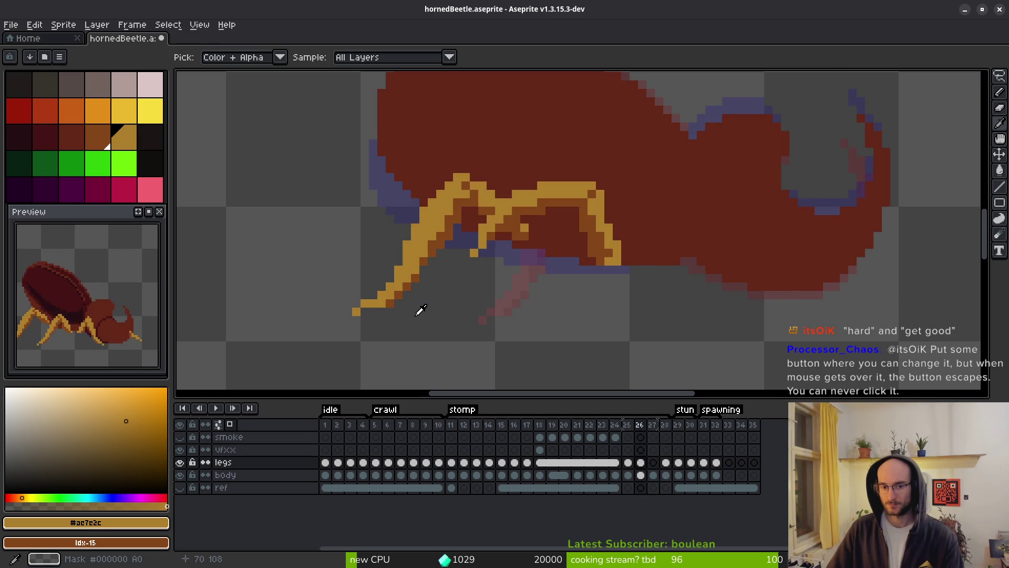
key(Left)
scroll(436, 318, up, 2)
key(Left)
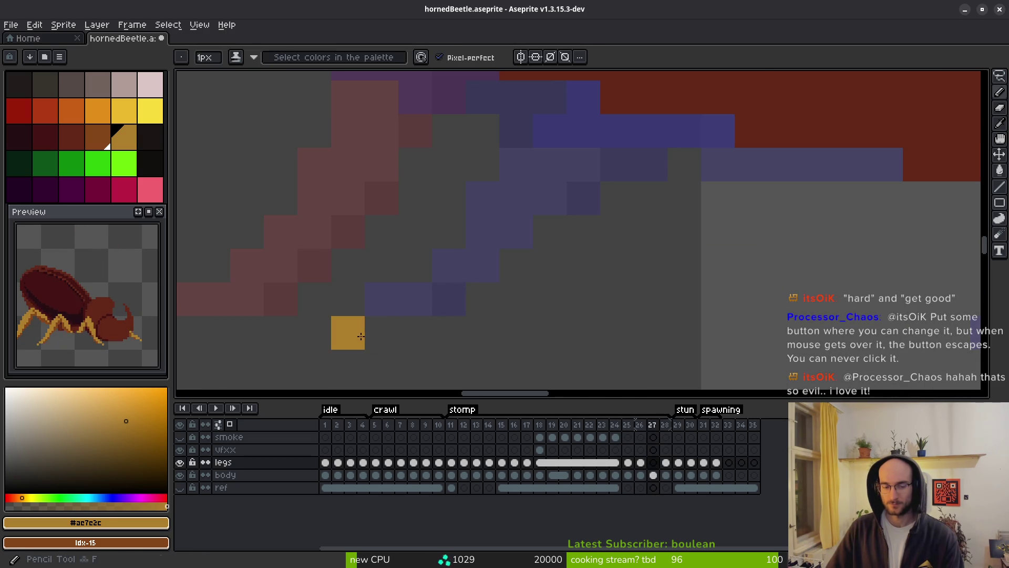
scroll(368, 331, down, 2)
key(Left)
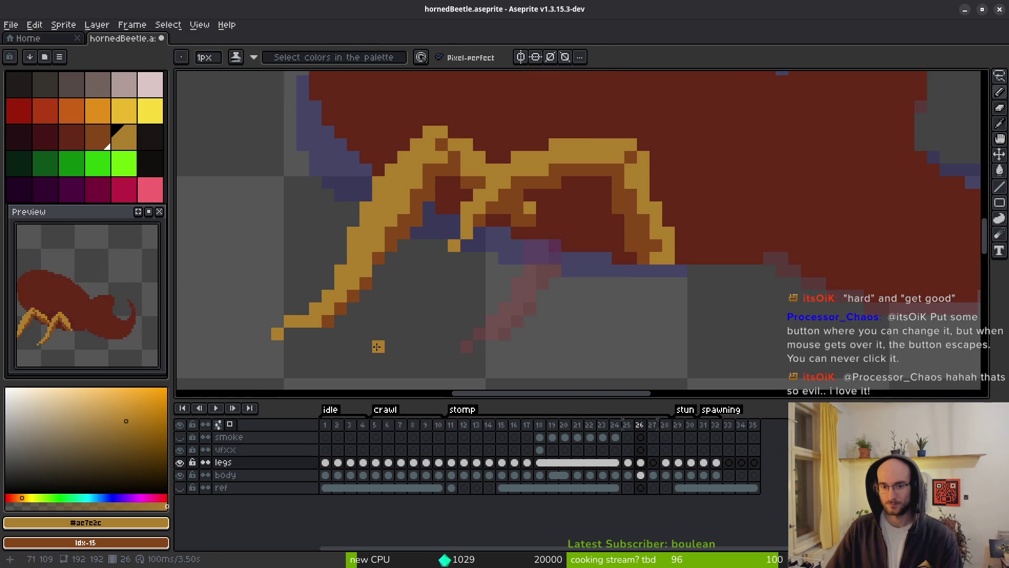
key(Left)
key(Right)
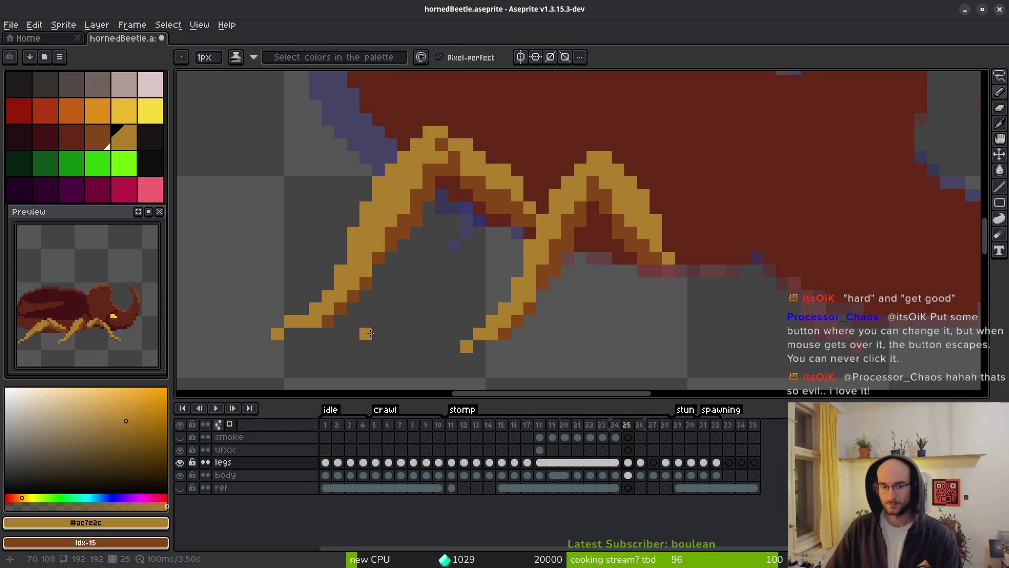
scroll(389, 328, up, 1)
drag(400, 329, 504, 285)
Paint orange foot-tip pixels beneath the legs on frame 26
key(Right)
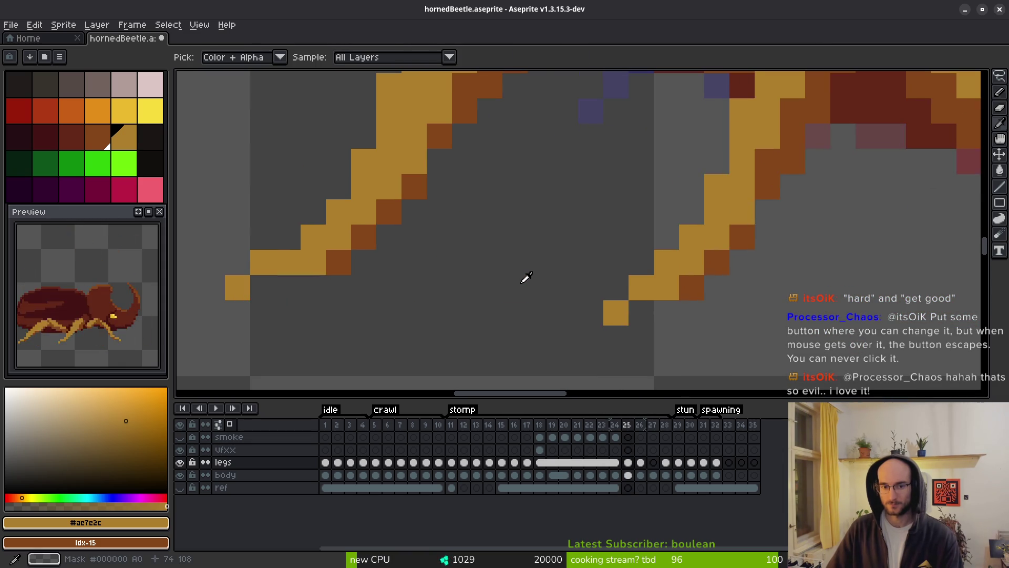
key(Right)
key(alt)
key(Left)
key(Right)
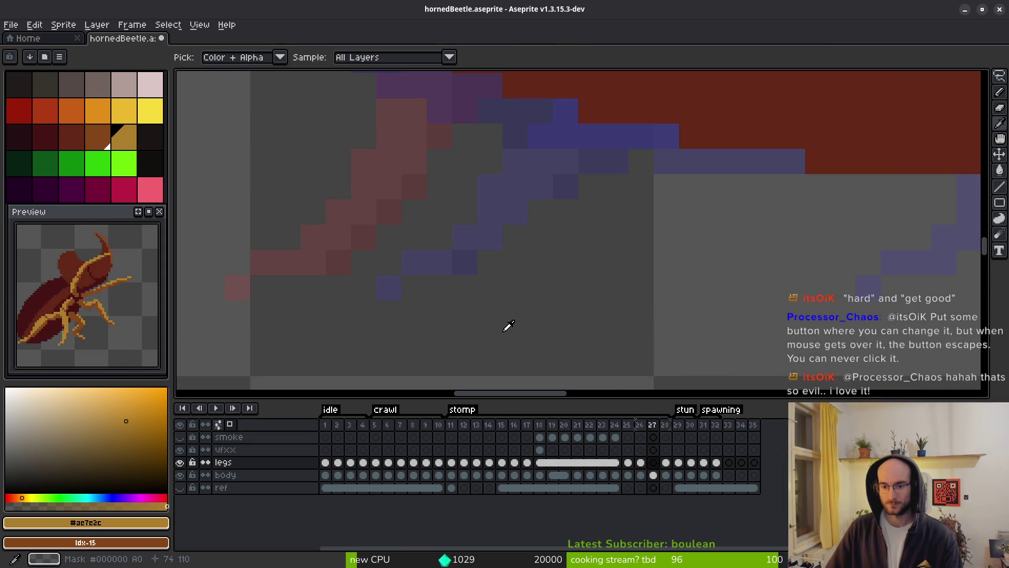
key(Left)
mouse_move(394, 282)
mouse_down()
mouse_move(412, 286)
mouse_move(413, 262)
mouse_move(440, 268)
mouse_up()
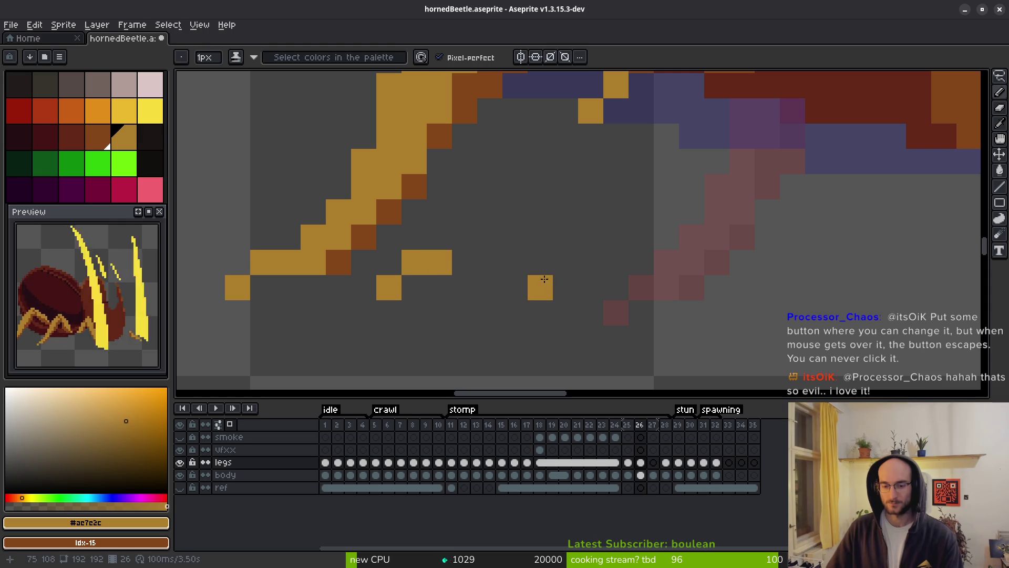
scroll(591, 279, down, 3)
key(alt)
key(Right)
key(Right)
key(Right)
key(Left)
key(shift+w)
Copy the front leg from frame 28 and paste it onto frame 26
mouse_move(720, 198)
mouse_down()
mouse_move(620, 284)
mouse_move(652, 167)
mouse_move(710, 208)
mouse_up()
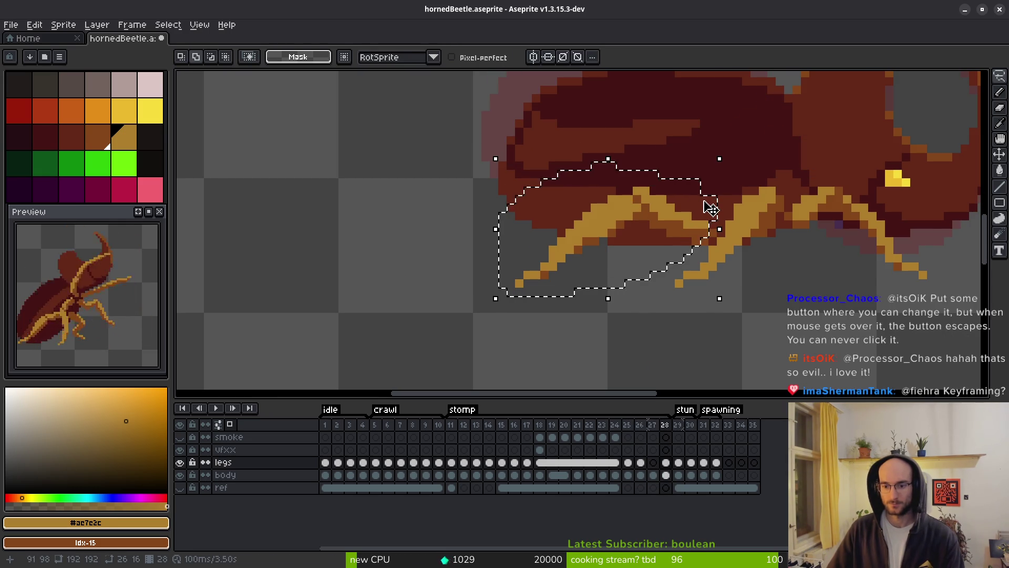
key(ctrl+c)
key(Left)
key(ctrl+v)
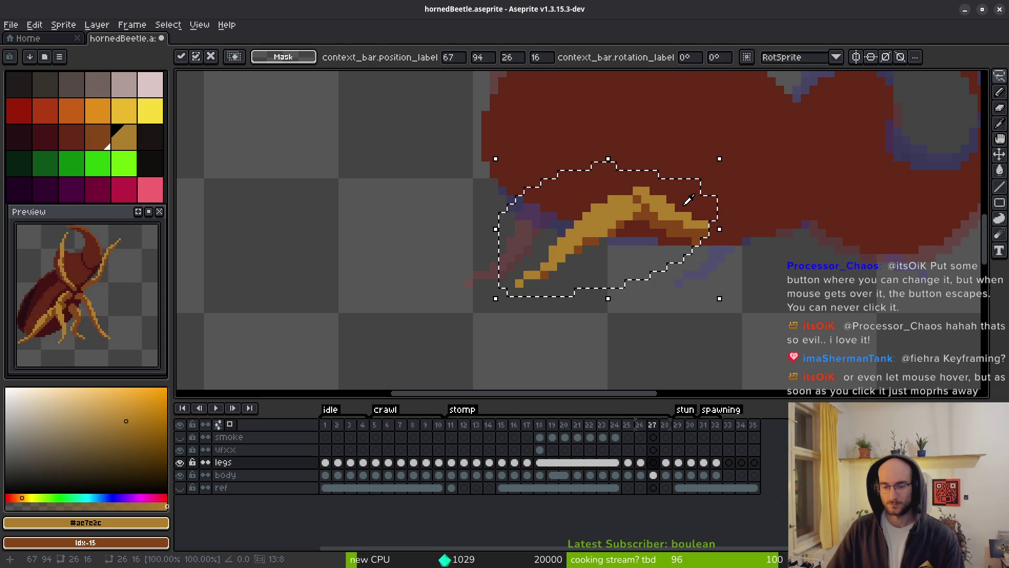
key(Left)
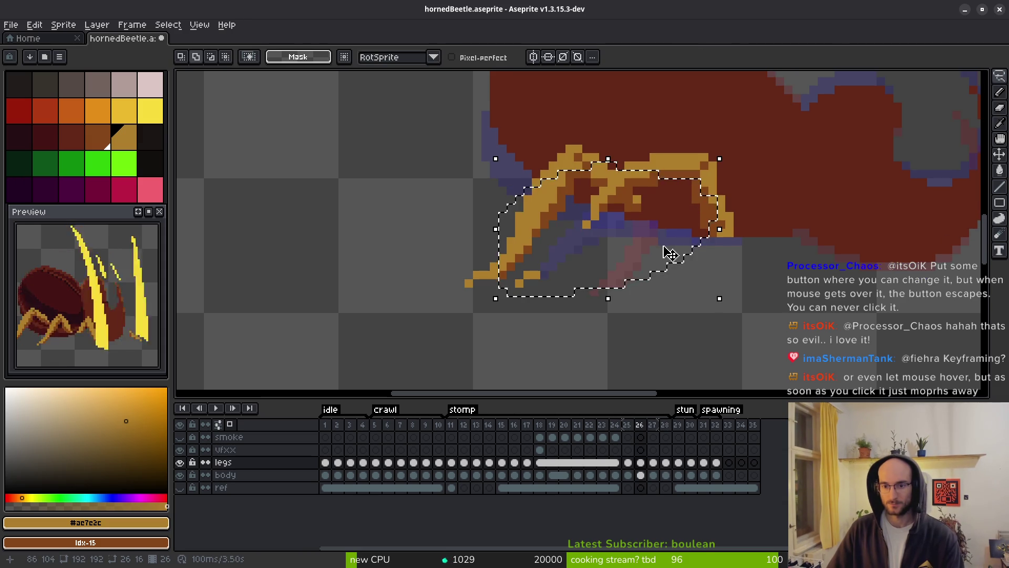
key(ctrl+v)
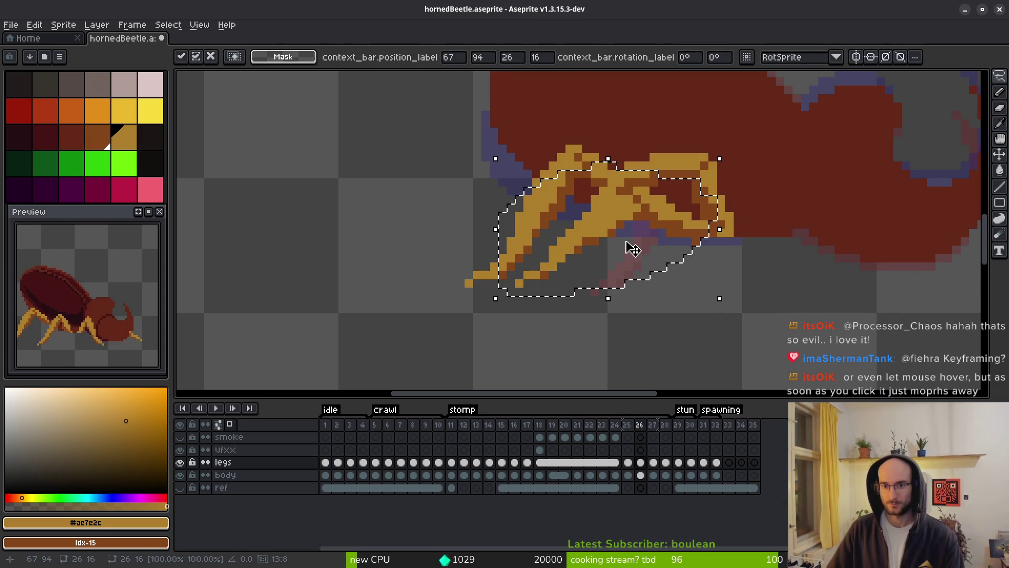
key(b)
Erase a chunk of the leg near the body with the larger eraser
scroll(608, 155, up, 2)
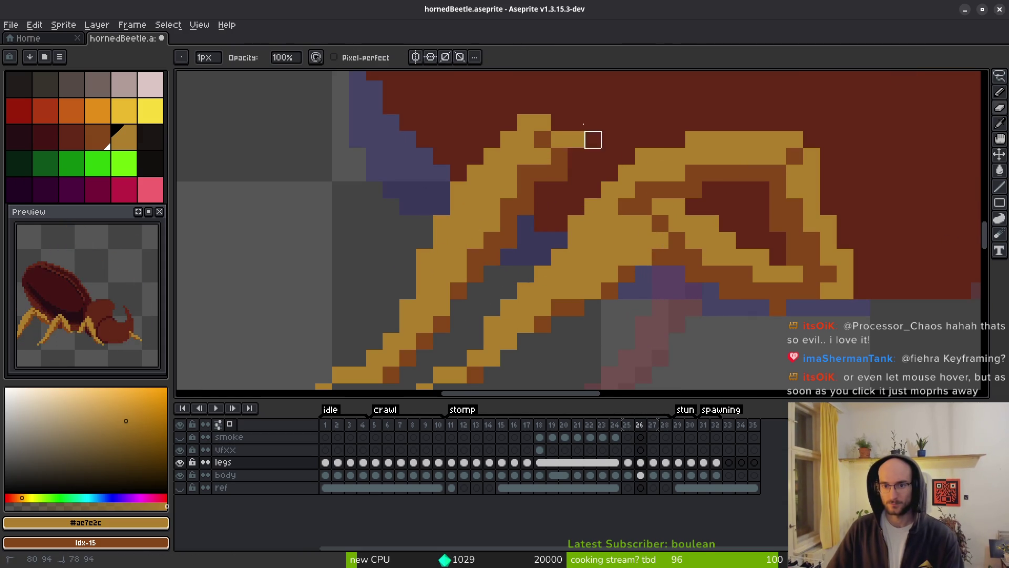
key(plus)
key(plus)
key(plus)
mouse_move(513, 169)
mouse_down()
mouse_move(484, 243)
mouse_move(524, 184)
mouse_up()
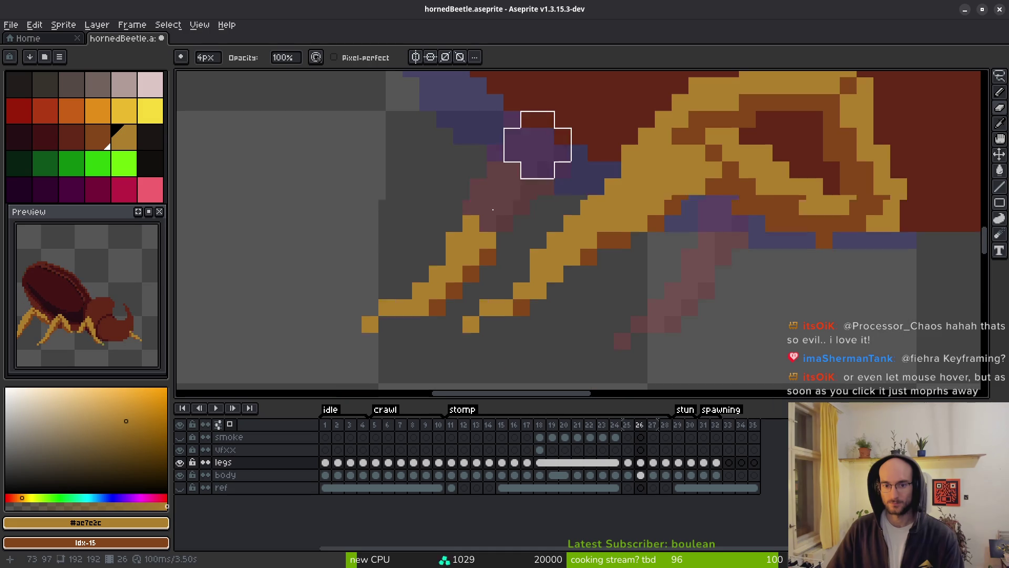
scroll(586, 281, down, 3)
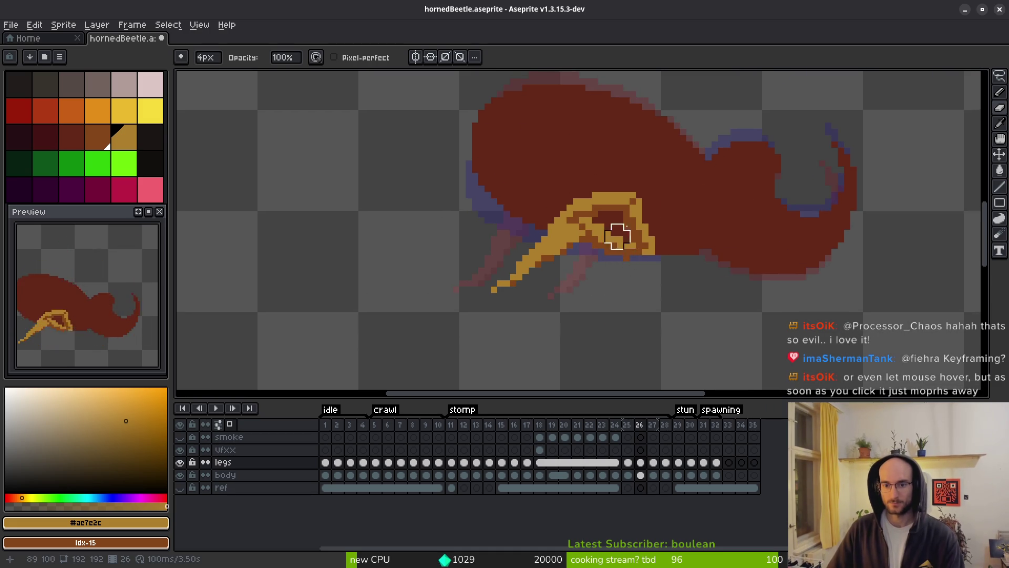
scroll(617, 249, up, 2)
key(i)
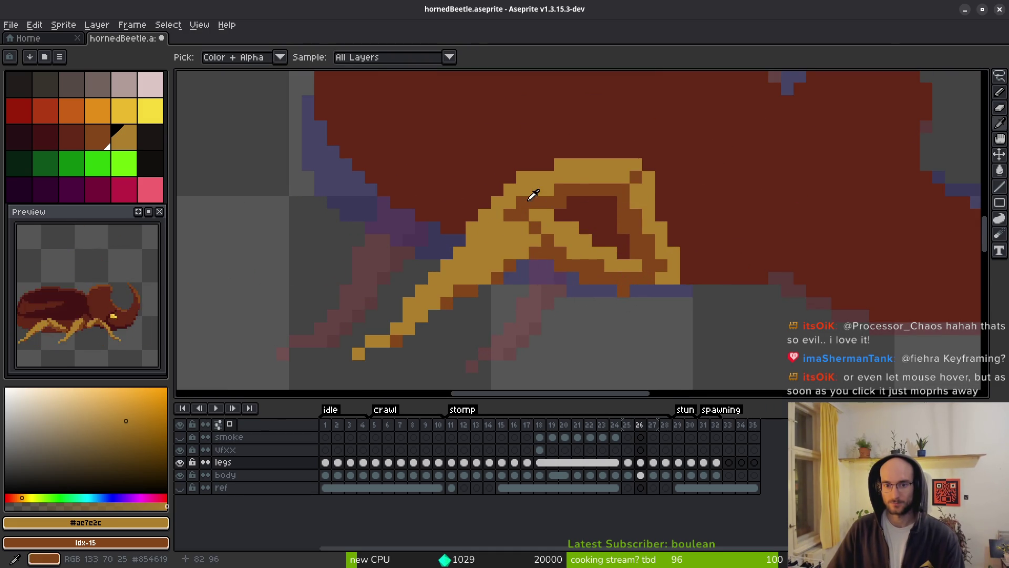
Reposition a 10x4 strip of leg pixels and commit the move
key(m)
key(m)
mouse_move(594, 132)
mouse_down()
mouse_move(480, 203)
mouse_move(438, 211)
mouse_up()
mouse_move(569, 199)
mouse_down()
mouse_move(439, 157)
mouse_move(438, 143)
mouse_up()
click(524, 175)
key(Return)
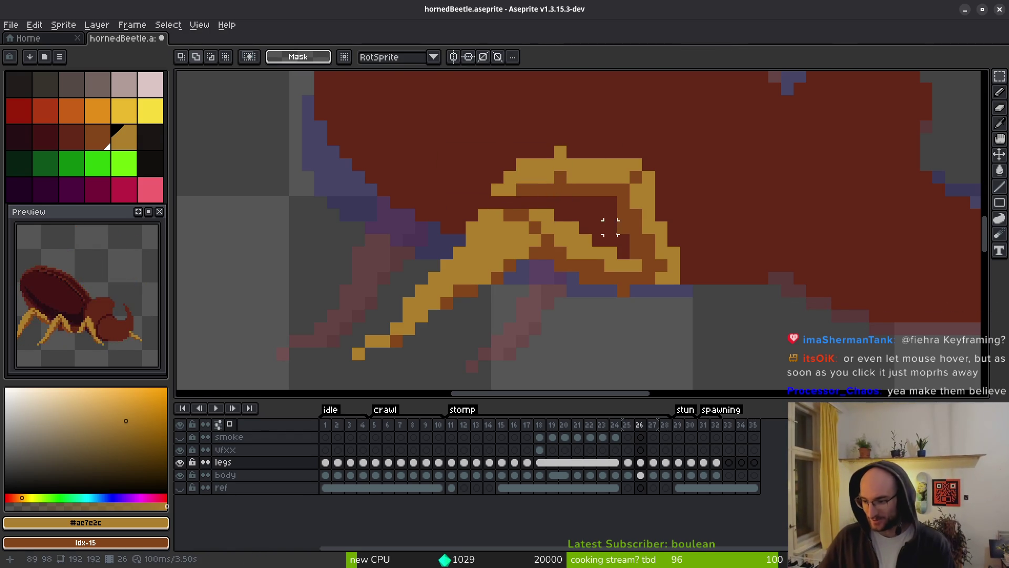
scroll(643, 275, left, 2)
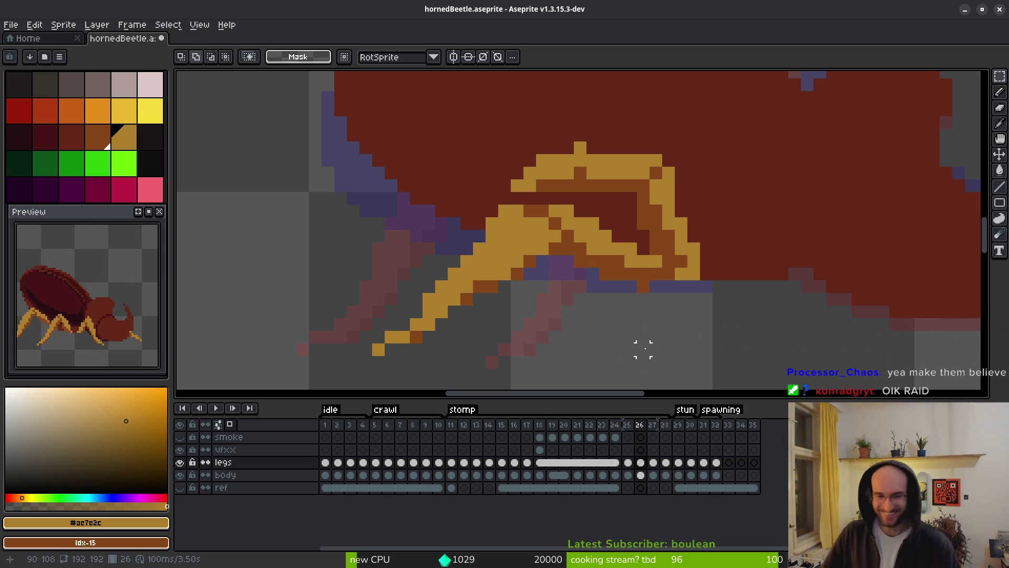
scroll(635, 269, left, 2)
scroll(585, 182, up, 3)
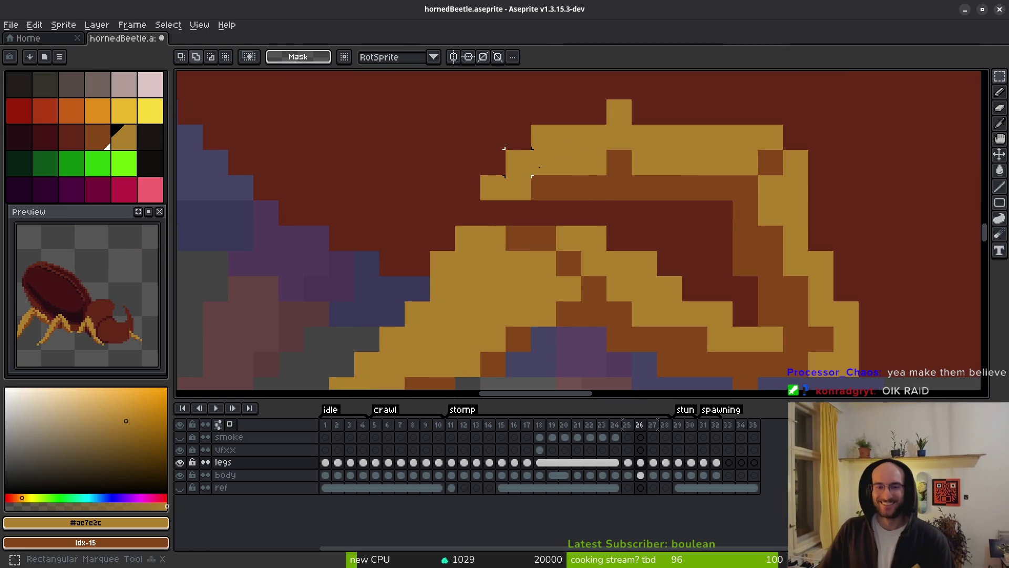
Raise the block at the leg's upper bend one pixel and remove the stray pixel above
mouse_move(594, 163)
mouse_down()
mouse_move(565, 187)
mouse_move(465, 216)
mouse_up()
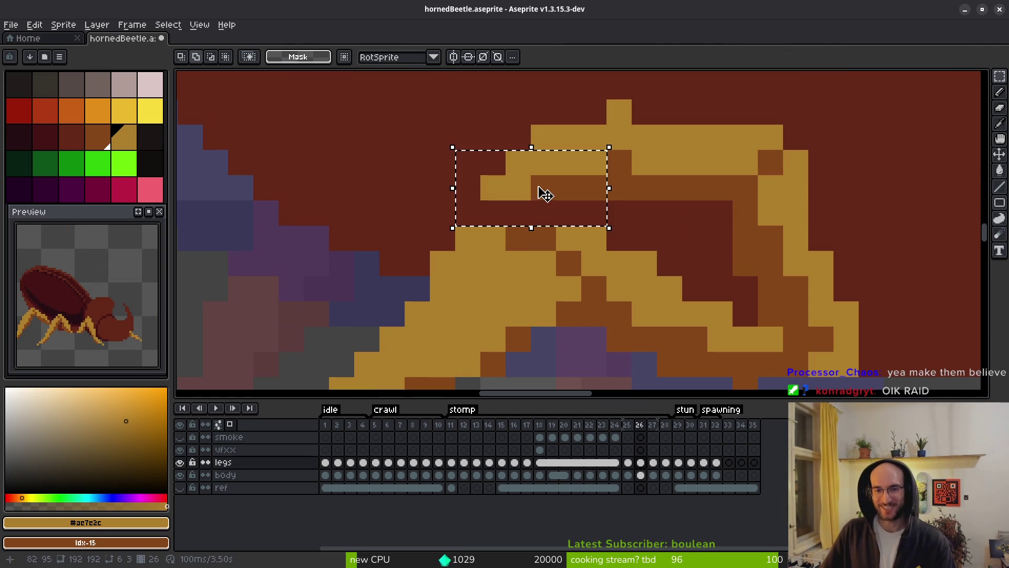
drag(541, 194, 534, 166)
key(ctrl+d)
key(ctrl+z)
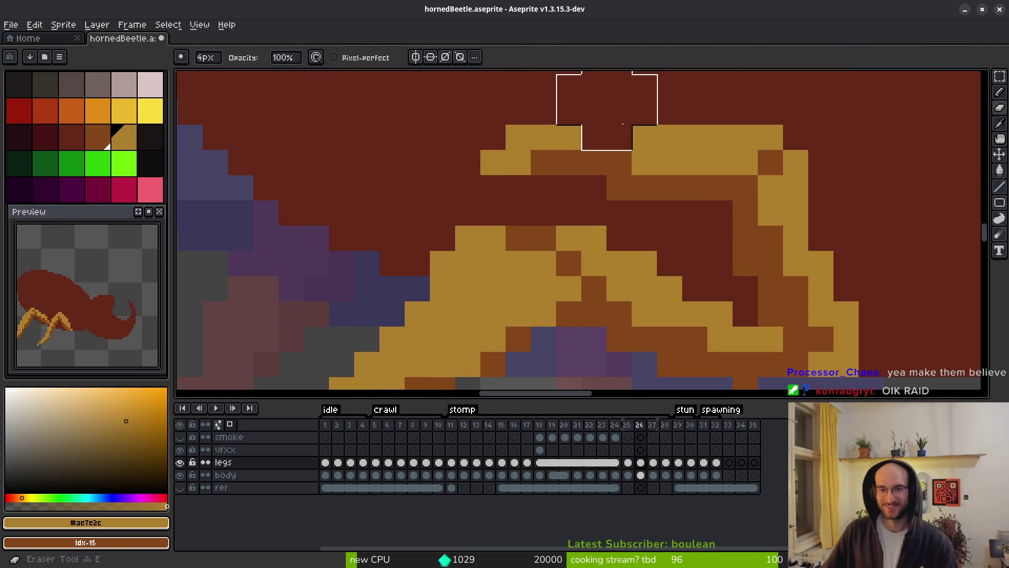
key(ctrl+y)
key(b)
key(ctrl+z)
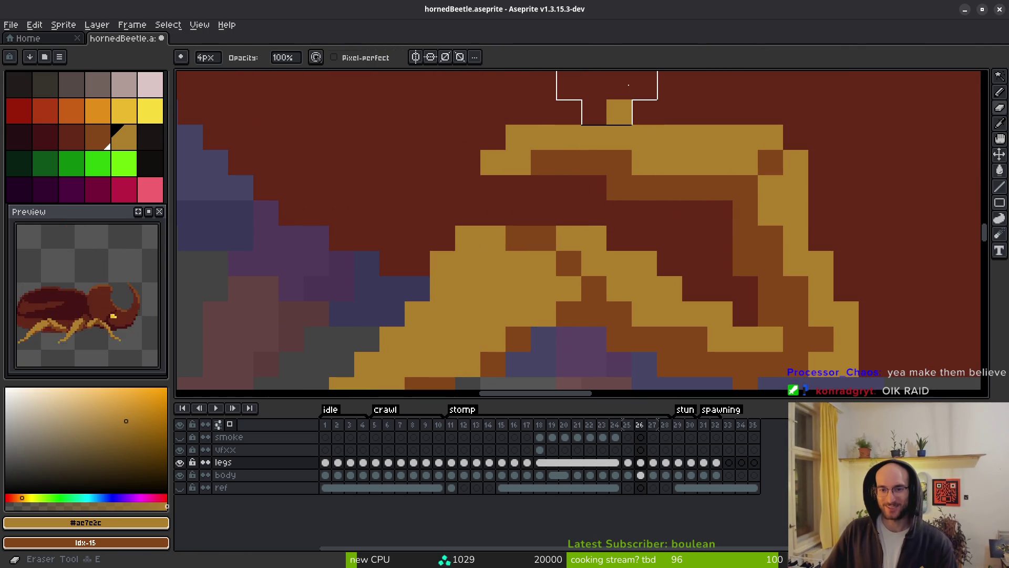
Compare frame 26's leg against frame 25 by flipping back and forth
scroll(641, 157, down, 5)
scroll(663, 174, up, 4)
scroll(662, 174, down, 4)
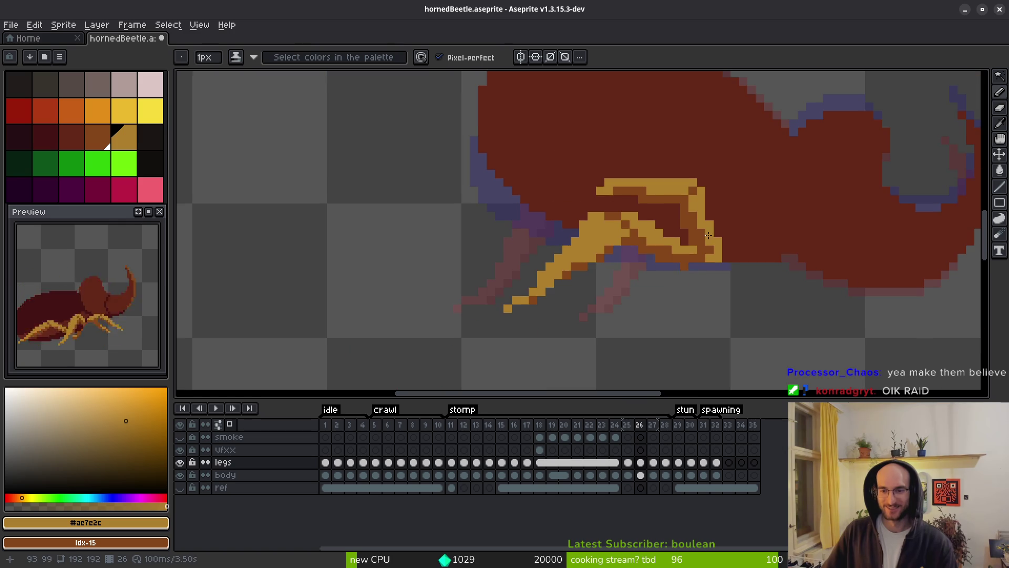
key(Left)
key(Right)
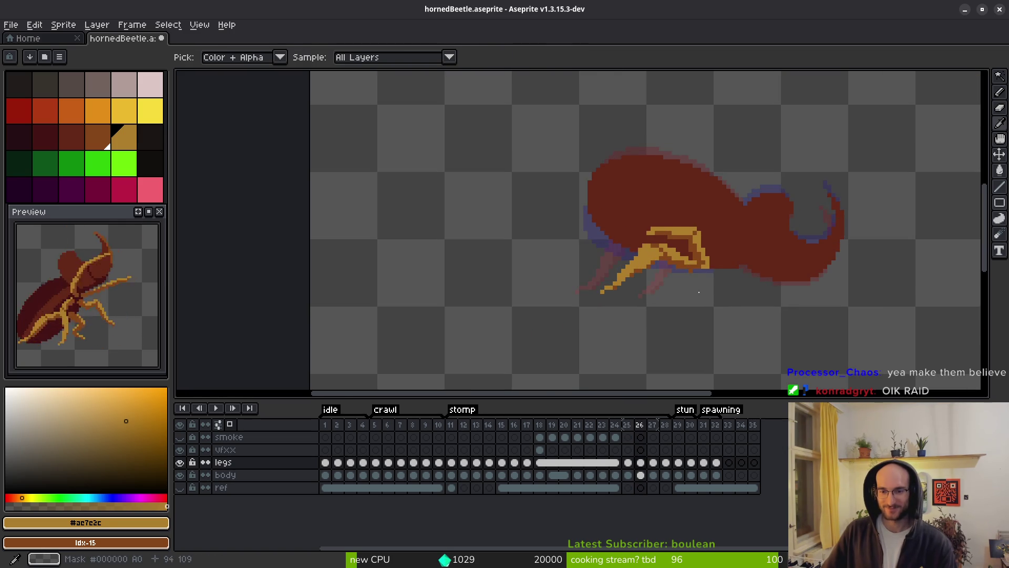
scroll(712, 288, up, 3)
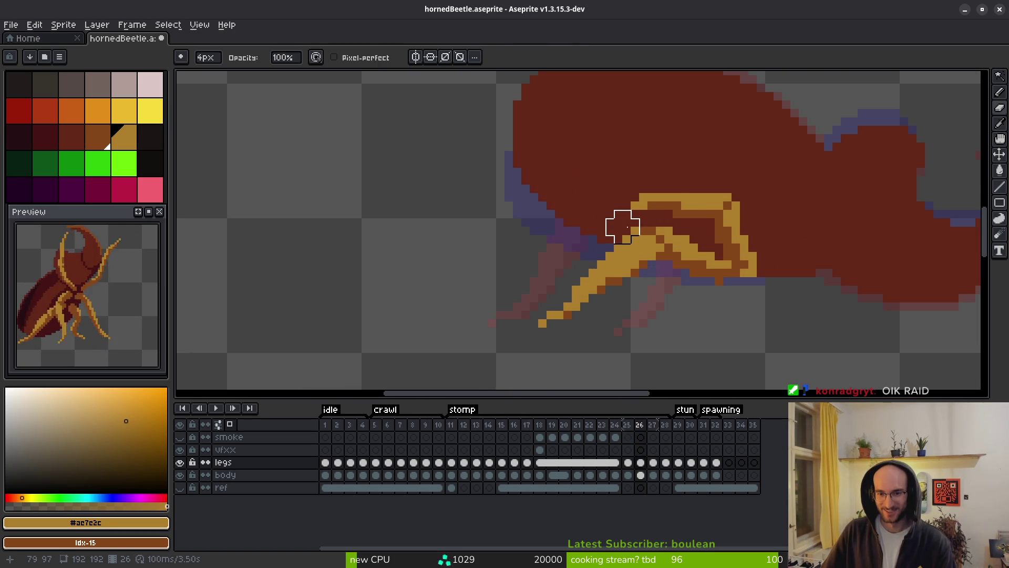
scroll(694, 255, up, 2)
key(e)
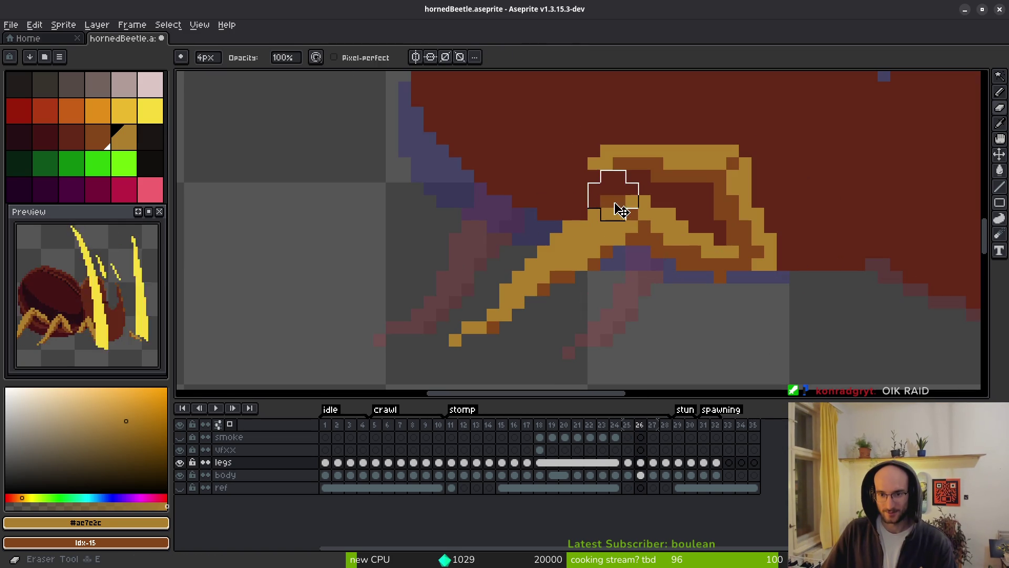
key(Left)
scroll(652, 247, down, 3)
key(Right)
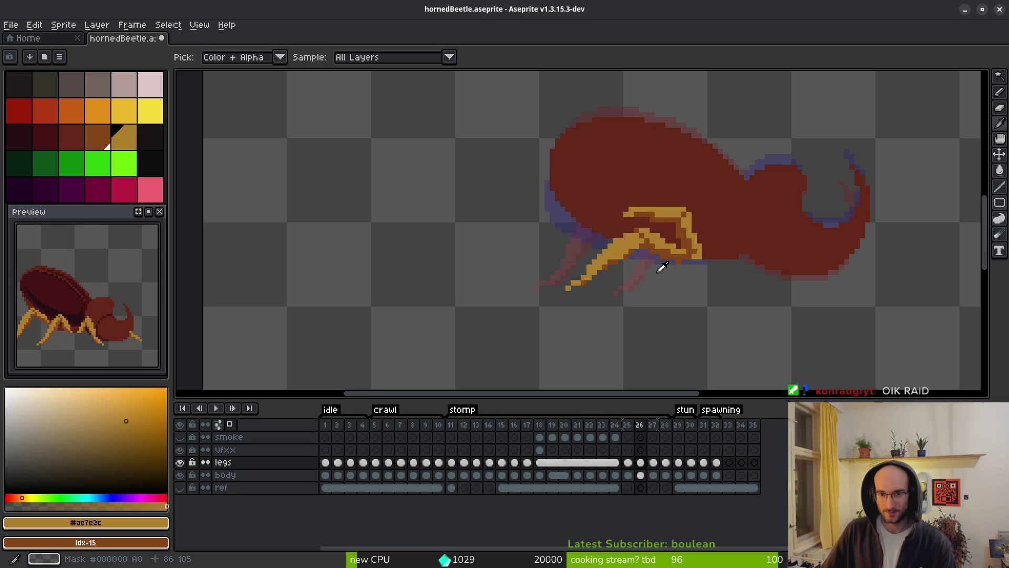
key(Left)
key(Right)
Flip between frames 25 and 26 once more, then settle on frame 27
scroll(636, 220, up, 3)
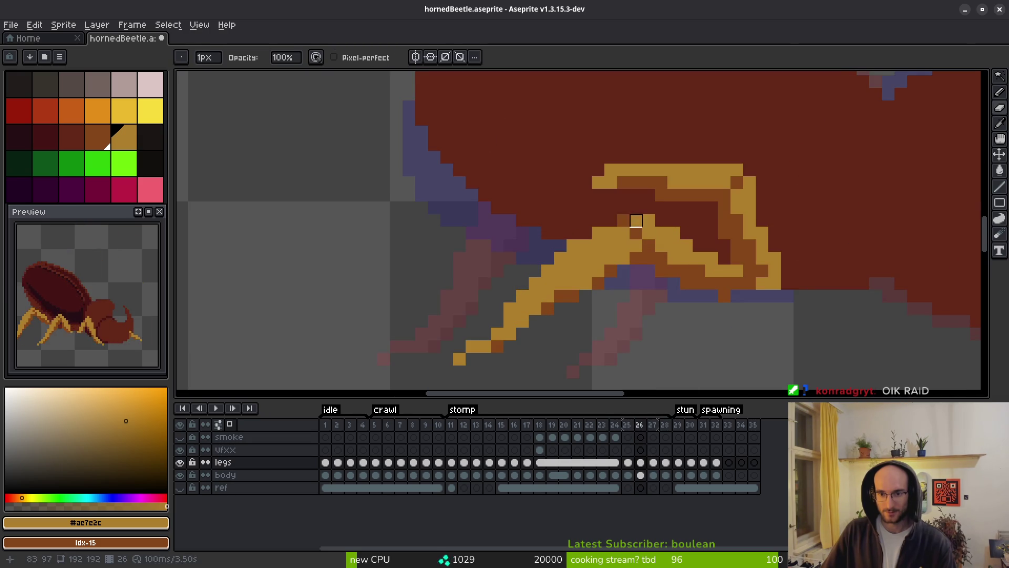
scroll(699, 299, down, 3)
key(Left)
key(Right)
key(Left)
key(Right)
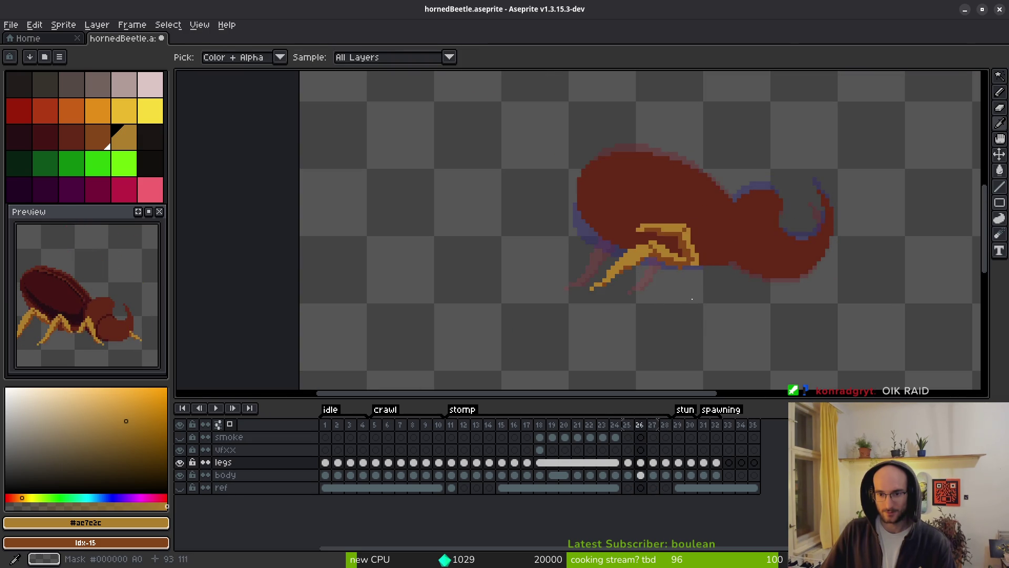
scroll(693, 284, up, 3)
key(Right)
key(Right)
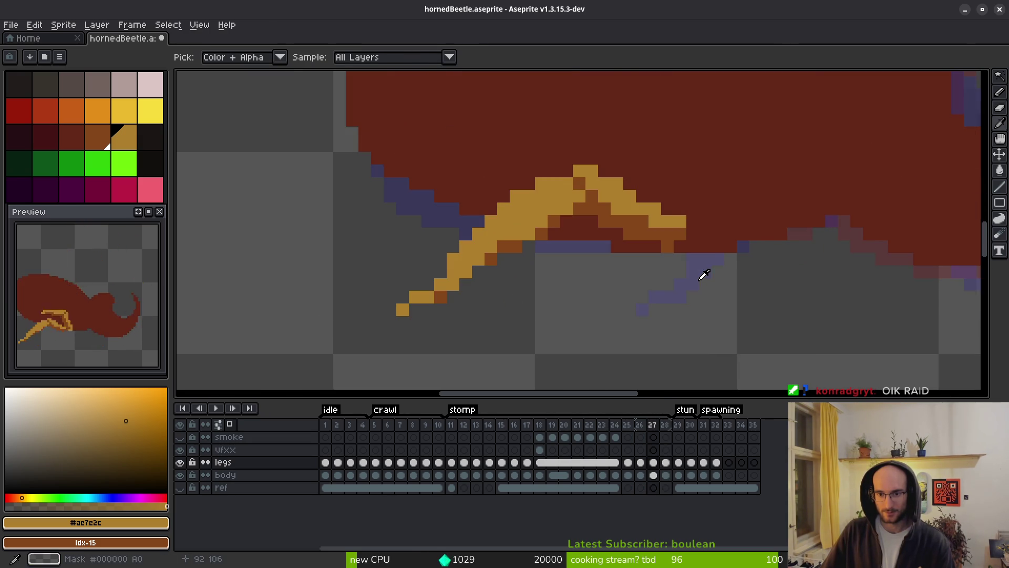
key(Left)
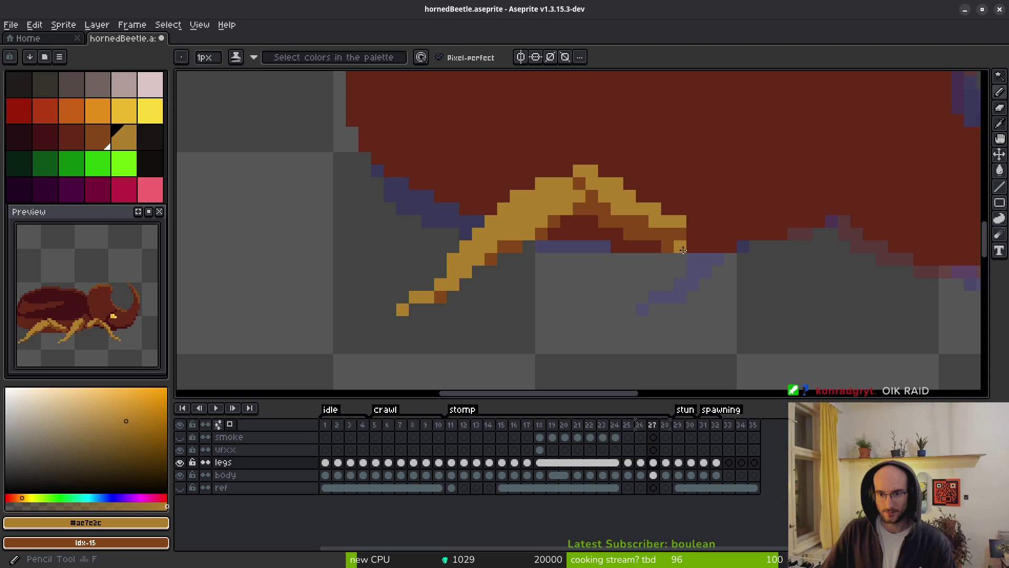
Pick dark brown #854619 and paint a golden leg pixel on frame 27
click(685, 233)
key(Right)
key(Left)
click(692, 234)
scroll(698, 258, down, 2)
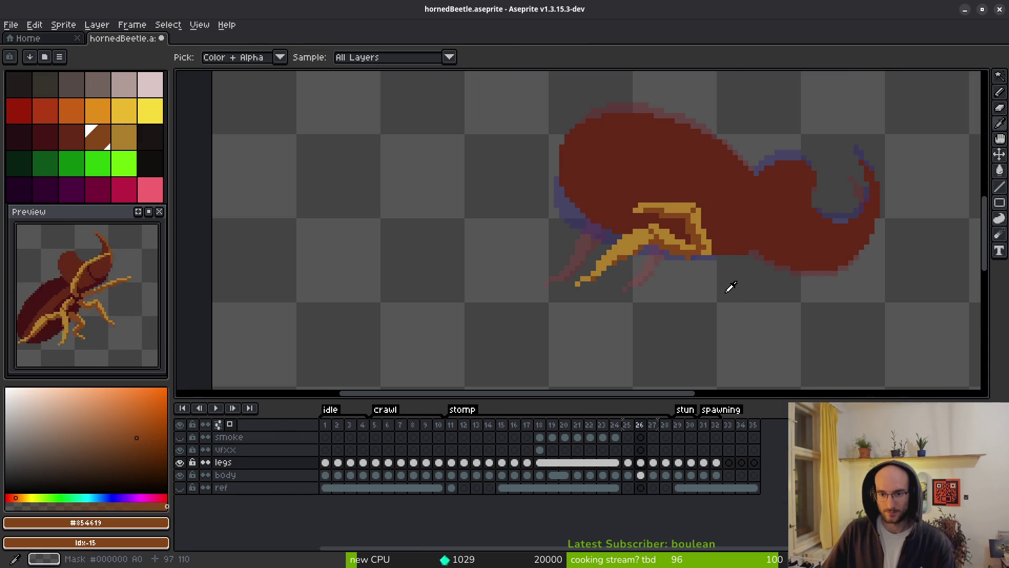
Compare frame 26's leg with frame 24
key(Left)
scroll(707, 257, up, 2)
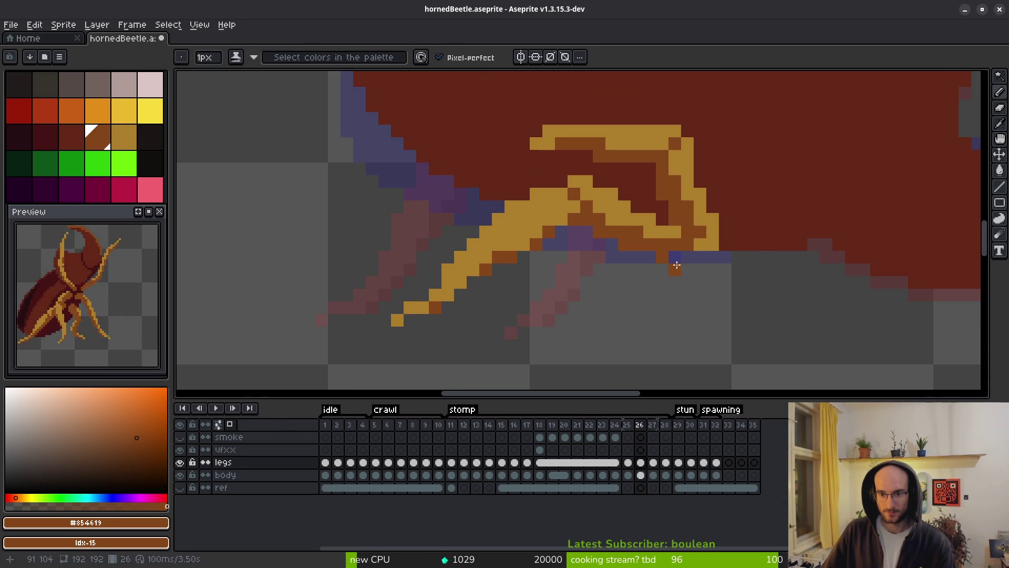
scroll(681, 257, down, 2)
key(Left)
key(Left)
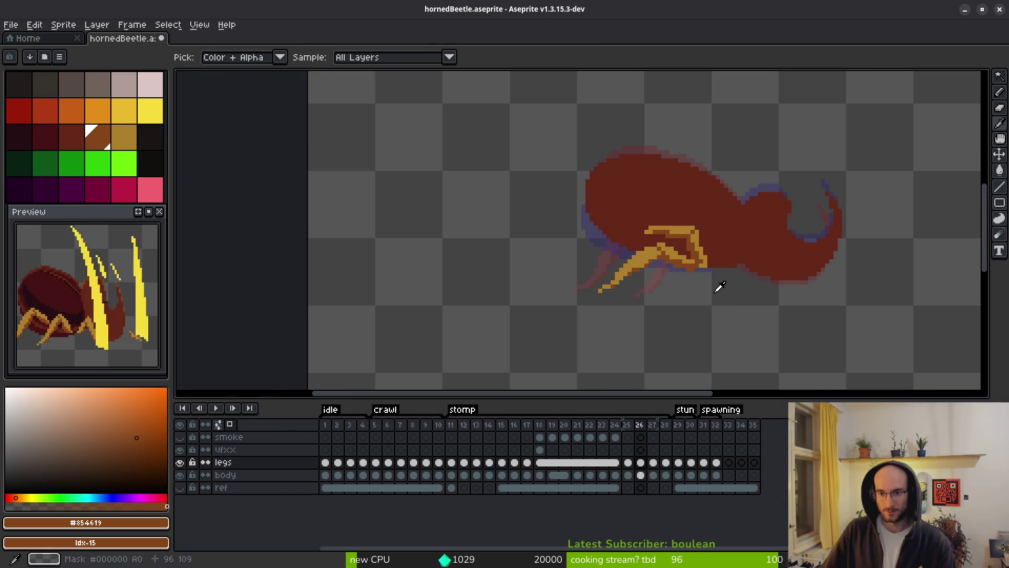
key(Right)
key(Right)
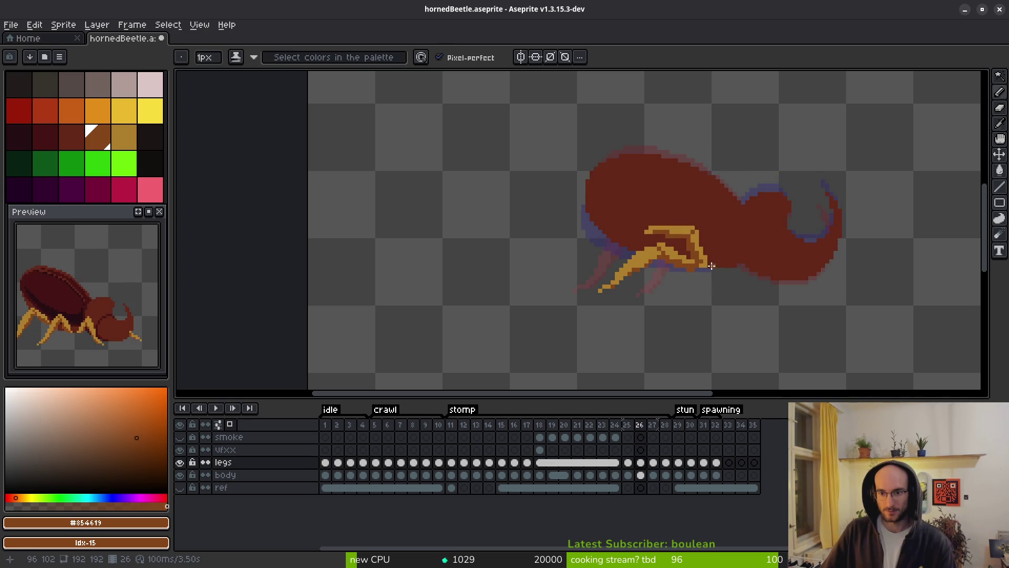
scroll(703, 261, up, 4)
Repaint golden pixels along frame 26's inner leg edge dark brown, then re-pick #ae7c2c
alt+click(699, 253)
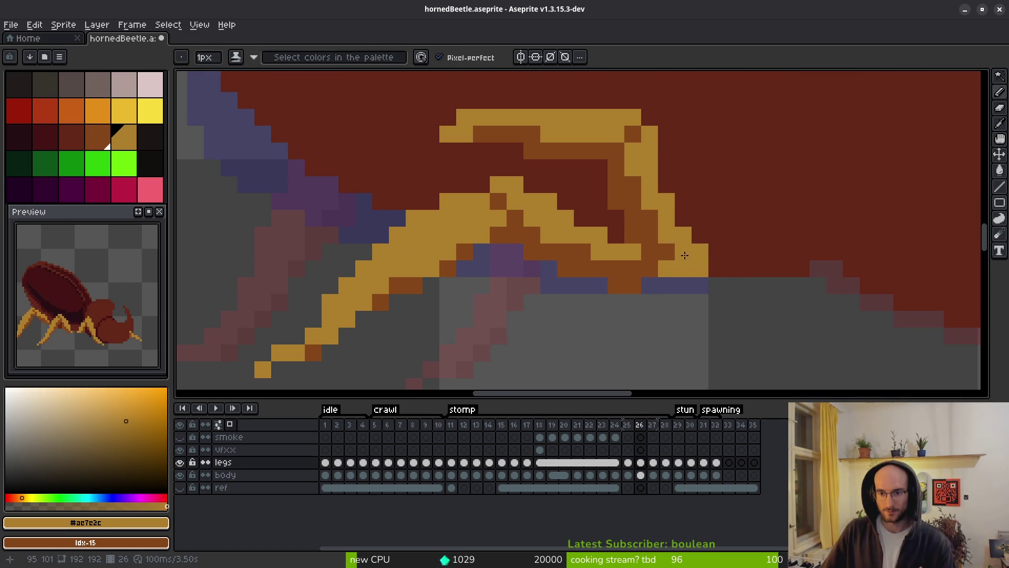
alt+click(666, 252)
click(666, 268)
click(683, 269)
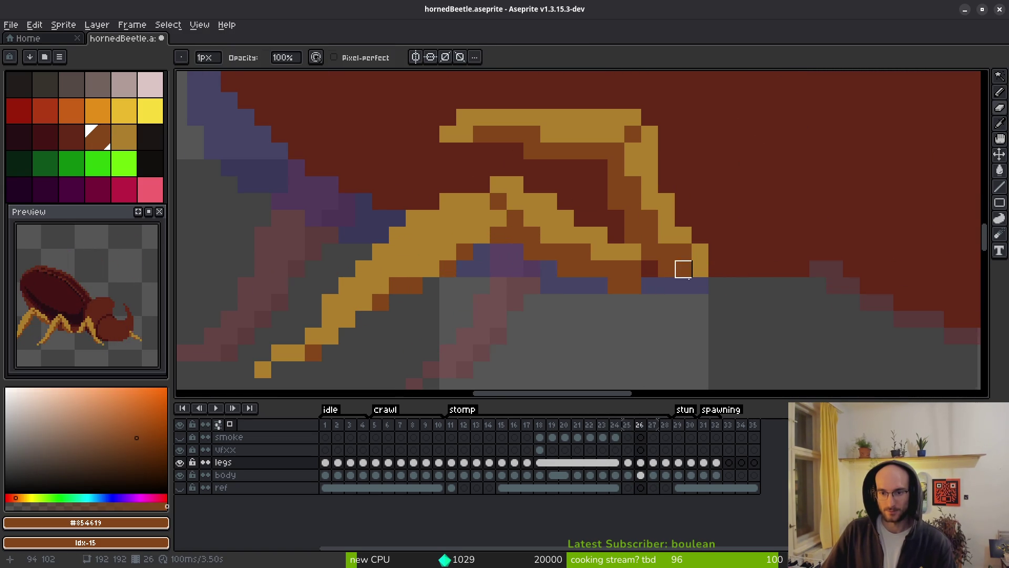
scroll(683, 268, down, 3)
scroll(680, 272, up, 3)
key(f)
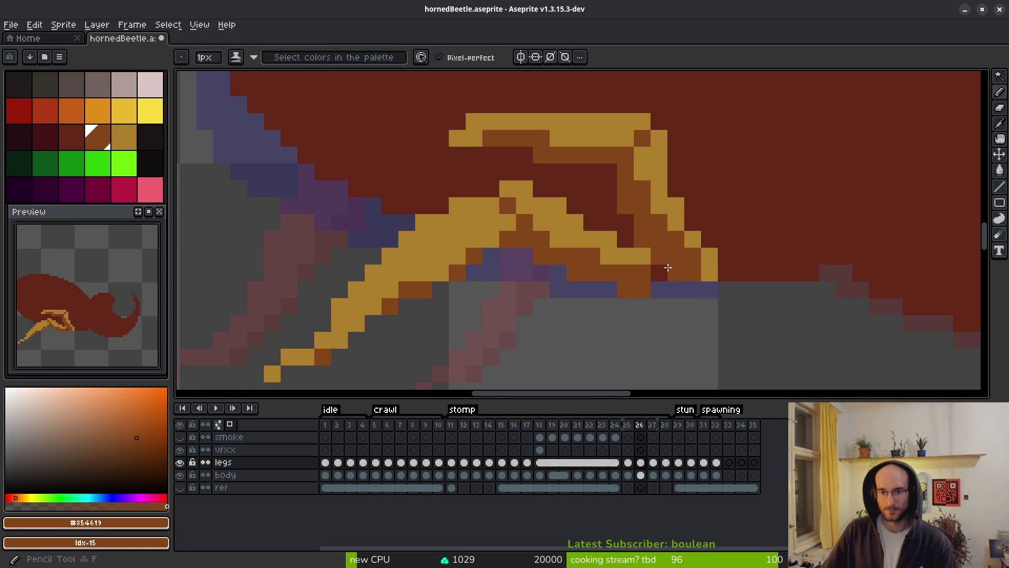
click(642, 171)
scroll(658, 218, down, 3)
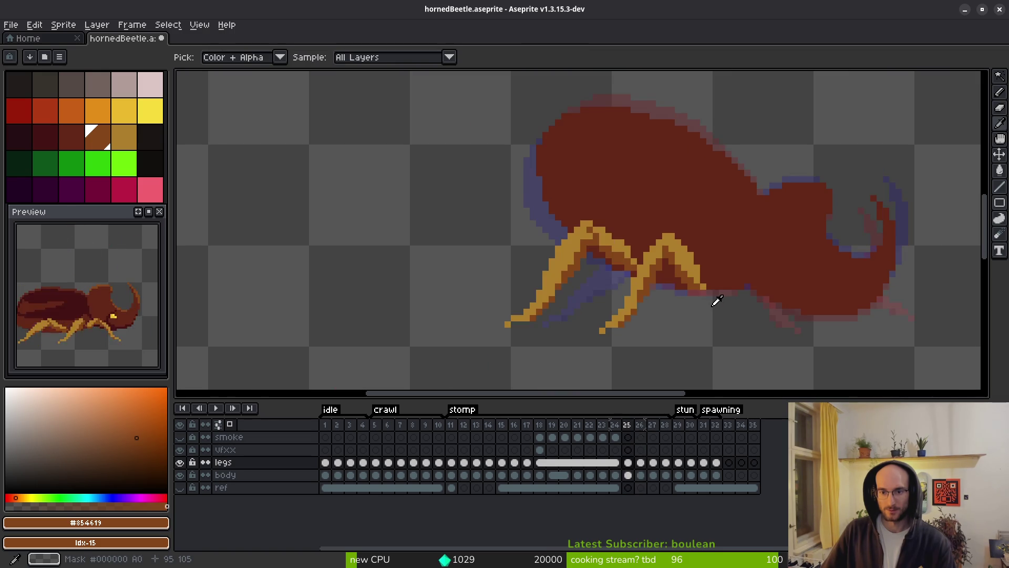
alt+click(709, 284)
scroll(699, 279, up, 3)
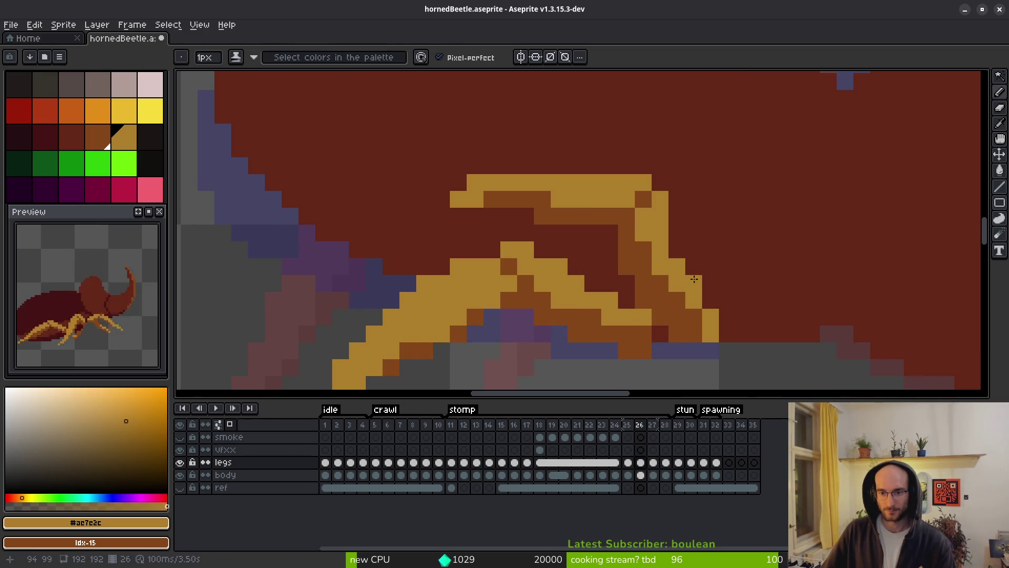
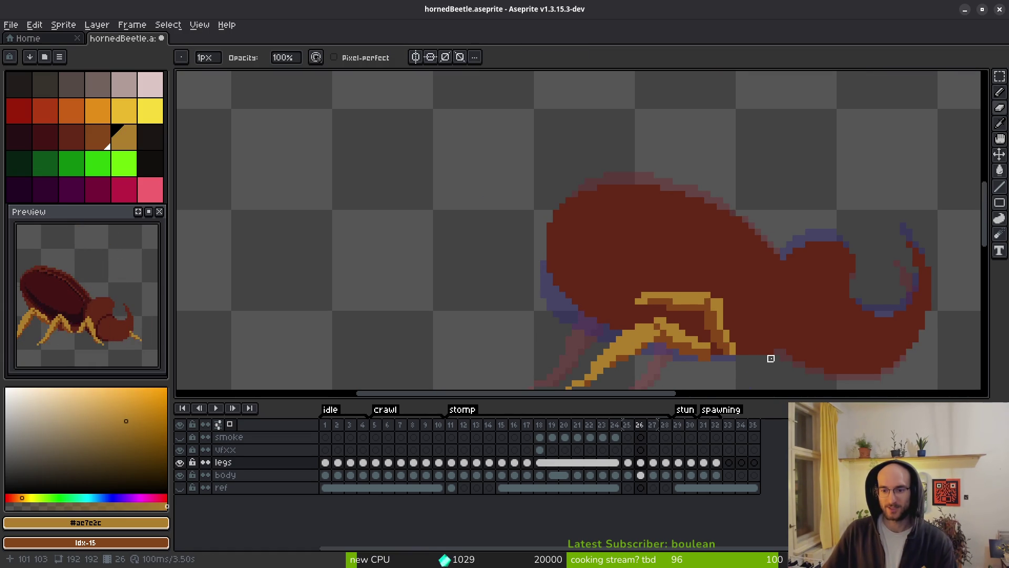
With the shading Pencil, add gold pixels to the leg outline and one brown pixel below the knee
scroll(752, 341, up, 3)
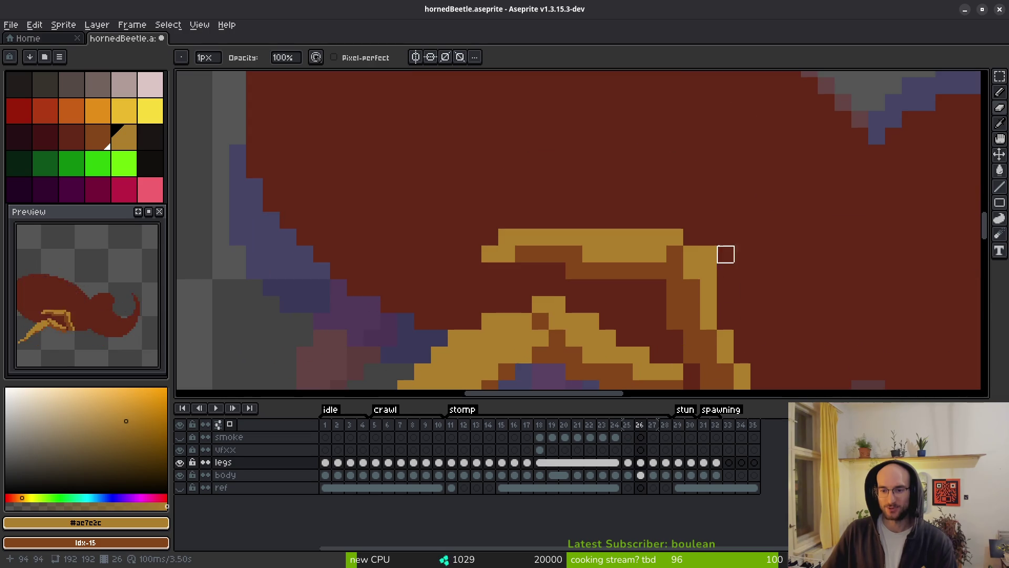
scroll(709, 254, left, 1)
key(b)
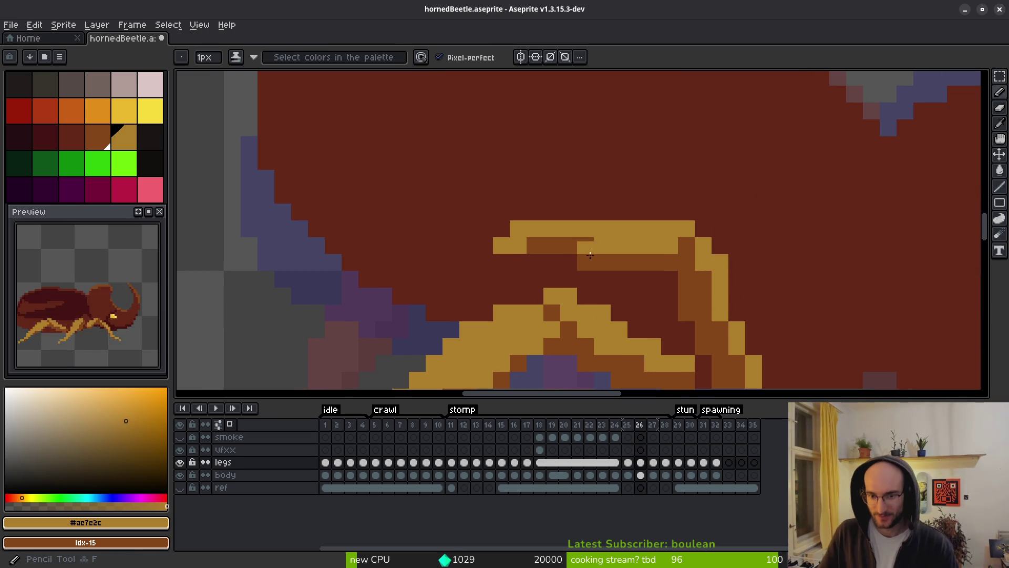
click(485, 262)
click(535, 263)
scroll(669, 321, down, 8)
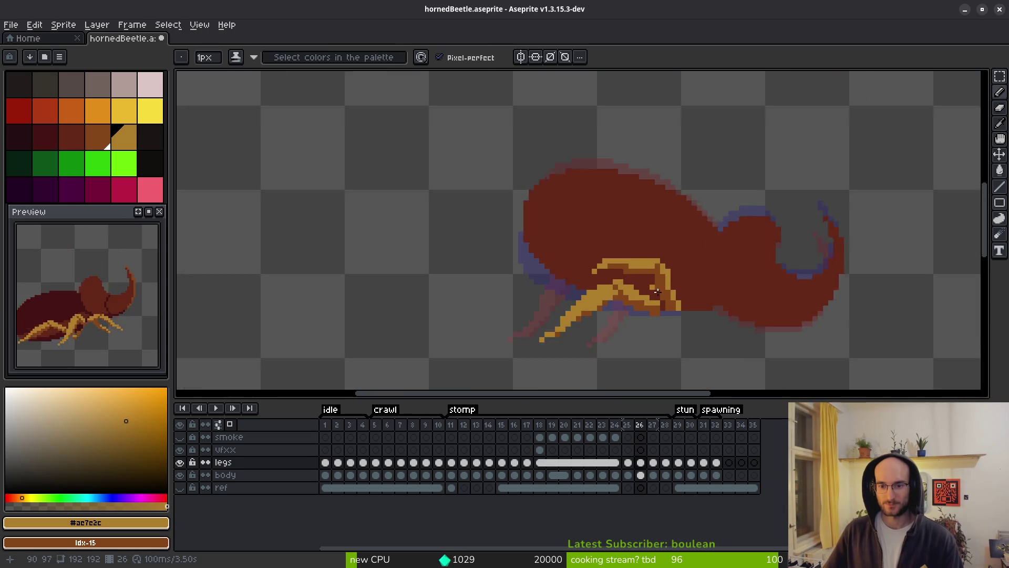
scroll(669, 320, up, 2)
scroll(669, 321, up, 2)
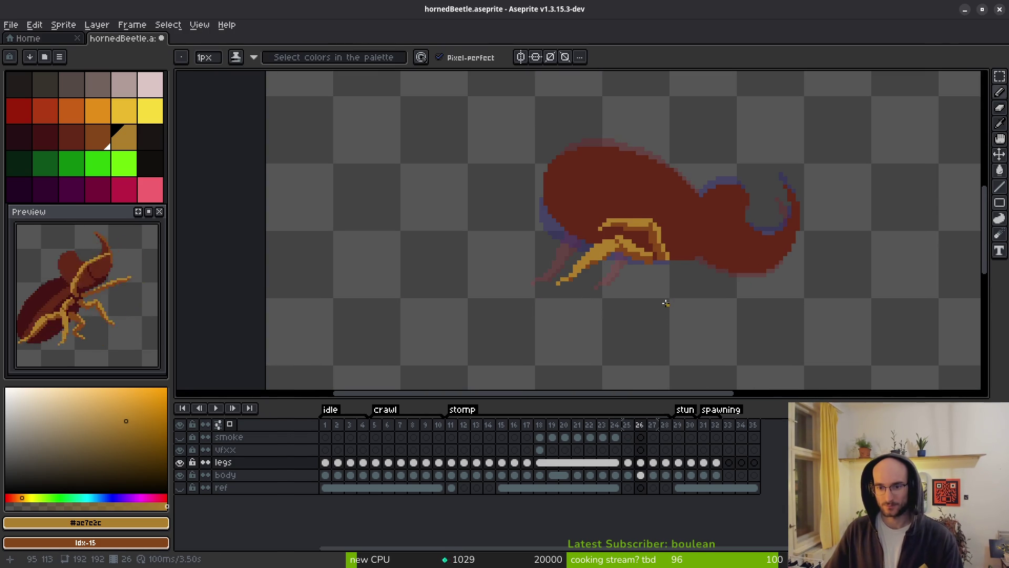
key(alt)
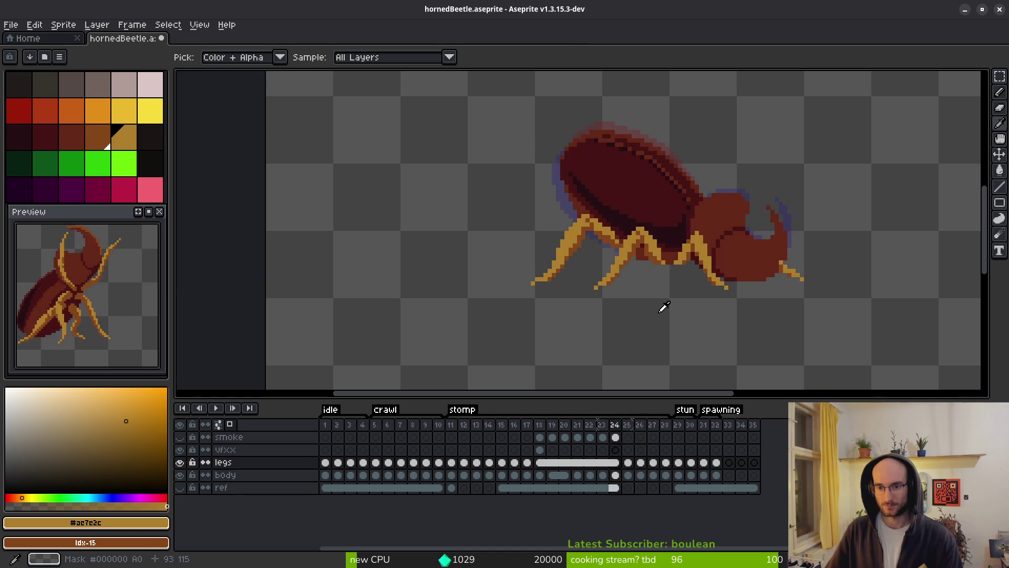
scroll(683, 299, up, 3)
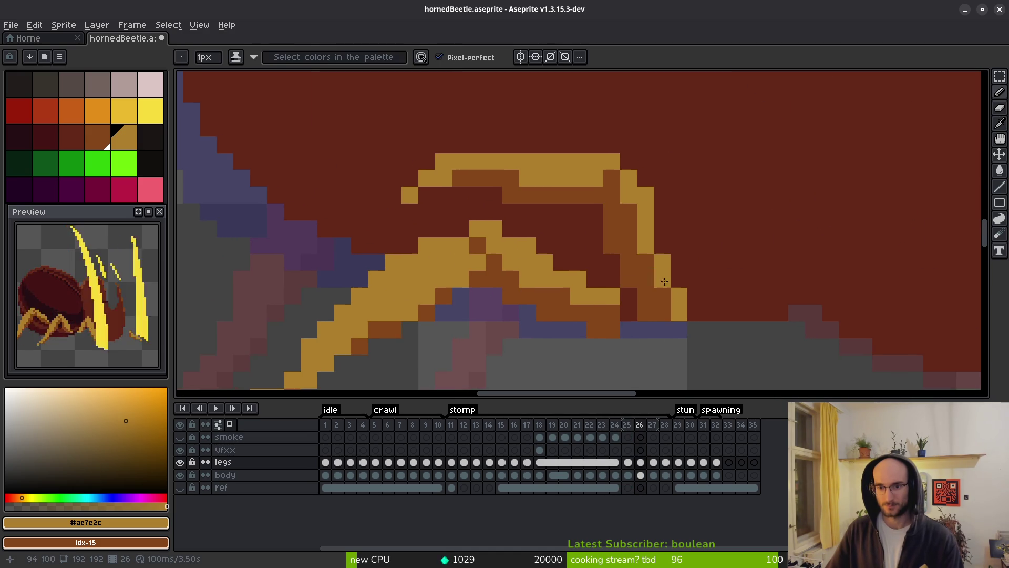
click(652, 268)
right_click(648, 278)
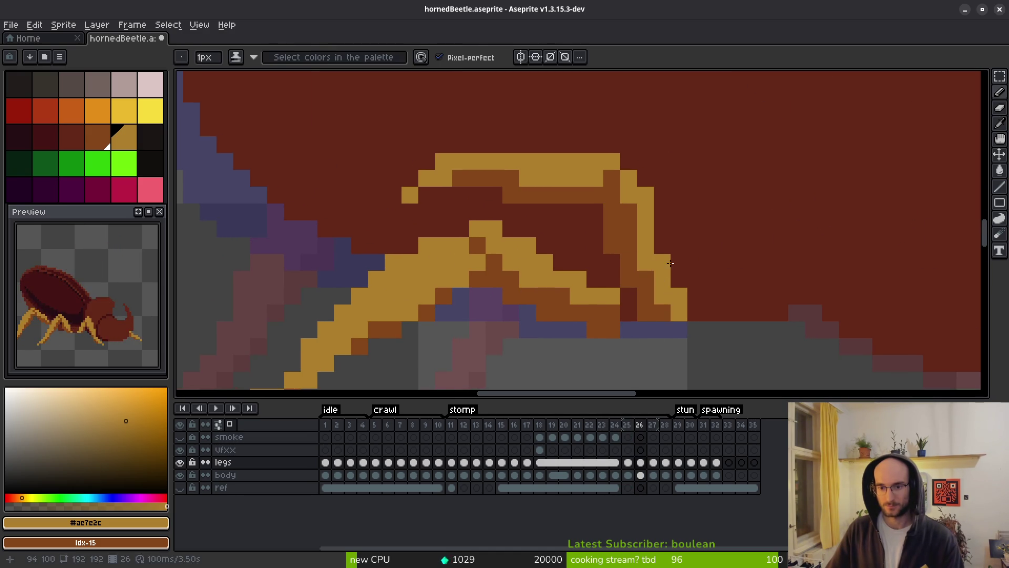
click(635, 291)
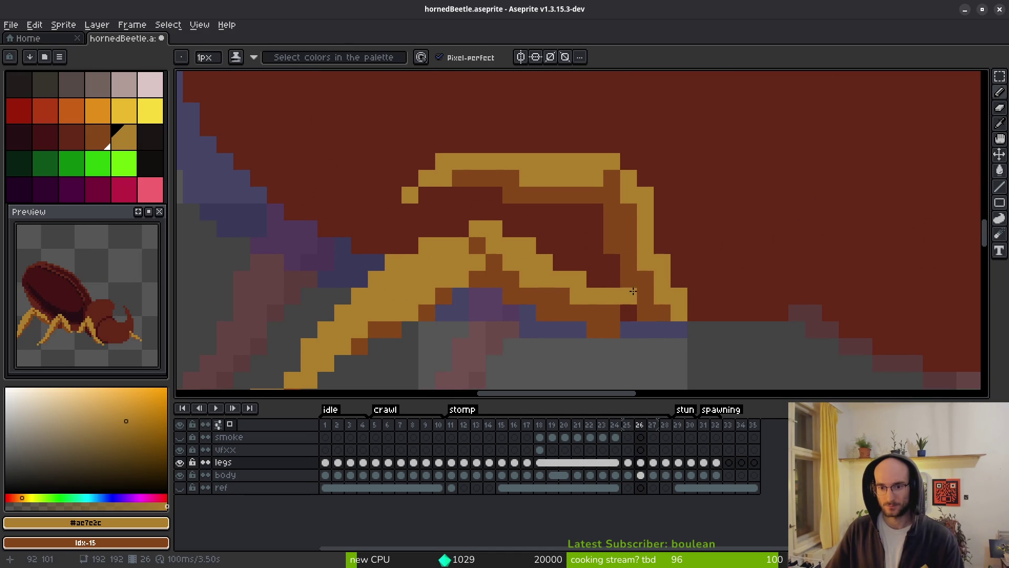
Extend the leg's top gold bar and right edge, darkening one top-bar pixel brown
key(e)
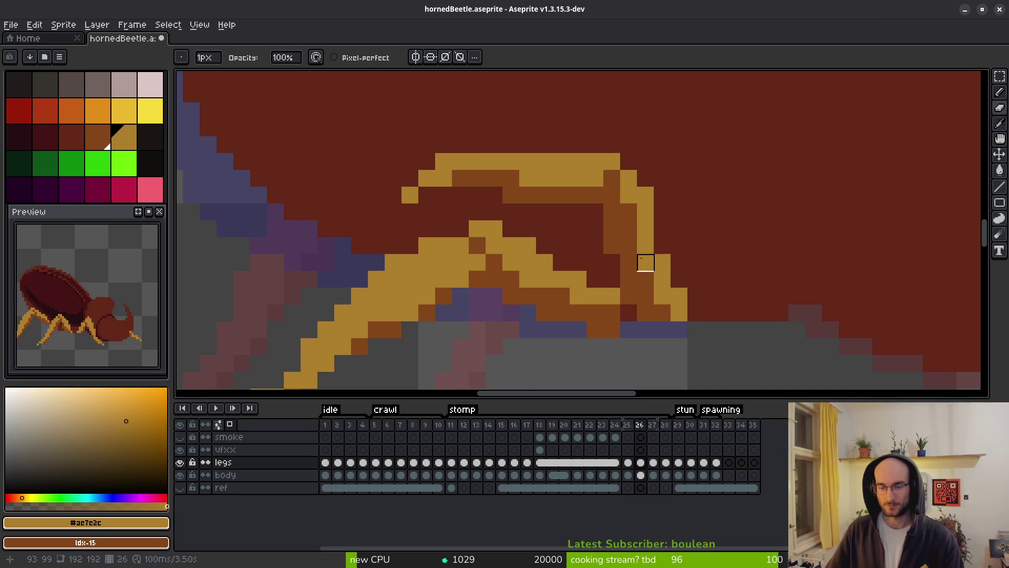
scroll(646, 246, down, 3)
scroll(678, 256, up, 2)
key(b)
click(635, 181)
click(647, 200)
click(622, 182)
right_click(623, 181)
Erase the old brown outline pixels and add gold pixels along the leg's right edge
key(e)
drag(609, 219, 610, 244)
key(b)
right_click(634, 207)
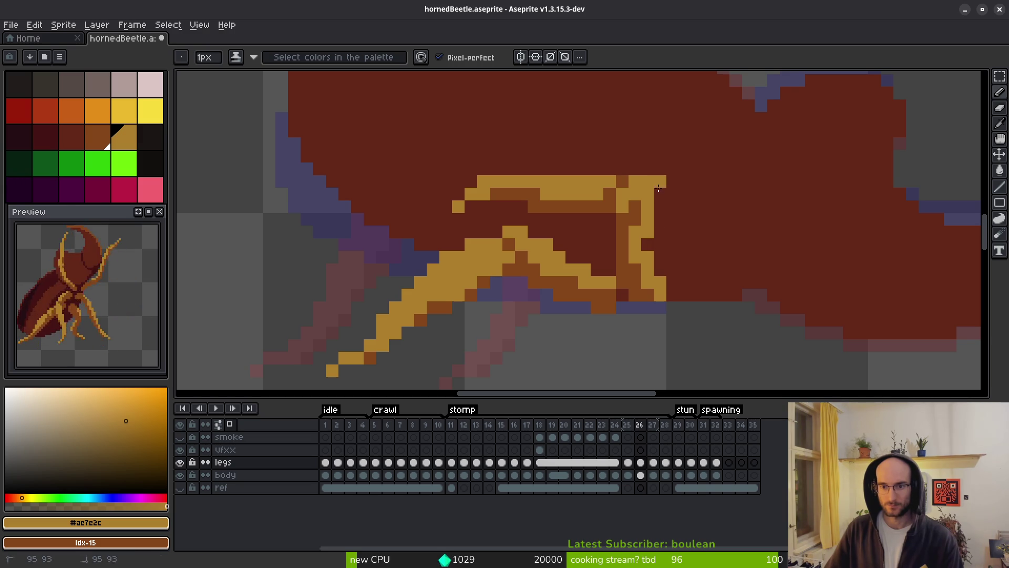
click(660, 206)
click(660, 219)
Remove a stray gold pixel and add gold and brown shading pixels near the knee
key(e)
click(647, 257)
key(b)
click(622, 244)
right_click(609, 244)
right_click(610, 257)
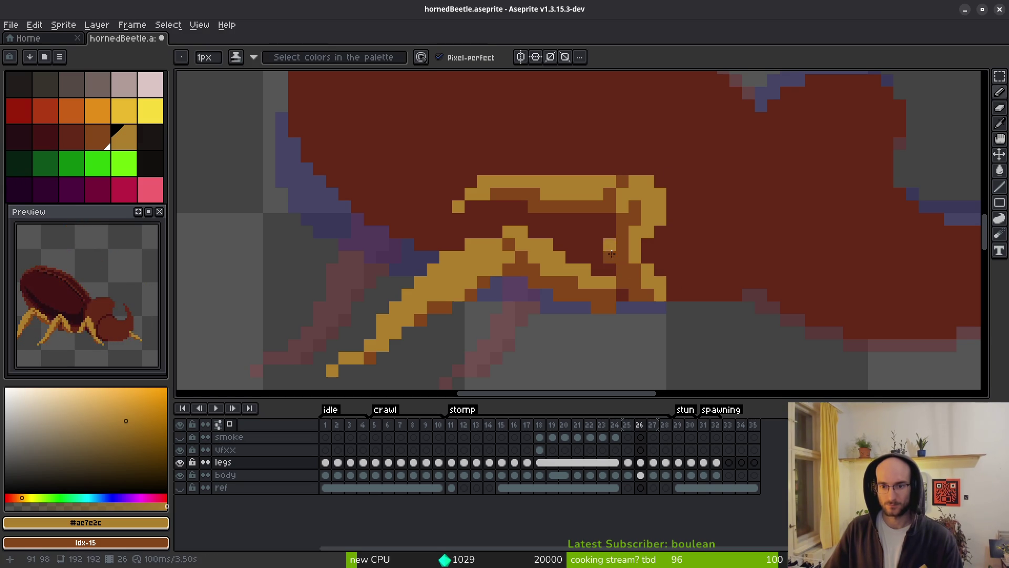
Paint brown pixels along the leg and turn one gold knee pixel brown
scroll(741, 269, down, 5)
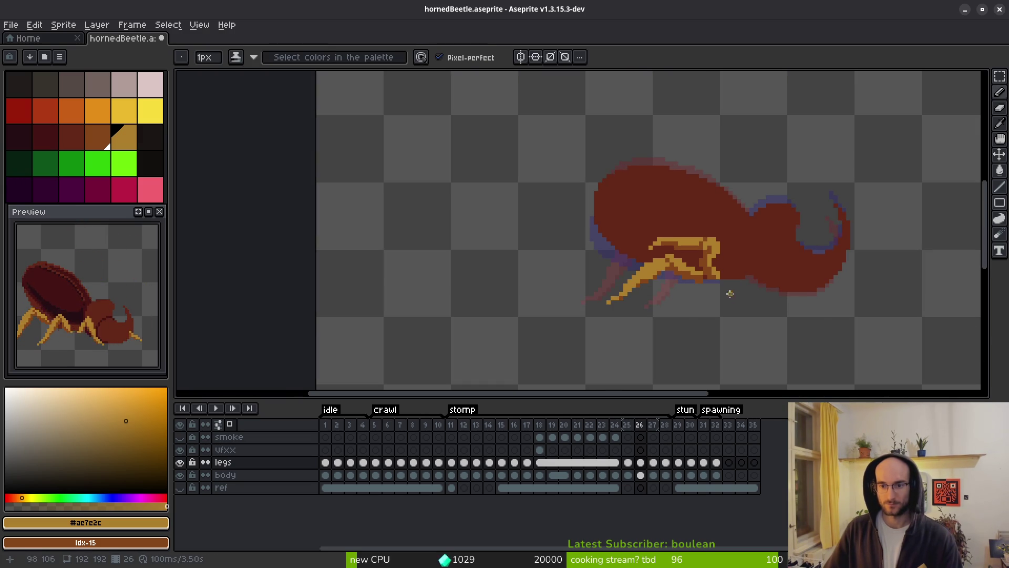
scroll(729, 295, down, 2)
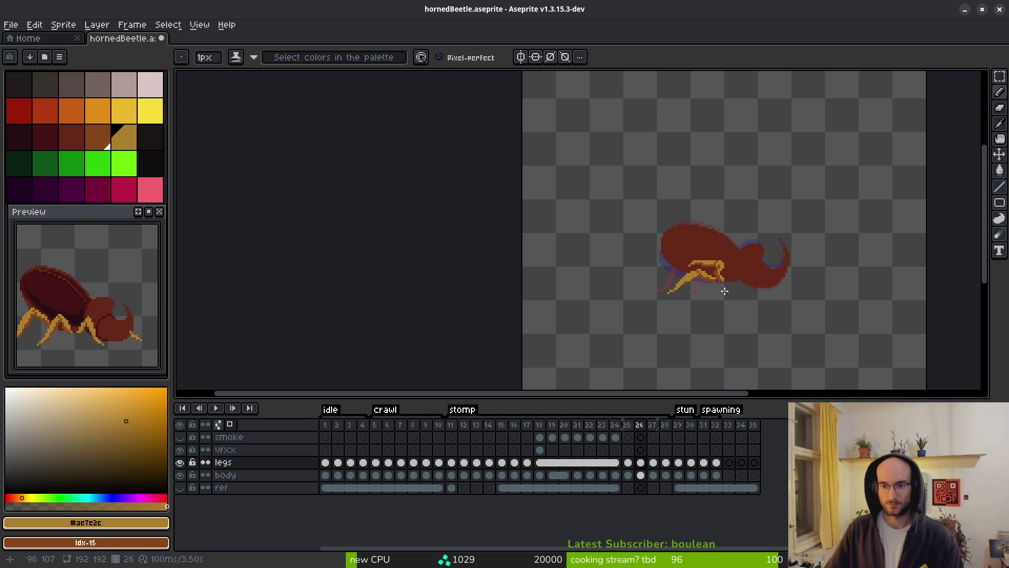
scroll(724, 291, up, 4)
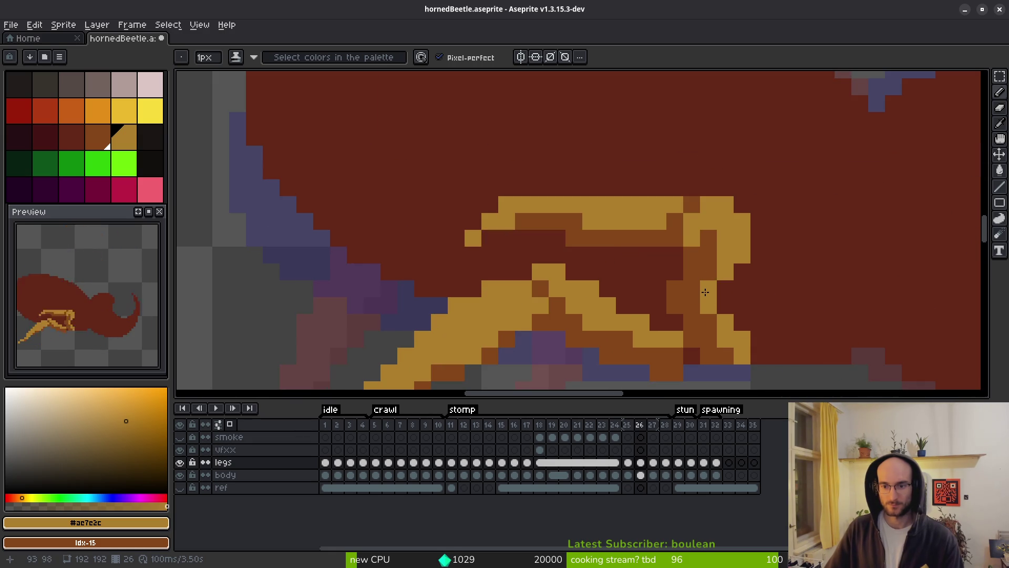
drag(709, 293, 678, 316)
scroll(763, 308, down, 4)
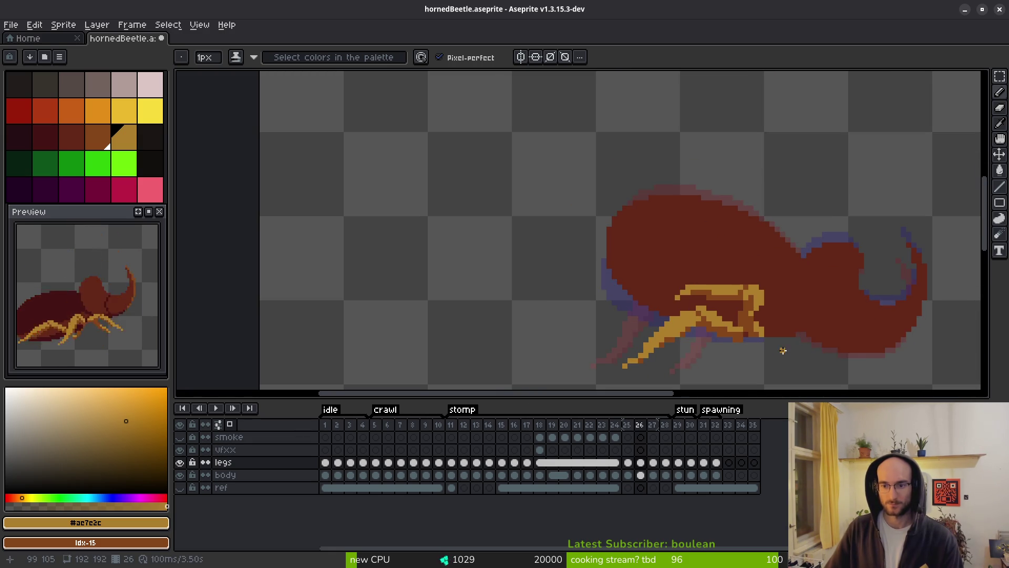
scroll(773, 349, up, 5)
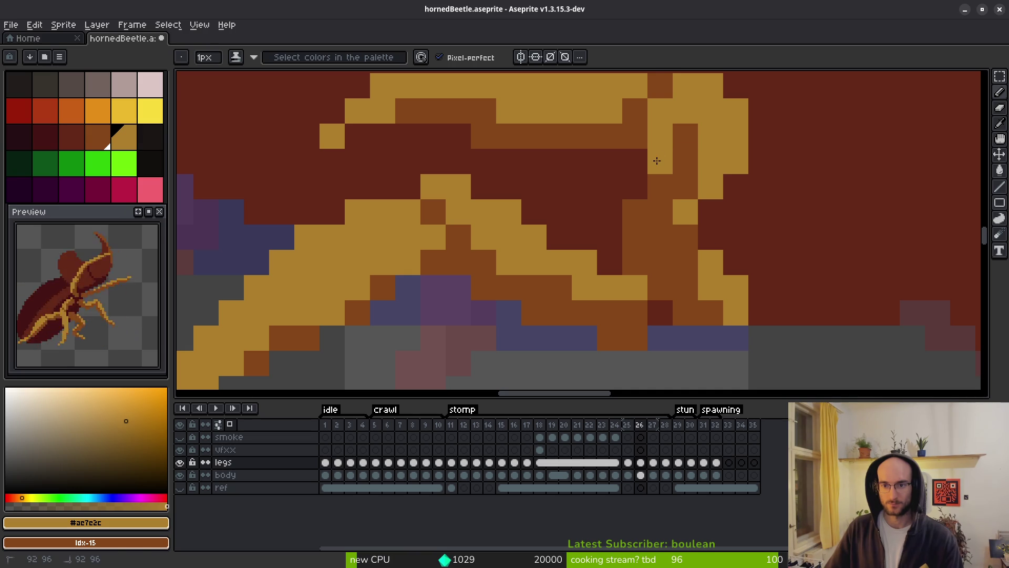
right_click(710, 111)
scroll(715, 158, down, 4)
scroll(708, 146, up, 4)
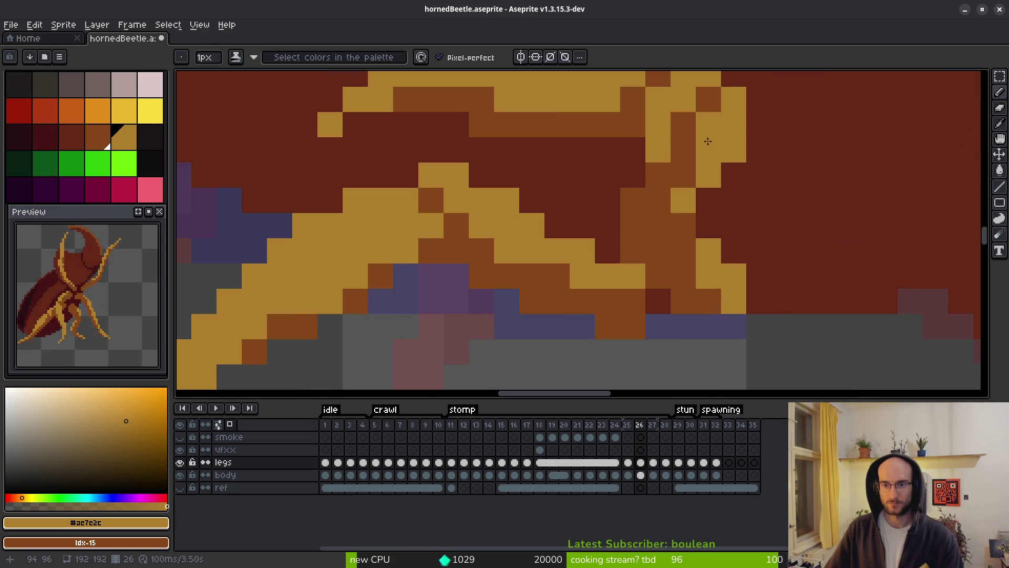
Shade the knee's right-side pixels brown and turn the lower-left brown pixels gold
drag(708, 118, 683, 198)
right_click(679, 199)
right_click(679, 225)
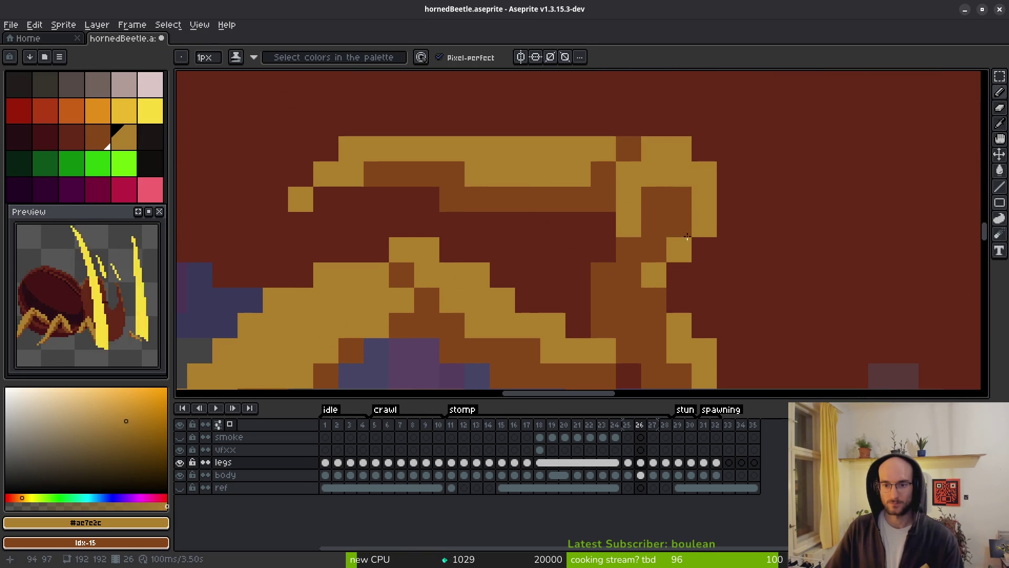
right_click(686, 239)
right_click(704, 224)
right_click(654, 274)
click(629, 249)
click(593, 269)
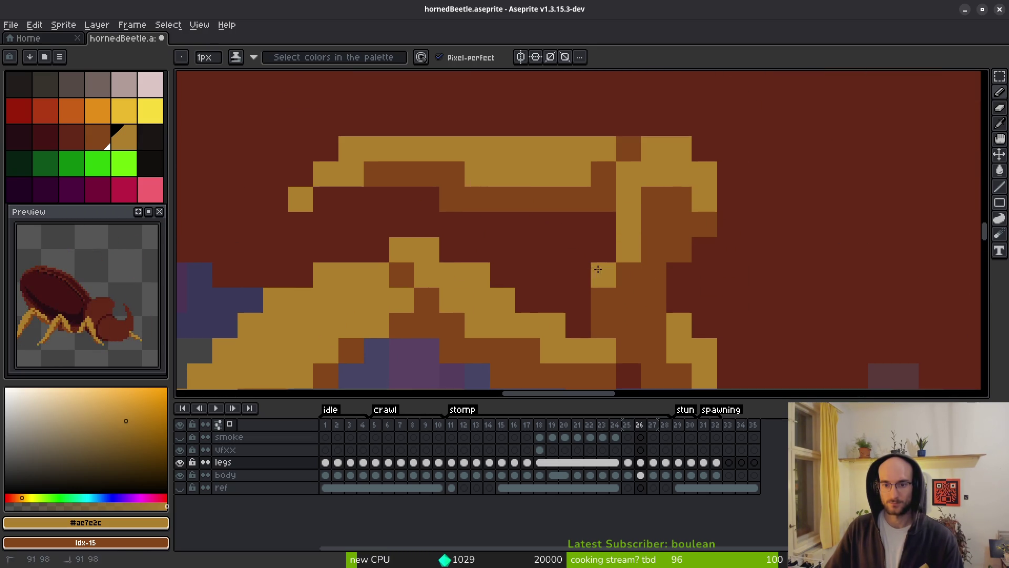
Swap several knee pixels between gold and brown and add a gold pixel beside the leg
scroll(666, 208, down, 2)
scroll(631, 142, up, 2)
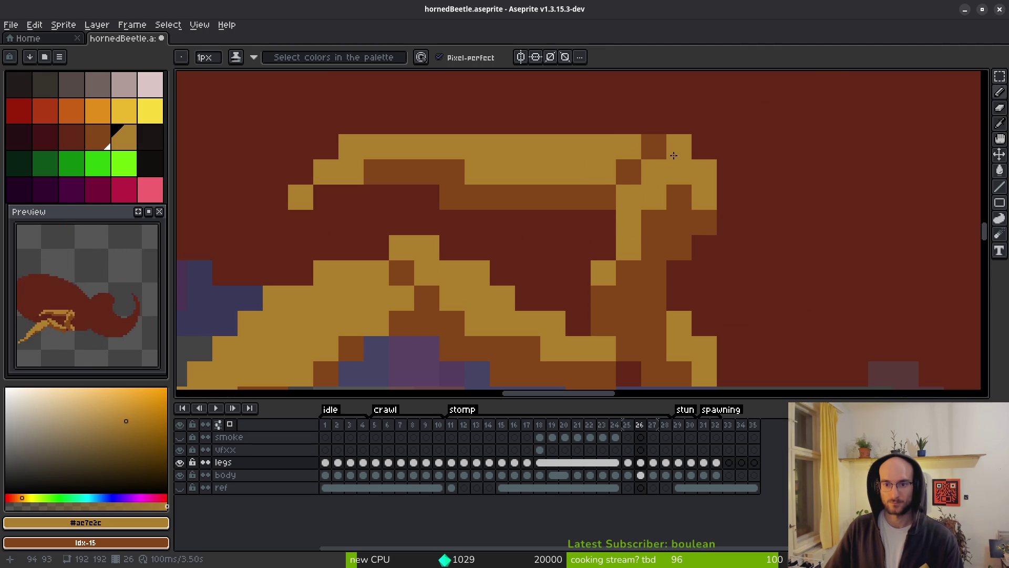
right_click(628, 199)
click(630, 180)
right_click(654, 172)
click(653, 147)
scroll(701, 267, down, 5)
scroll(640, 238, up, 5)
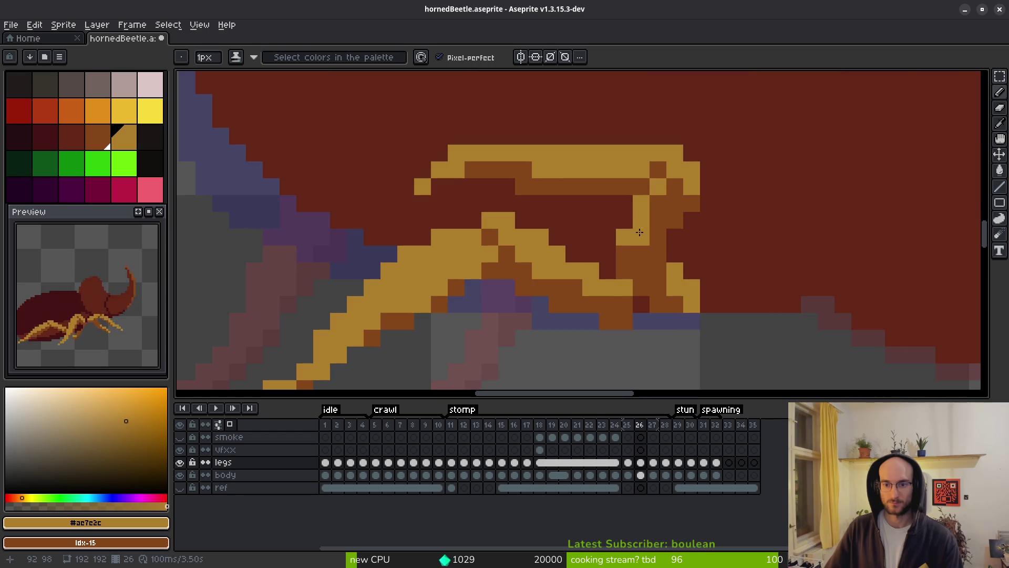
click(710, 224)
right_click(690, 194)
click(694, 218)
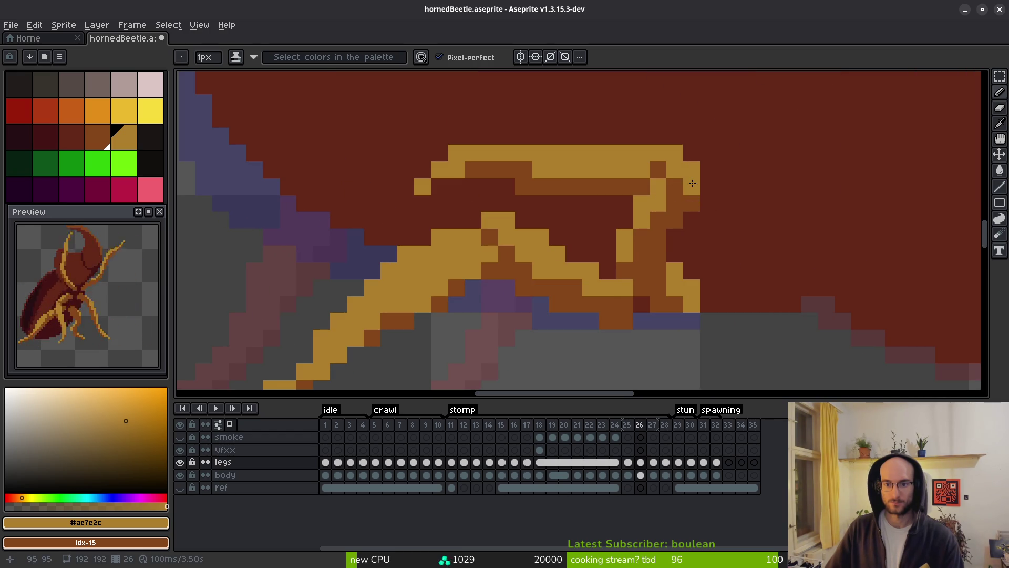
Turn three gold leg pixels brown, undoing a misplaced gold pixel
scroll(692, 183, down, 4)
scroll(714, 258, up, 4)
click(728, 262)
key(ctrl+z)
right_click(695, 245)
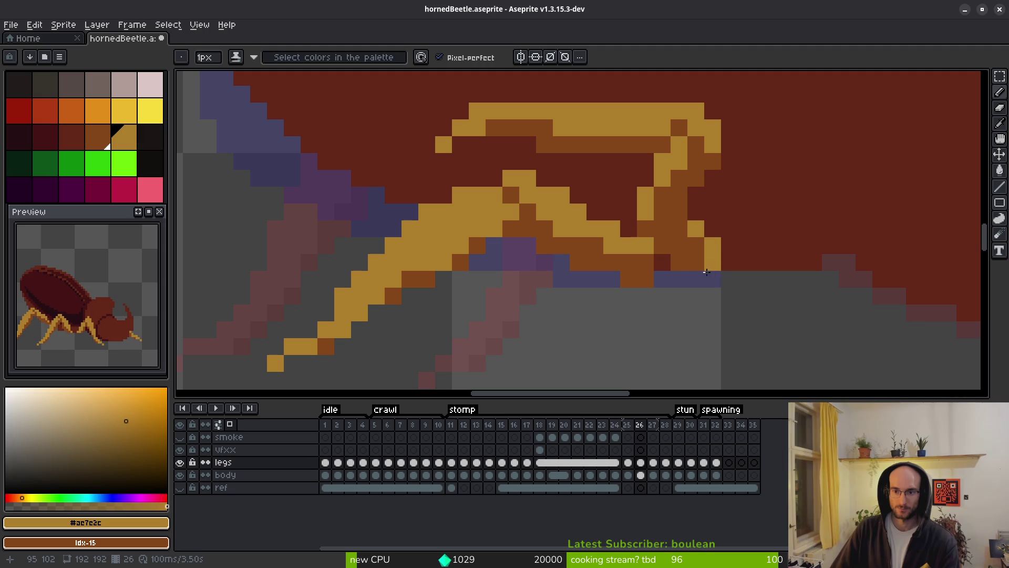
right_click(714, 265)
scroll(767, 271, down, 4)
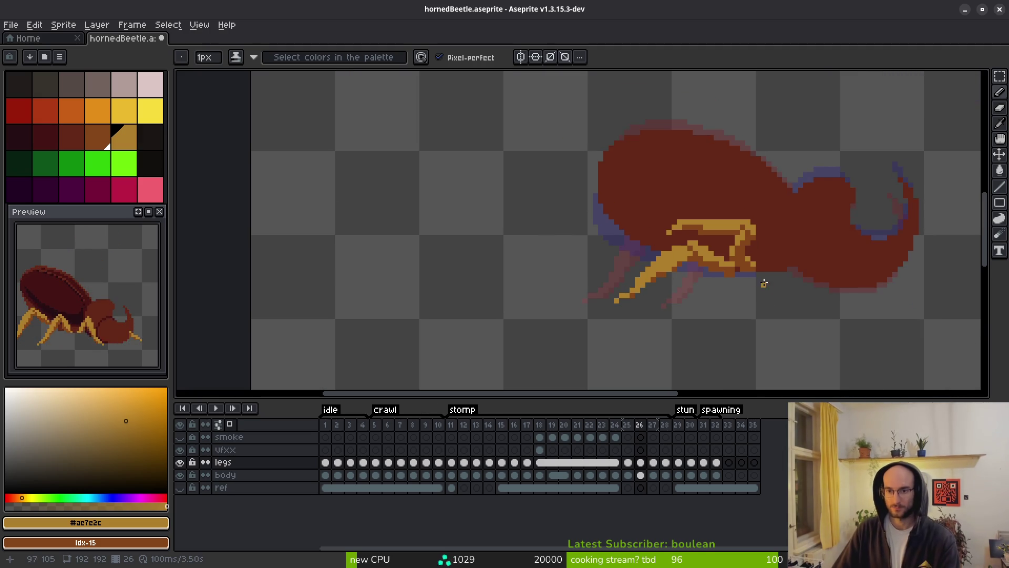
scroll(761, 286, up, 4)
right_click(732, 267)
scroll(732, 268, down, 4)
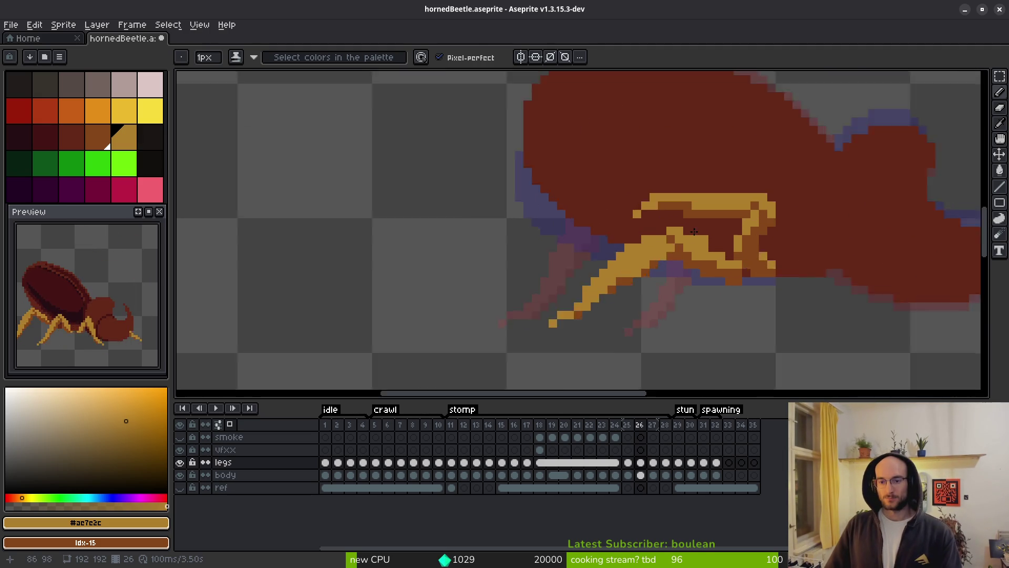
scroll(694, 172, up, 4)
Darken one leg pixel and add a gold one, undoing a stray pixel and an accidental erase
right_click(694, 172)
click(675, 192)
scroll(726, 225, down, 4)
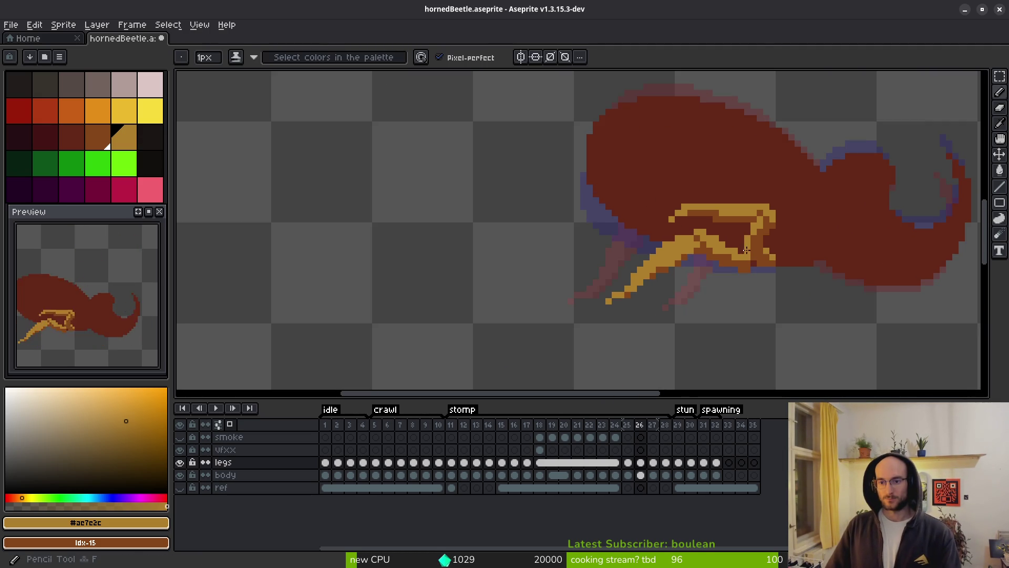
scroll(720, 217, up, 4)
click(720, 217)
key(ctrl+z)
key(e)
click(644, 192)
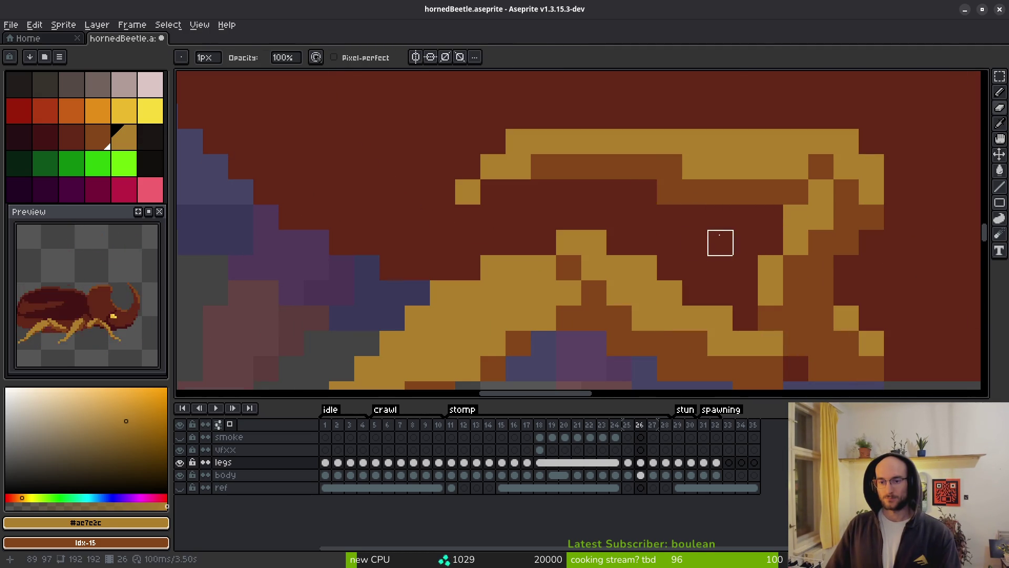
scroll(720, 244, down, 2)
key(ctrl+z)
Move the selected gold leg arc up one pixel, then recolour two arc pixels dark red and brown
key(m)
scroll(678, 174, up, 2)
drag(697, 167, 515, 271)
key(Up)
key(Return)
key(b)
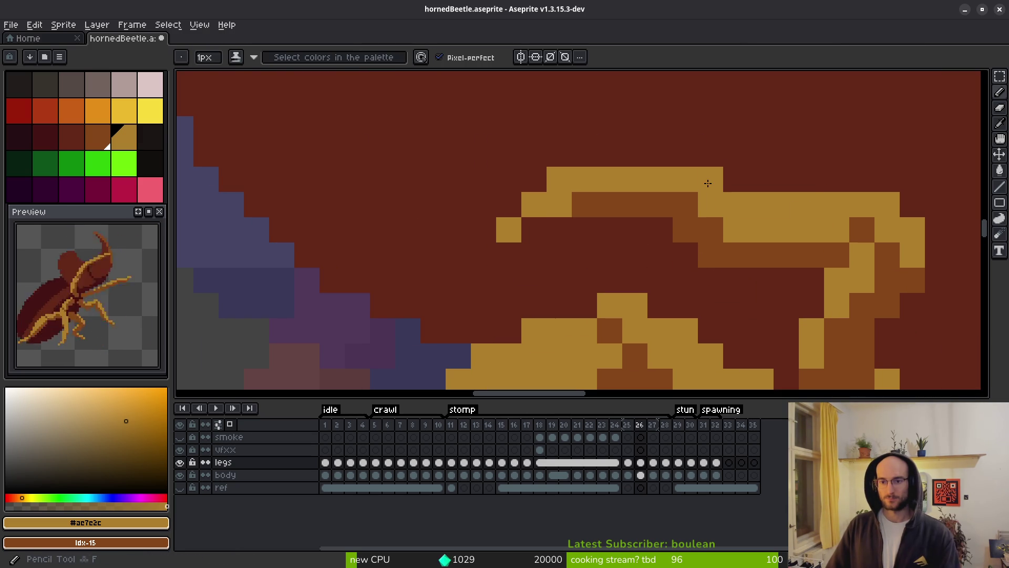
click(711, 255)
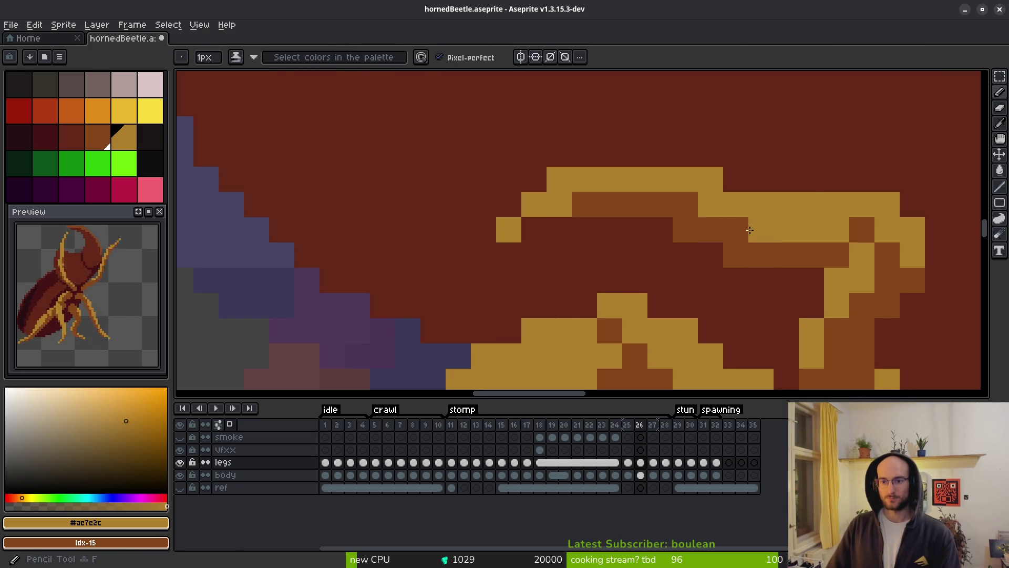
right_click(761, 230)
Select and then drop the upper leg arc, and place a gold pixel on it
scroll(812, 253, down, 3)
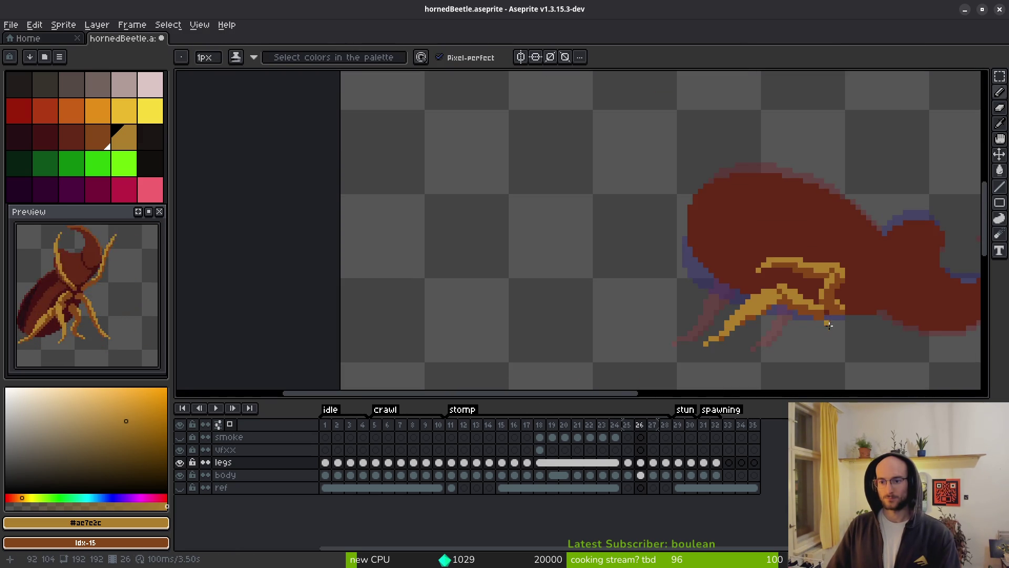
scroll(775, 234, up, 1)
scroll(775, 235, up, 2)
key(m)
drag(577, 223, 746, 315)
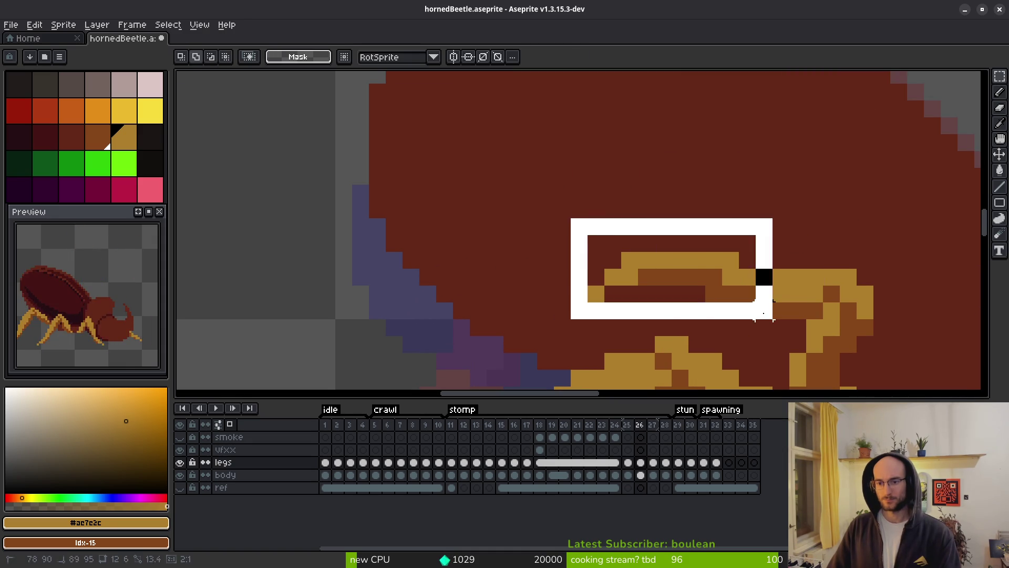
click(748, 294)
key(b)
click(795, 326)
Compare with frame 25, then select the frame 26 leg arc and deselect it
scroll(795, 326, down, 4)
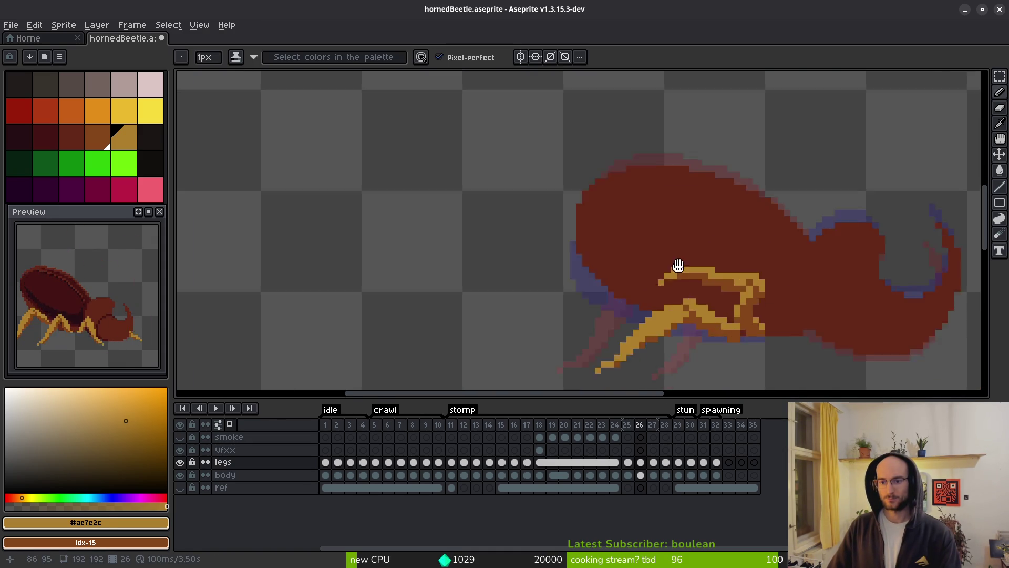
key(Left)
key(alt)
key(Right)
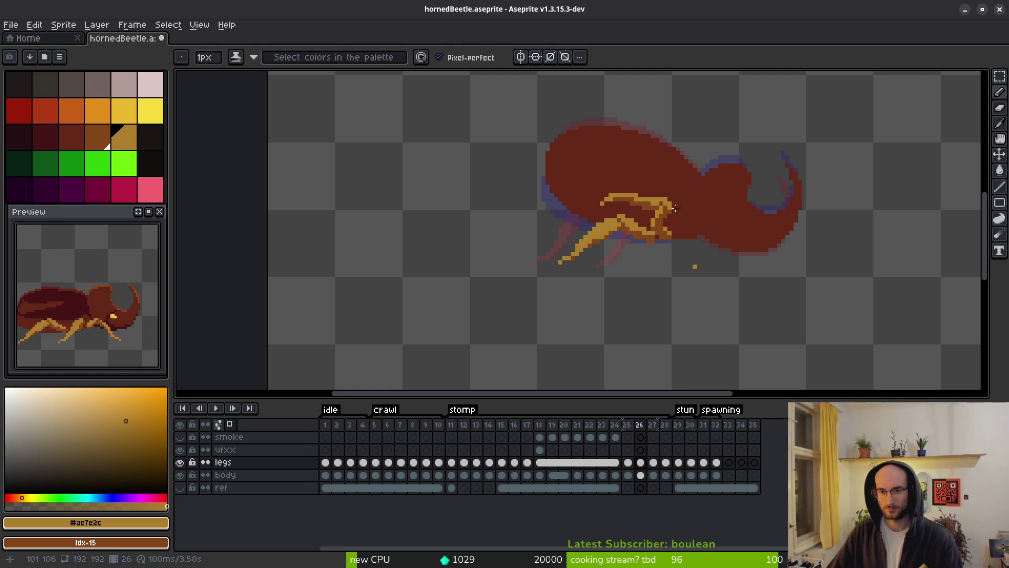
scroll(678, 262, up, 3)
key(m)
drag(539, 168, 651, 251)
drag(500, 153, 664, 244)
key(ctrl+d)
key(b)
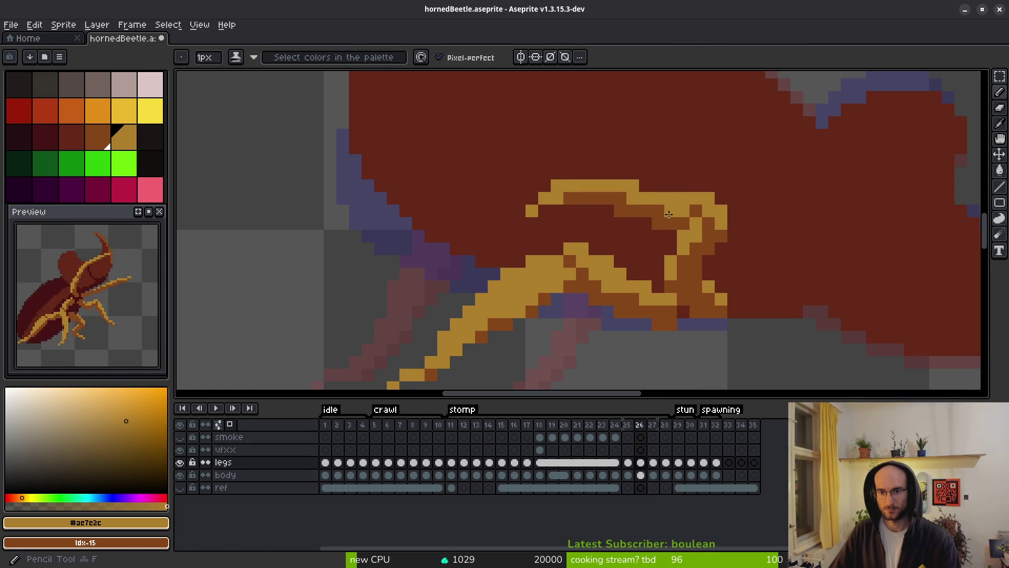
Flip between frames 25 and 26 to check the reworked leg pose
scroll(711, 265, down, 3)
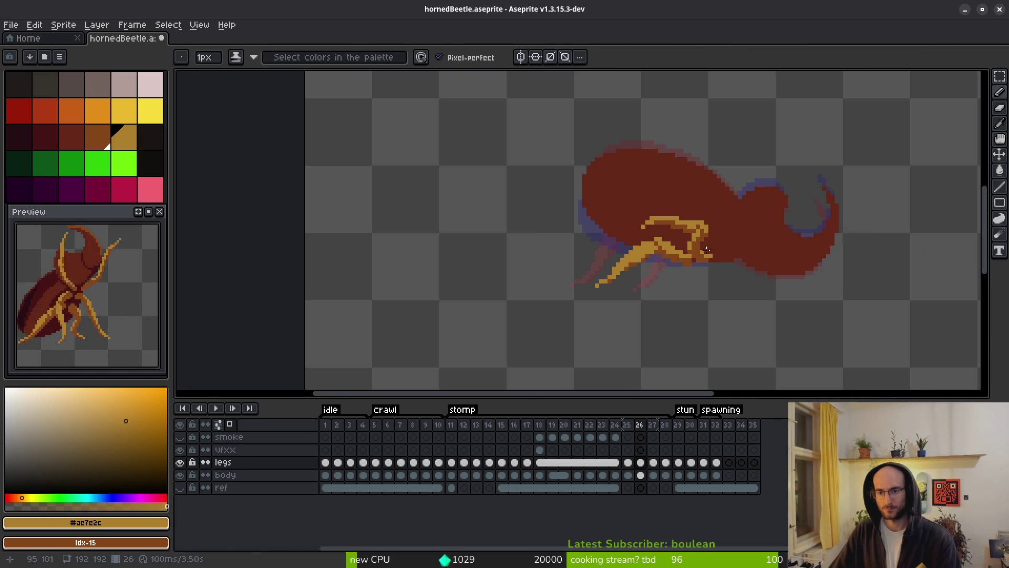
scroll(699, 247, up, 2)
scroll(670, 215, down, 3)
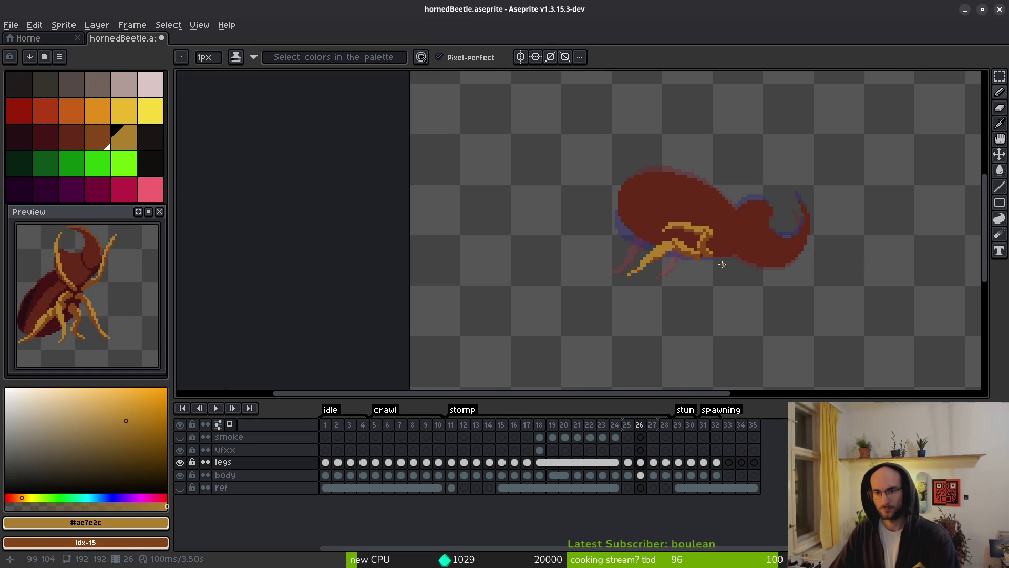
scroll(720, 263, down, 1)
key(Left)
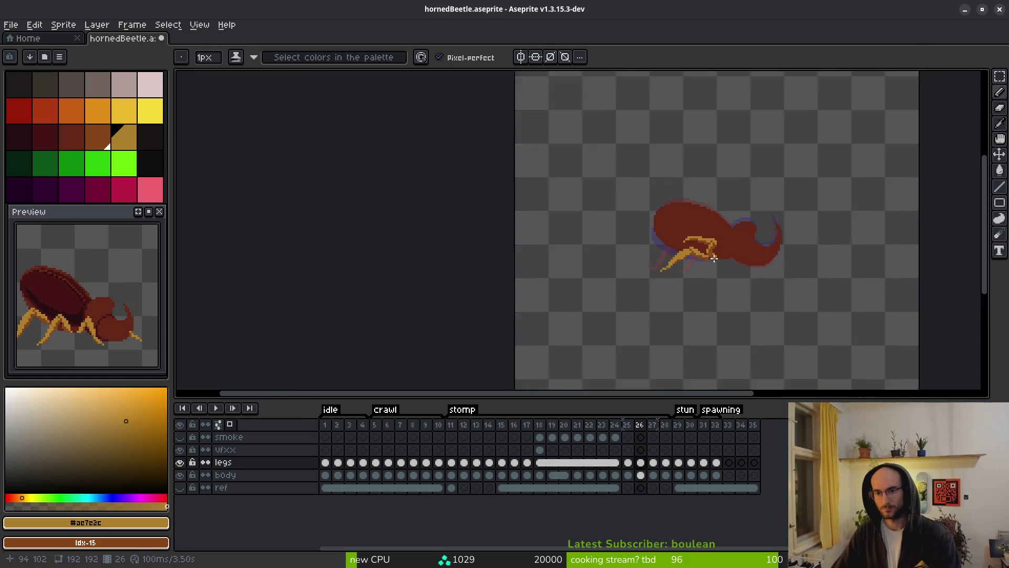
scroll(733, 264, up, 1)
key(alt)
key(Left)
key(Right)
key(Right)
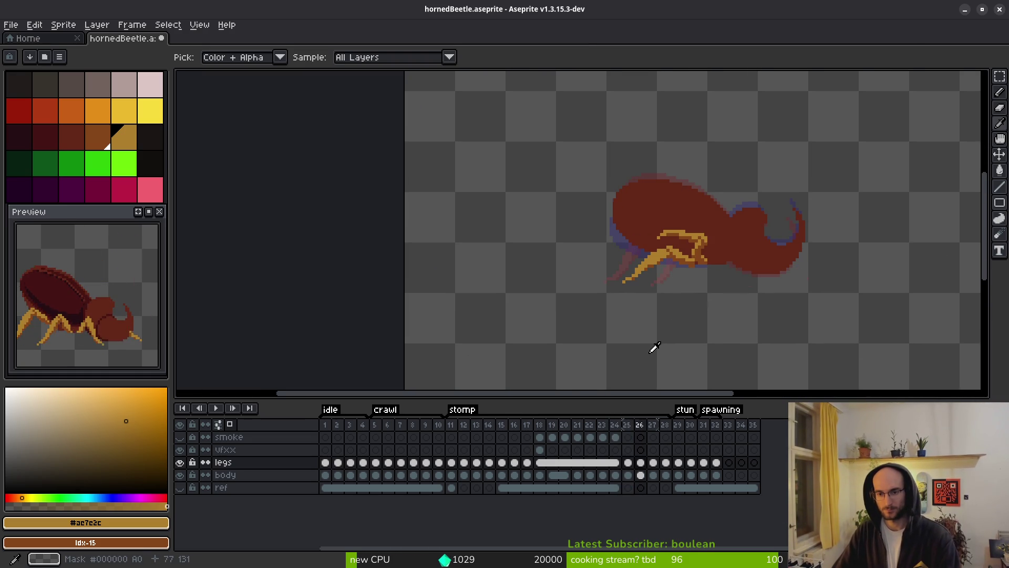
On frame 25, erase the old diagonal front leg with a 2-pixel eraser
key(Left)
key(Right)
key(Left)
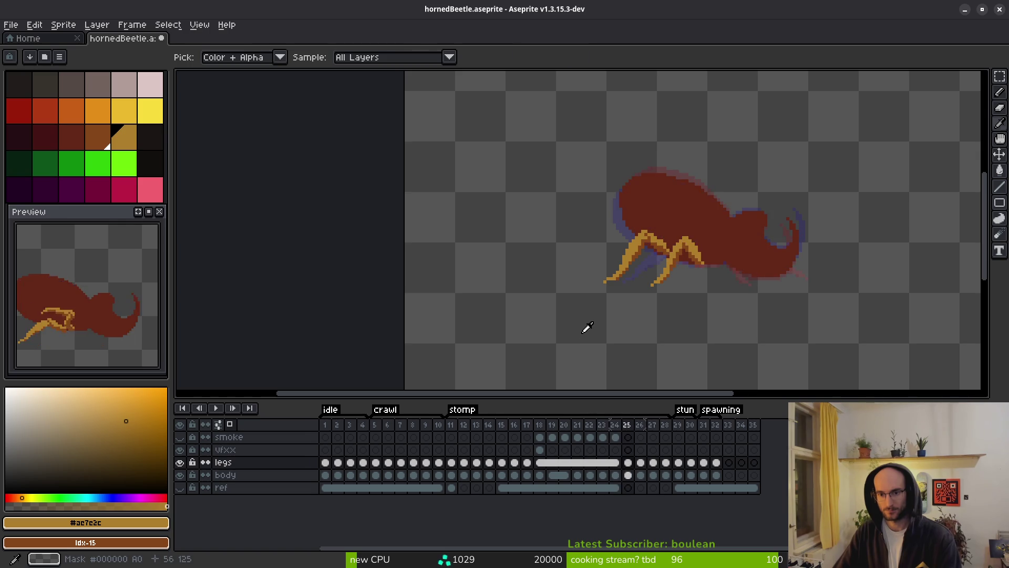
scroll(660, 266, up, 1)
scroll(704, 259, up, 3)
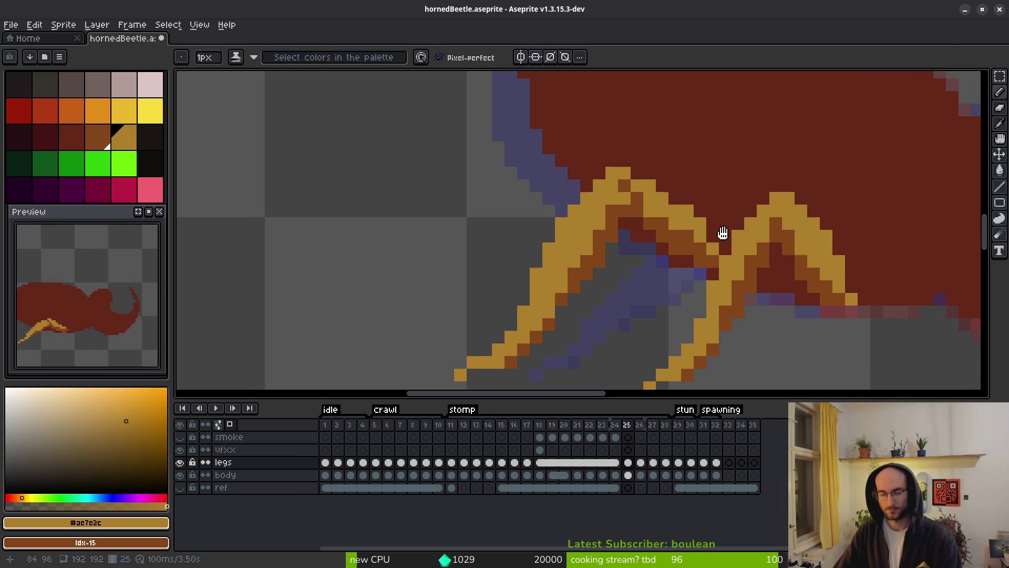
key(e)
drag(701, 245, 674, 206)
key(plus)
mouse_move(625, 219)
mouse_down()
mouse_move(700, 227)
mouse_move(574, 254)
mouse_move(459, 367)
mouse_move(562, 257)
mouse_up()
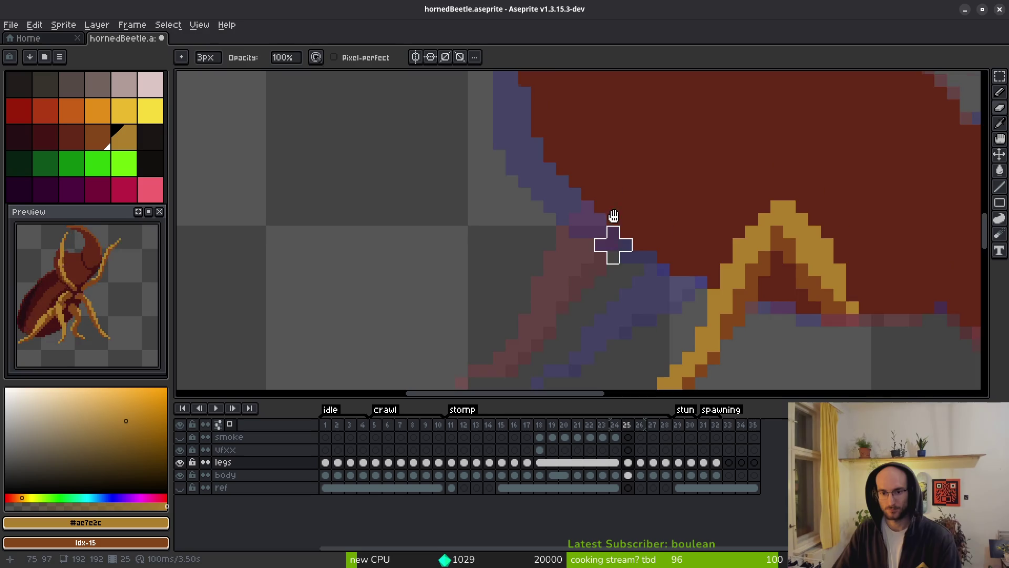
Redraw the front leg in the sampled gold as a raised, bent leg reaching forward
key(i)
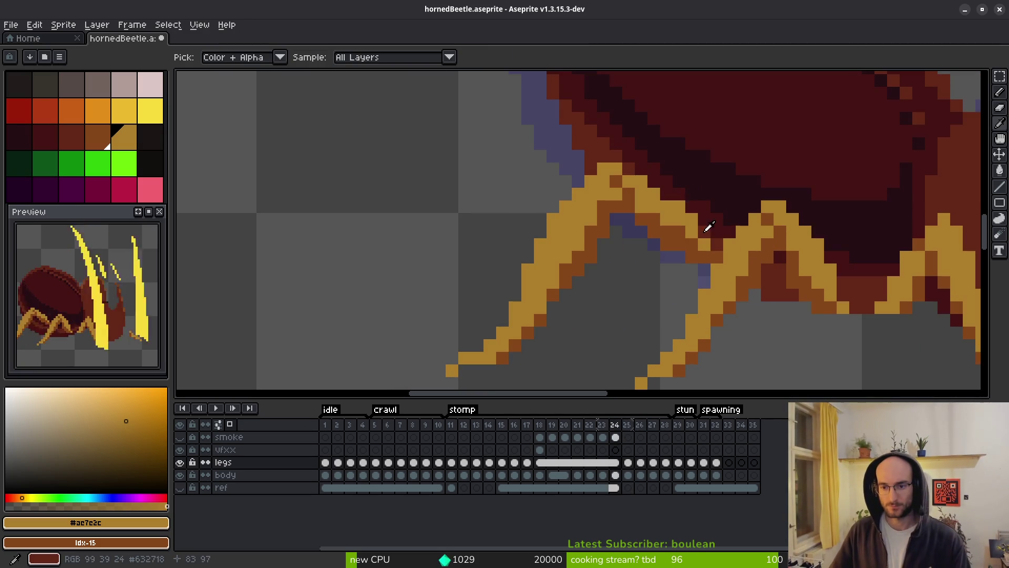
key(b)
click(679, 244)
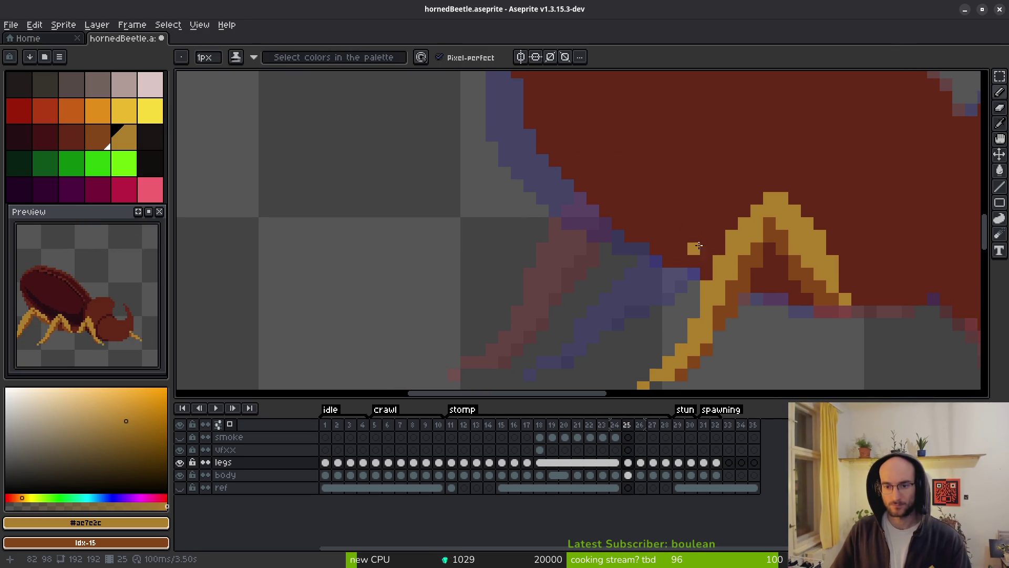
mouse_move(704, 245)
mouse_down()
mouse_move(681, 143)
mouse_move(692, 177)
mouse_move(554, 161)
mouse_move(470, 164)
mouse_up()
mouse_move(432, 204)
mouse_down()
mouse_move(426, 212)
mouse_move(481, 142)
mouse_move(682, 121)
mouse_move(538, 130)
mouse_up()
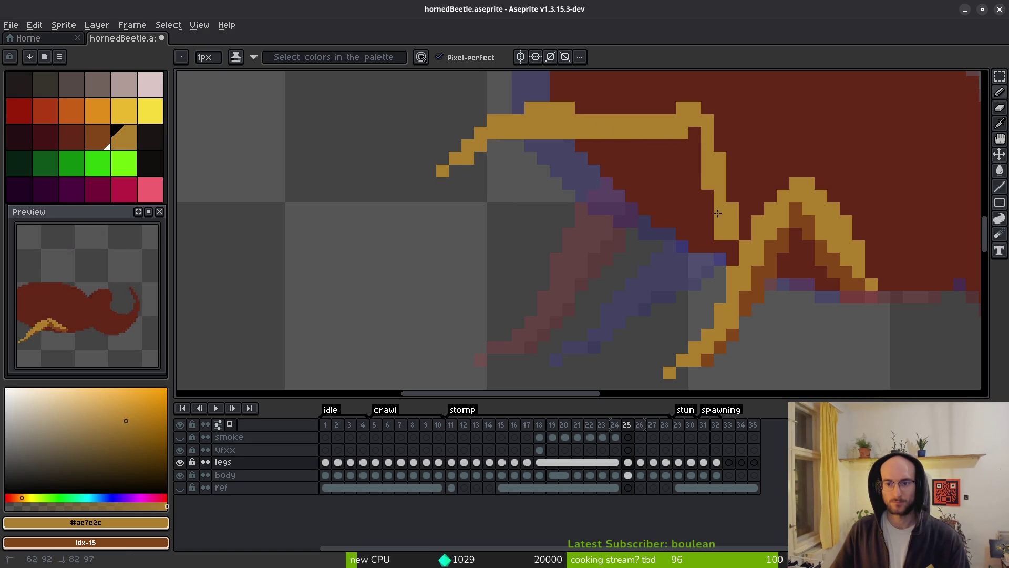
drag(723, 225, 707, 146)
mouse_move(712, 254)
mouse_down()
mouse_move(731, 243)
mouse_move(703, 239)
mouse_up()
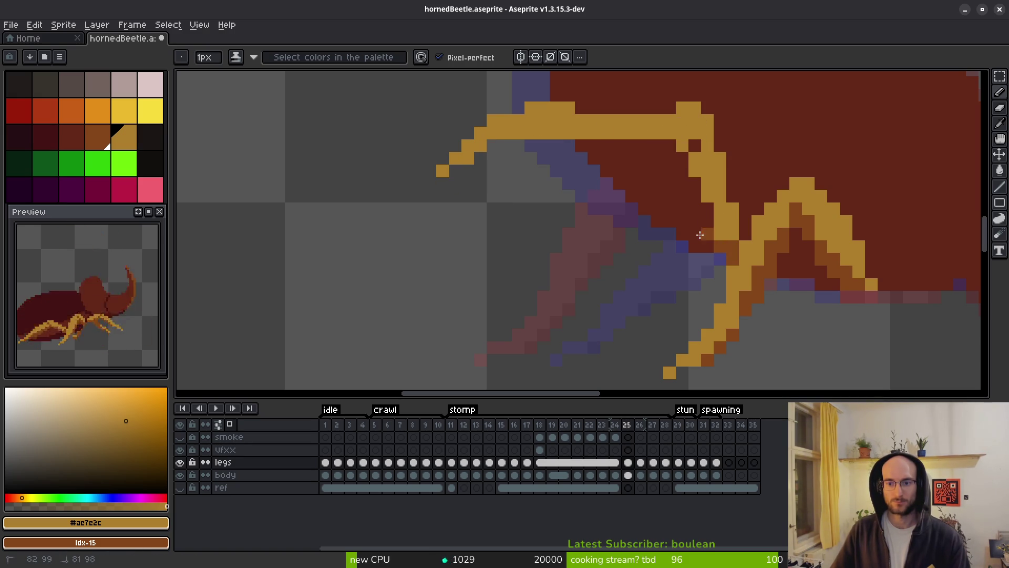
Shade the leg's inner edge dark brown, removing stray dark pixels beneath it
mouse_move(702, 199)
mouse_down()
mouse_move(694, 210)
mouse_move(638, 145)
mouse_move(524, 142)
mouse_move(645, 134)
mouse_up()
key(e)
drag(568, 147, 540, 157)
key(b)
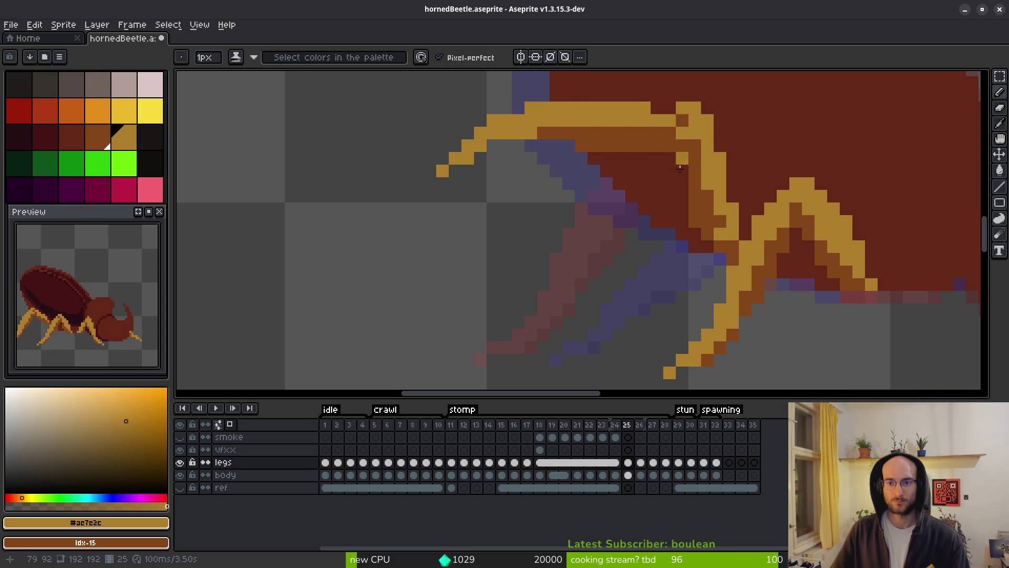
scroll(677, 173, down, 2)
scroll(668, 177, up, 1)
scroll(668, 177, up, 1)
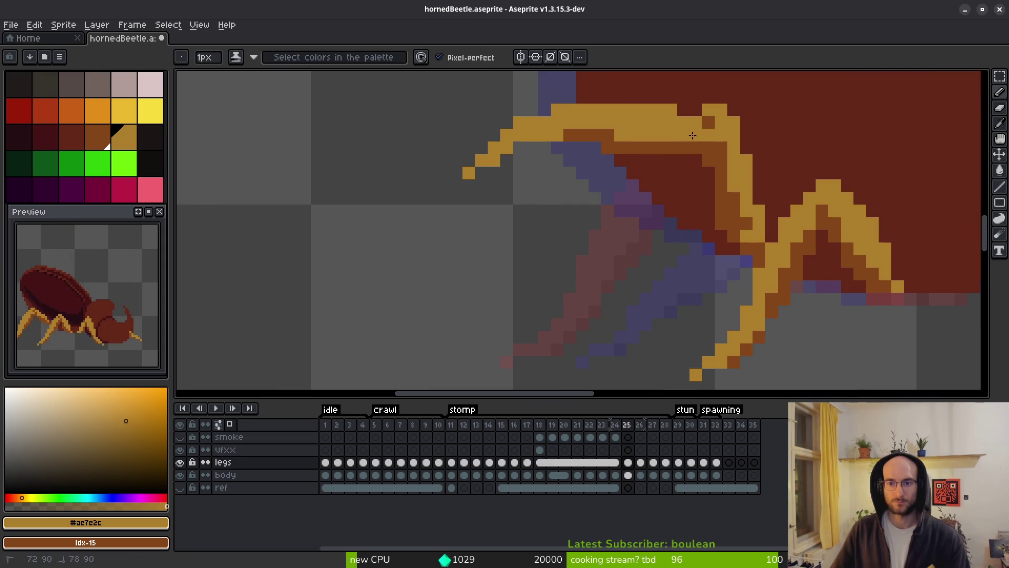
scroll(721, 174, down, 2)
scroll(725, 189, up, 2)
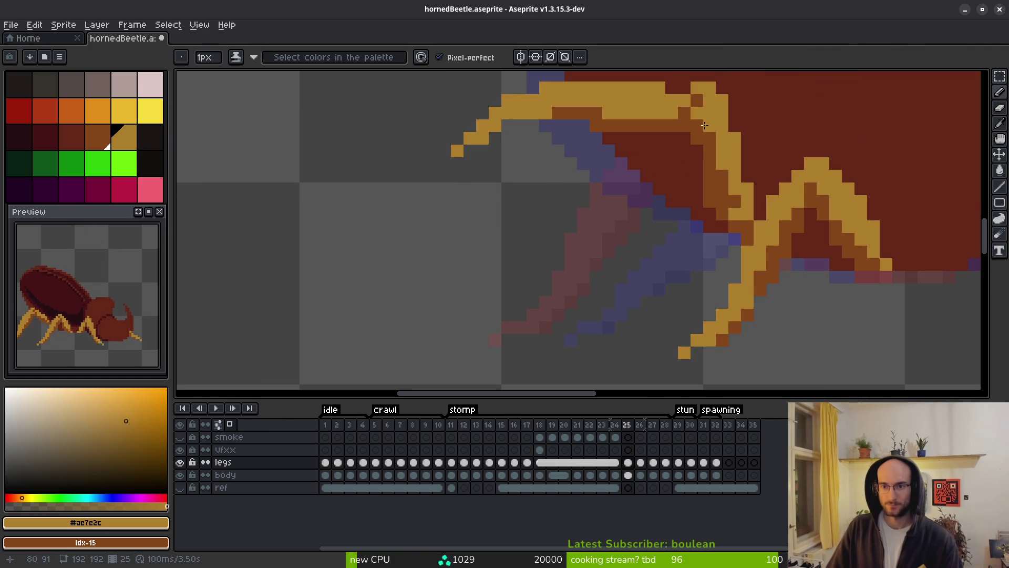
key(e)
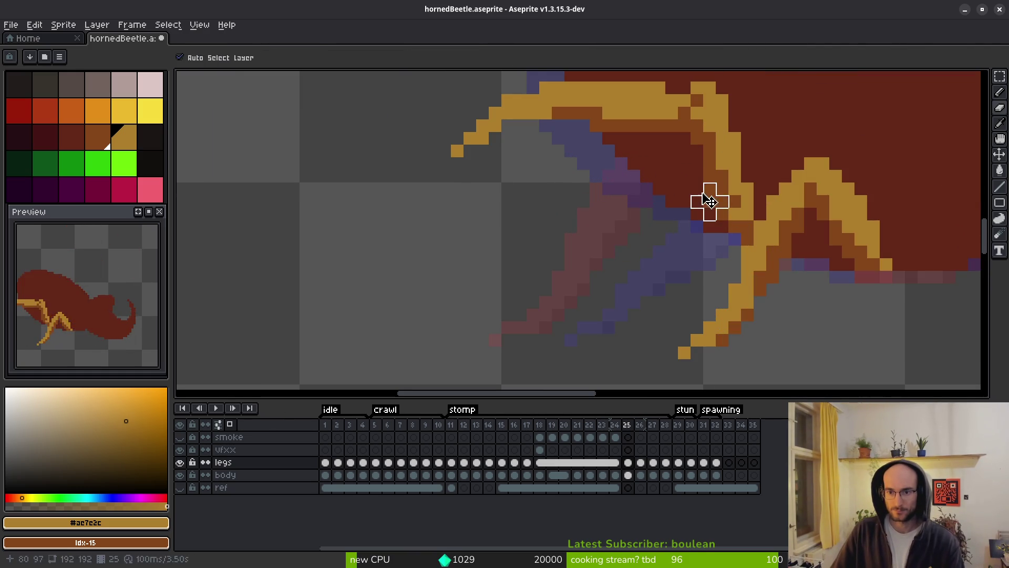
key(b)
drag(735, 227, 735, 215)
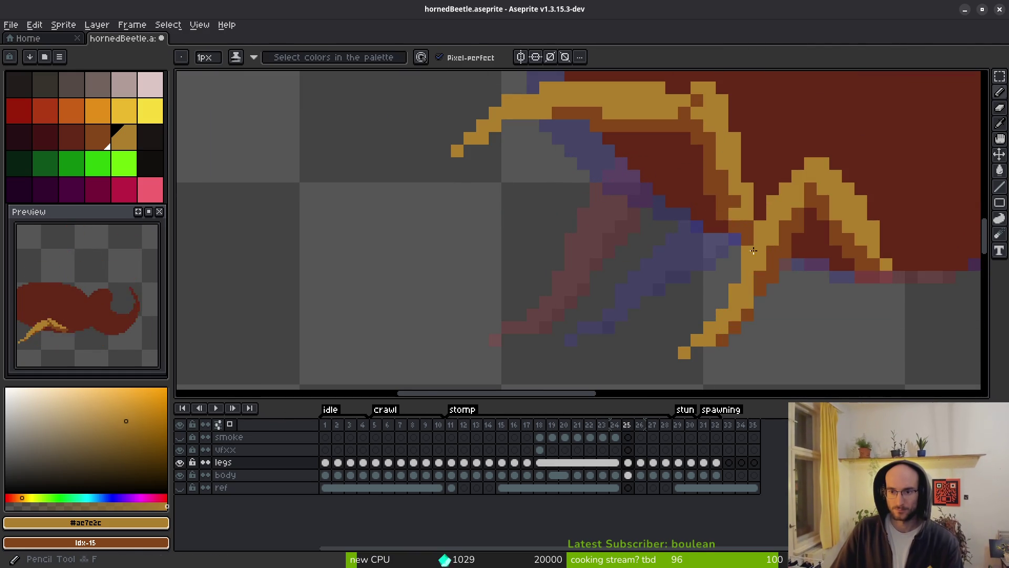
Flip between frames 24 and 26 to check the leg motion, ending on frame 24
scroll(763, 234, down, 3)
scroll(704, 284, down, 1)
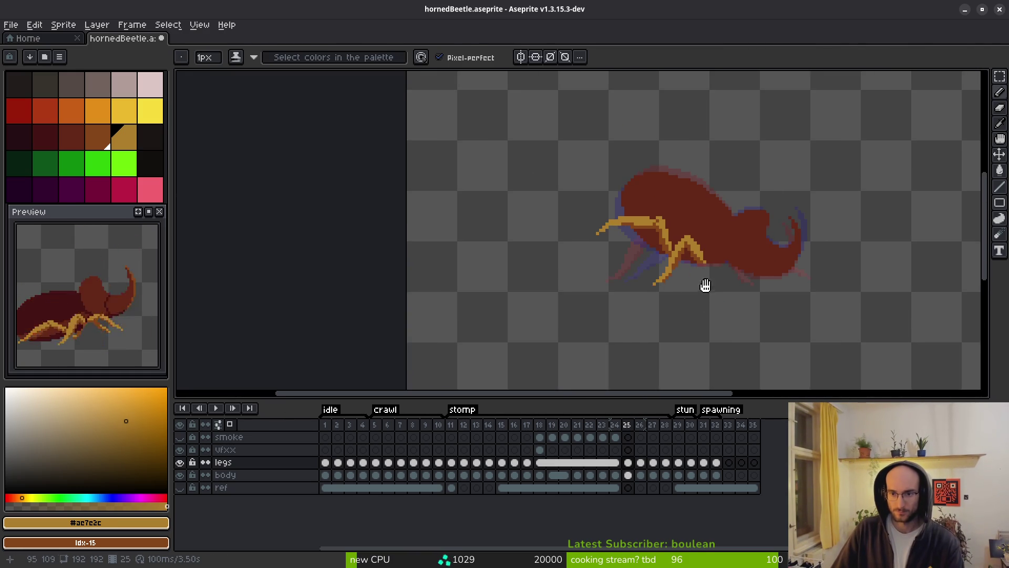
key(comma)
key(period)
key(period)
key(comma)
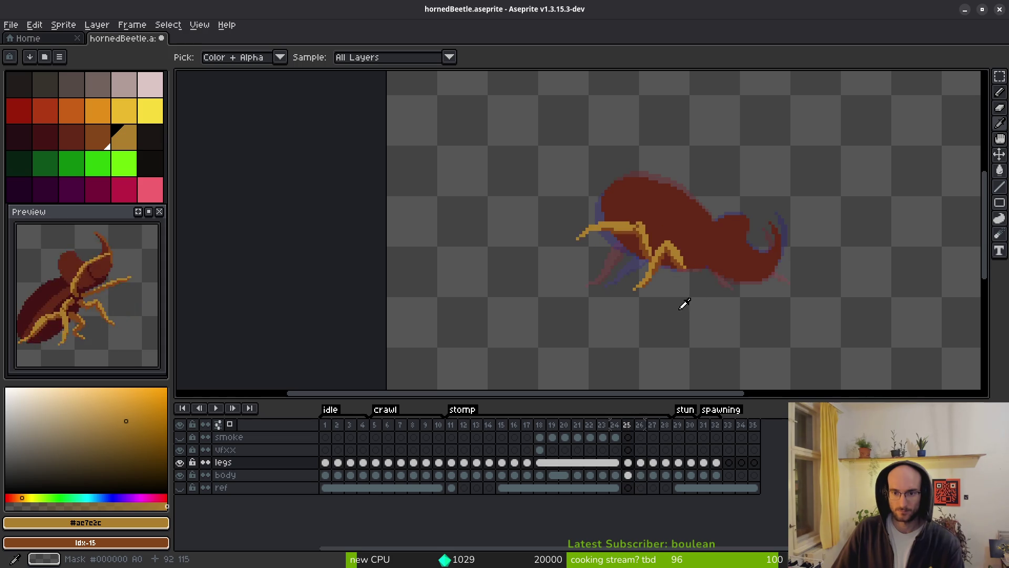
key(comma)
key(b)
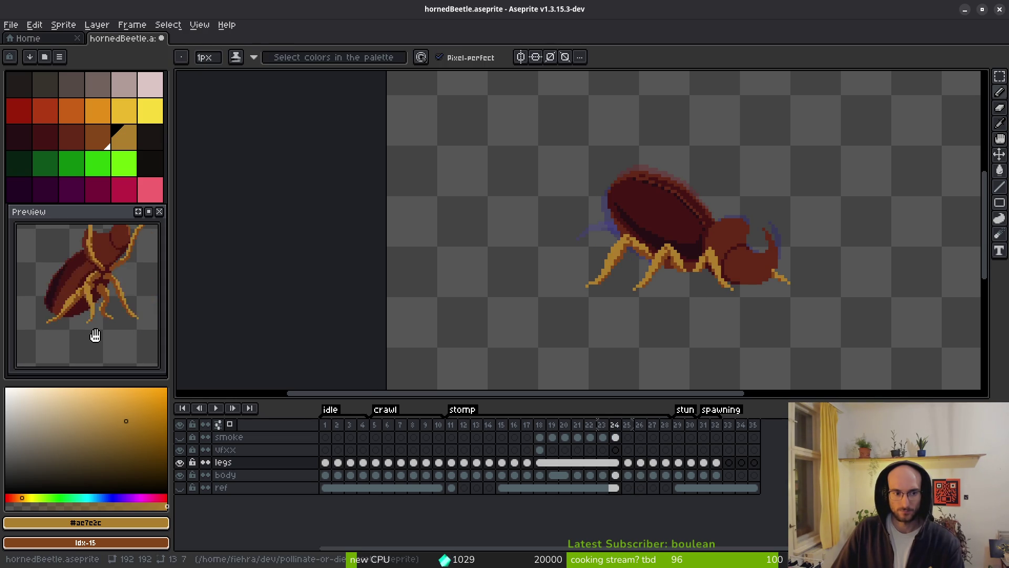